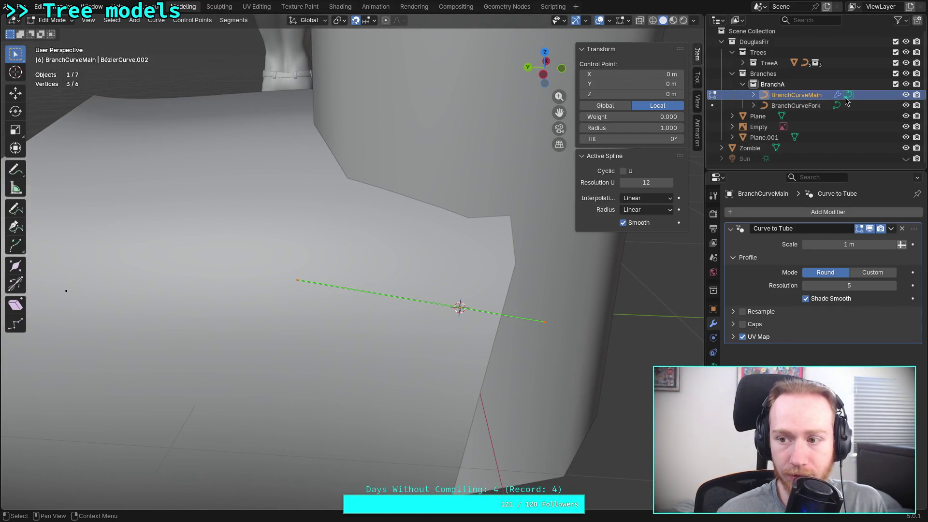
- In Object Mode and Right Ortho view, move the branch along Y to 0.6 m
key(Tab)
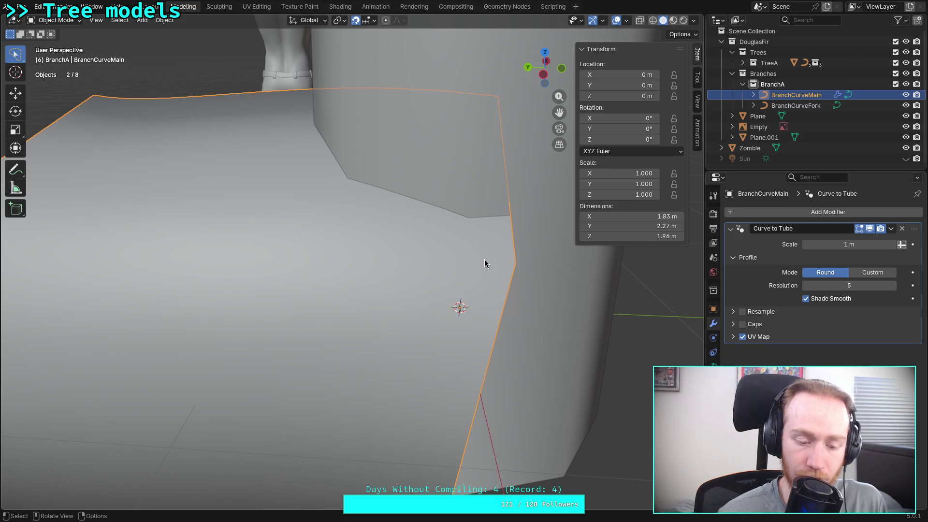
click(545, 52)
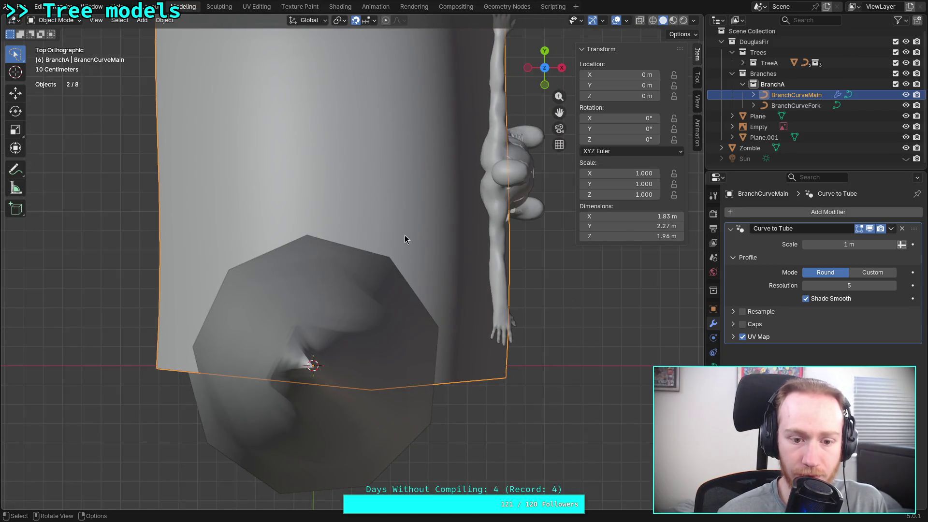
click(561, 67)
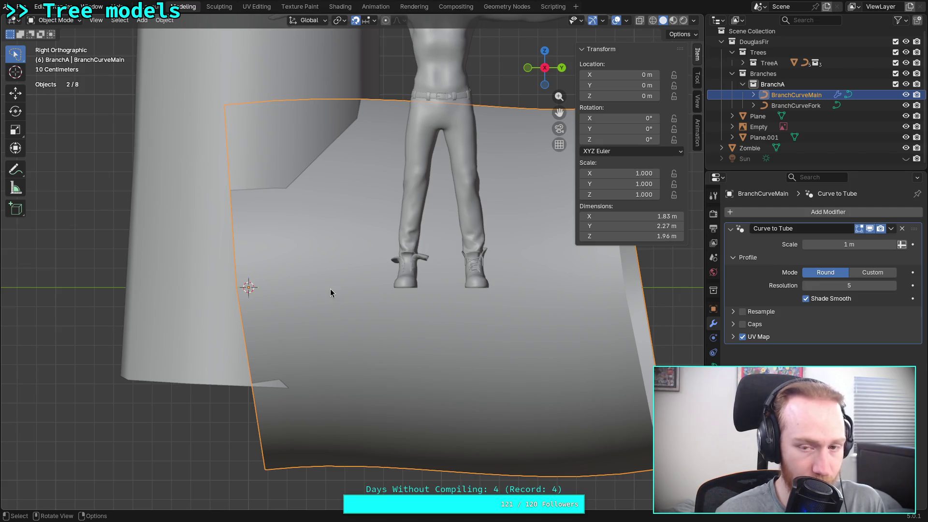
key(g)
key(y)
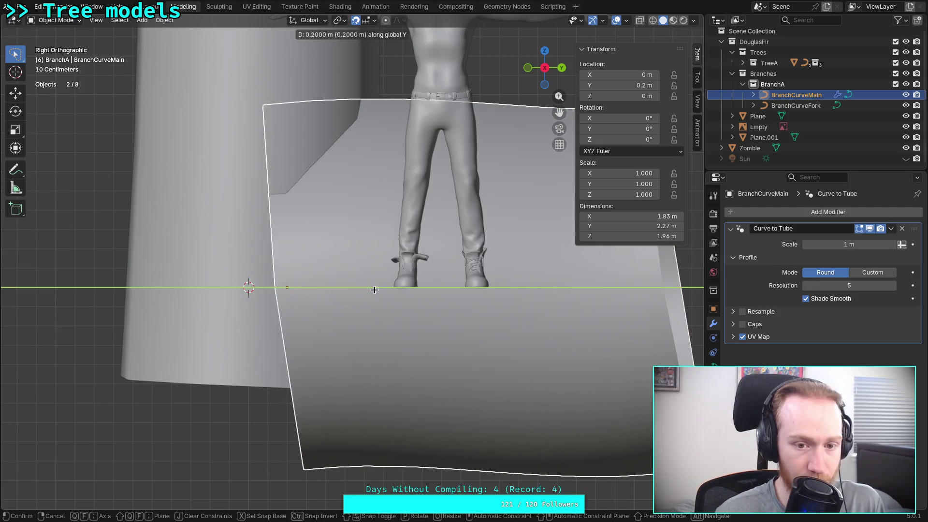
click(451, 283)
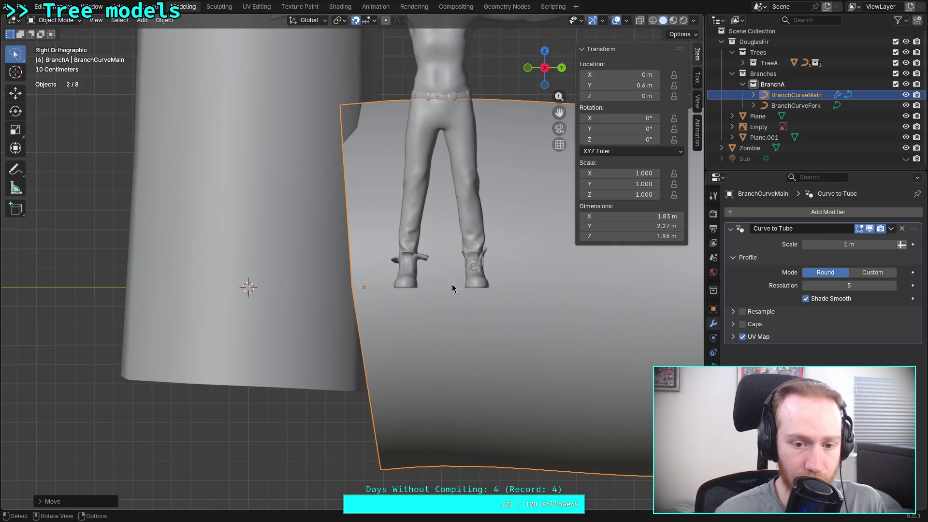
scroll(445, 284, down, 4)
scroll(399, 396, down, 5)
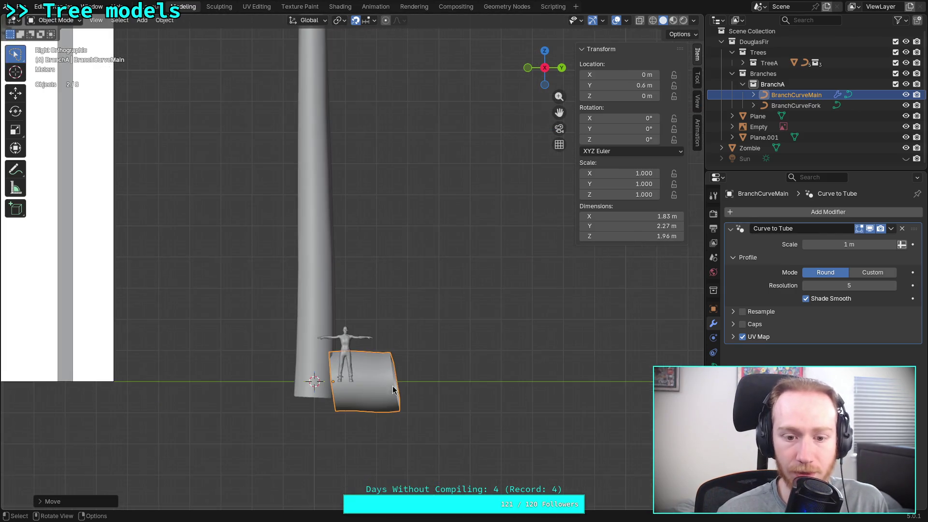
scroll(399, 395, down, 3)
scroll(401, 367, up, 2)
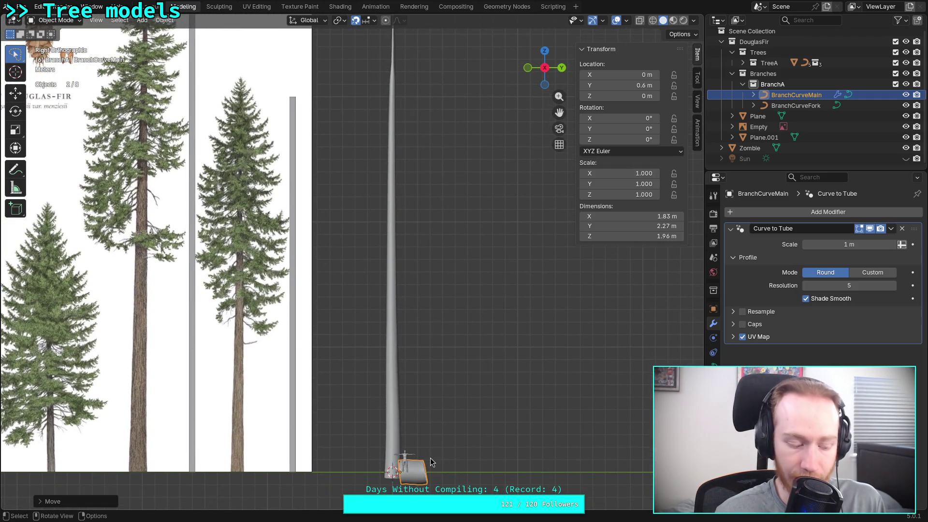
- Raise the branch along Z to 15 m up the trunk
key(g)
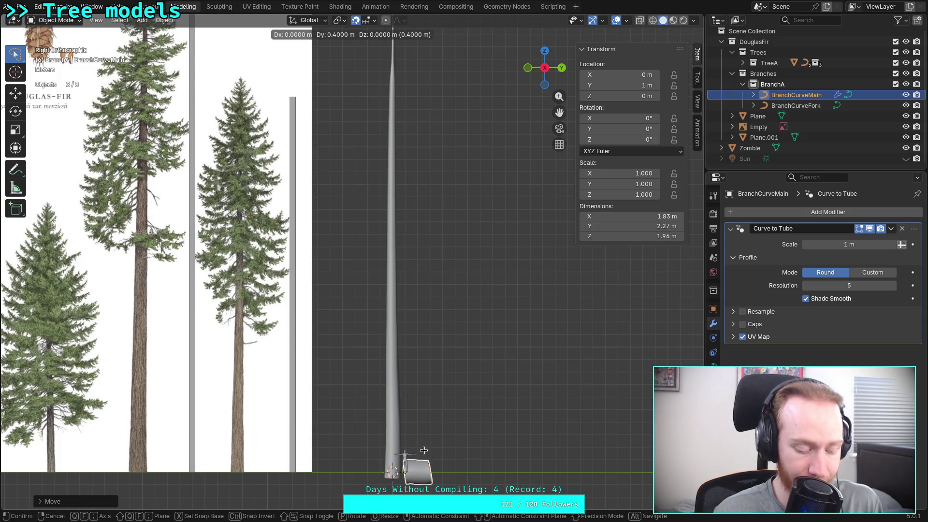
key(z)
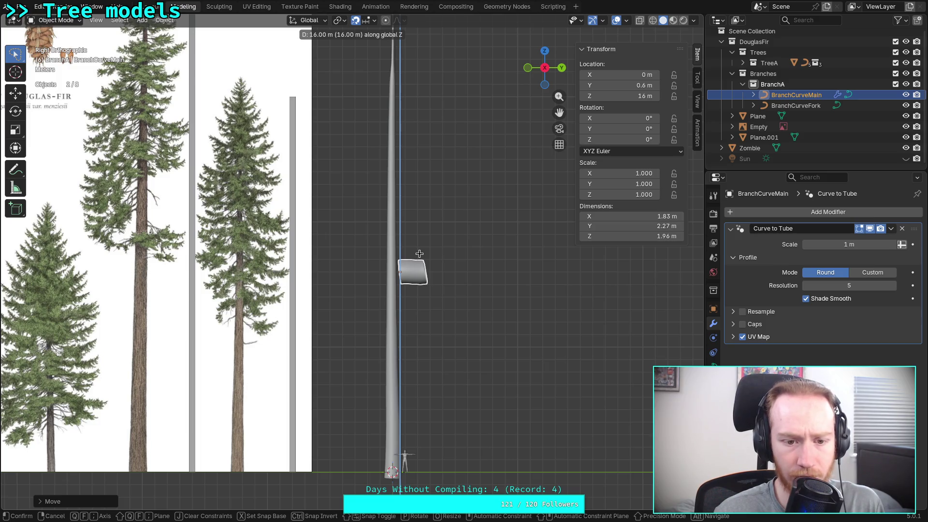
click(419, 260)
scroll(428, 263, down, 3)
scroll(437, 271, up, 2)
shift+middle_drag(439, 285, 429, 263)
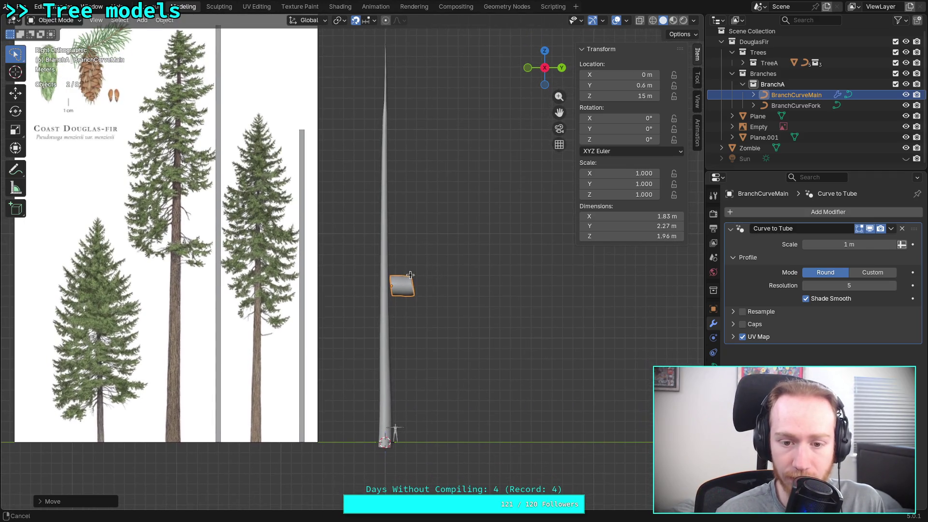
scroll(416, 291, up, 2)
scroll(411, 285, up, 8)
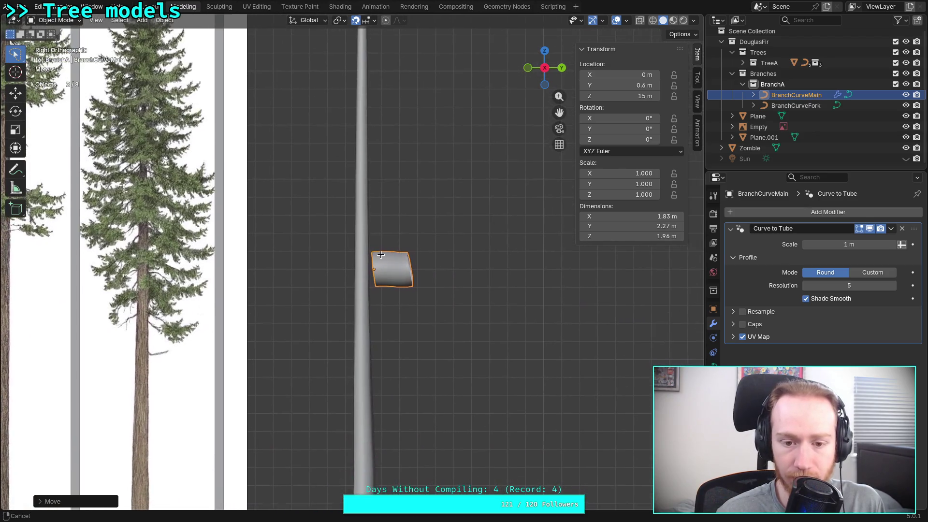
shift+middle_drag(395, 274, 290, 225)
scroll(348, 249, up, 3)
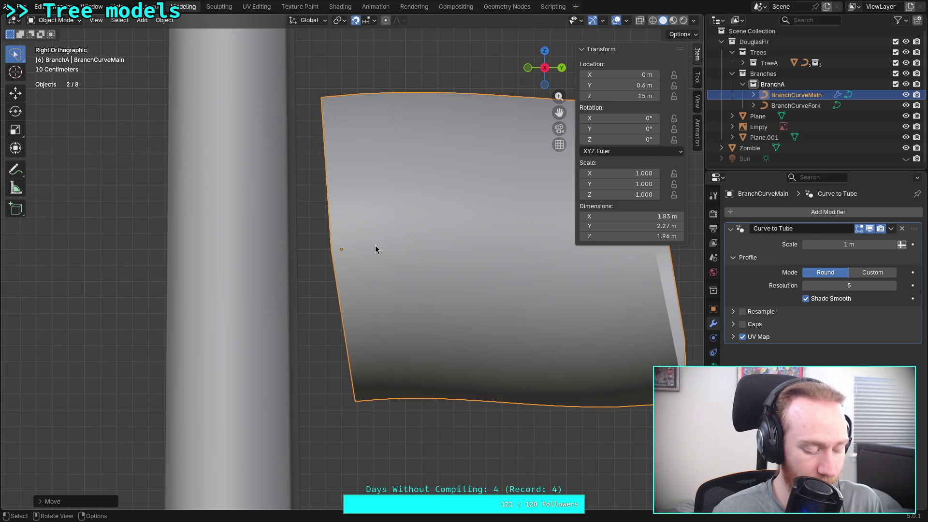
- Move the branch along Y to 0.3 m, closer to the trunk, and enter Edit Mode
key(g)
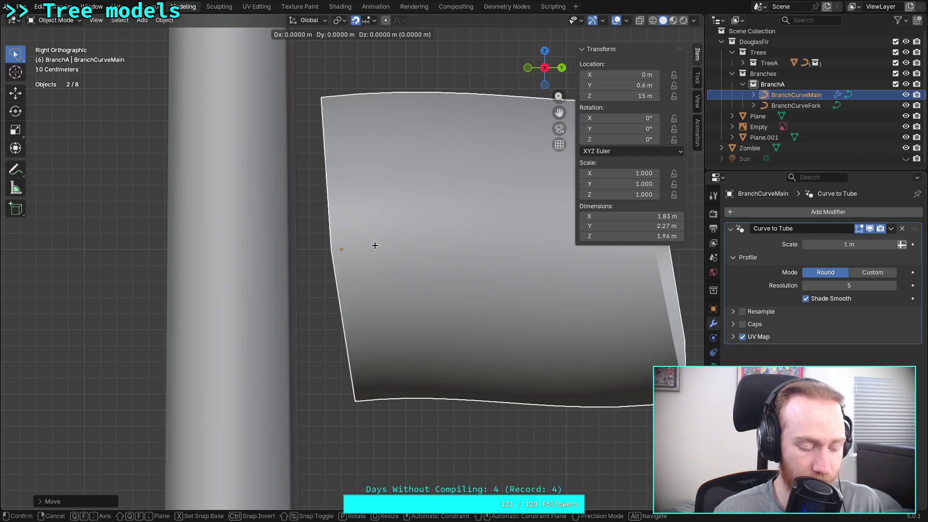
key(y)
click(320, 242)
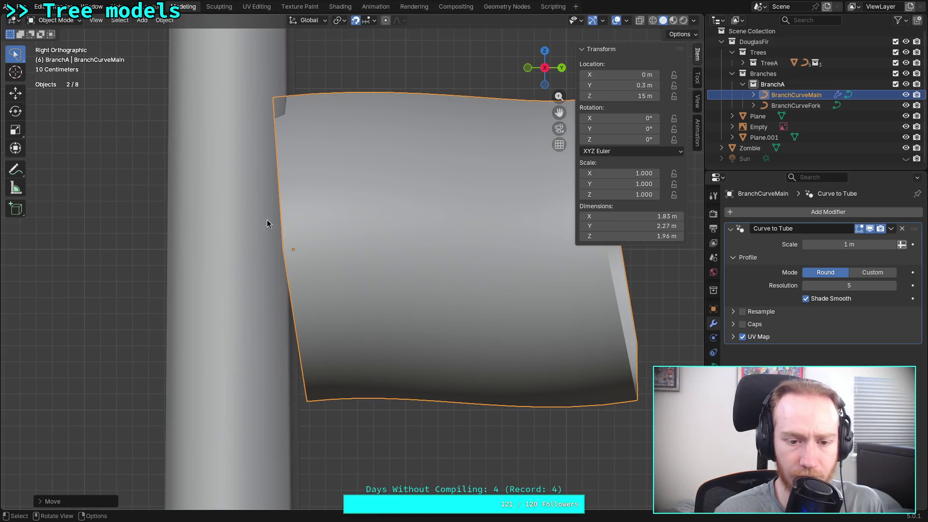
key(g)
key(Escape)
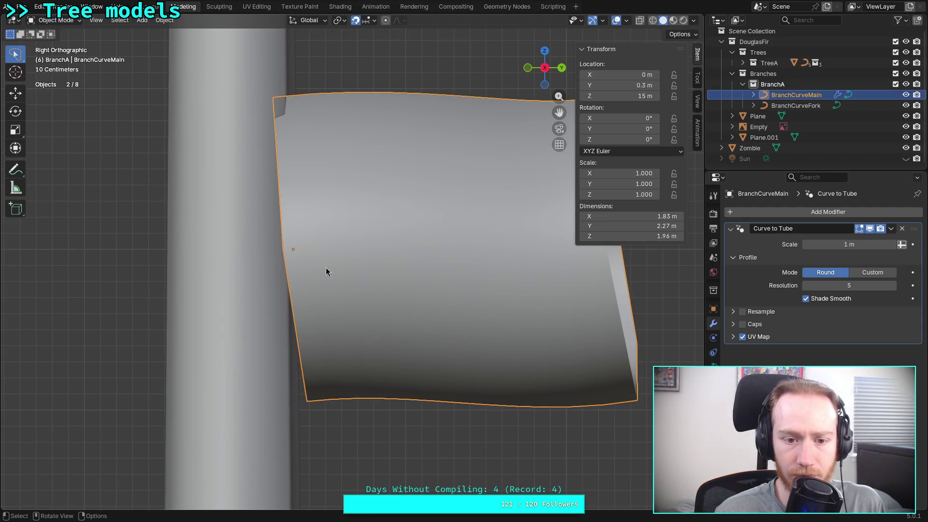
key(Tab)
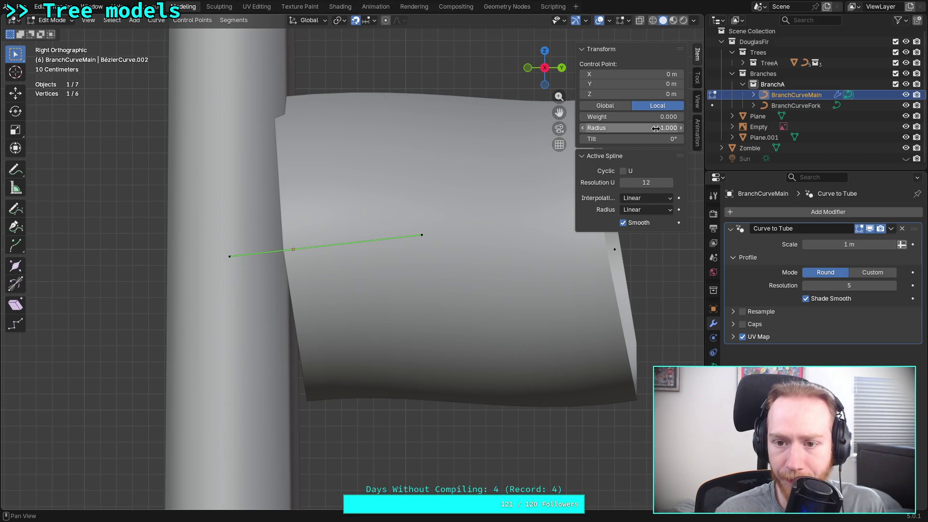
- Select all of the branch's control points and set their mean radius to 0.040
drag(639, 128, 650, 128)
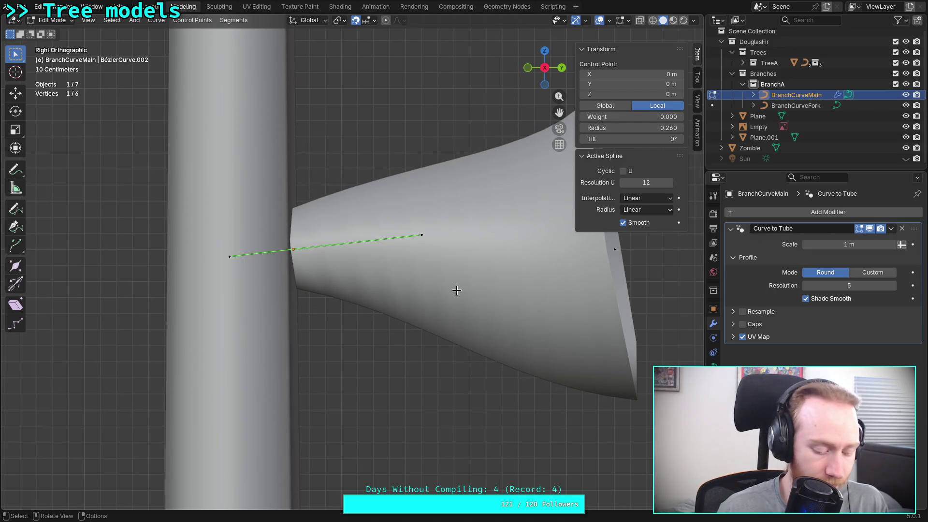
key(ctrl+z)
drag(654, 296, 248, 199)
drag(619, 126, 600, 128)
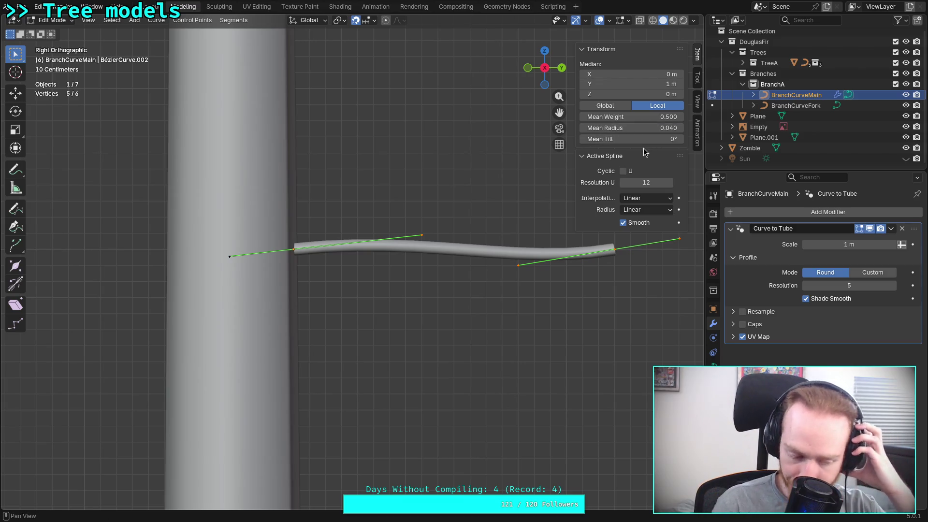
key(super+4)
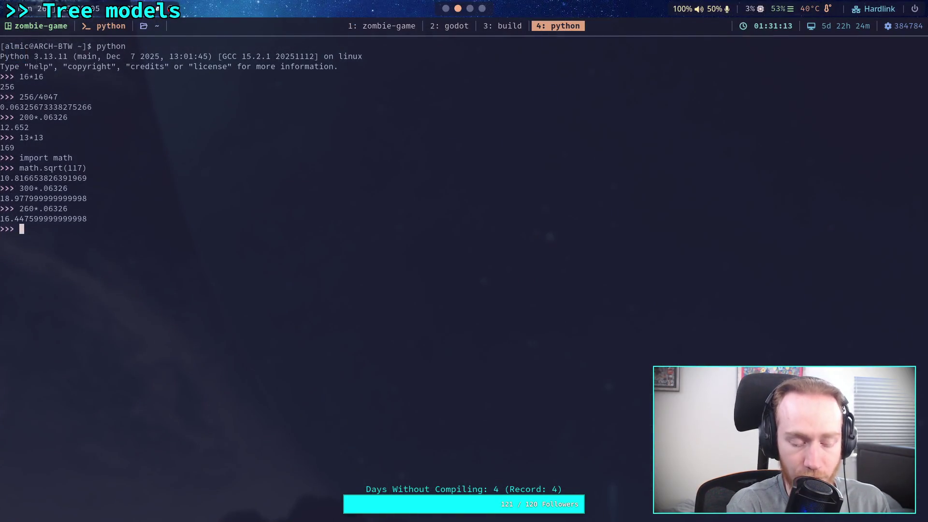
key(super+3)
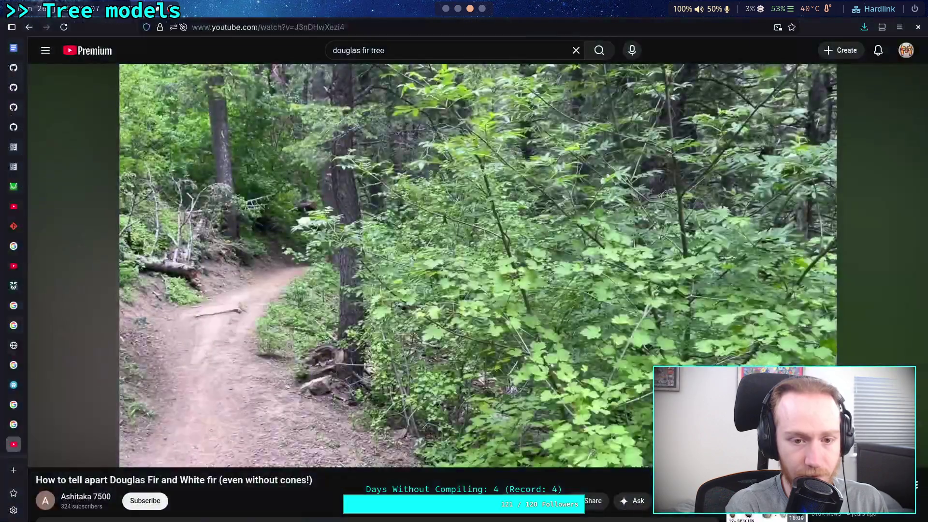
mouse_move(15, 327)
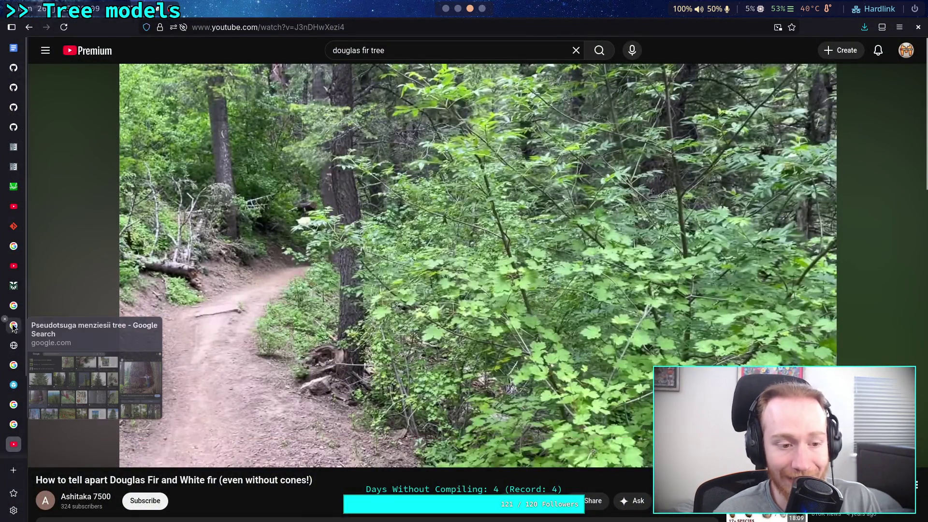
click(13, 305)
click(230, 182)
click(231, 161)
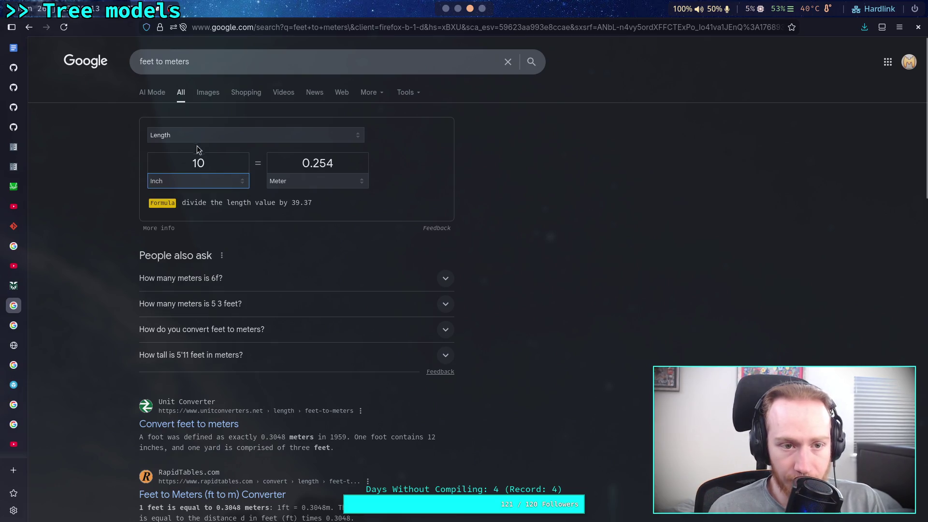
double_click(234, 159)
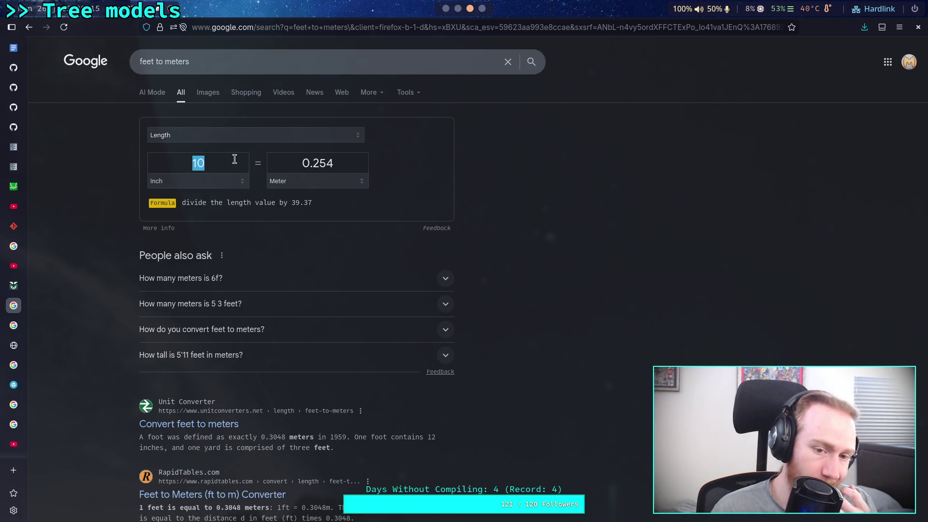
key(alt+Tab)
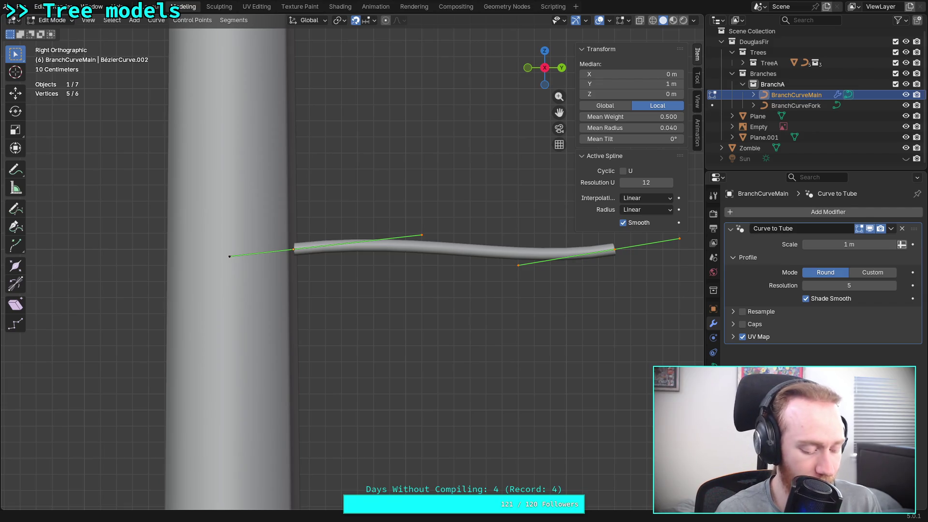
key(alt+Tab)
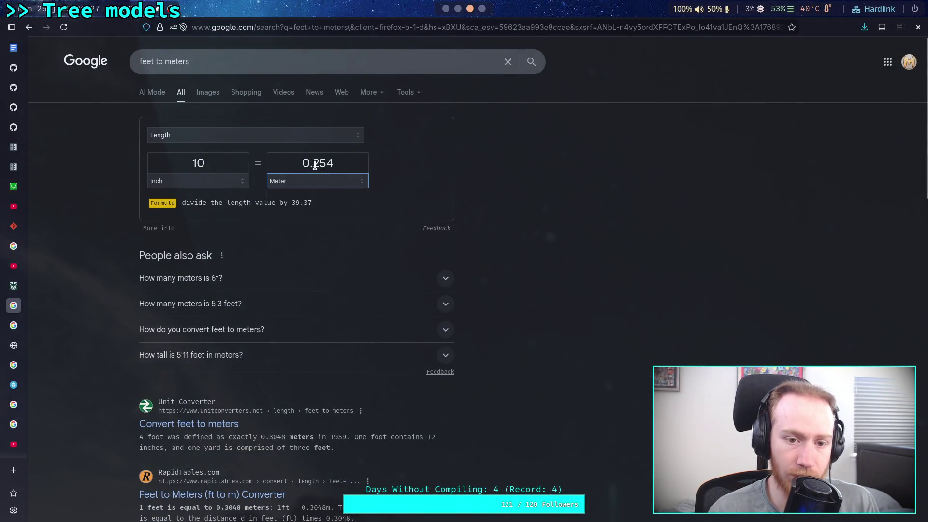
click(319, 163)
drag(319, 163, 334, 164)
key(BackSpace)
key(BackSpace)
text(07)
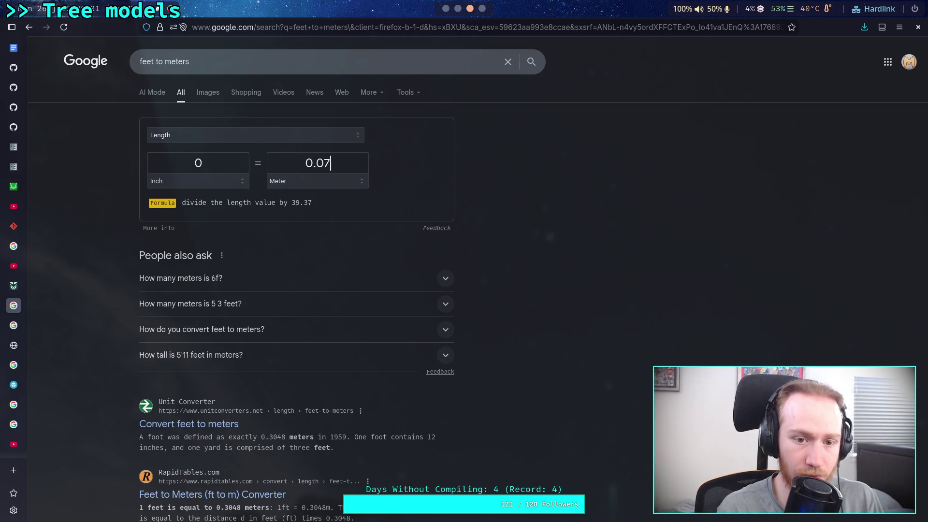
key(BackSpace)
text(6)
key(BackSpace)
text(9)
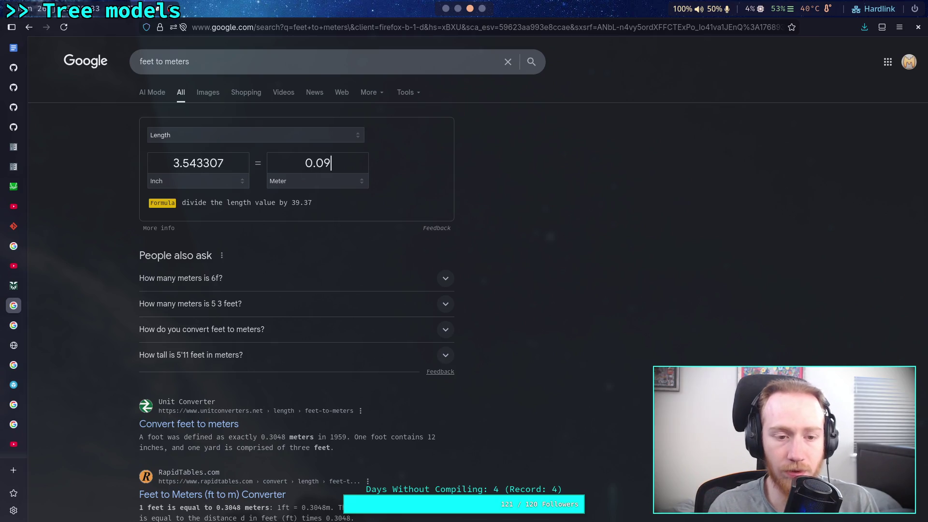
key(BackSpace)
text(8)
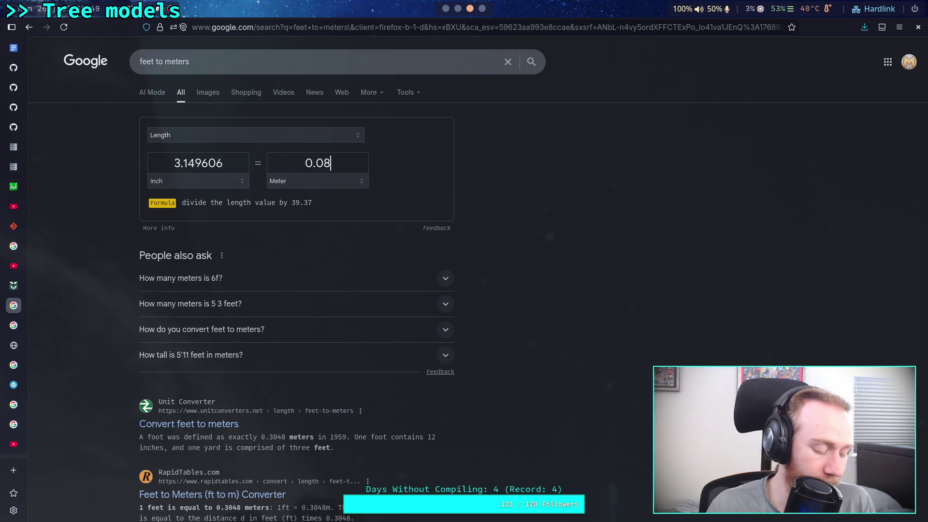
click(213, 164)
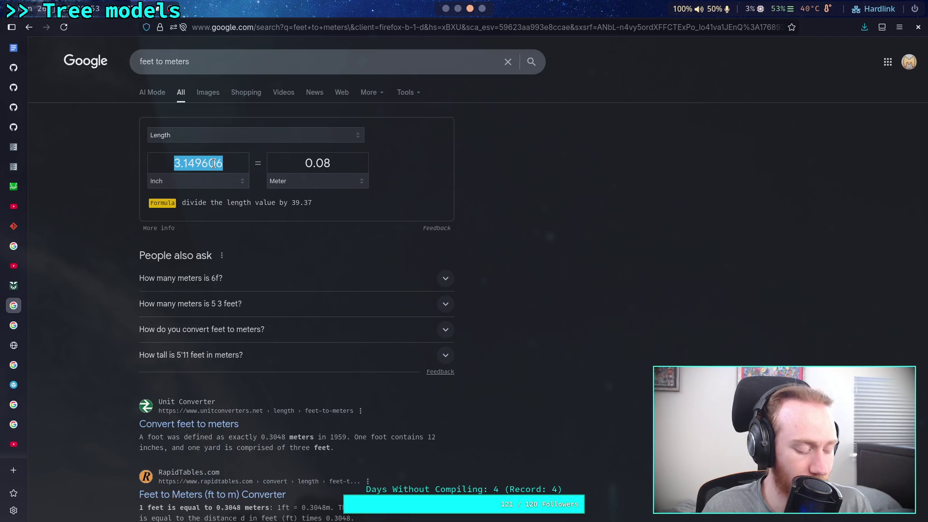
text(5)
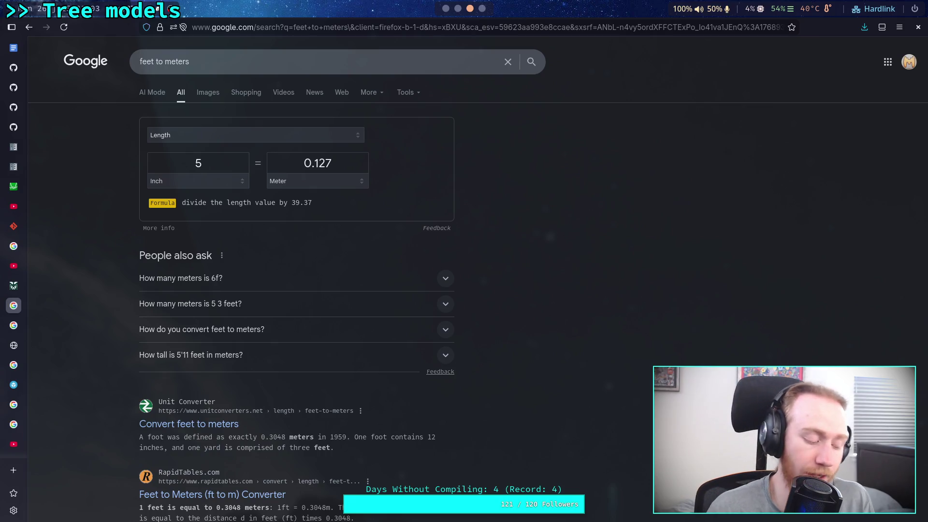
key(super+1)
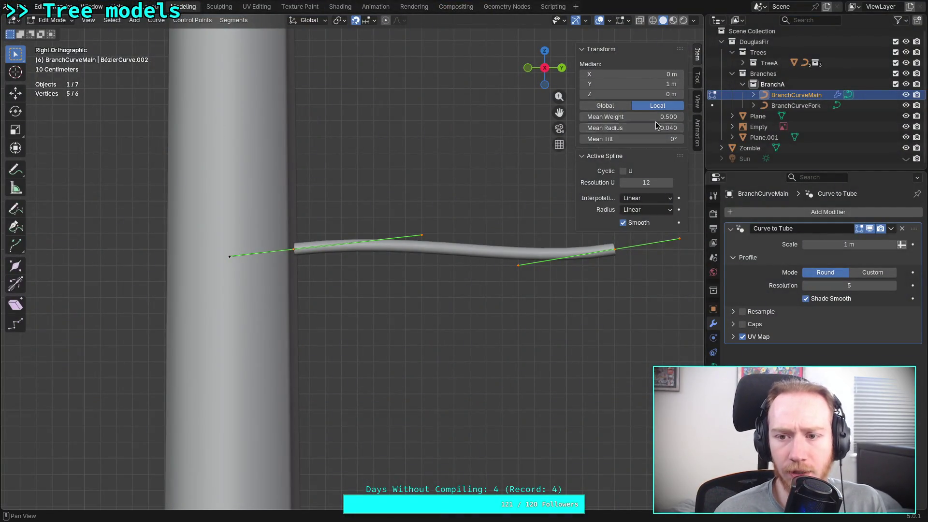
- Set the branch points' mean radius to 0.064, then deselect and pick a branch end point
drag(660, 125, 660, 125)
text(.06)
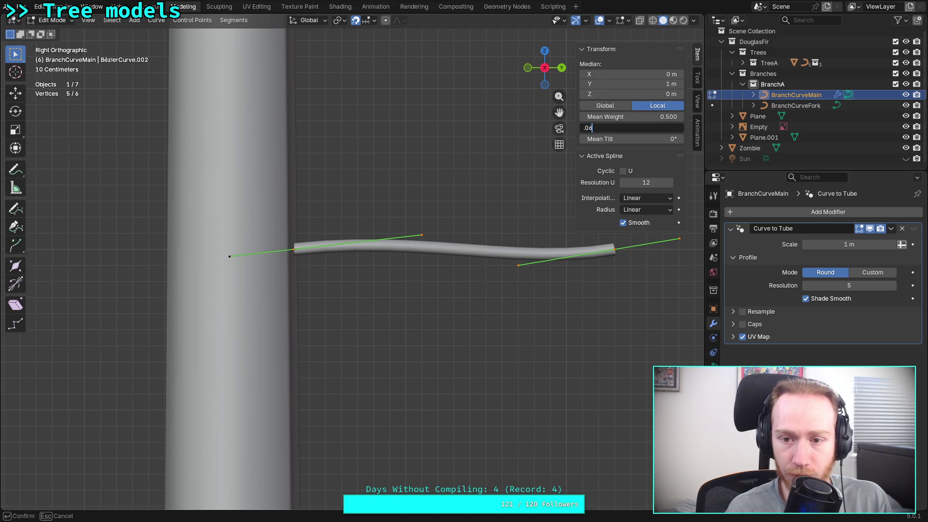
text(4)
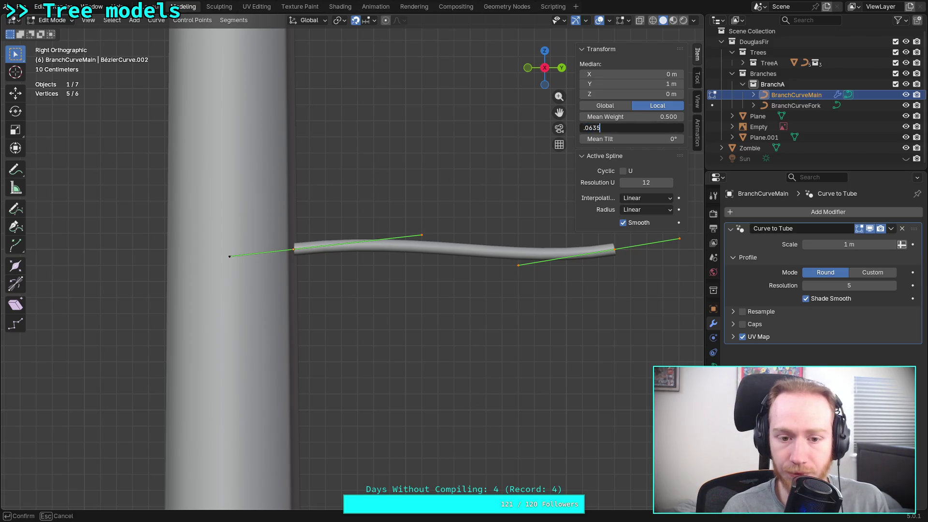
key(Return)
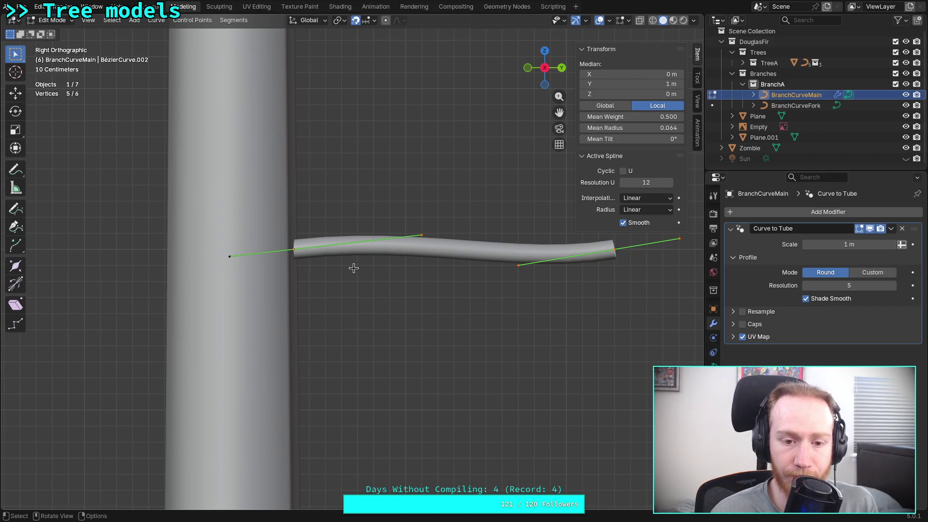
click(348, 267)
mouse_move(348, 267)
middle_down()
mouse_move(333, 251)
mouse_move(358, 271)
mouse_move(338, 288)
mouse_move(404, 356)
mouse_move(475, 347)
mouse_move(435, 338)
mouse_move(462, 343)
middle_up()
click(332, 324)
- Return to Object Mode, leaving the branch at Y 0.3 m and 15 m, then switch to Top view
scroll(338, 324, up, 2)
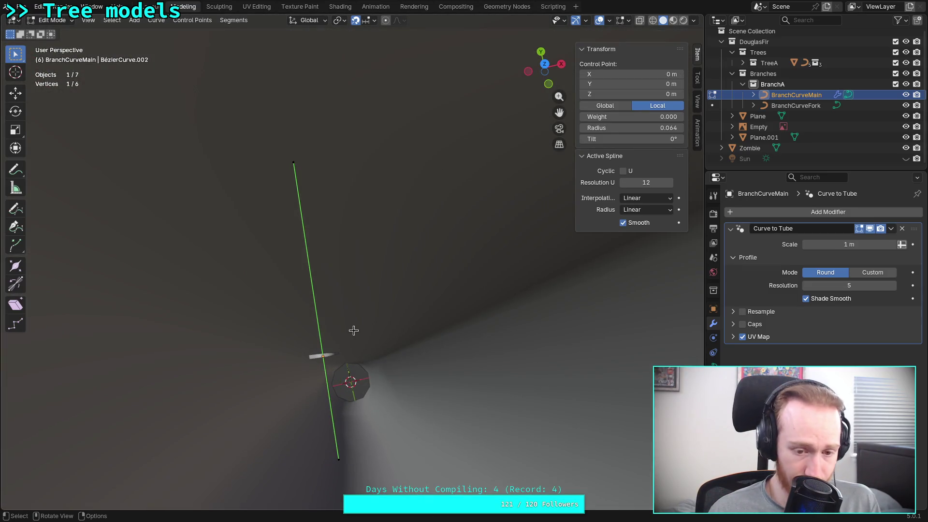
key(Tab)
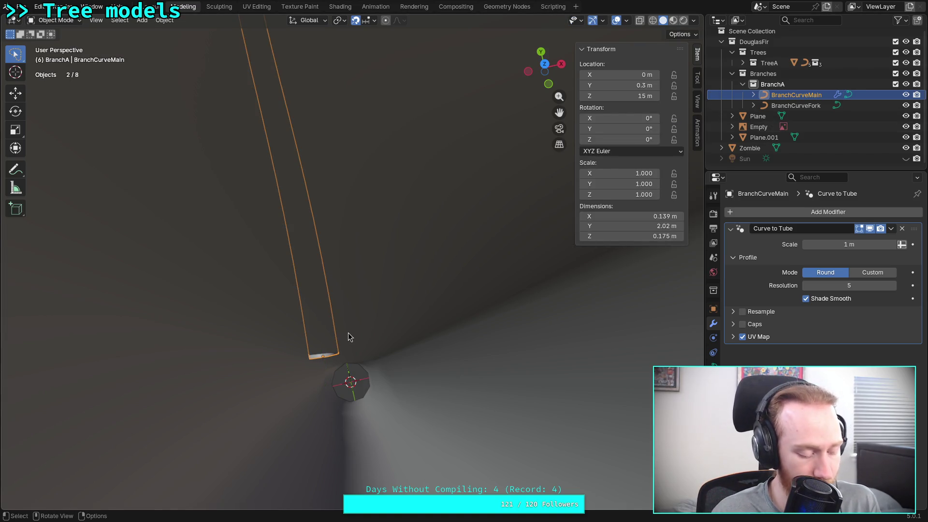
right_click(347, 336)
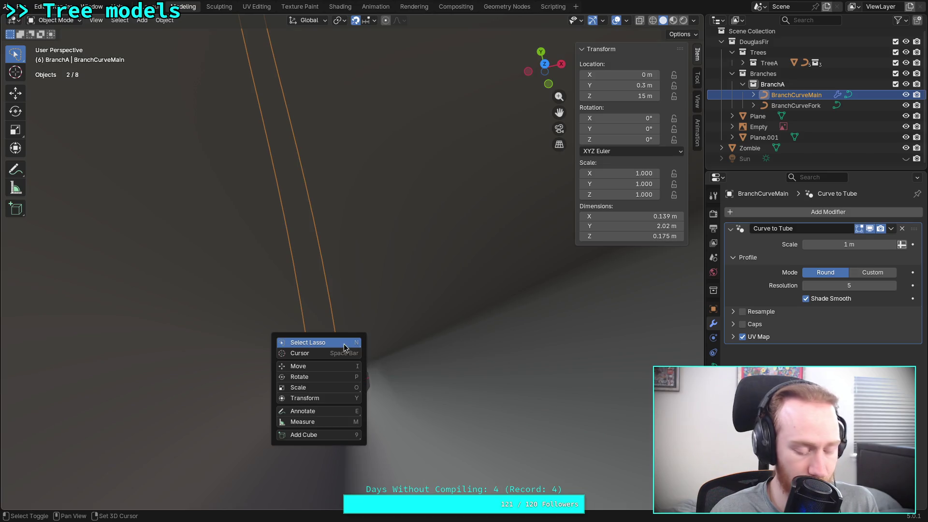
key(g)
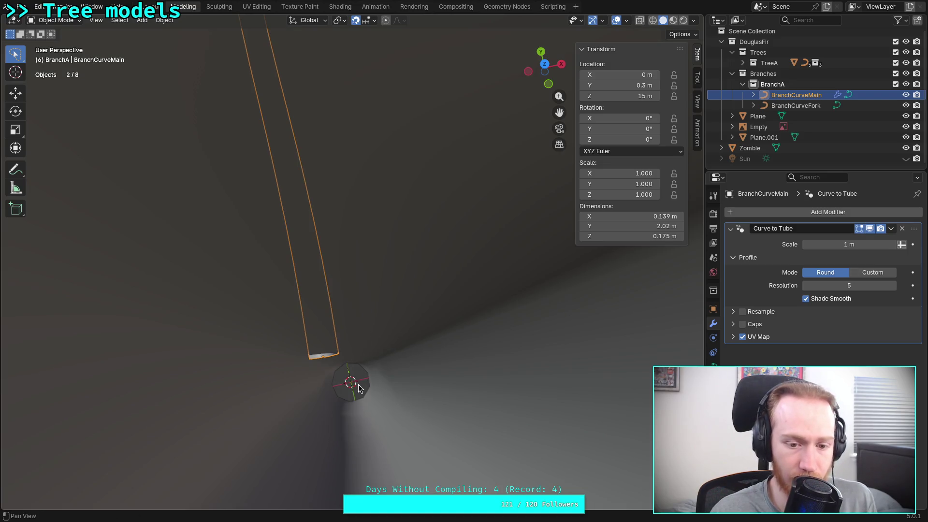
click(383, 318)
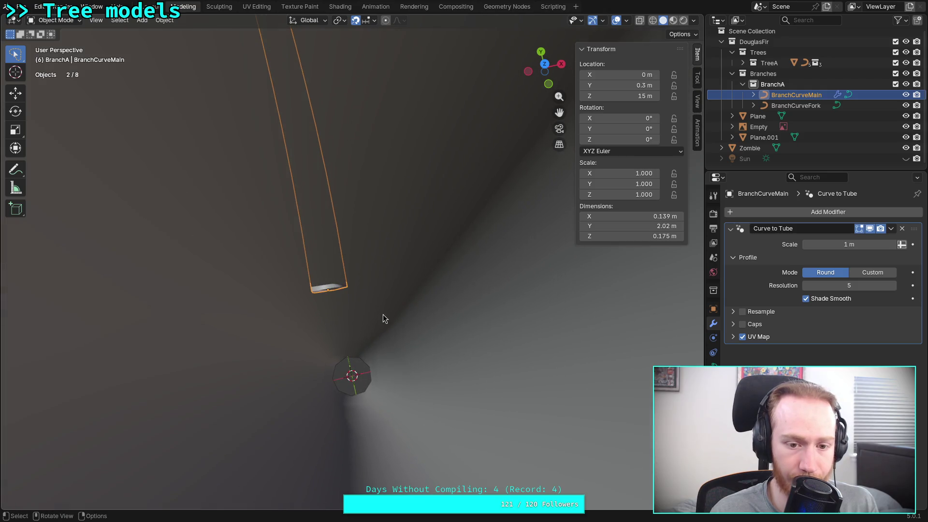
scroll(383, 315, up, 5)
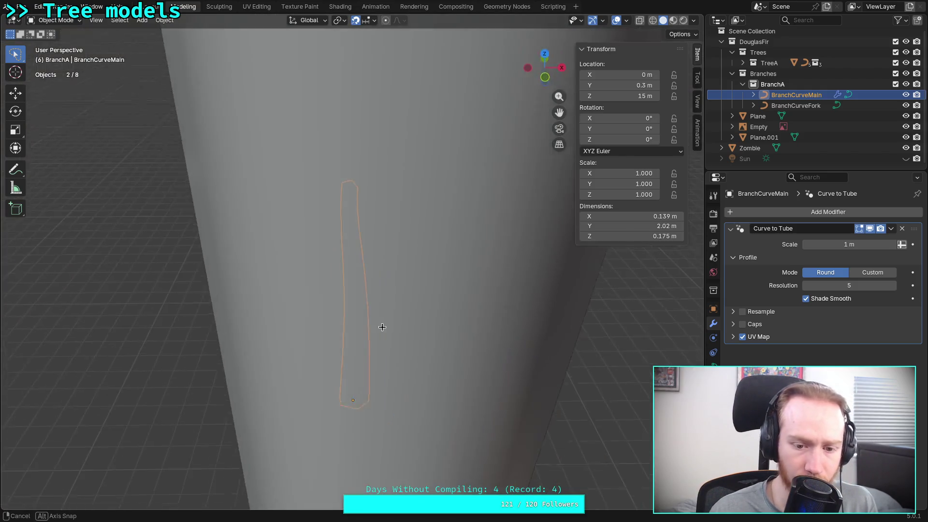
scroll(398, 411, up, 5)
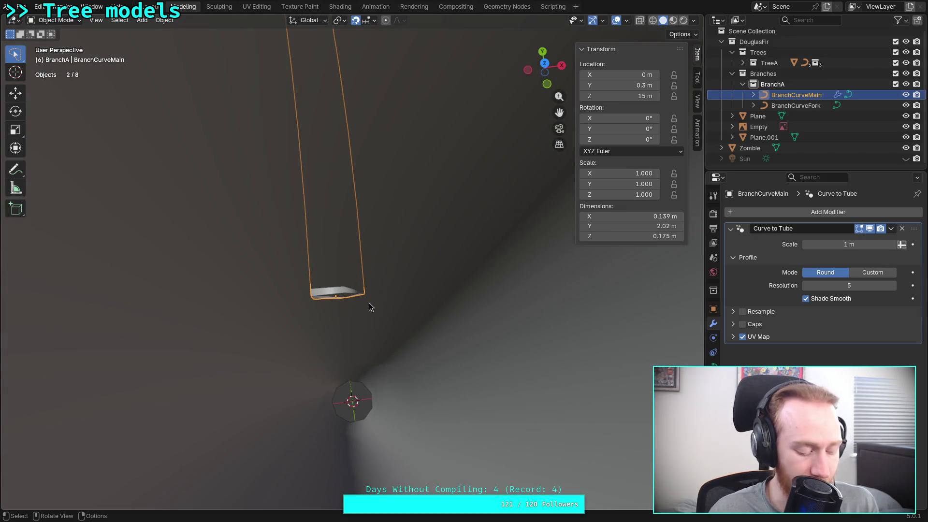
key(g)
key(y)
key(Escape)
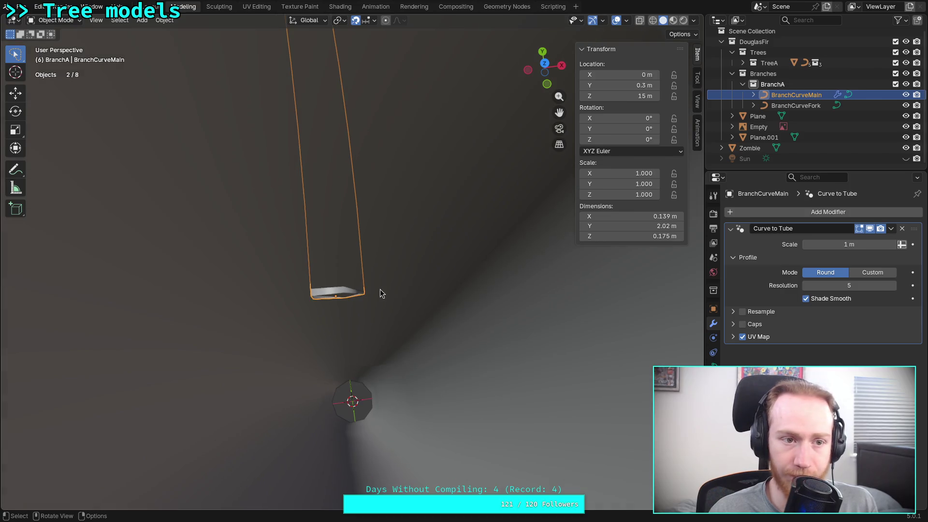
click(545, 63)
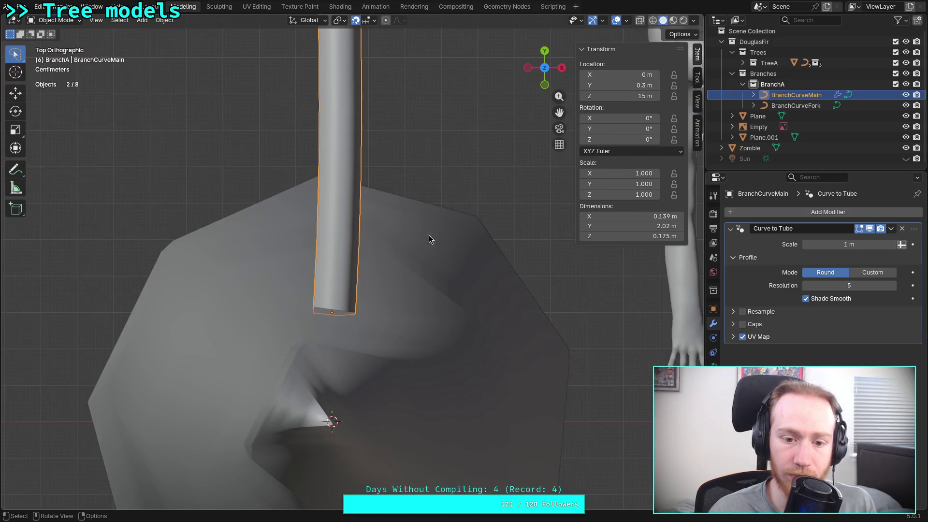
- Shift the branch slightly along the Y axis
scroll(368, 280, up, 5)
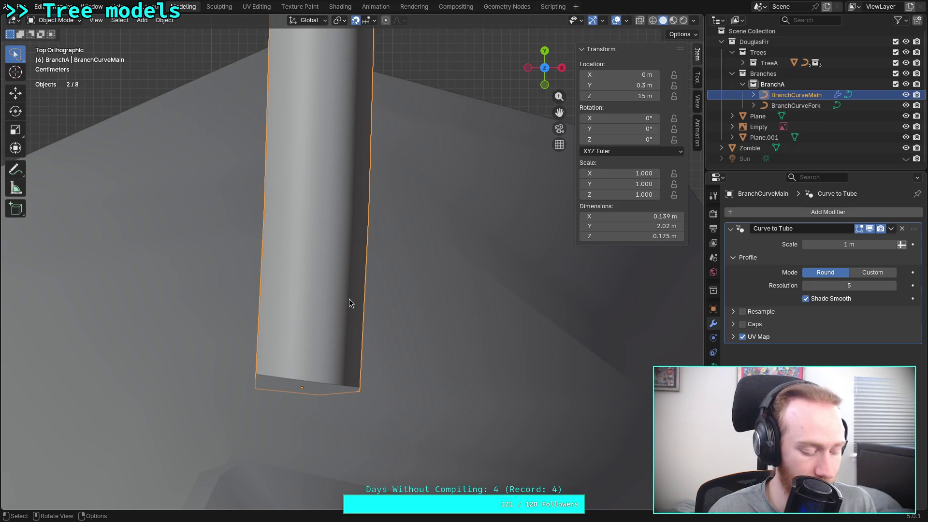
key(g)
key(y)
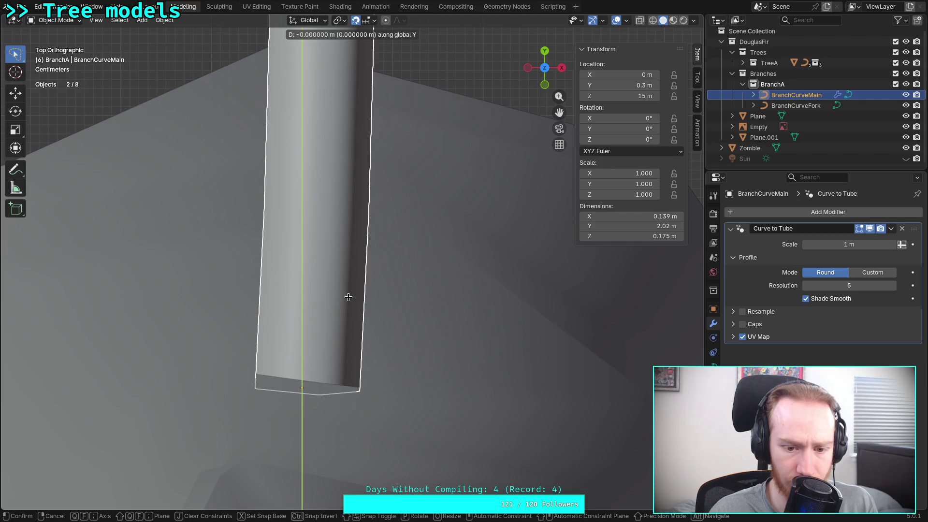
click(351, 300)
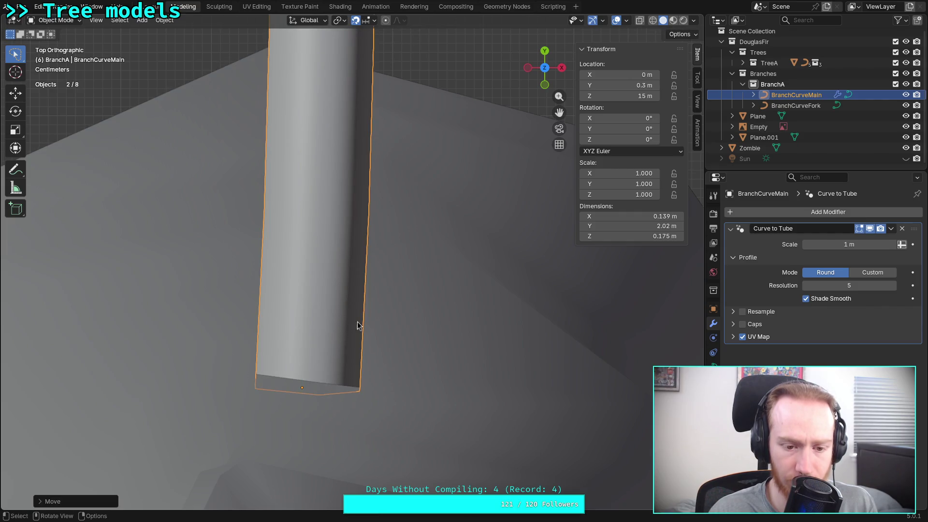
- In Right Ortho view, move the branch to Y 0.29 m against the trunk and enter Edit Mode
mouse_move(362, 350)
middle_down()
mouse_move(271, 291)
mouse_move(369, 202)
middle_up()
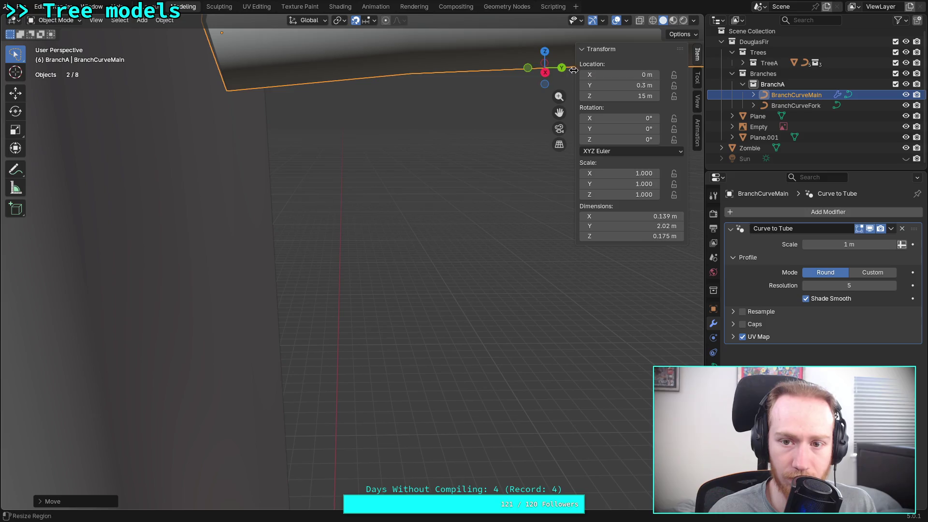
click(545, 70)
mouse_move(296, 125)
shift+middle_down()
mouse_move(400, 327)
mouse_move(387, 317)
shift+middle_up()
scroll(387, 315, down, 5)
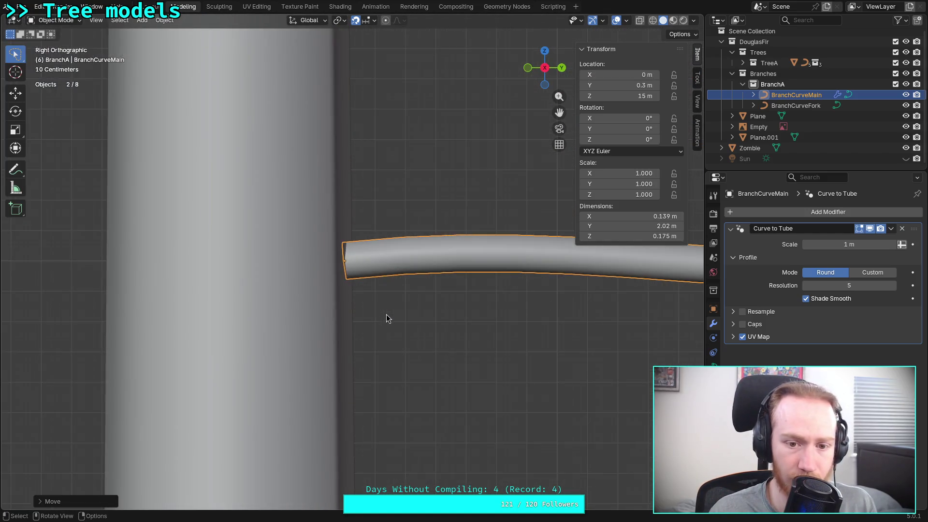
scroll(351, 299, up, 3)
key(g)
key(y)
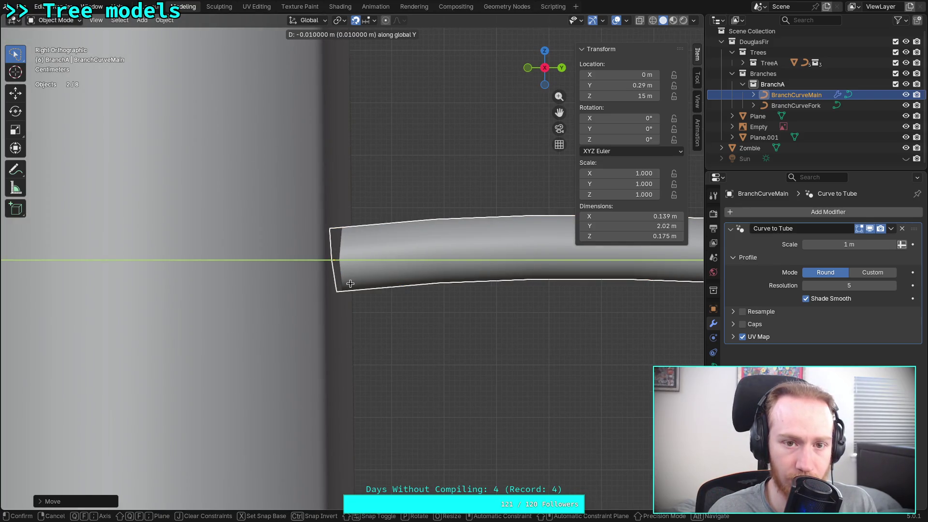
click(350, 284)
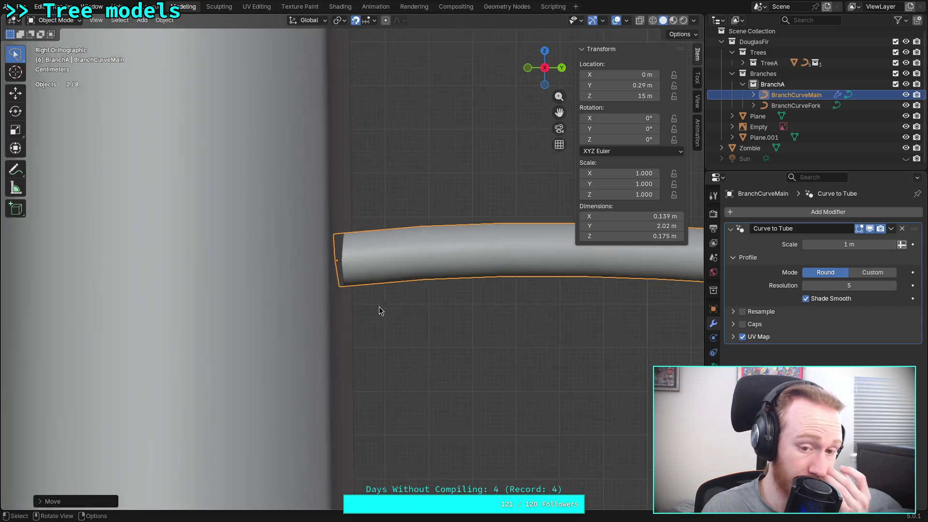
scroll(379, 307, down, 8)
scroll(378, 312, up, 3)
shift+middle_drag(404, 307, 305, 321)
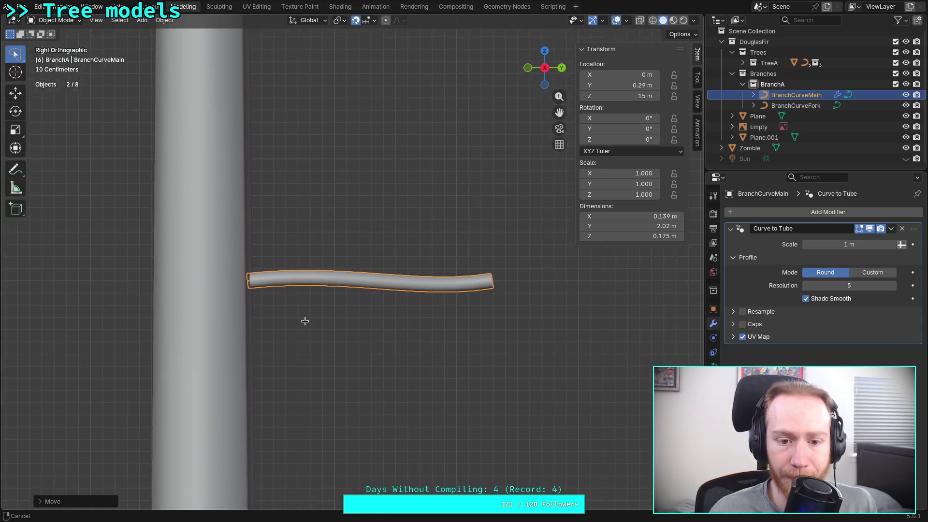
scroll(435, 331, up, 3)
key(Tab)
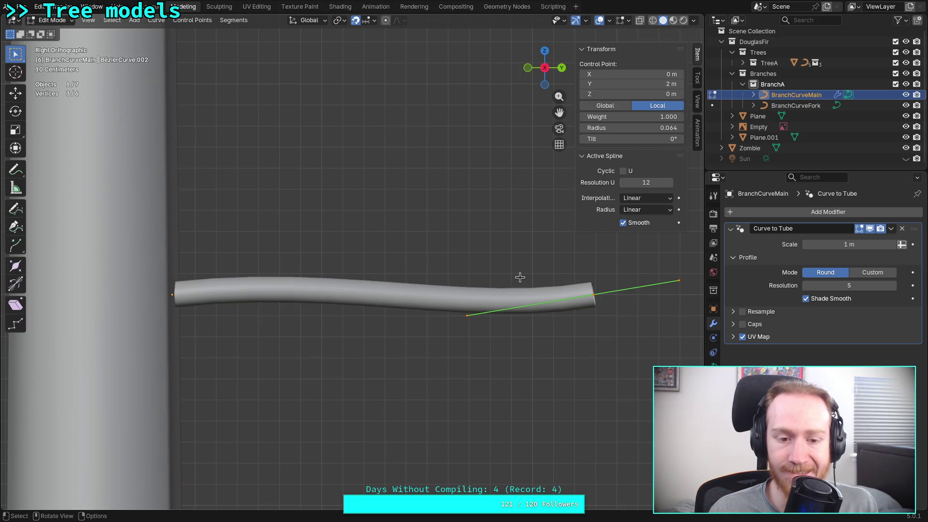
- Move the Douglas fir reference image Empty along Y to -1 m, behind the trunk
scroll(519, 277, down, 10)
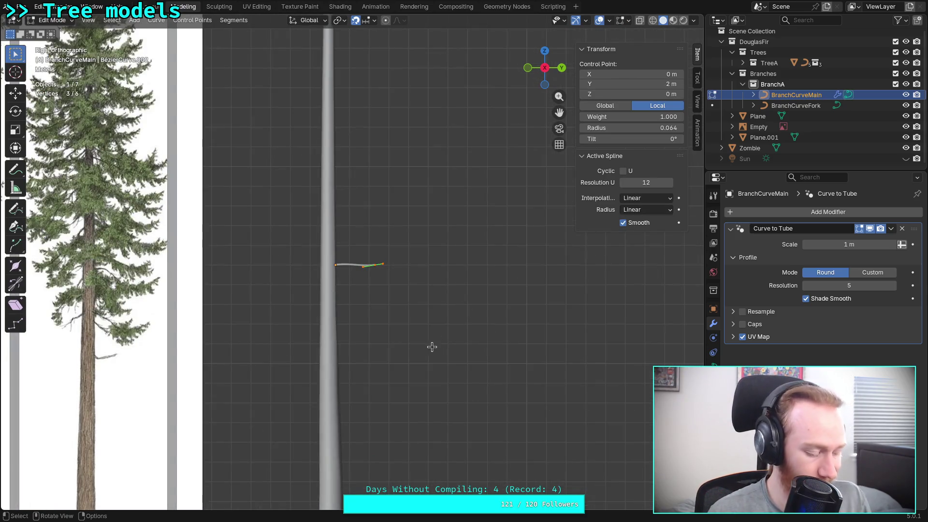
shift+middle_drag(388, 356, 442, 218)
scroll(467, 269, down, 3)
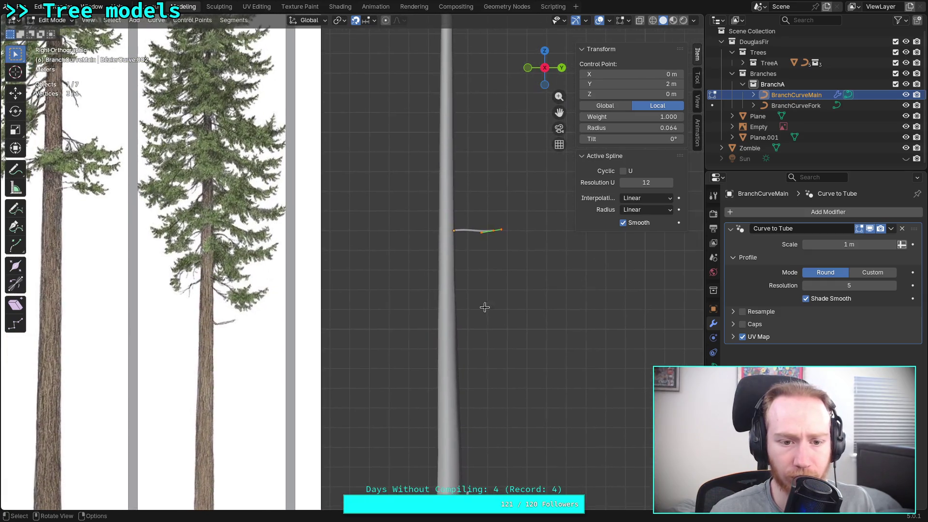
key(Tab)
click(251, 260)
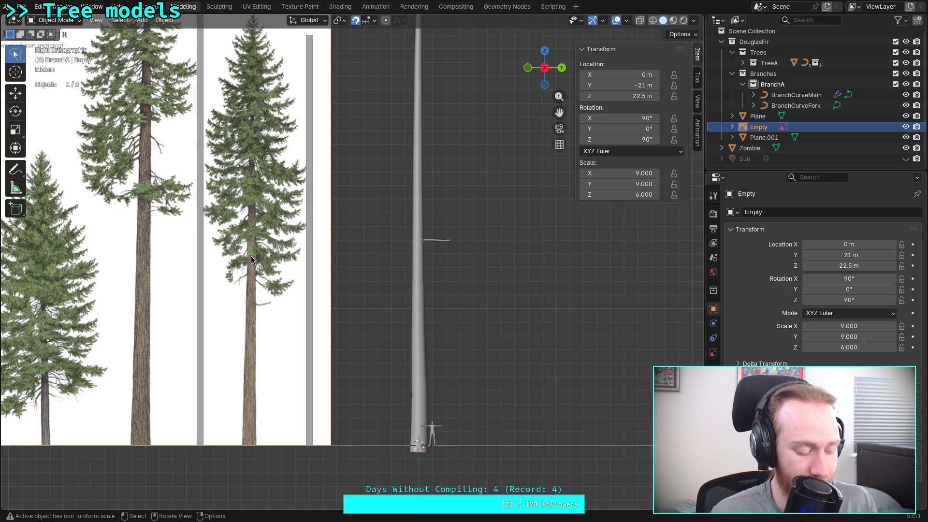
key(g)
key(y)
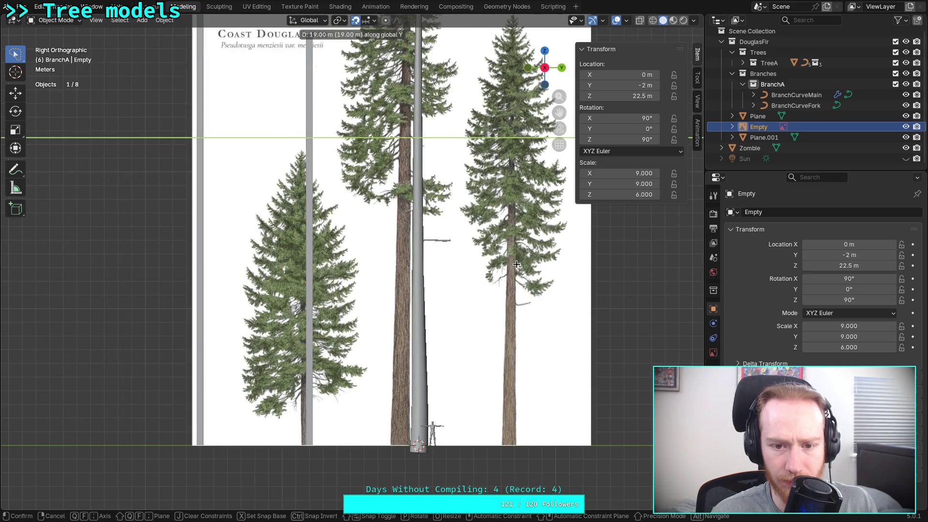
click(519, 264)
scroll(518, 263, up, 4)
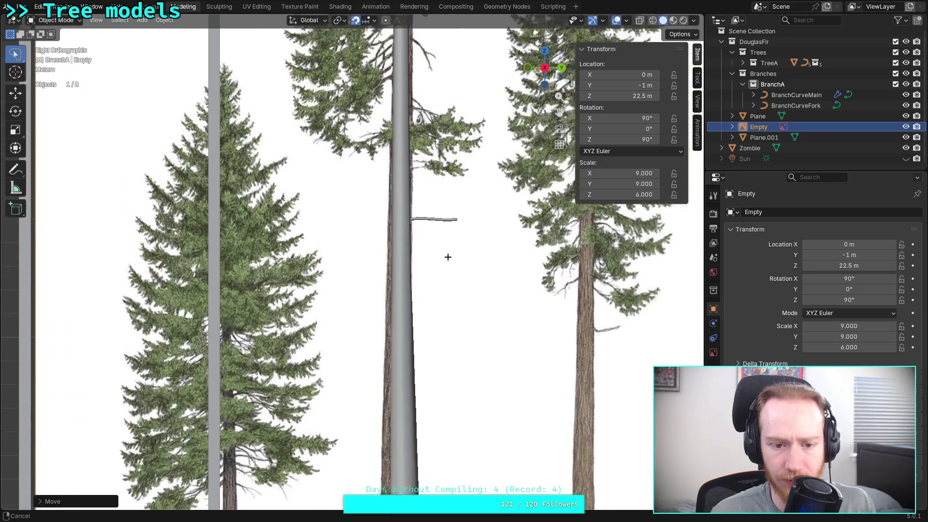
shift+middle_drag(448, 257, 352, 259)
middle_drag(336, 231, 338, 234)
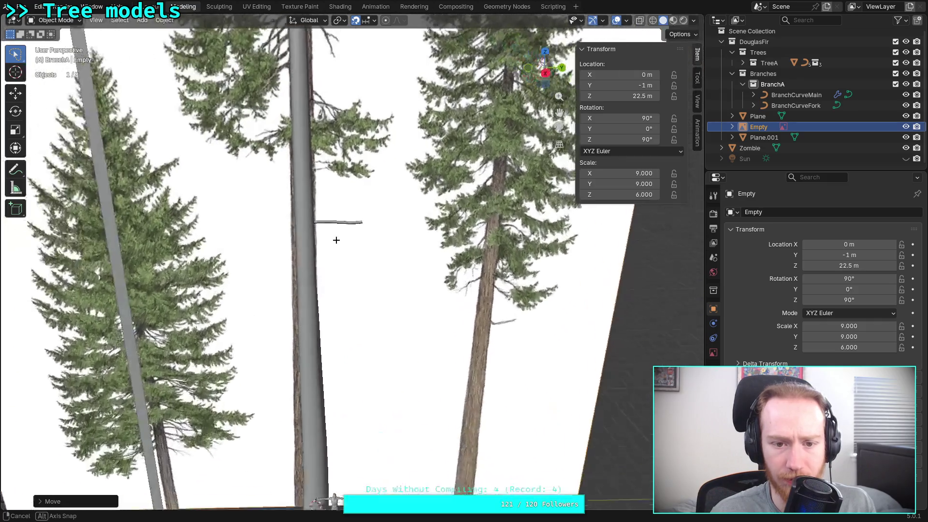
- Reselect the branch curve in Right view, enter Edit Mode, and switch to Top view
click(545, 72)
shift+middle_drag(480, 196, 412, 322)
click(364, 331)
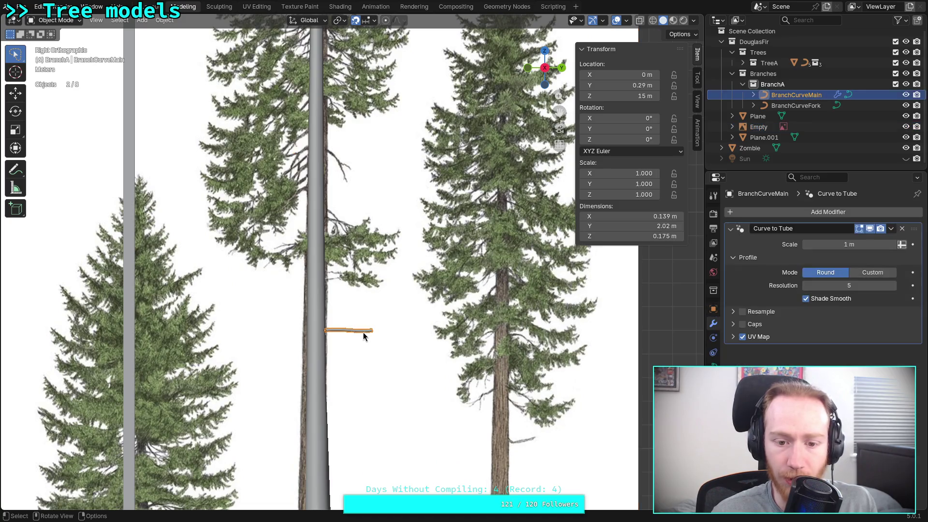
key(Tab)
key(KP_7)
scroll(382, 331, up, 5)
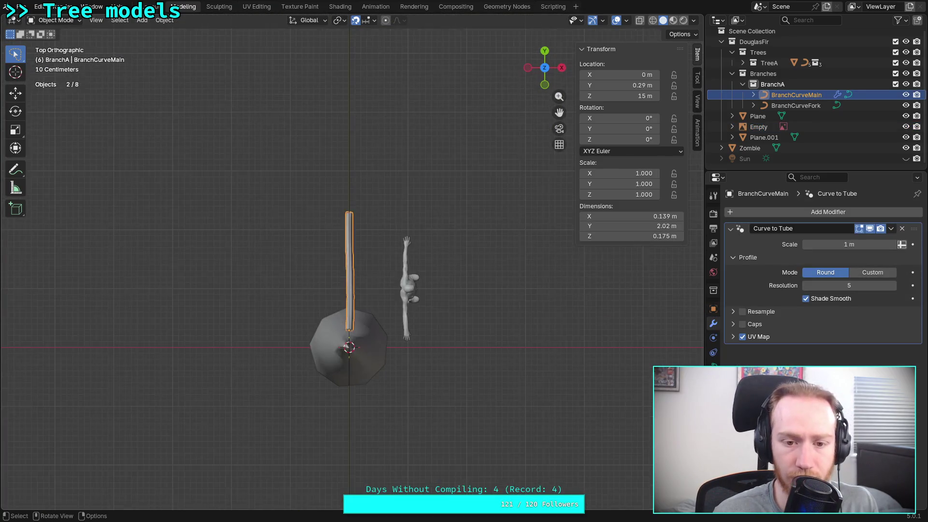
- Select the branch tip control point and try a Y move, cancelling it
drag(302, 96, 424, 179)
shift+middle_drag(394, 191, 399, 220)
scroll(399, 220, down, 3)
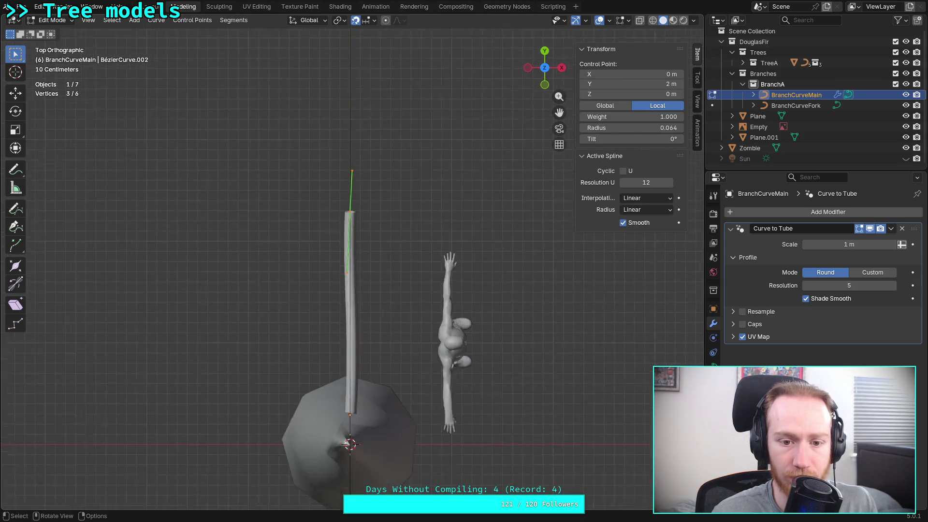
key(g)
key(y)
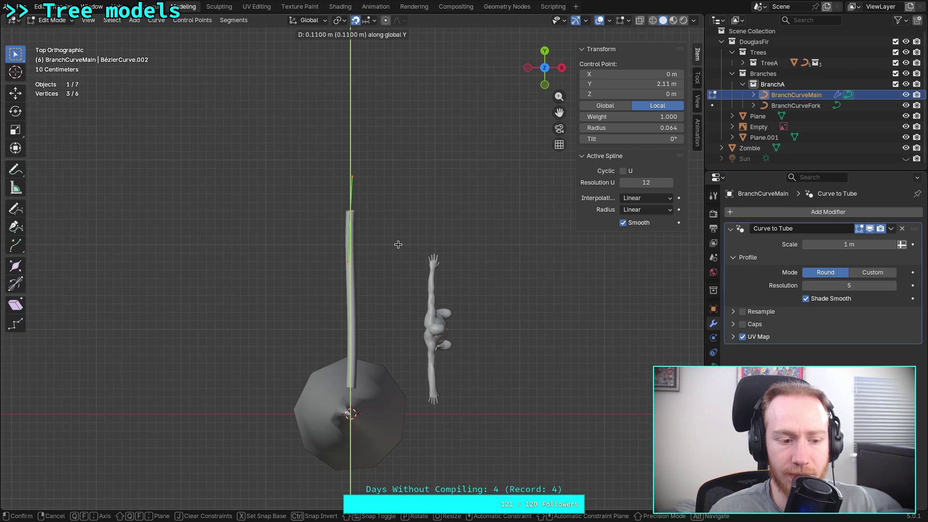
key(Escape)
scroll(390, 259, up, 3)
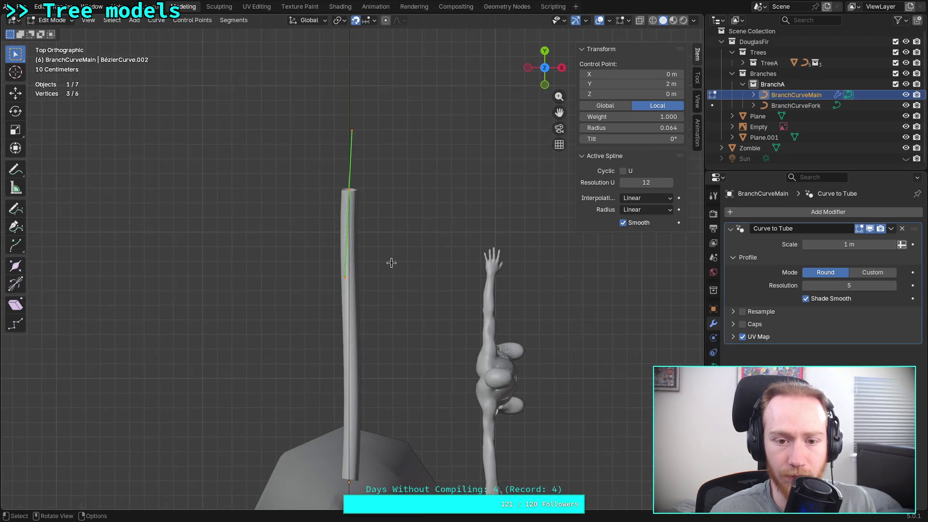
scroll(392, 263, up, 2)
scroll(392, 153, down, 2)
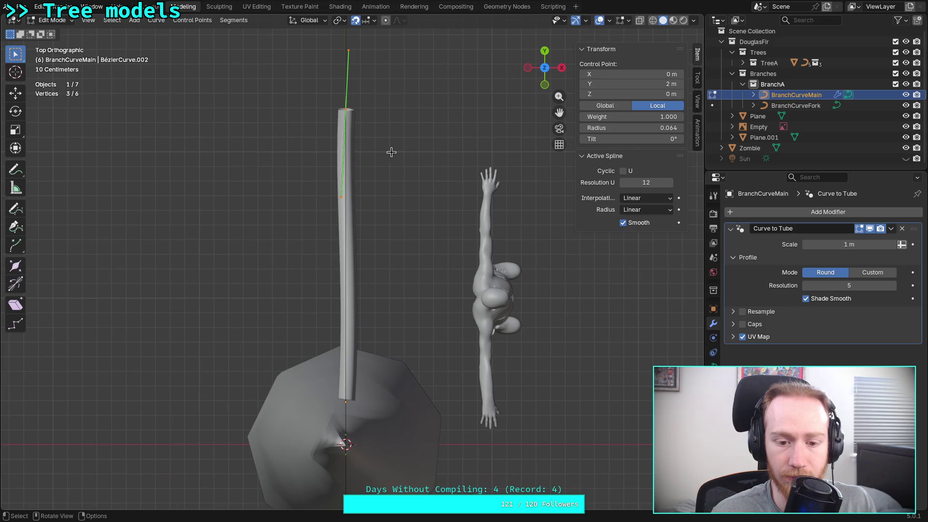
scroll(433, 222, up, 5)
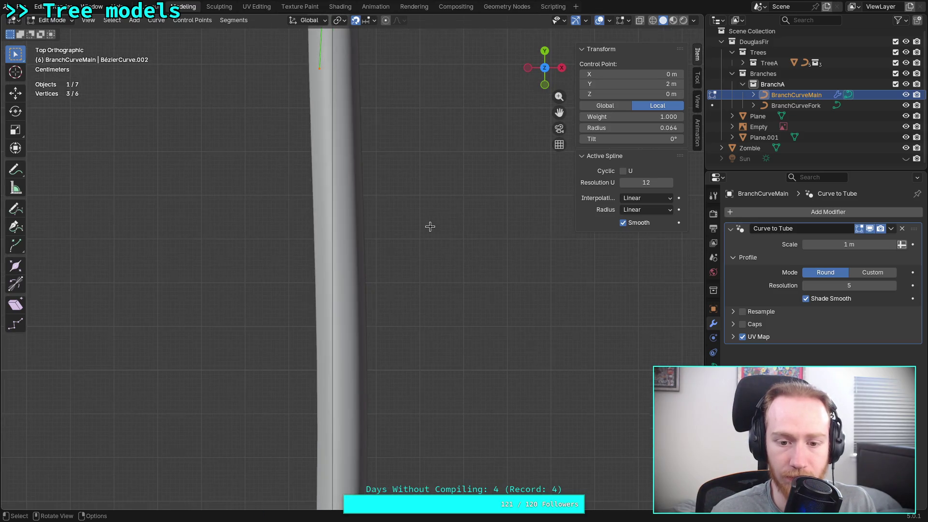
- Select the trunk's top control point, keep it at 2 m after a cancelled move, and view from the right
mouse_move(422, 210)
shift+middle_down()
mouse_move(435, 227)
mouse_move(435, 464)
shift+middle_up()
click(361, 279)
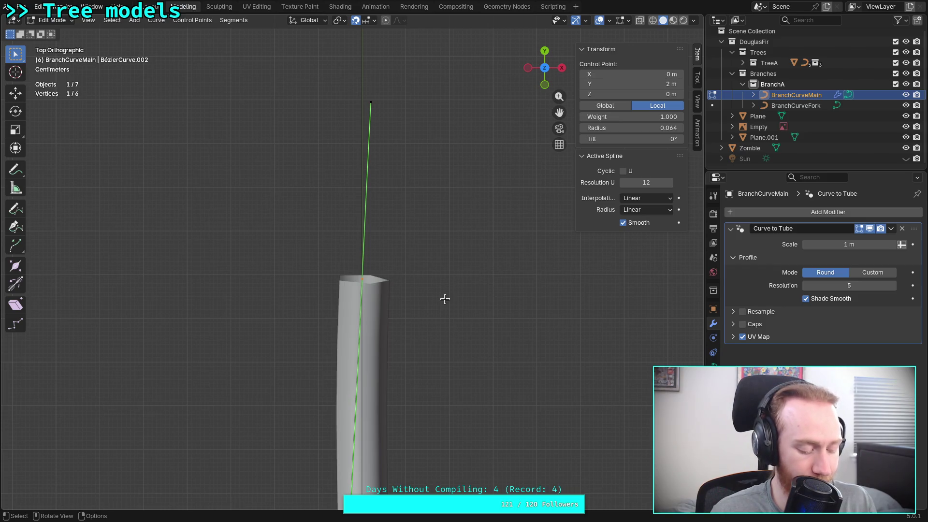
scroll(444, 299, down, 4)
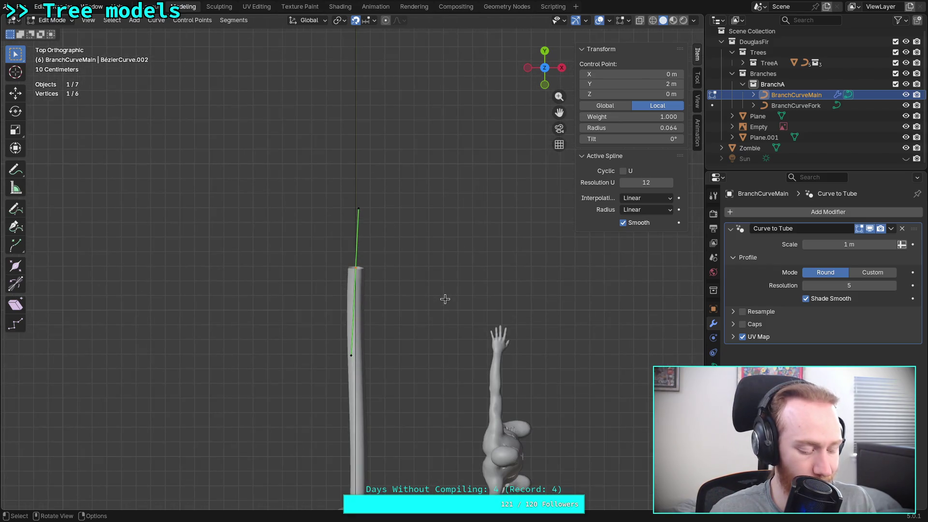
key(g)
key(y)
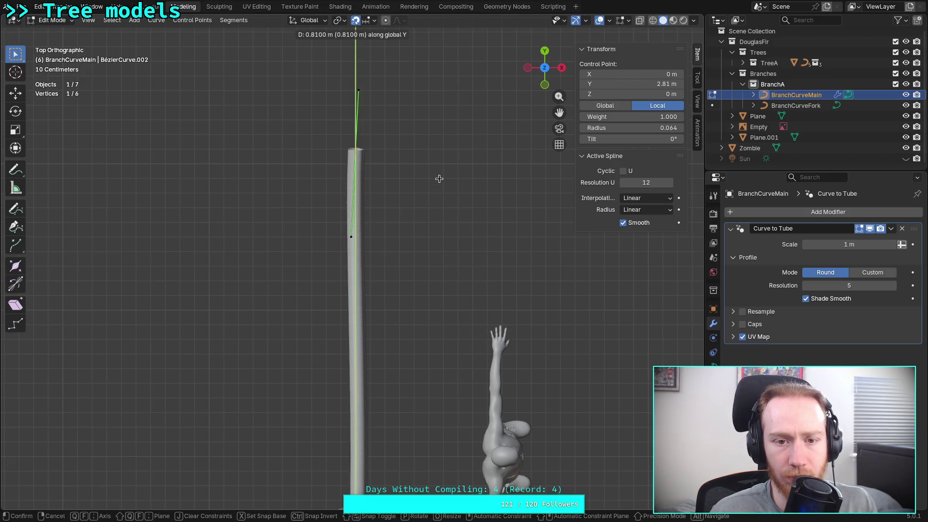
key(Escape)
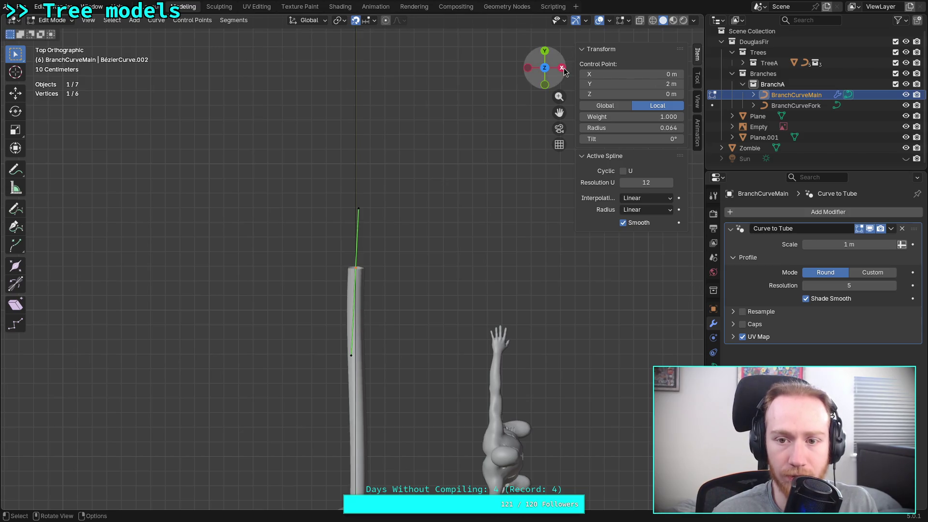
key(KP_3)
scroll(357, 259, down, 4)
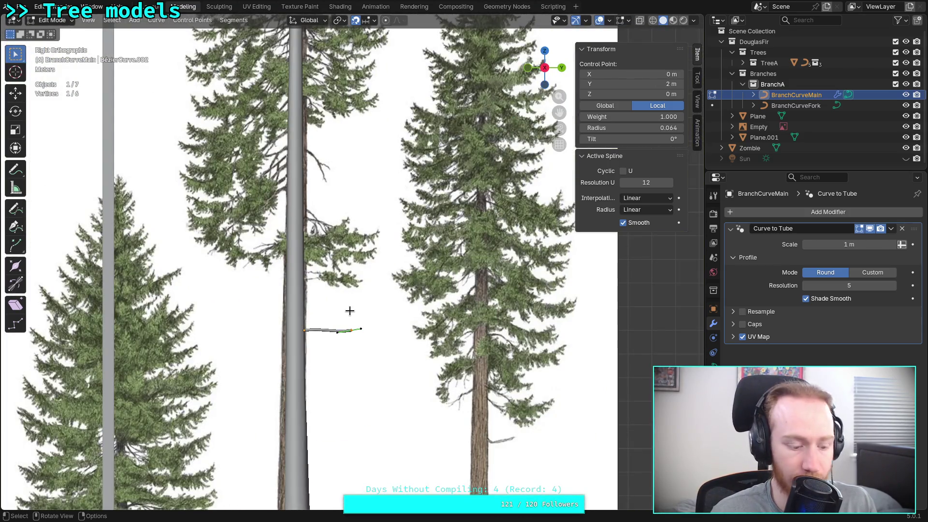
- Cancel a Y move of the selected control point and return to Object Mode
key(g)
key(y)
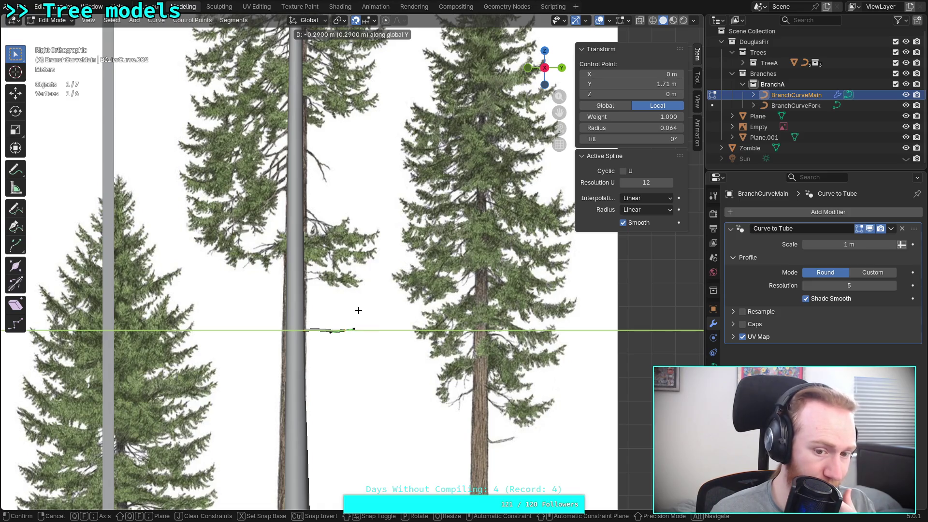
right_click(359, 310)
scroll(359, 310, up, 5)
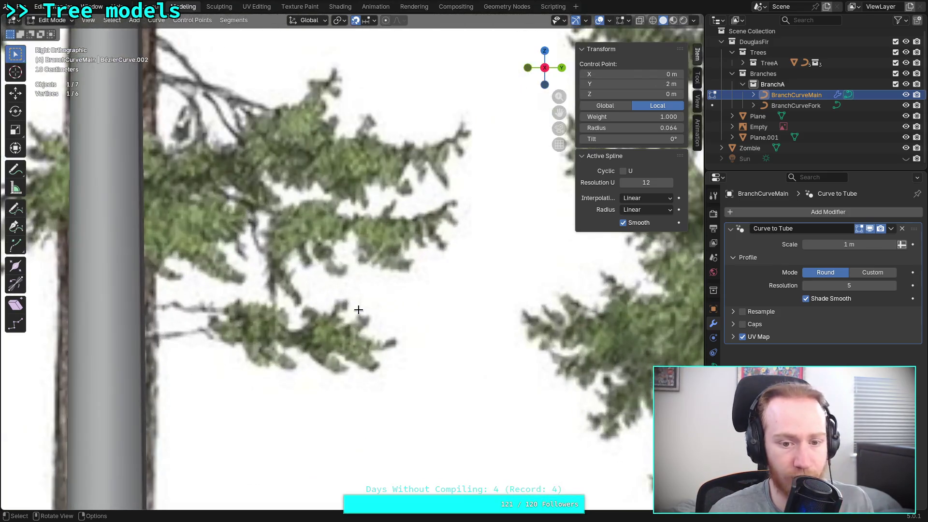
scroll(369, 368, down, 10)
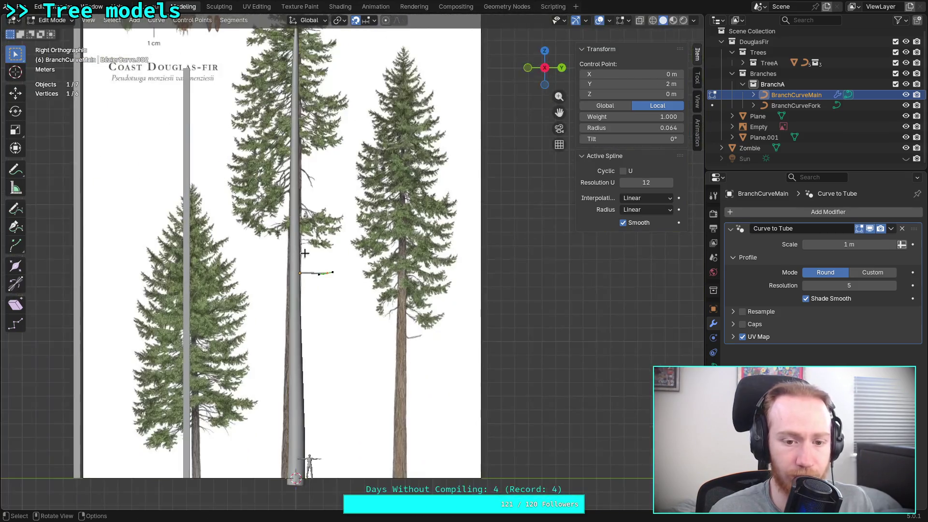
key(Tab)
- Move the reference image Empty along Y to -9 m
click(419, 279)
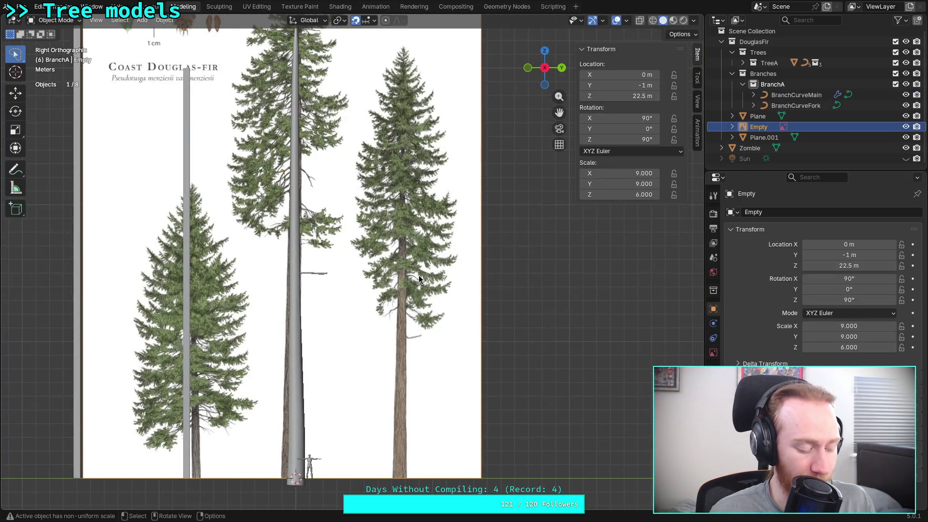
key(g)
key(y)
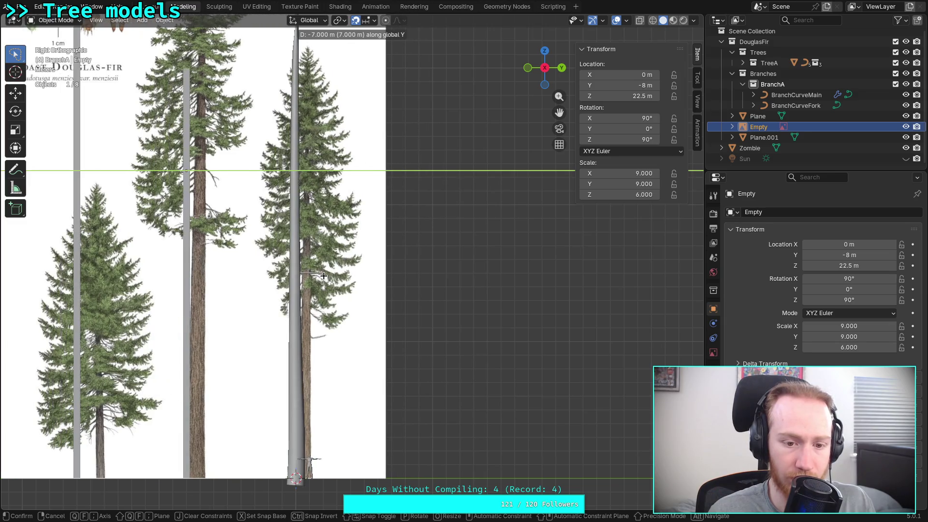
click(314, 278)
scroll(314, 278, up, 5)
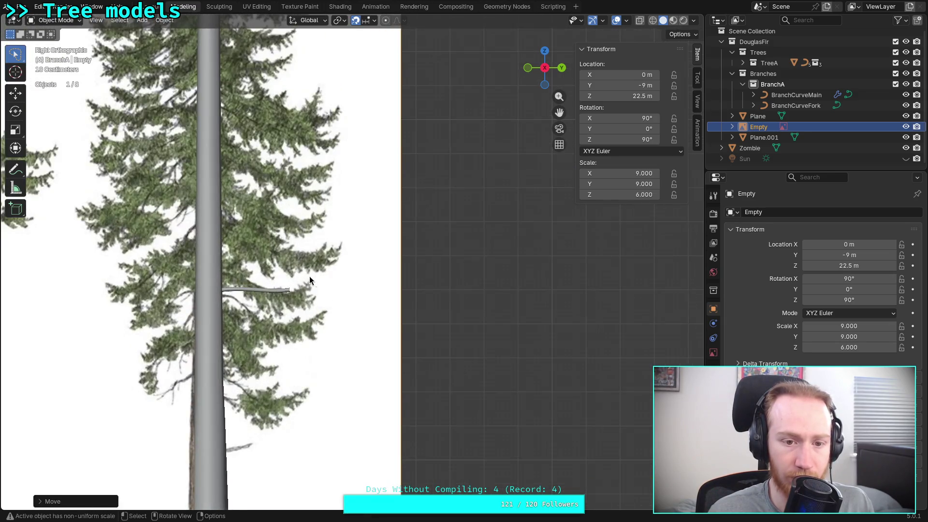
shift+middle_drag(310, 277, 382, 285)
scroll(376, 287, up, 5)
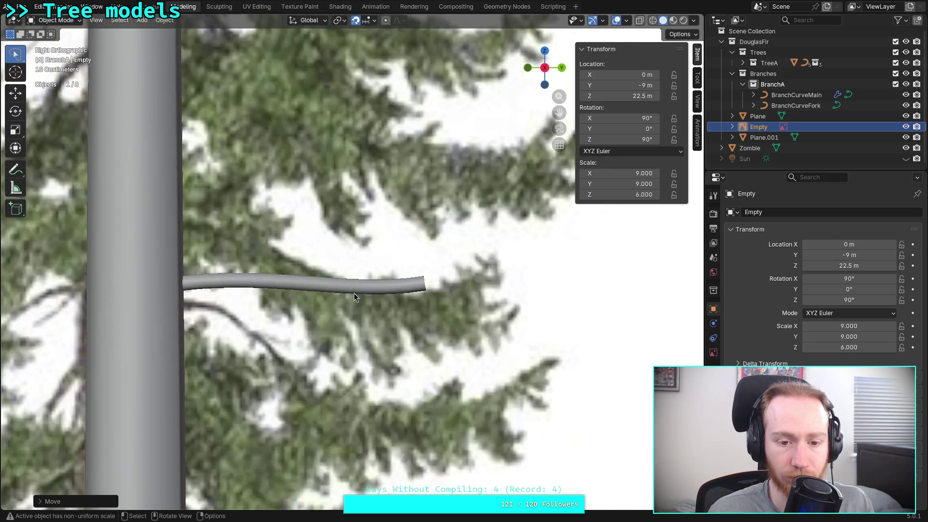
- Reselect BranchCurveMain in Edit Mode and begin moving its tip point to lengthen the branch
click(354, 293)
key(Tab)
shift+middle_drag(440, 282, 372, 291)
shift+click(372, 315)
key(g)
key(y)
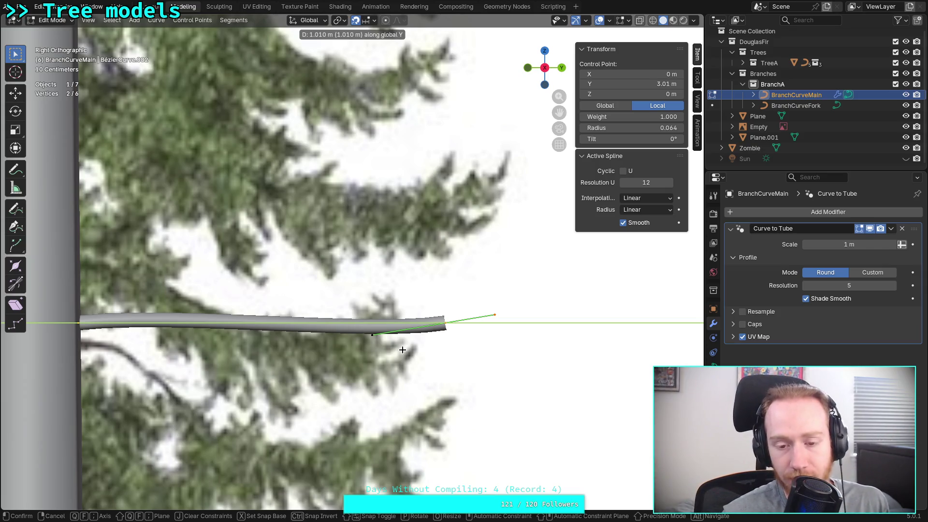
drag(403, 349, 446, 341)
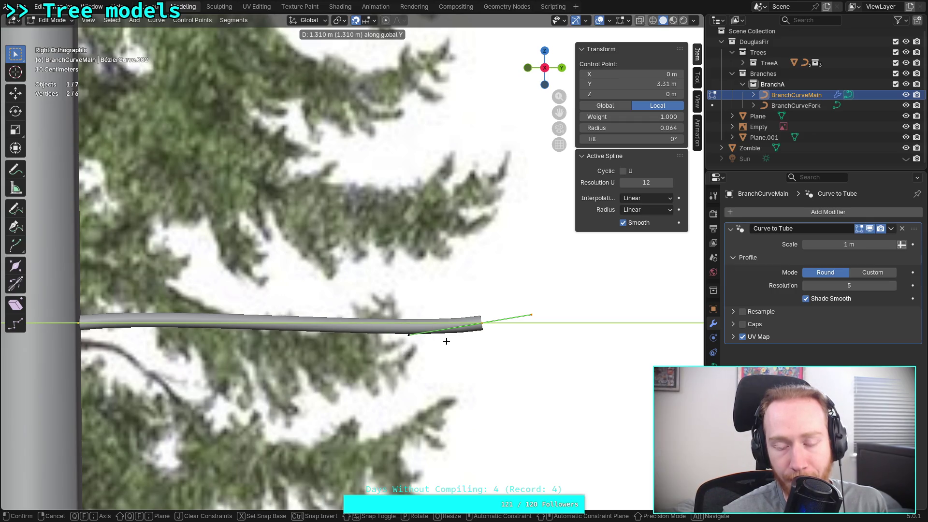
right_click(447, 341)
scroll(415, 340, down, 6)
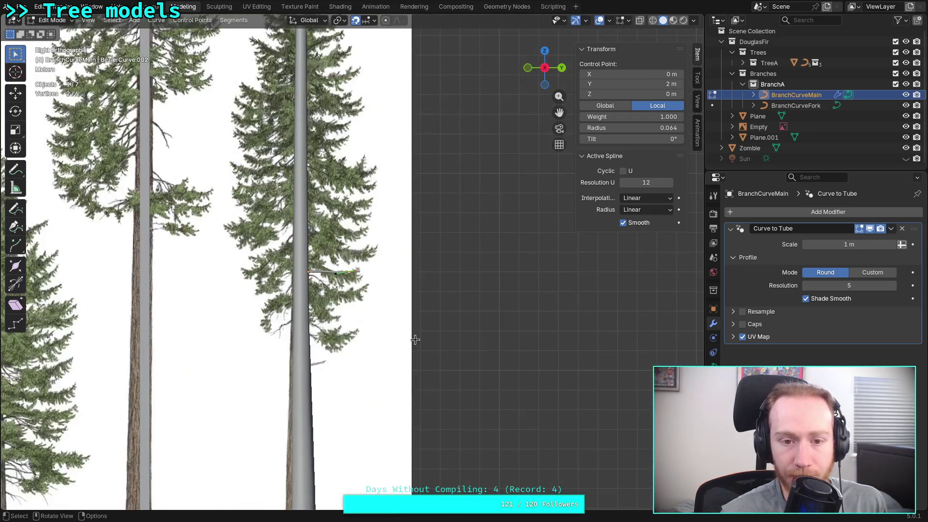
shift+middle_drag(353, 342, 428, 436)
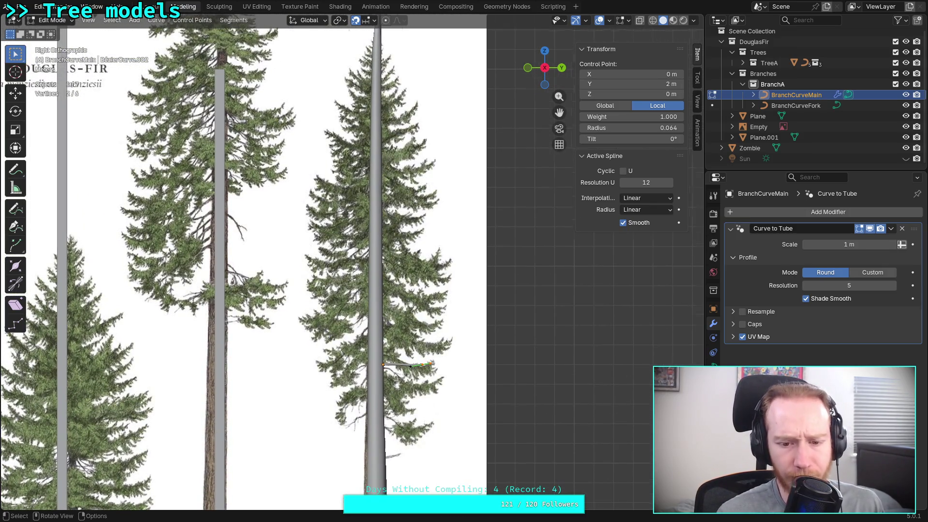
scroll(352, 269, up, 1)
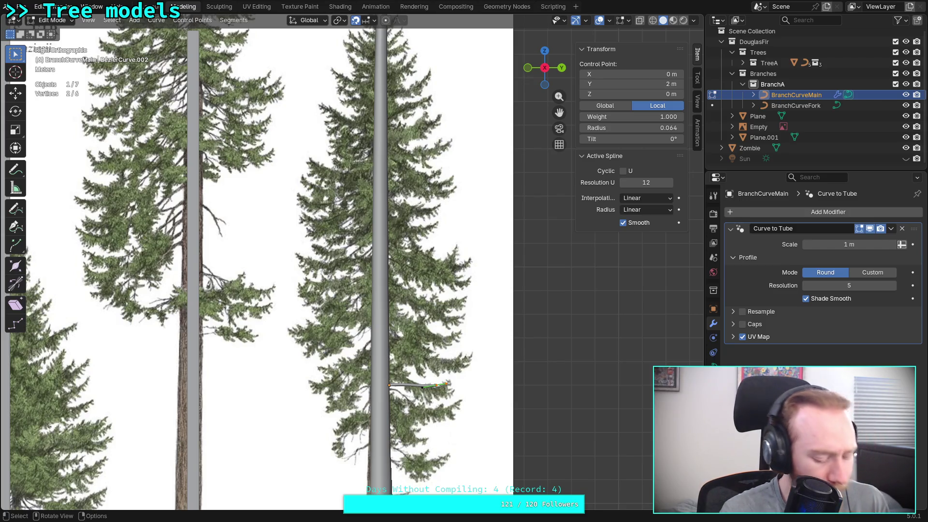
- Switch from Blender to the Firefox window showing the Google feet-to-meters results
key(alt+Tab)
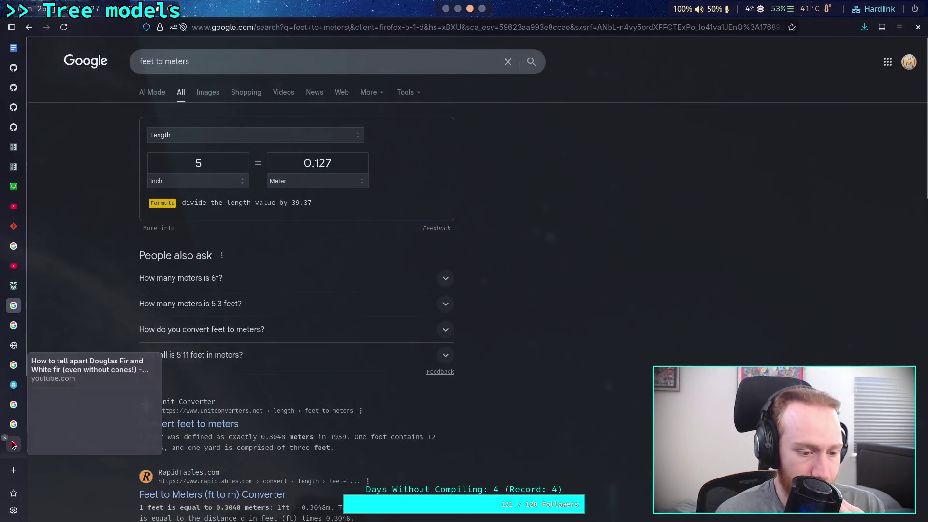
- Play the Douglas fir video and pause on the needle close-ups around 2:34–2:41
click(13, 445)
click(354, 240)
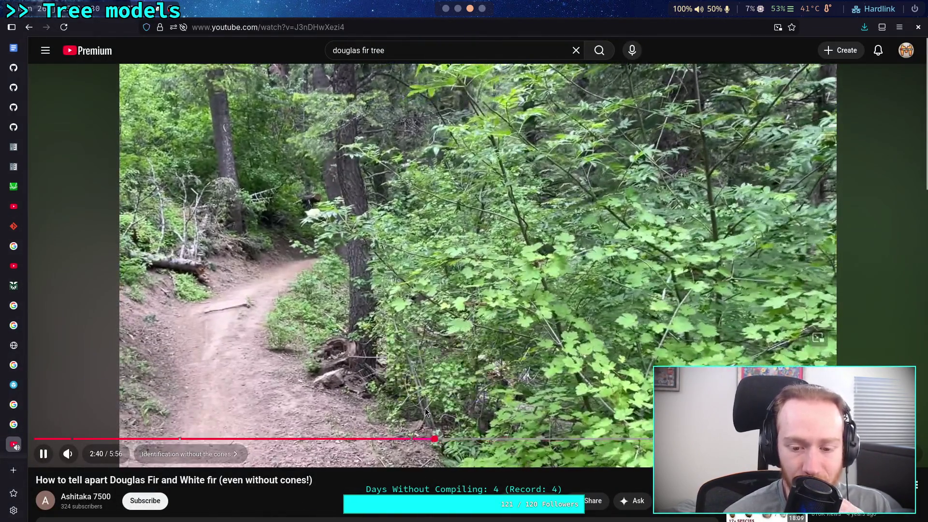
click(436, 439)
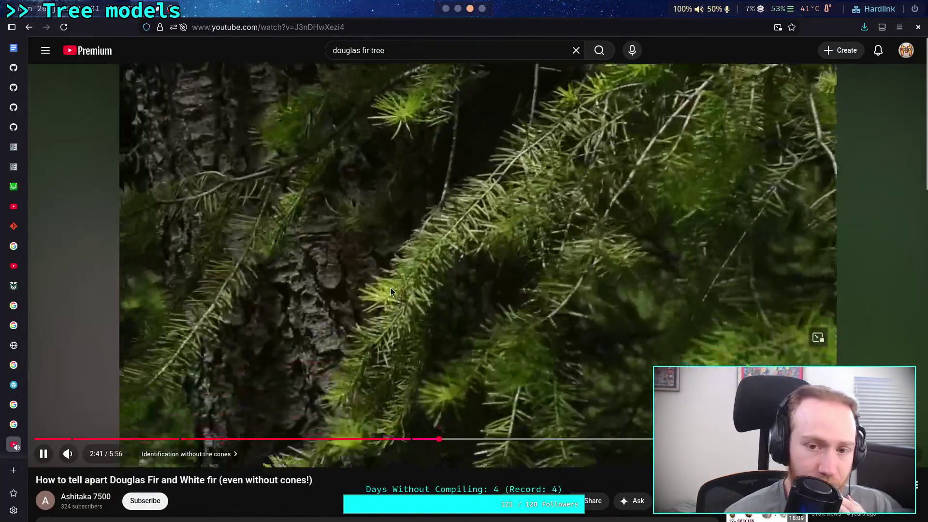
click(391, 289)
click(421, 439)
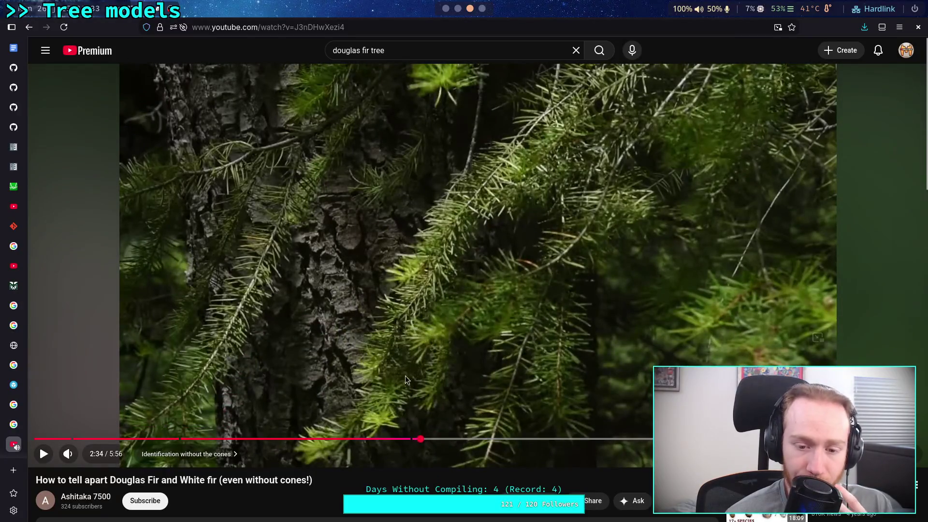
click(402, 345)
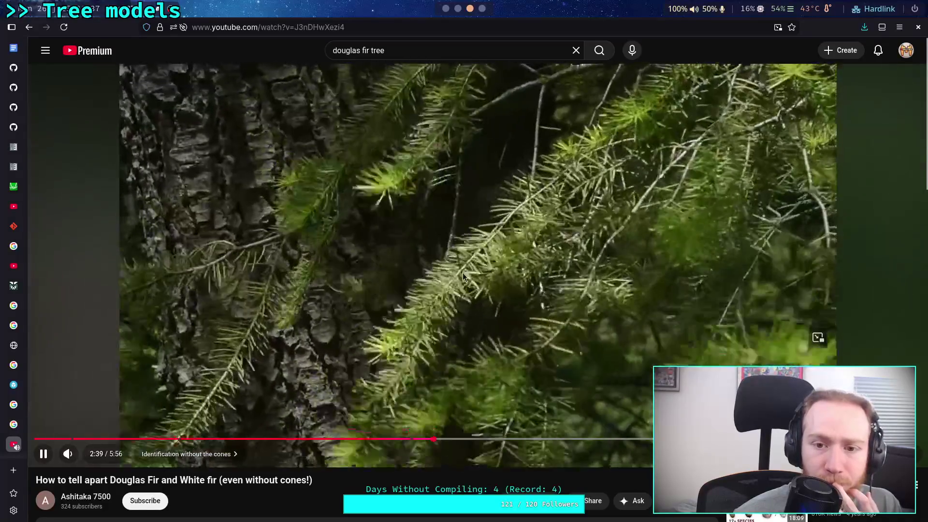
click(463, 272)
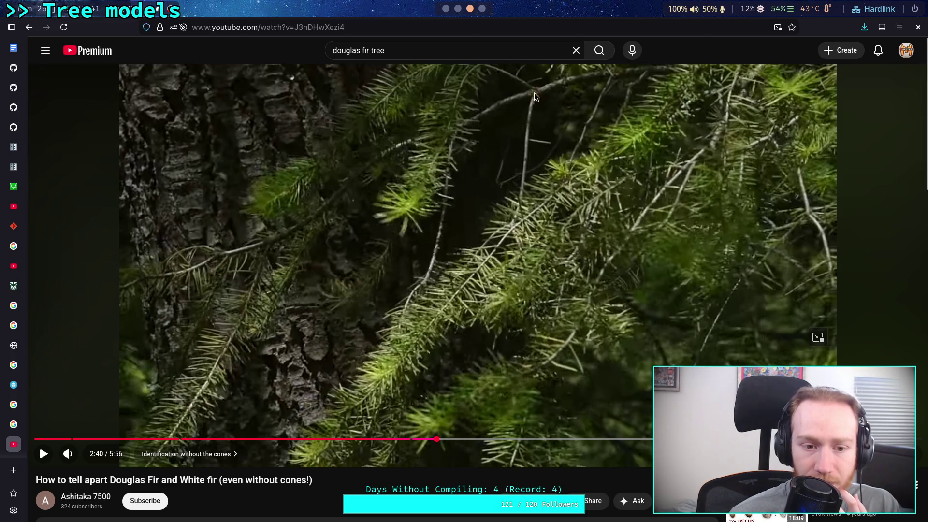
click(532, 94)
click(533, 106)
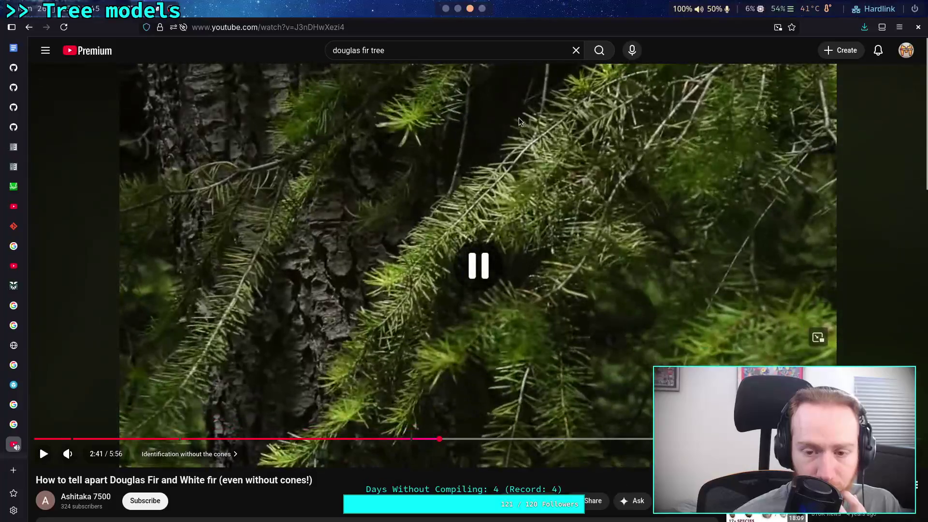
click(519, 120)
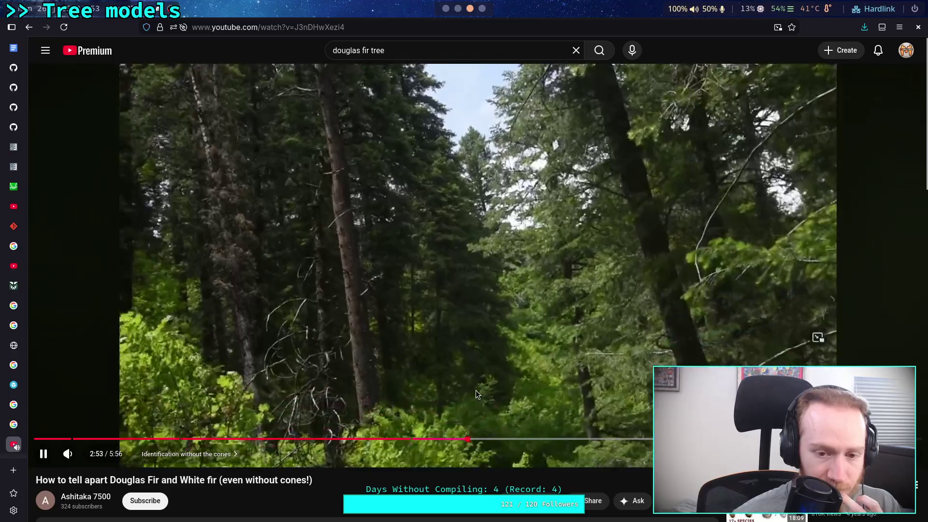
- Skip ahead to the branch and needle shots around 4:06–4:17, then return to Blender
key(Right)
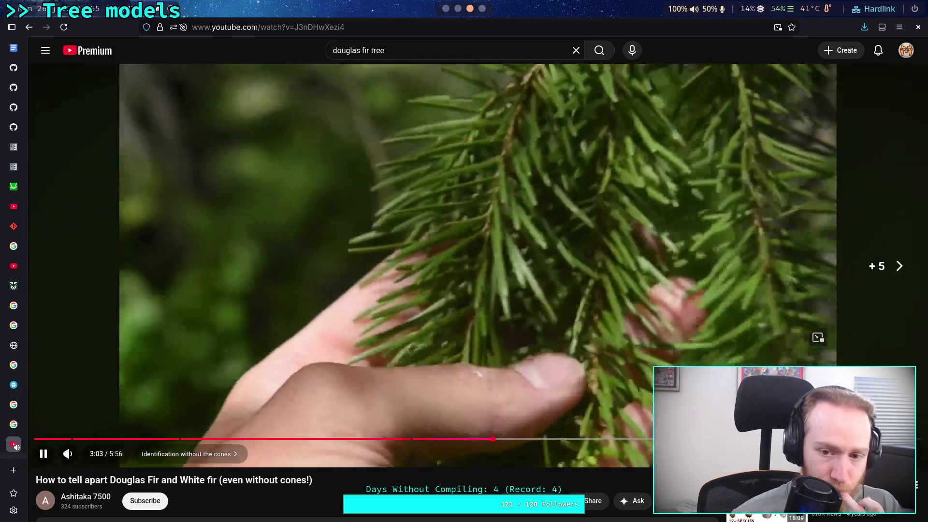
key(Right)
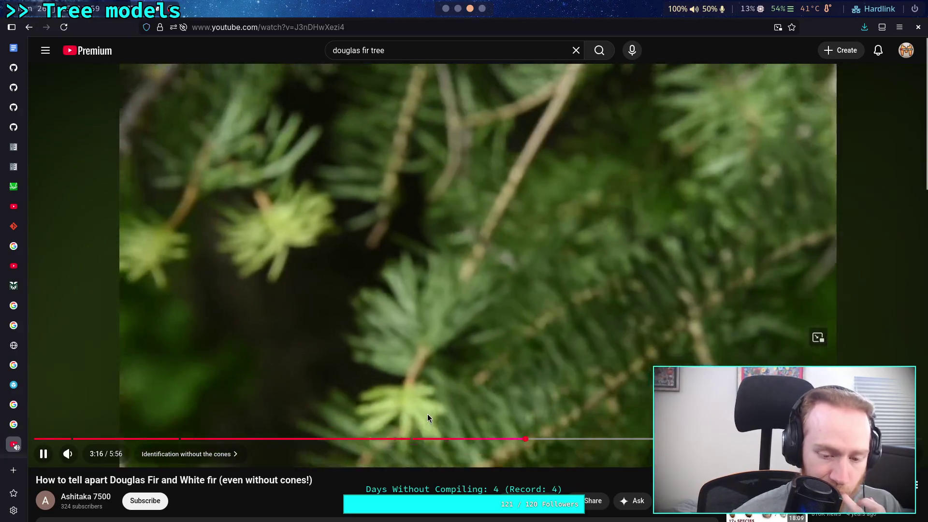
key(Left)
key(Left)
key(Left)
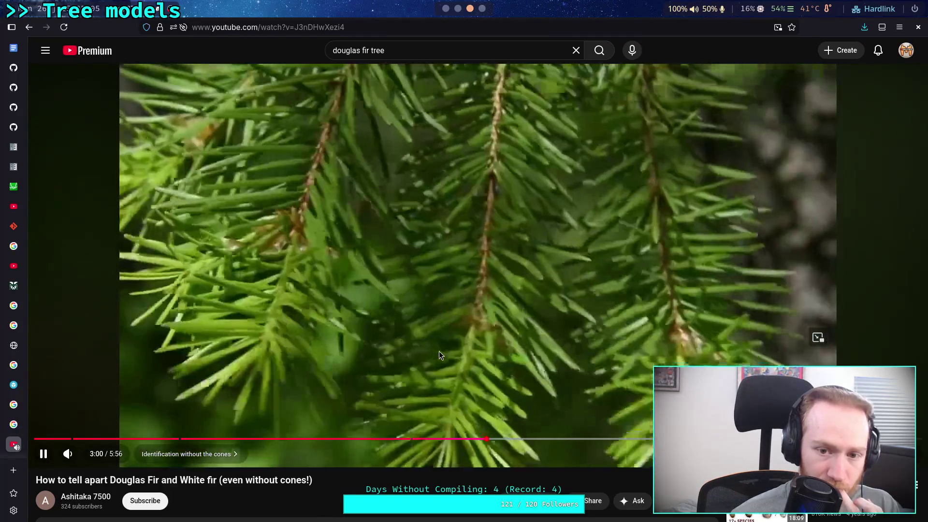
key(space)
key(space)
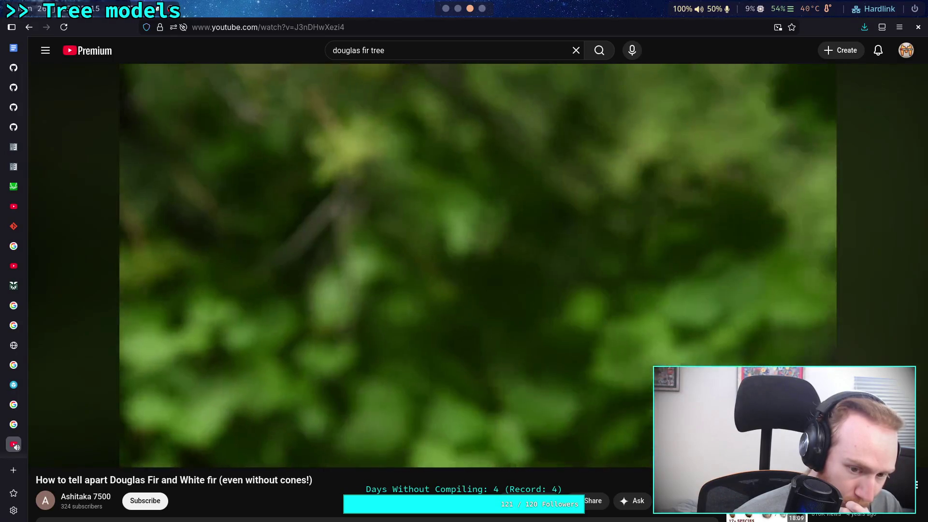
key(Right)
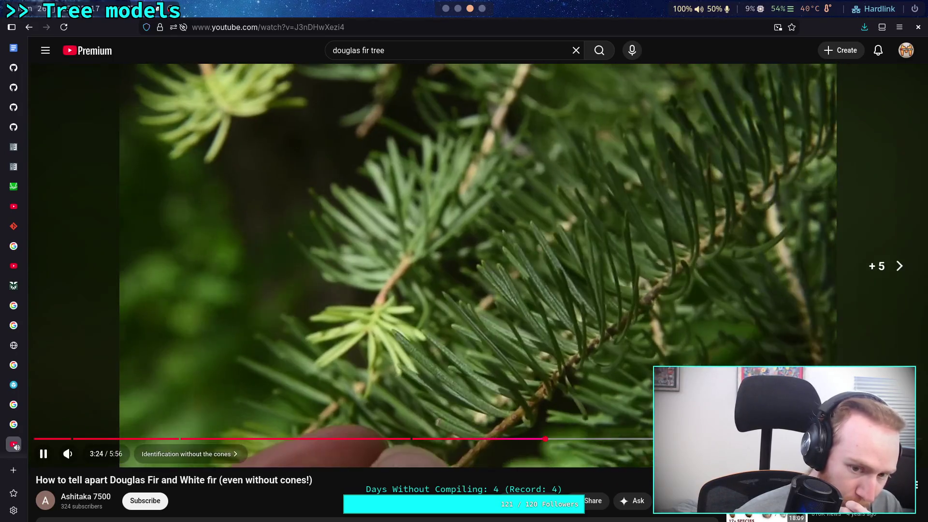
key(Right)
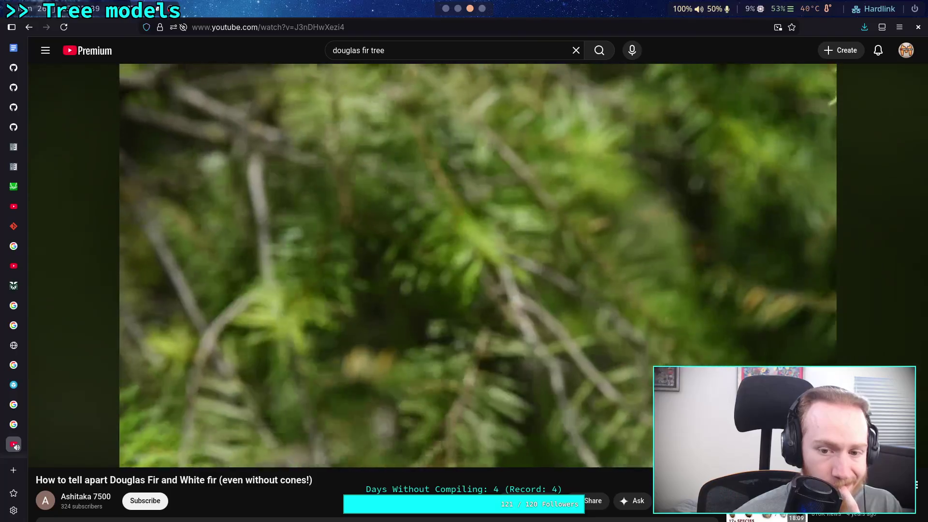
click(628, 357)
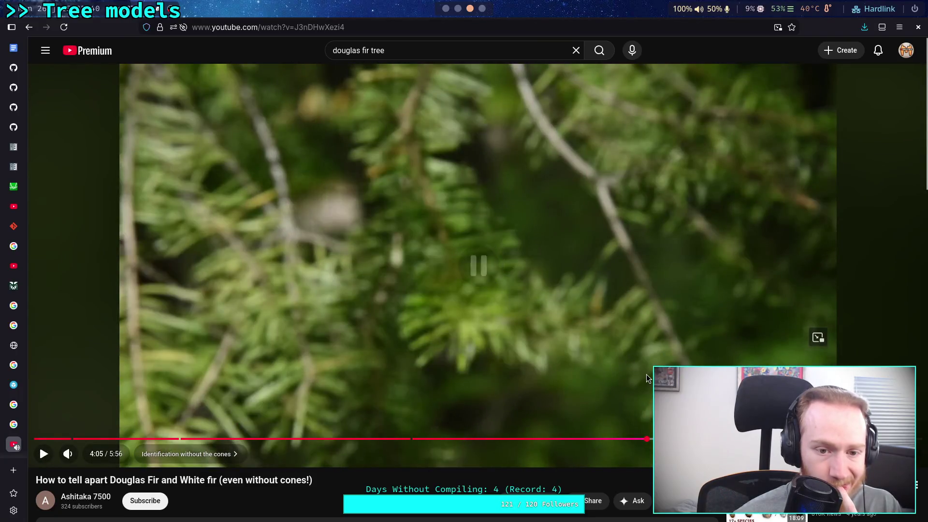
click(643, 372)
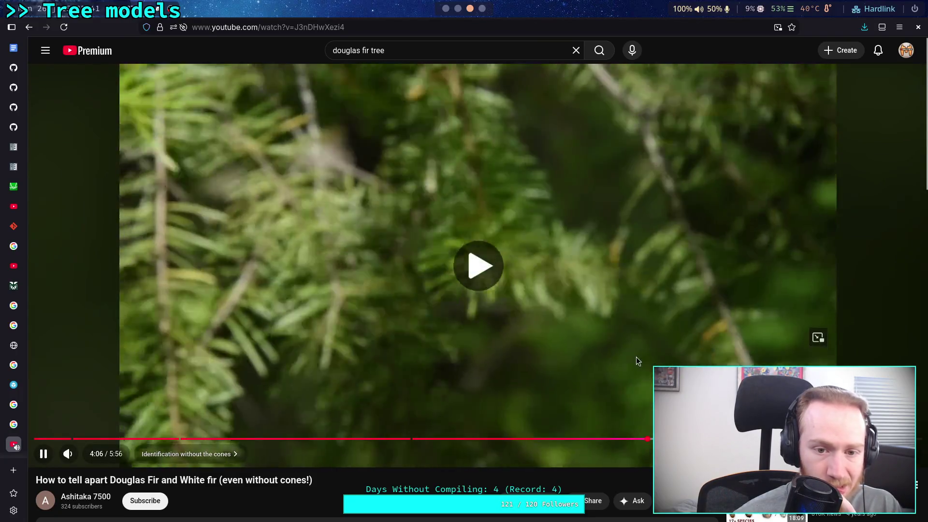
click(491, 260)
click(468, 149)
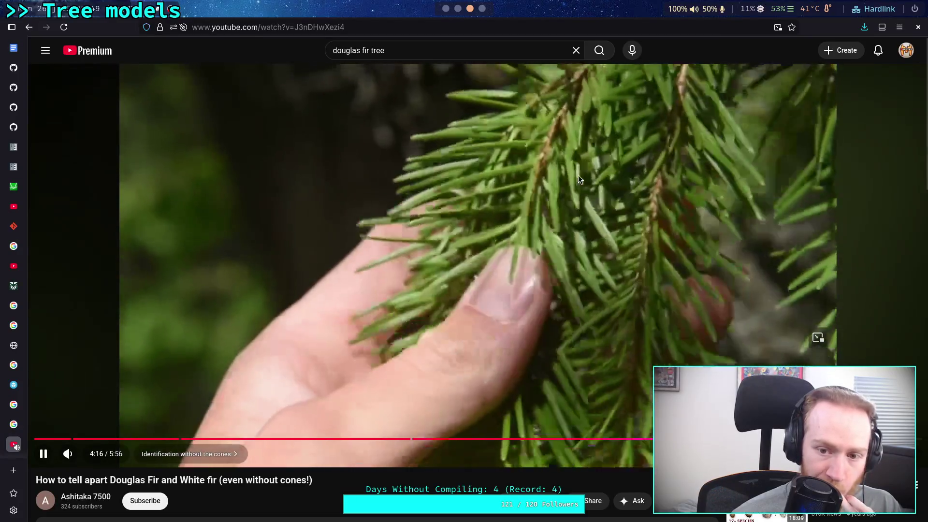
click(614, 393)
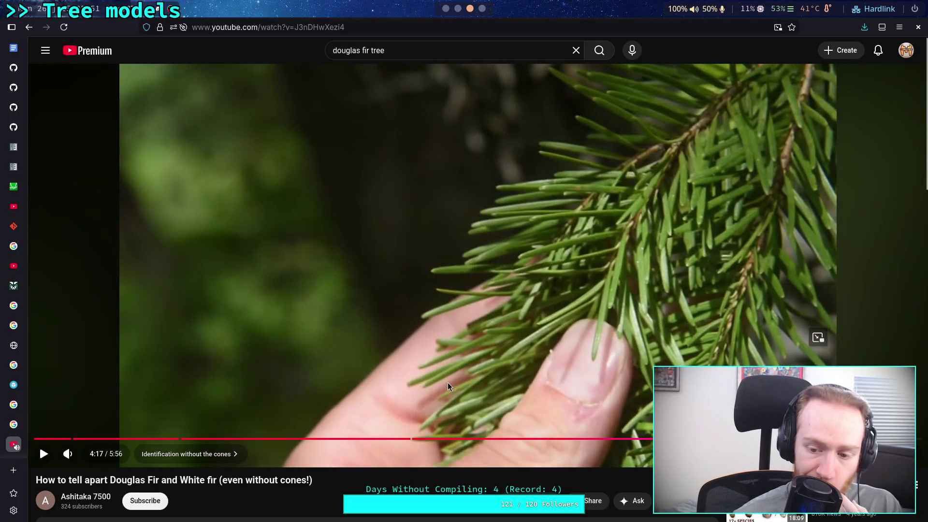
scroll(448, 382, down, 3)
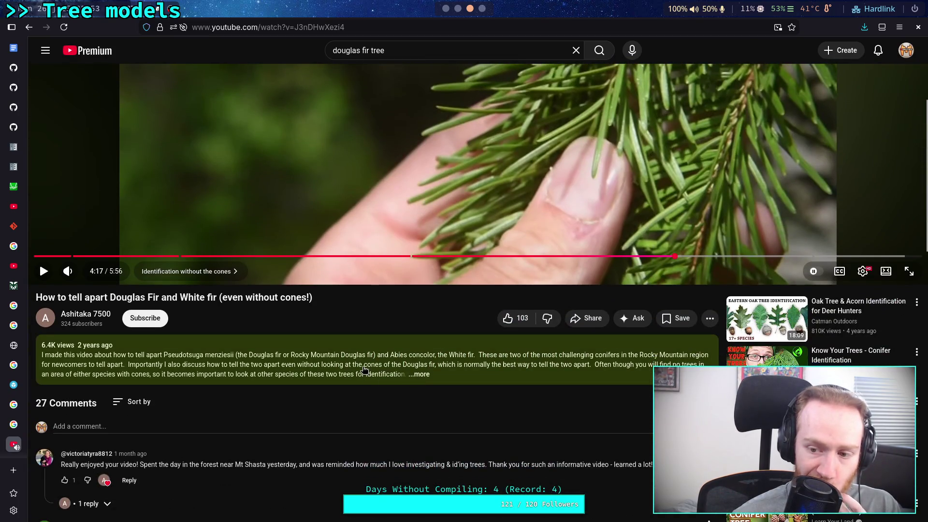
scroll(364, 368, up, 3)
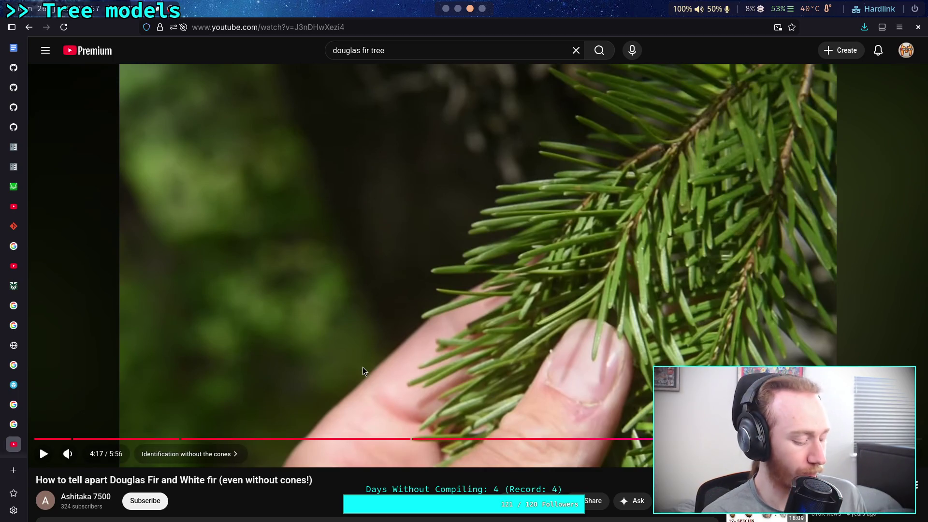
key(alt+Tab)
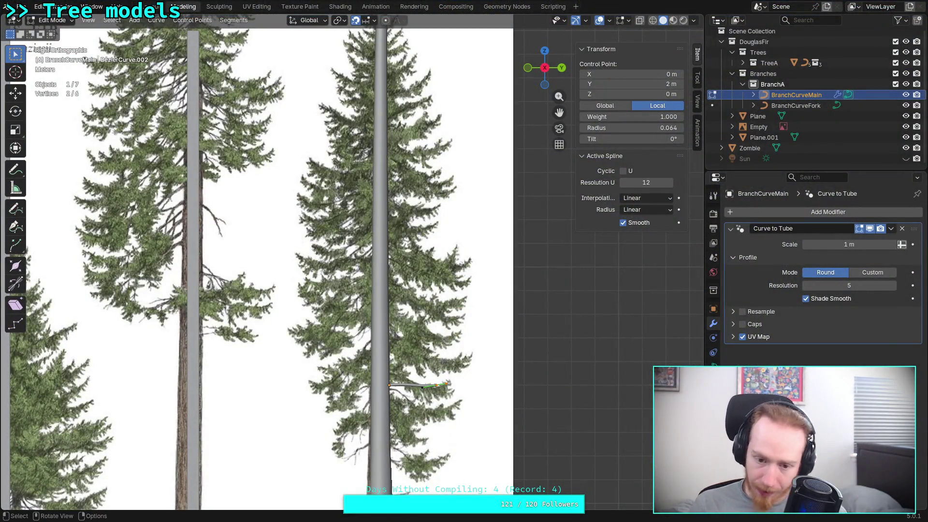
- Zoom and pan onto the trunk branch, then start editing its control-point Radius
scroll(401, 447, up, 5)
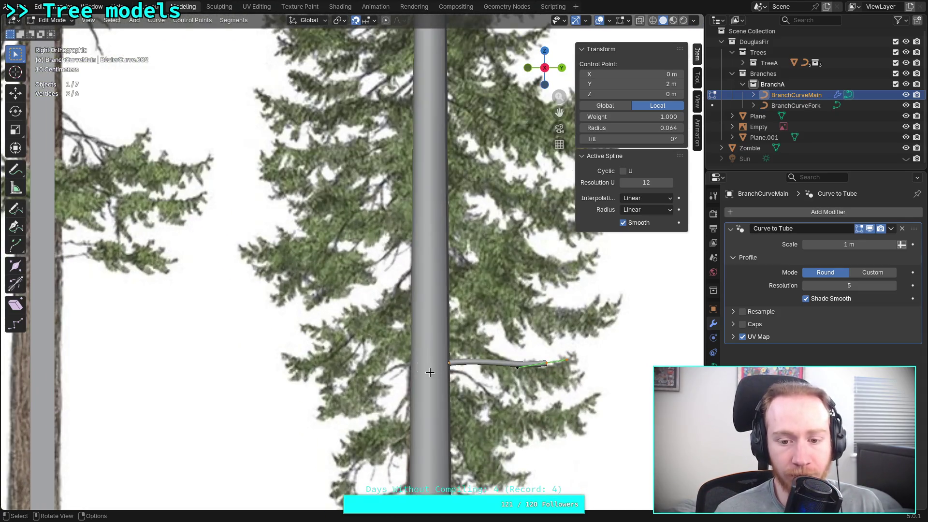
shift+middle_drag(430, 373, 362, 310)
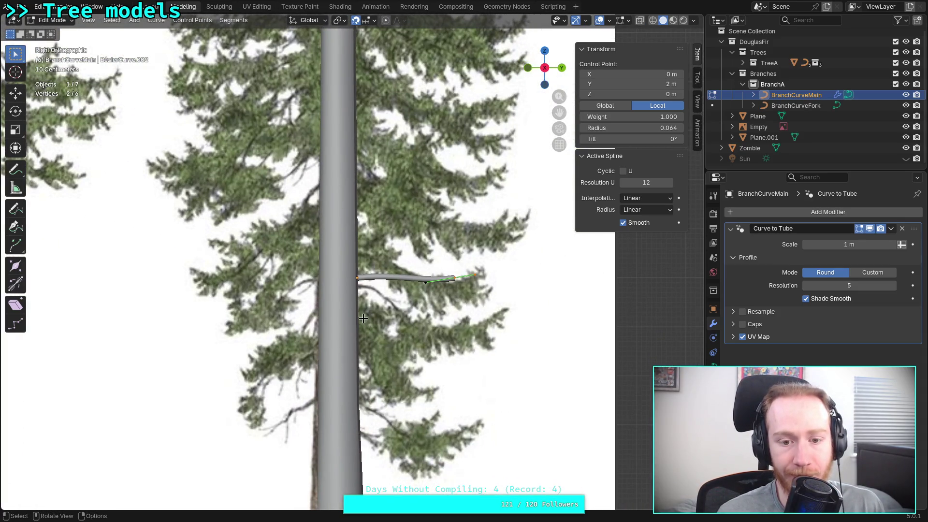
click(628, 127)
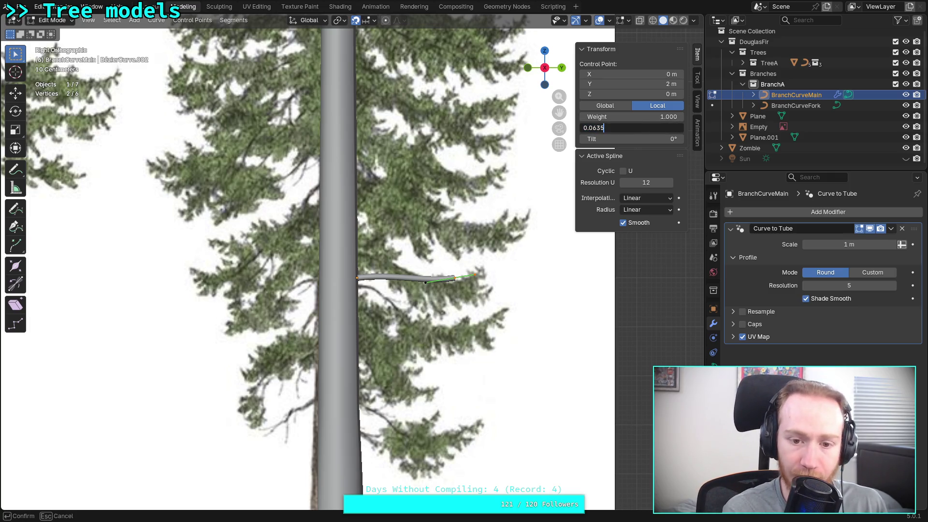
key(super+3)
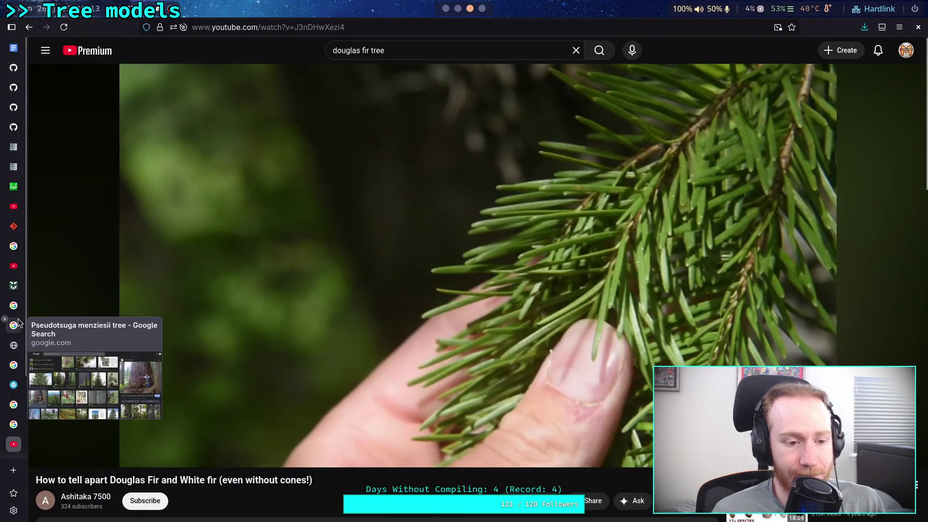
- Enter 4.5 inches in Google's unit converter to get 0.1143 metres
click(14, 306)
drag(213, 165, 189, 165)
text(4.5)
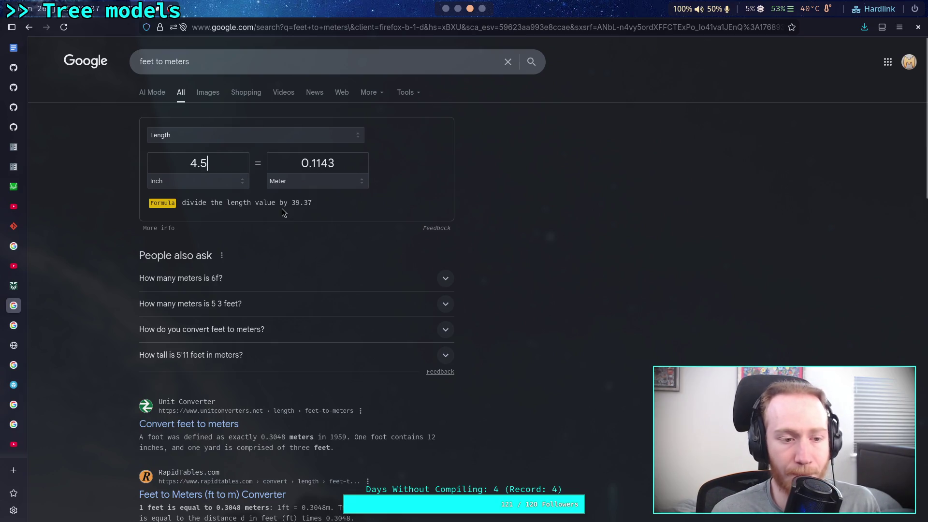
- Evaluate .0575*2 in the Python terminal, getting 0.115, then go back to Blender
key(super+1)
key(super+2)
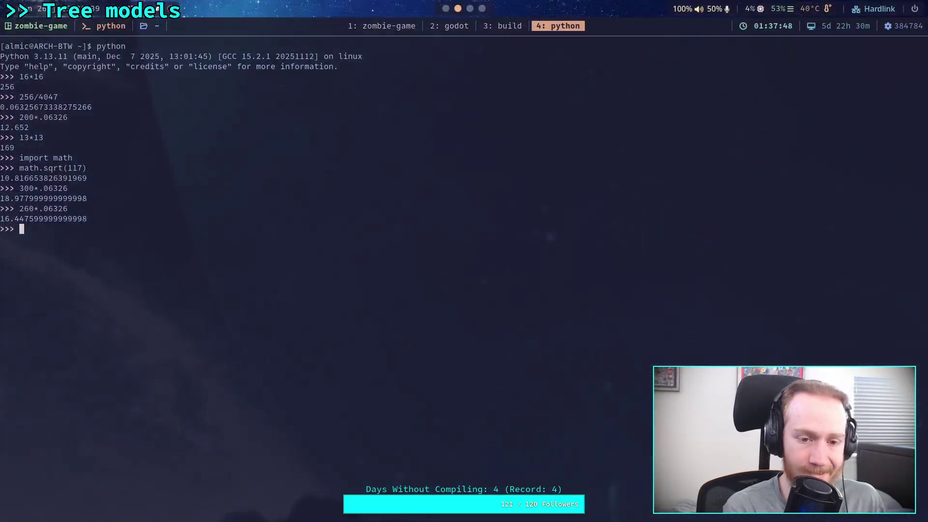
text(.058)
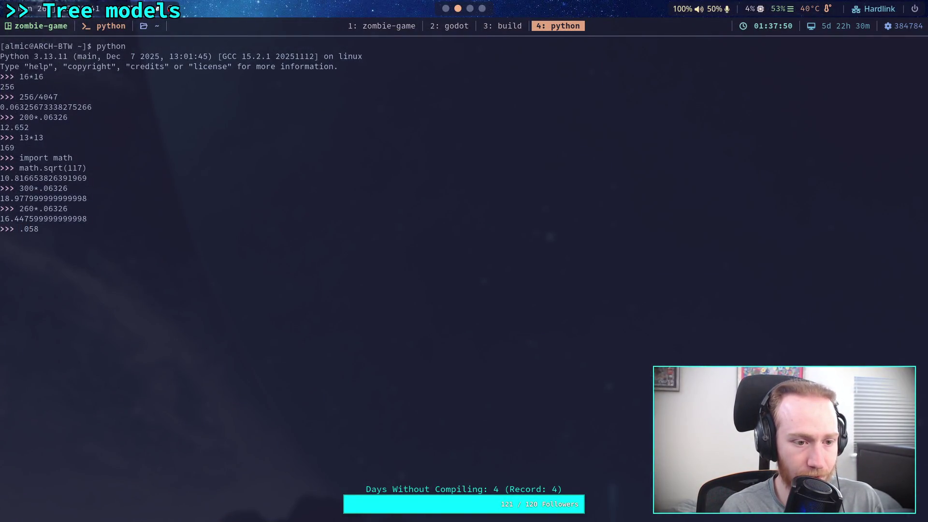
key(BackSpace)
text(78)
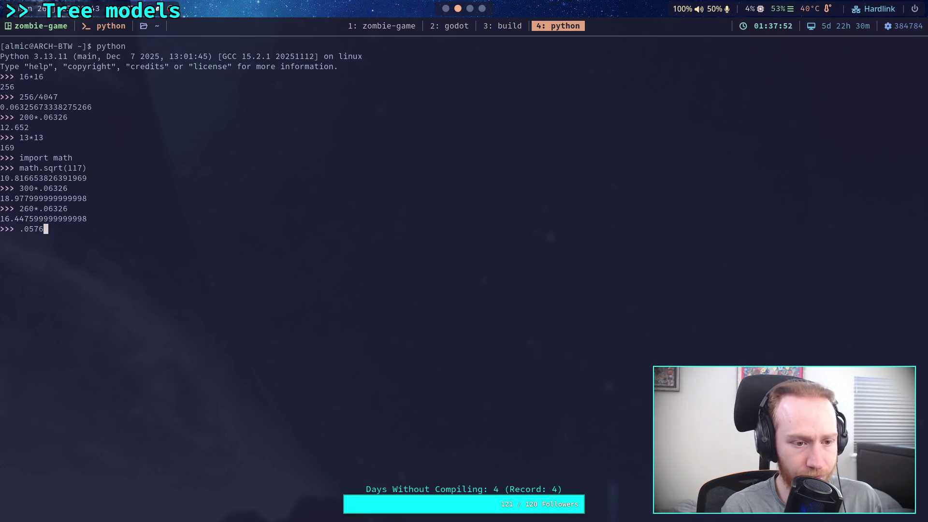
key(BackSpace)
text(5*2)
key(Return)
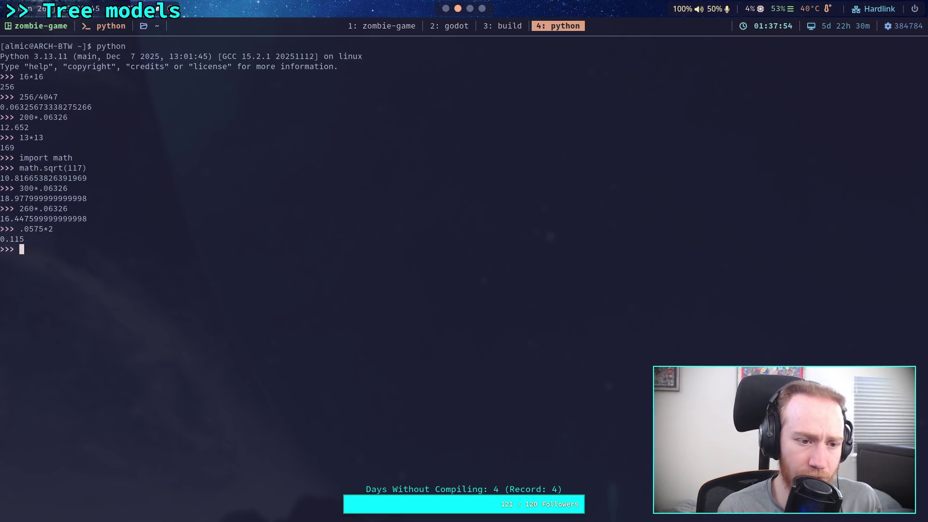
key(super+1)
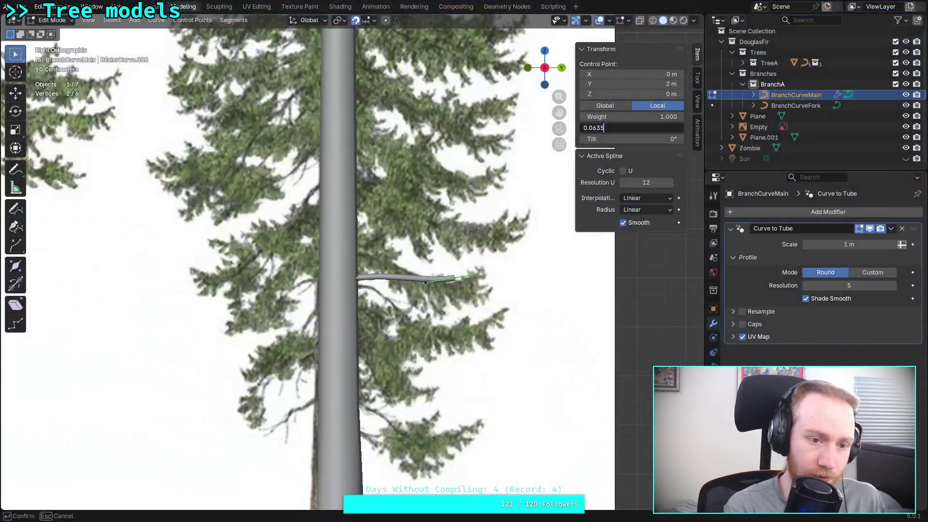
- Set the current point's radius to 0.0575 and the root point's radius to 0.058
key(BackSpace)
key(BackSpace)
key(BackSpace)
text(5)
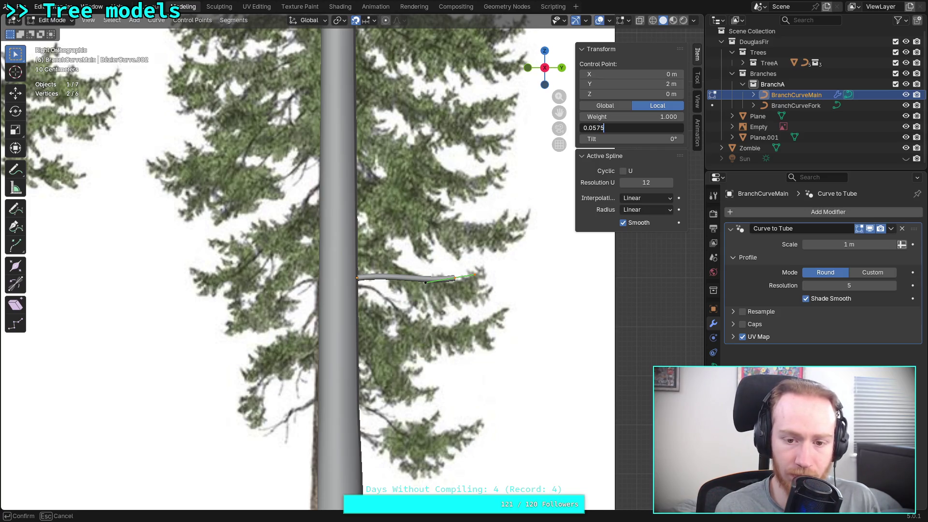
key(Return)
click(328, 307)
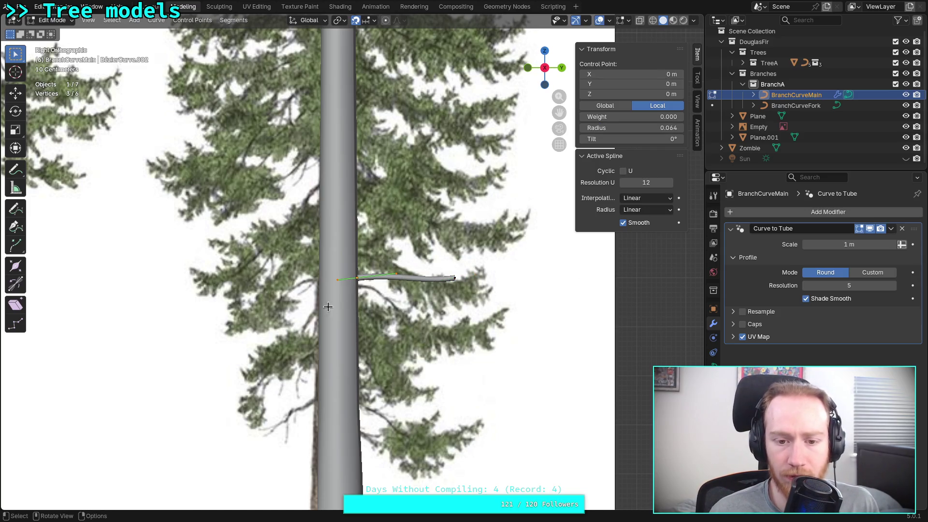
click(654, 127)
text(.06)
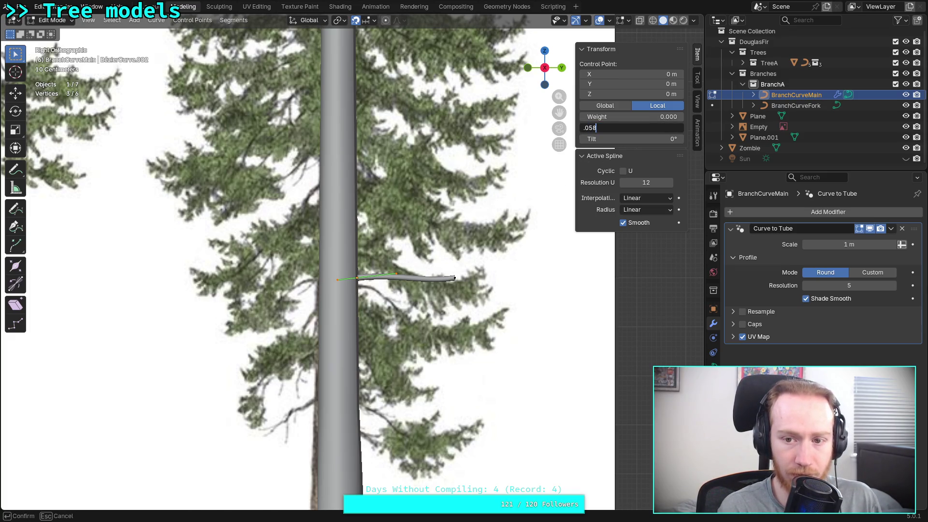
key(Return)
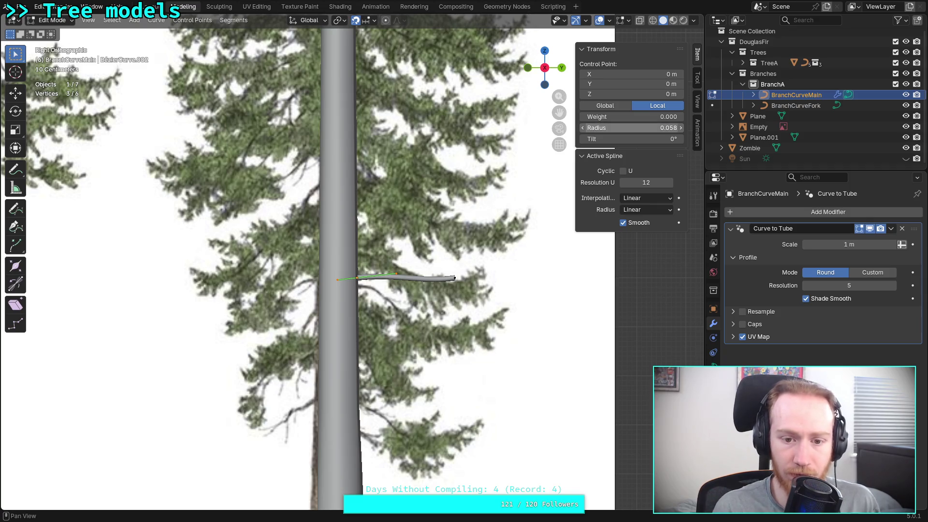
scroll(429, 280, up, 4)
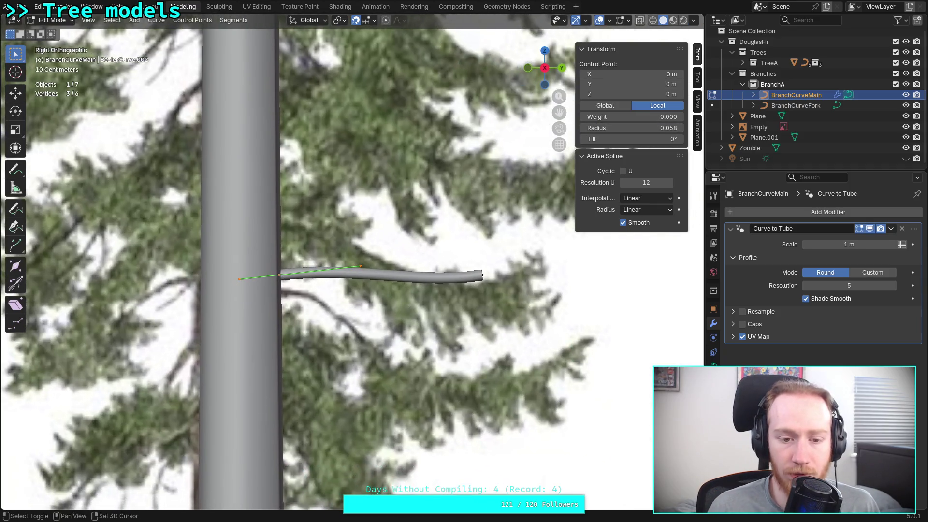
mouse_move(409, 309)
middle_down()
mouse_move(400, 339)
mouse_move(324, 330)
middle_up()
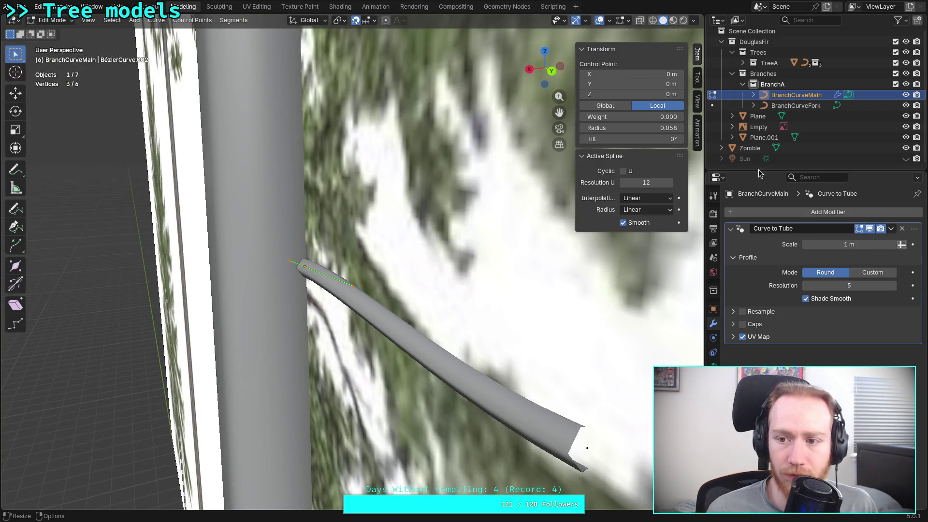
click(906, 126)
mouse_move(425, 242)
middle_down()
mouse_move(343, 251)
mouse_move(373, 203)
mouse_move(483, 266)
mouse_move(522, 261)
mouse_move(492, 264)
mouse_move(502, 246)
middle_up()
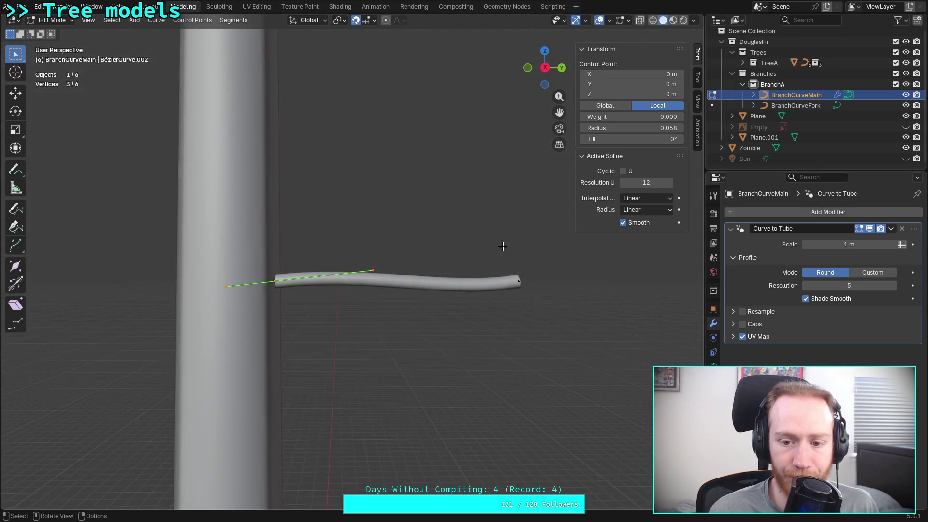
click(908, 127)
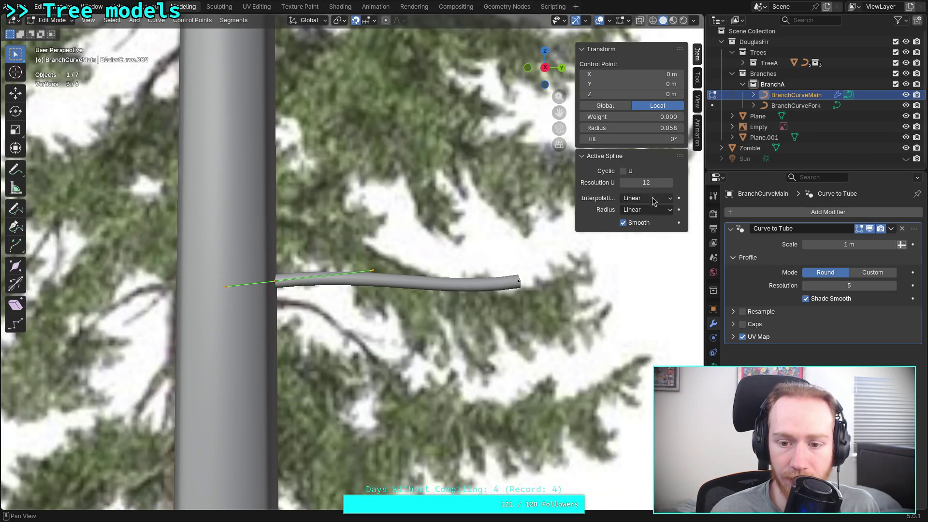
scroll(376, 266, down, 5)
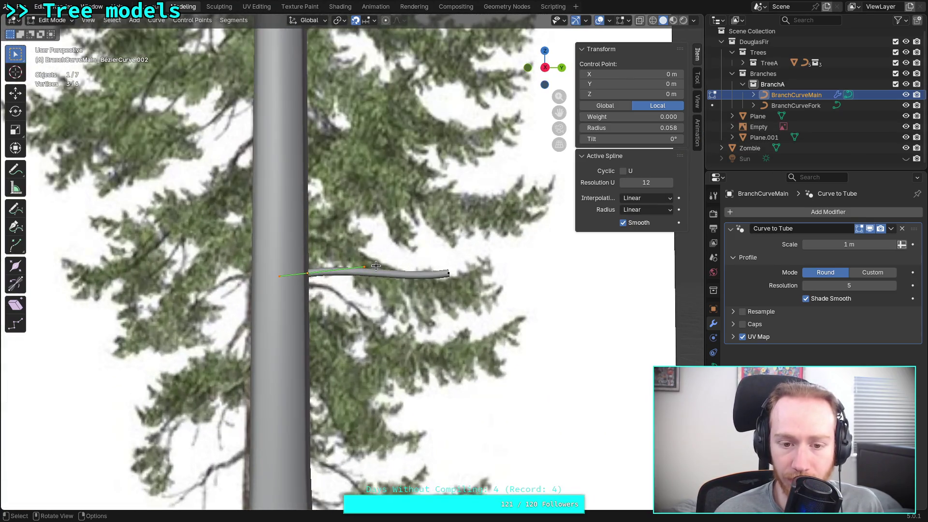
scroll(387, 251, down, 3)
shift+middle_drag(392, 247, 467, 354)
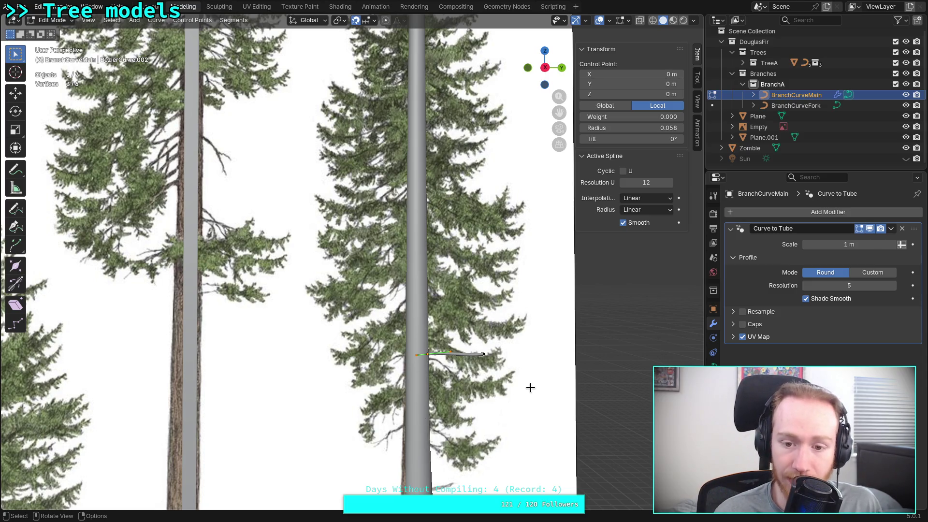
mouse_move(531, 387)
shift+middle_down()
mouse_move(585, 435)
mouse_move(348, 347)
shift+middle_up()
mouse_move(274, 306)
middle_down()
mouse_move(387, 300)
mouse_move(274, 305)
middle_up()
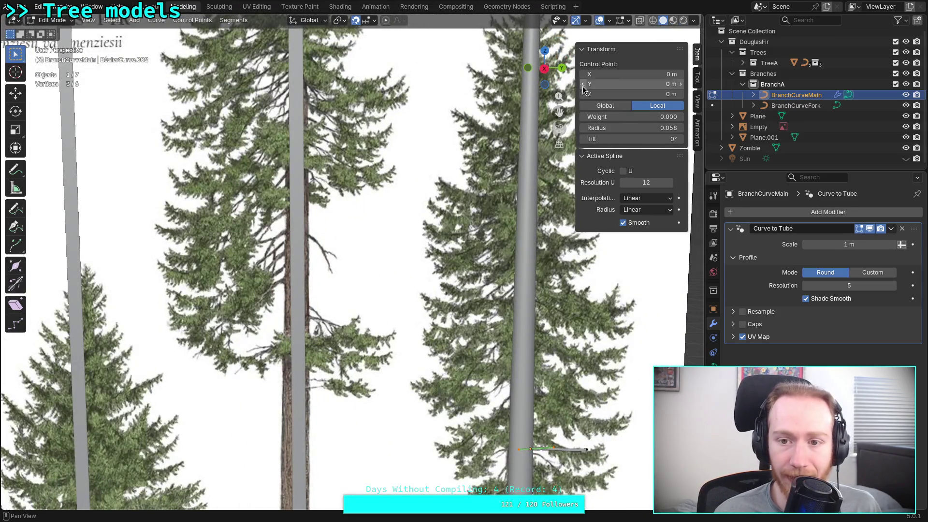
click(544, 68)
mouse_move(331, 209)
shift+middle_down()
mouse_move(368, 307)
mouse_move(353, 396)
mouse_move(347, 191)
shift+middle_up()
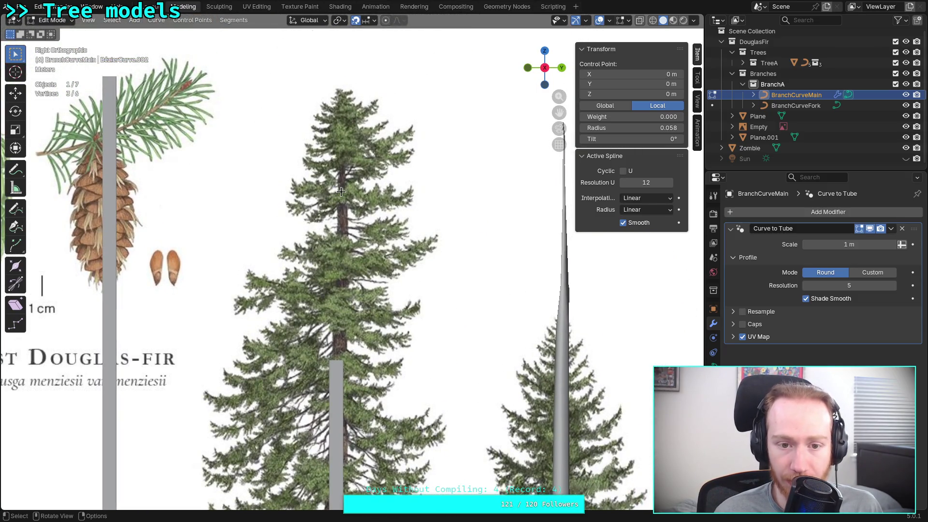
mouse_move(439, 285)
shift+middle_down()
mouse_move(263, 184)
mouse_move(373, 370)
mouse_move(498, 337)
mouse_move(496, 324)
shift+middle_up()
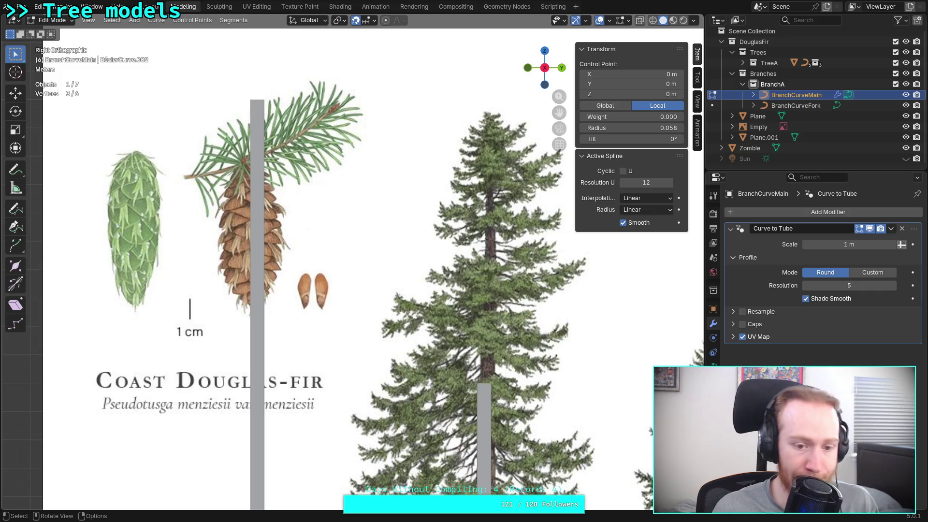
mouse_move(494, 313)
ctrl+middle_down()
mouse_move(311, 207)
mouse_move(379, 279)
mouse_move(481, 201)
mouse_move(510, 236)
mouse_move(305, 291)
mouse_move(296, 327)
mouse_move(422, 279)
mouse_move(374, 333)
ctrl+middle_up()
scroll(353, 294, up, 4)
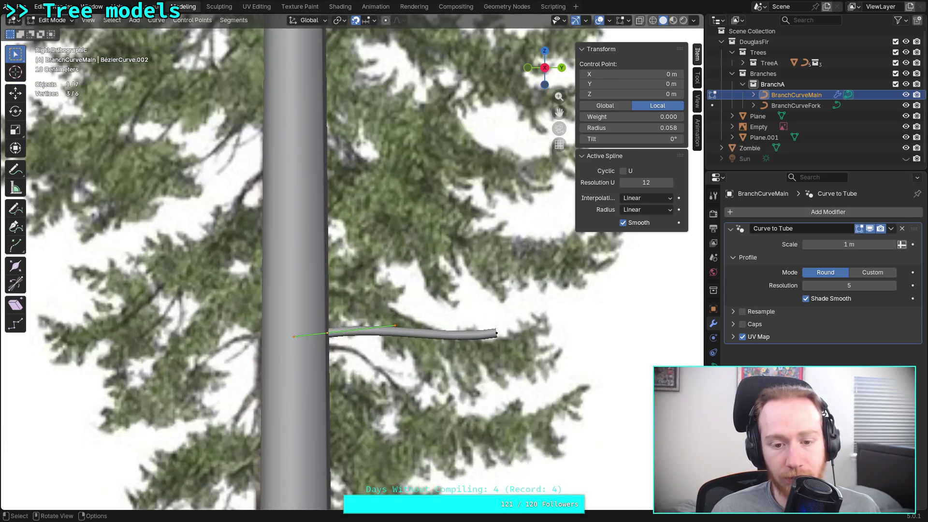
- Frame the branch on the trunk and select the curve's tip point
scroll(352, 262, down, 5)
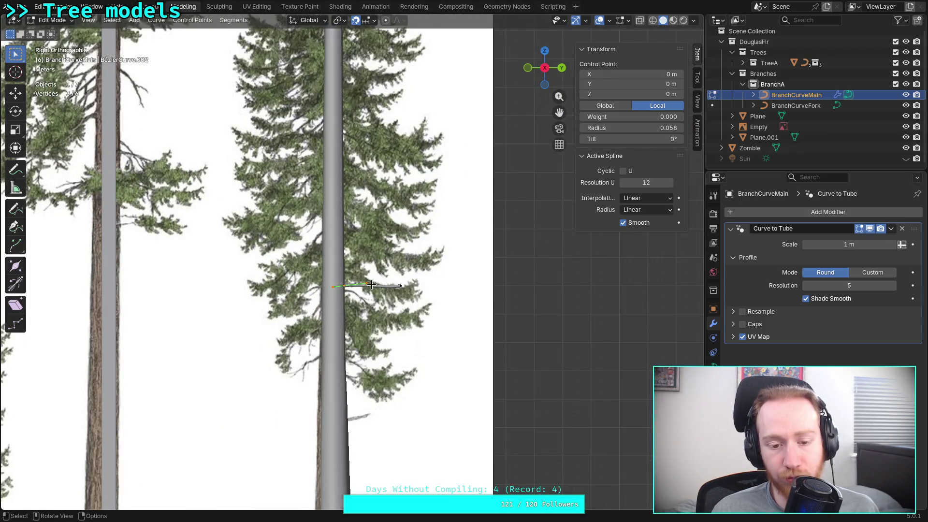
scroll(371, 285, up, 3)
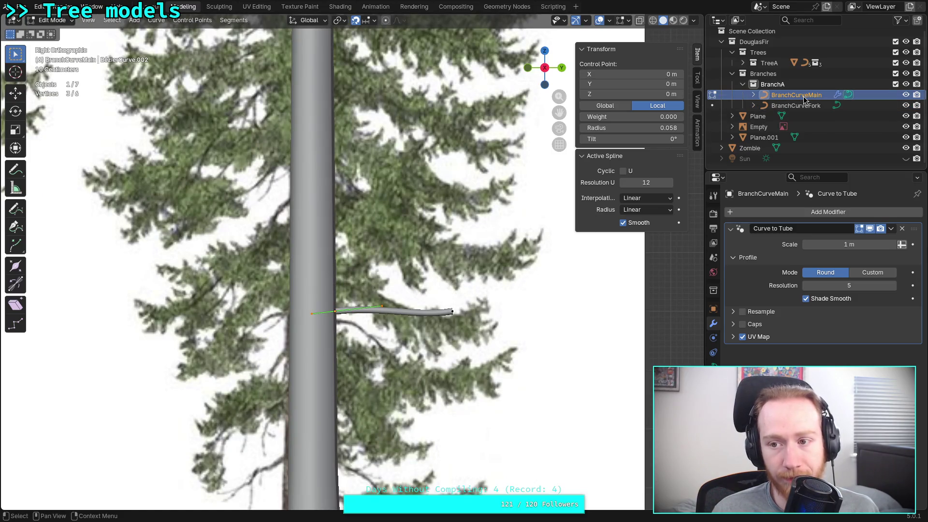
mouse_move(399, 145)
shift+middle_down()
mouse_move(387, 344)
mouse_move(393, 328)
shift+middle_up()
scroll(394, 328, down, 3)
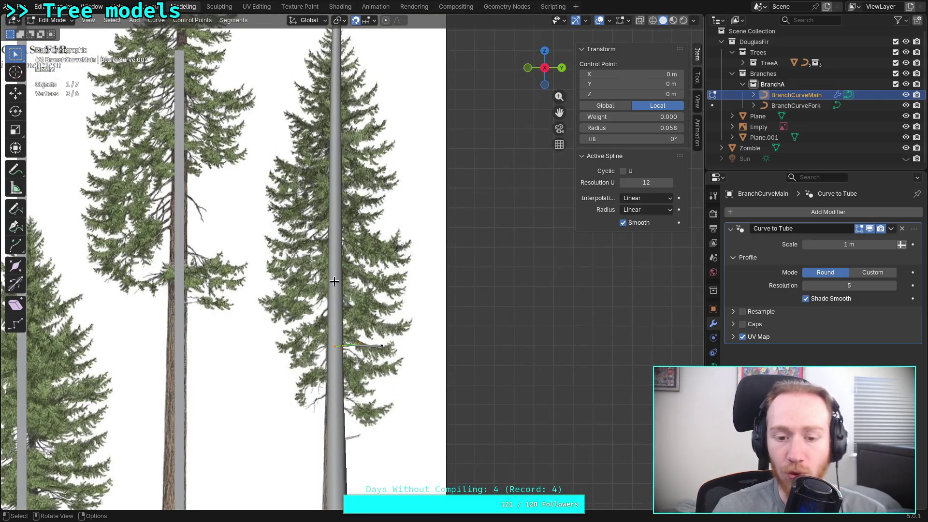
scroll(387, 312, up, 3)
scroll(388, 310, up, 4)
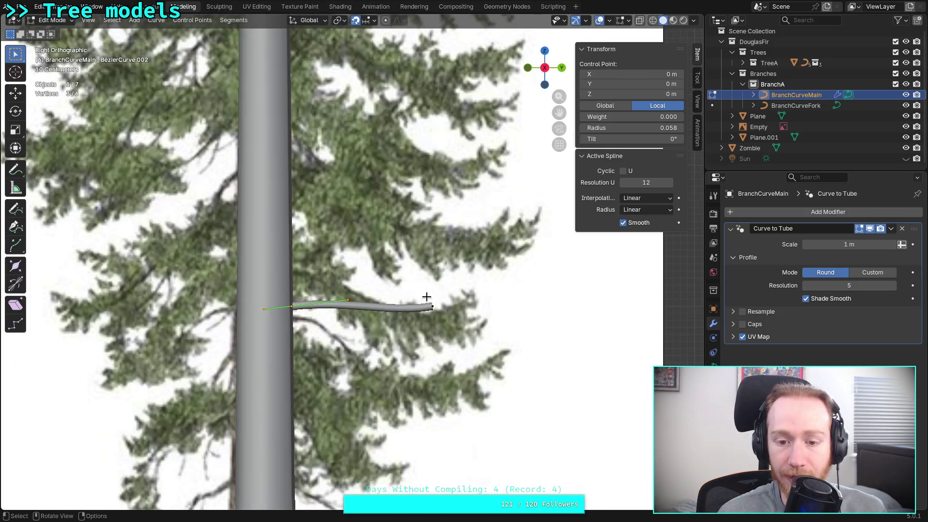
click(431, 306)
scroll(432, 306, up, 2)
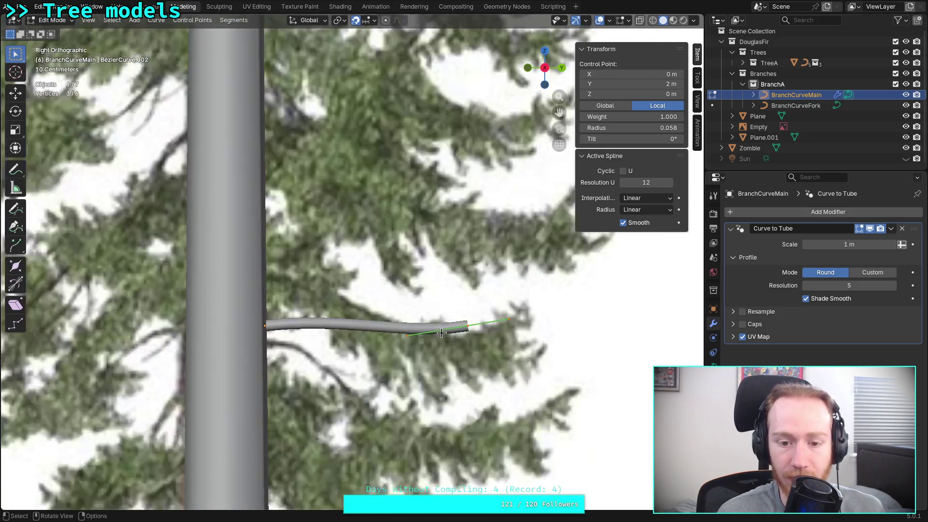
mouse_move(425, 328)
shift+middle_down()
mouse_move(395, 288)
mouse_move(348, 293)
shift+middle_up()
- Extend the branch tip 0.5 m outward along Y
key(g)
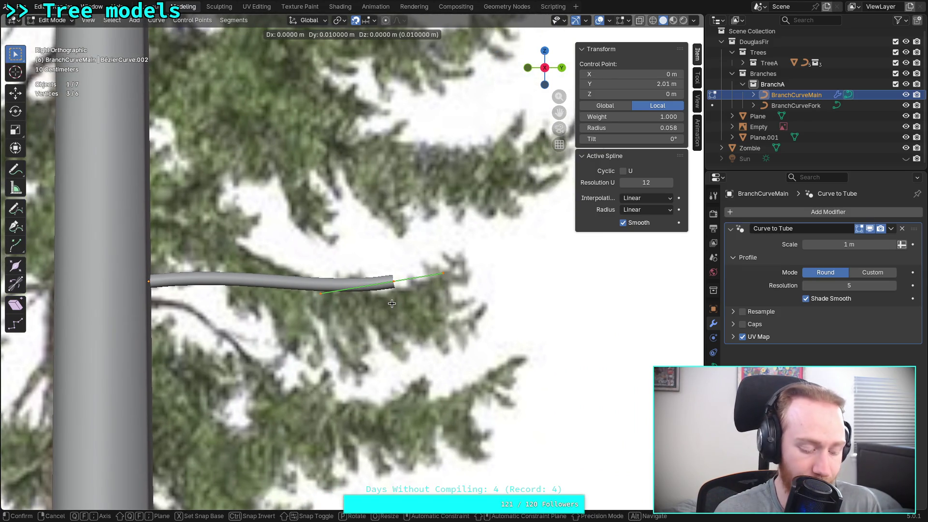
key(z)
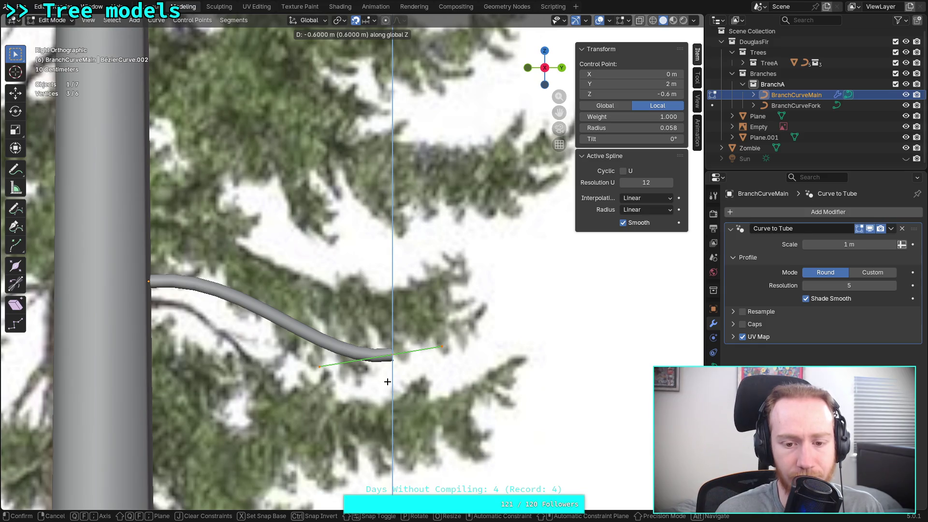
key(Escape)
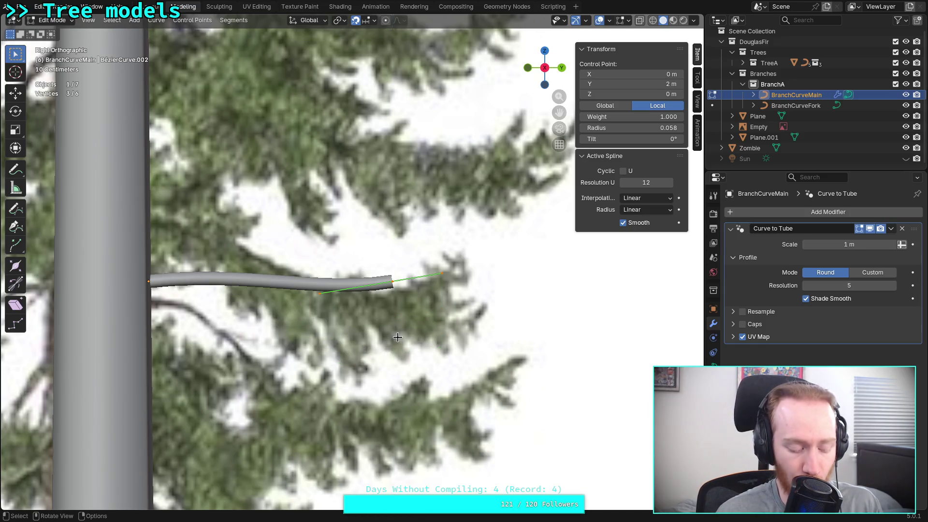
key(g)
key(y)
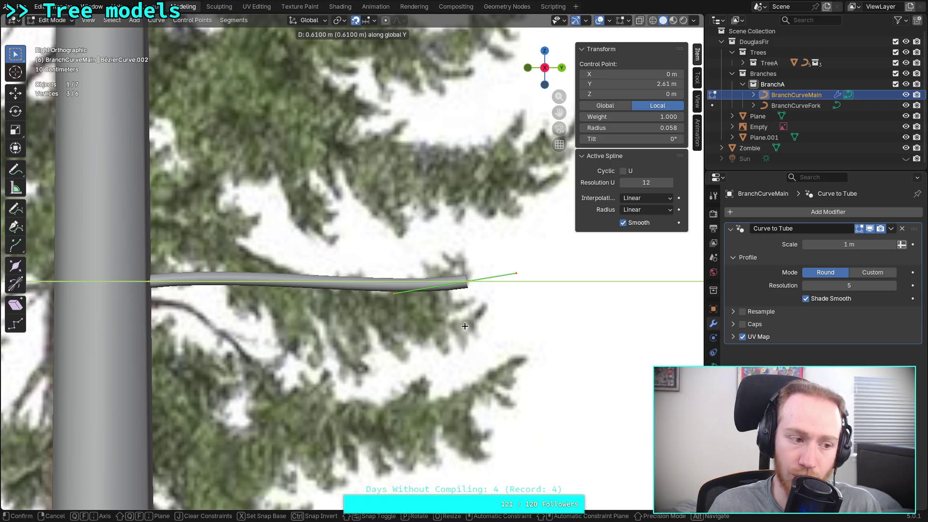
text(.6)
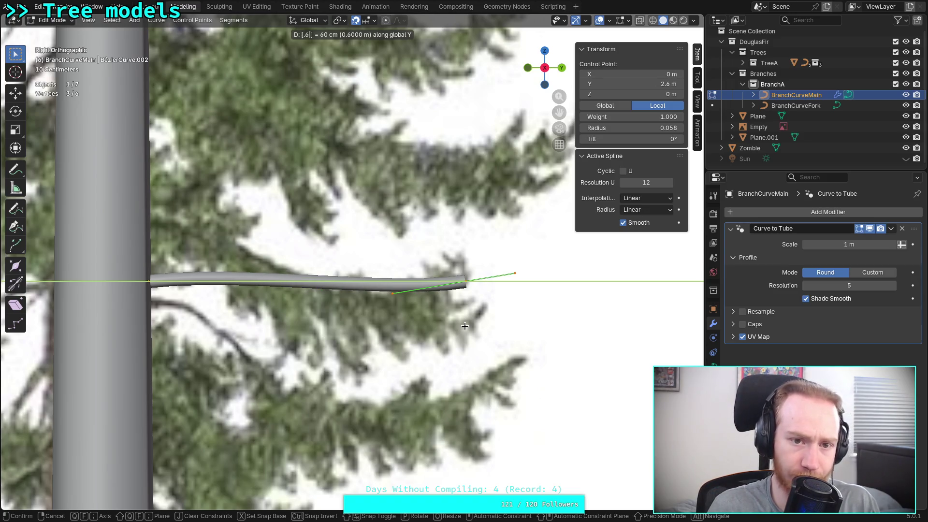
key(BackSpace)
key(BackSpace)
text(5)
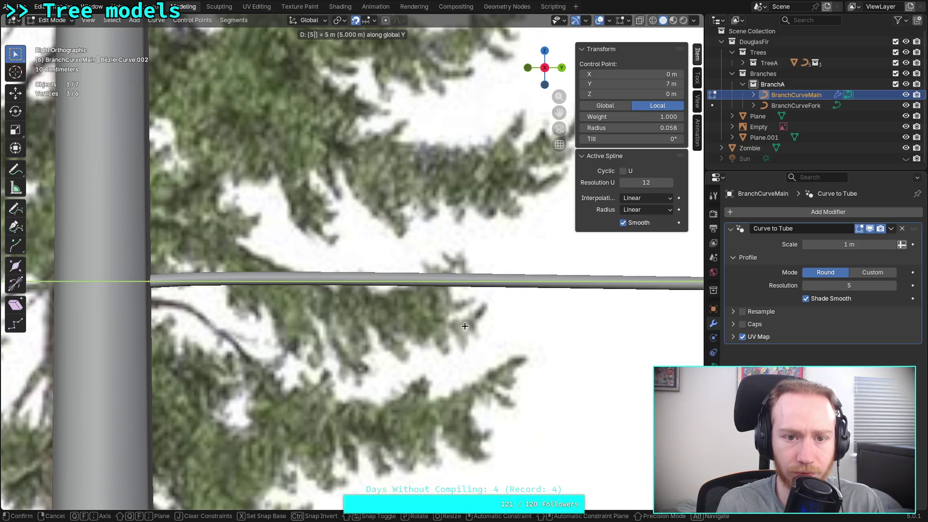
key(BackSpace)
text(.5)
key(Return)
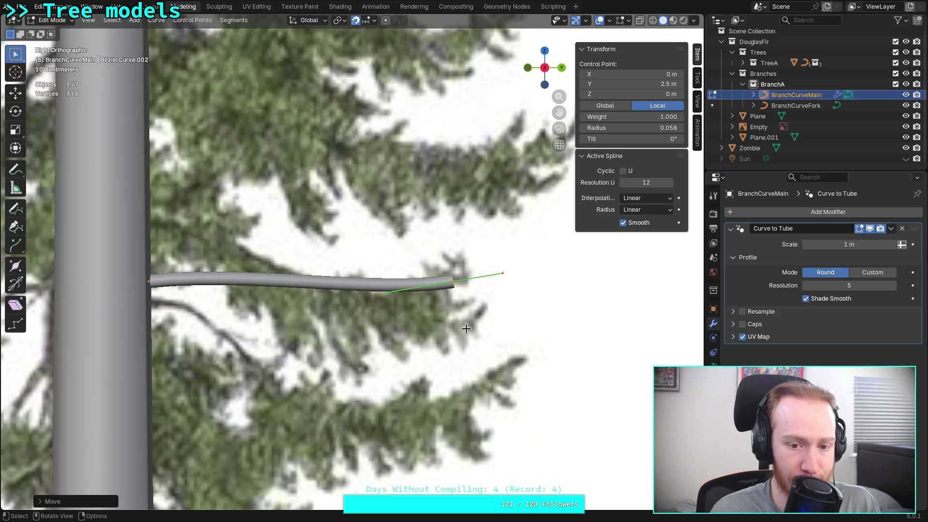
- Lower the tip's inner handle and the tip point vertically so the branch droops
click(382, 295)
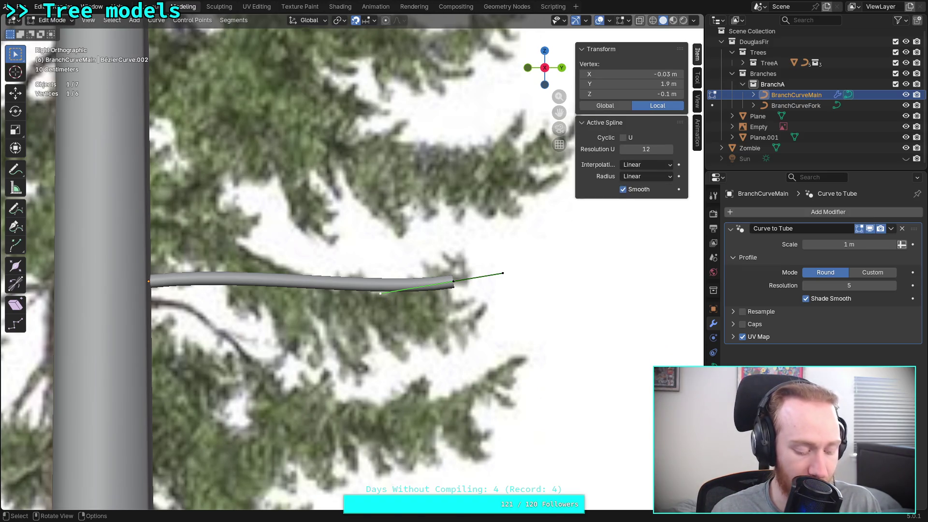
key(g)
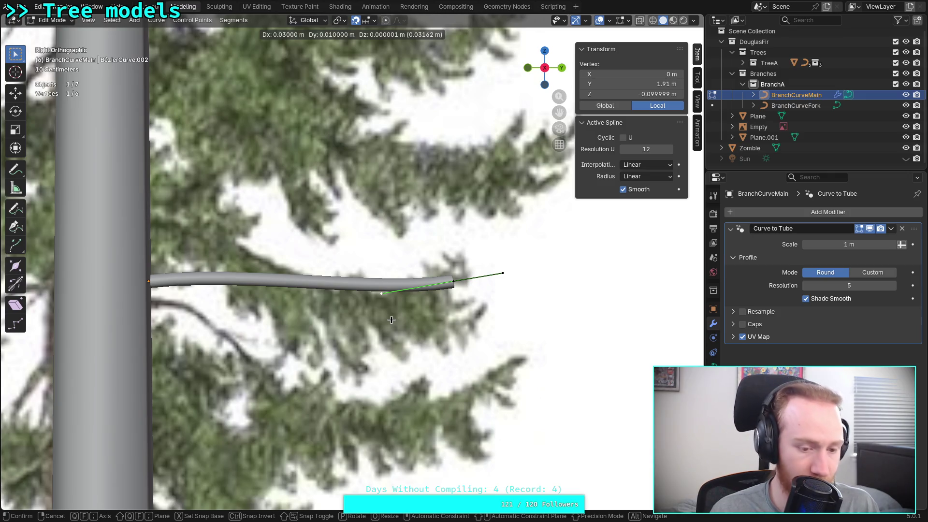
key(z)
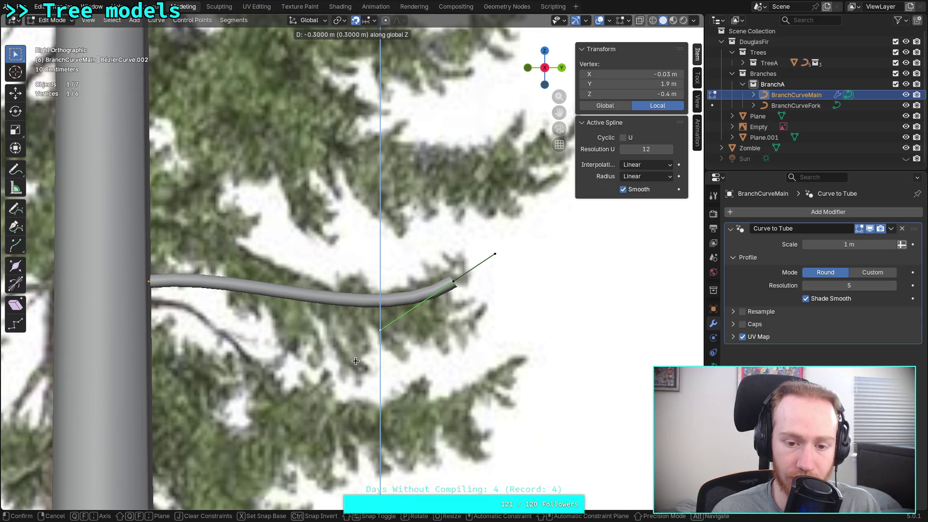
click(356, 361)
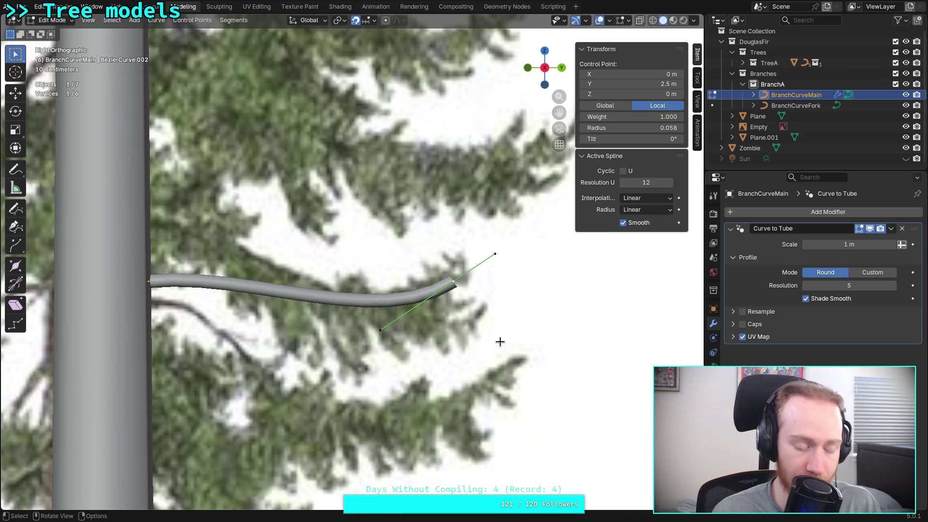
key(g)
key(z)
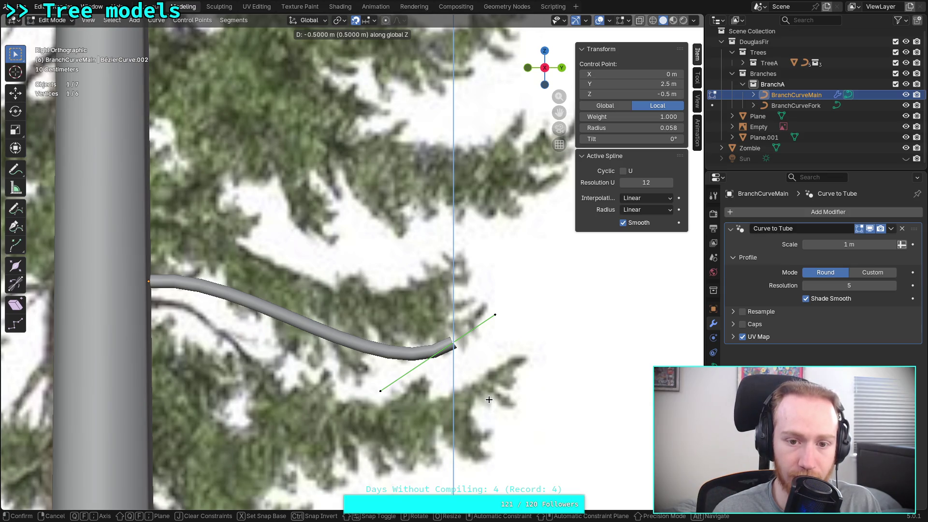
click(488, 399)
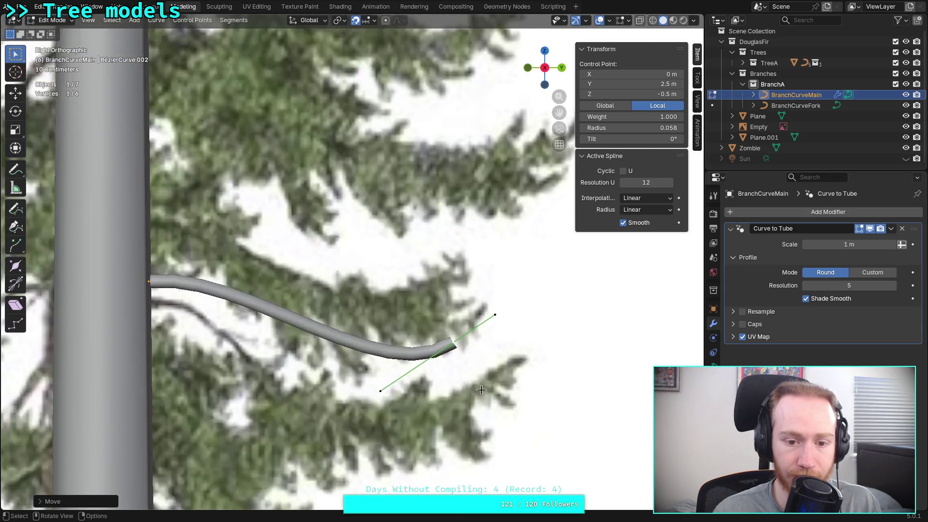
- Raise the root point's outward handle by 0.2 m
click(149, 282)
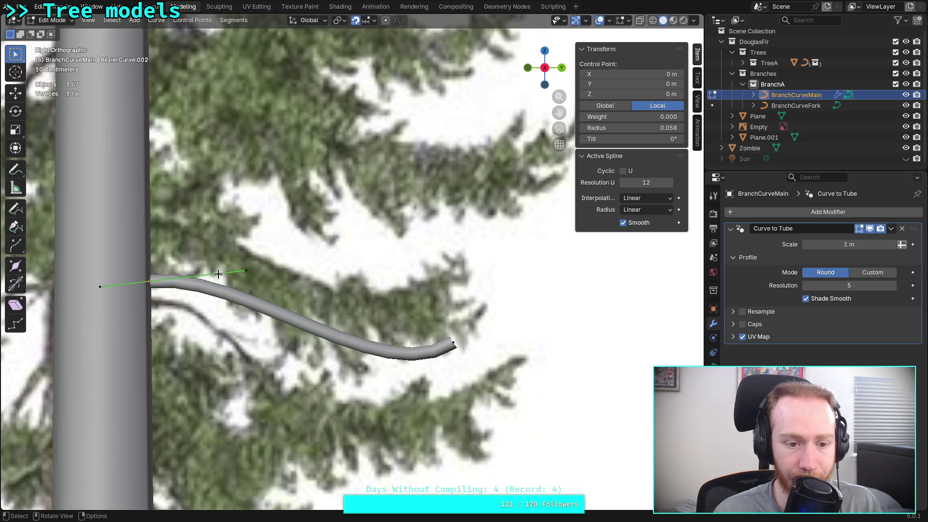
click(246, 271)
key(g)
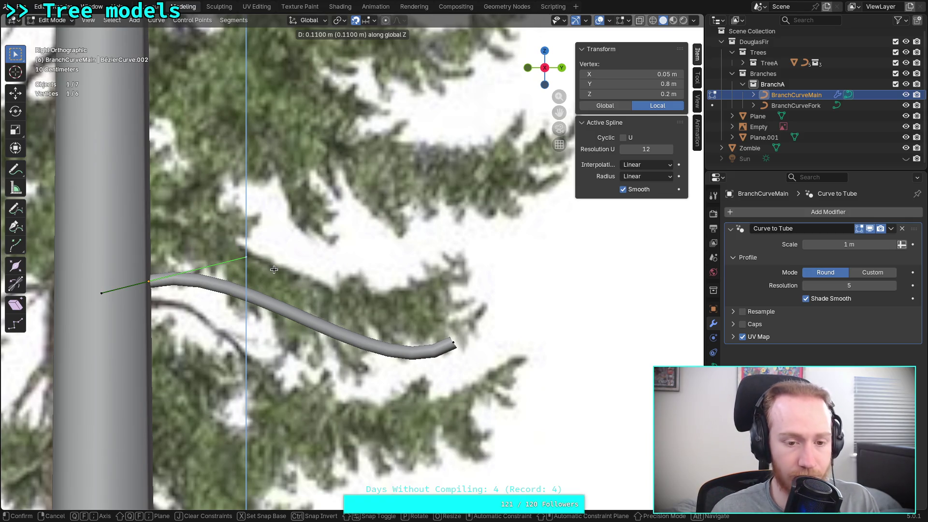
text(.1)
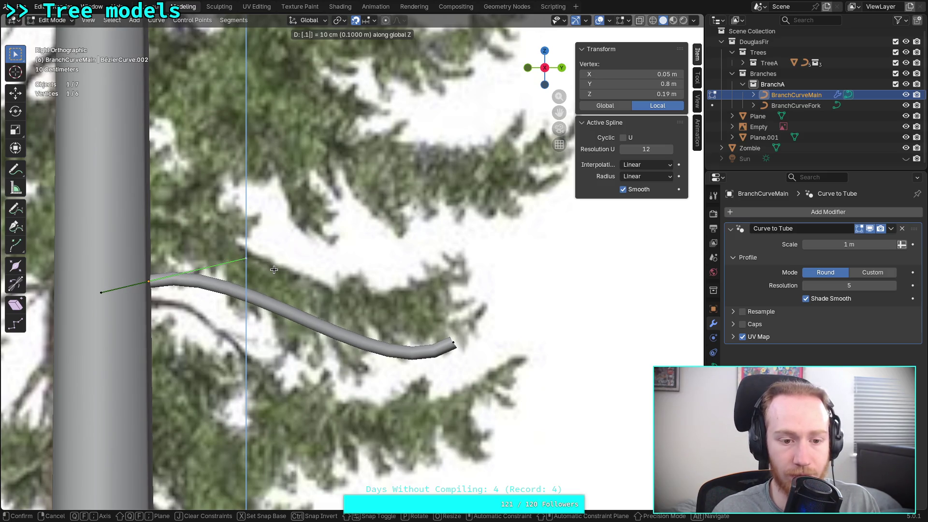
text(6)
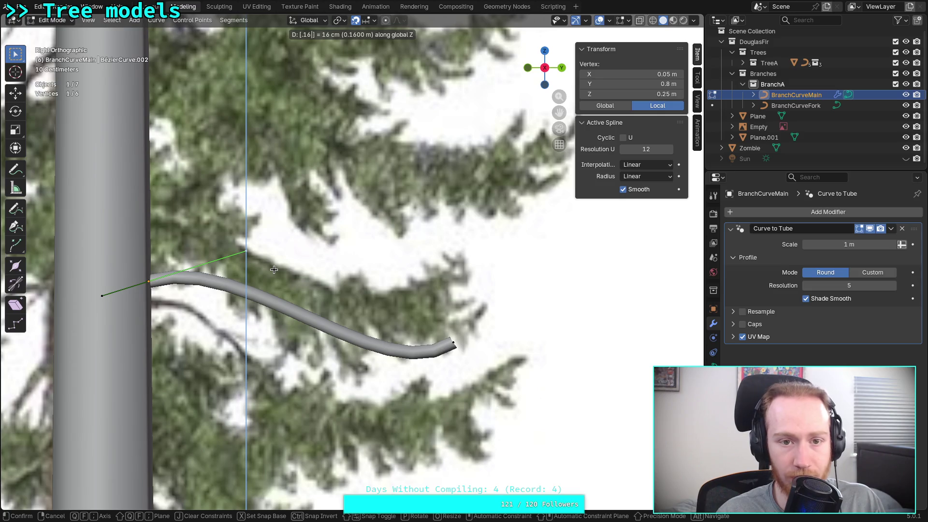
key(BackSpace)
key(BackSpace)
text(2)
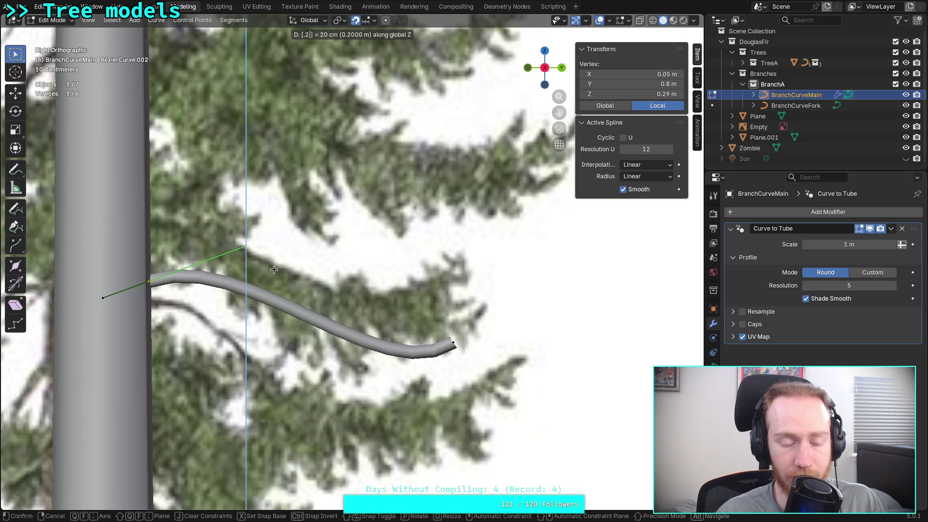
key(Return)
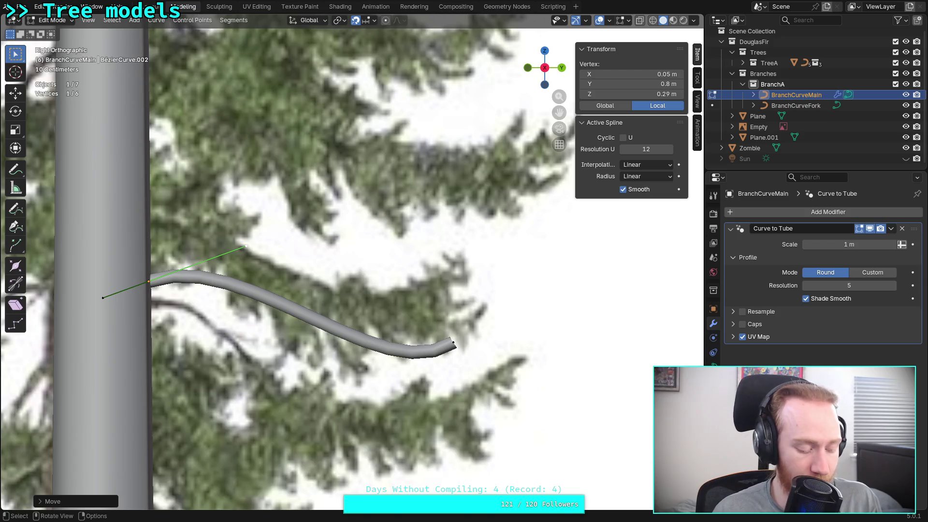
- Push the root handle 0.4 m outward along Y
key(g)
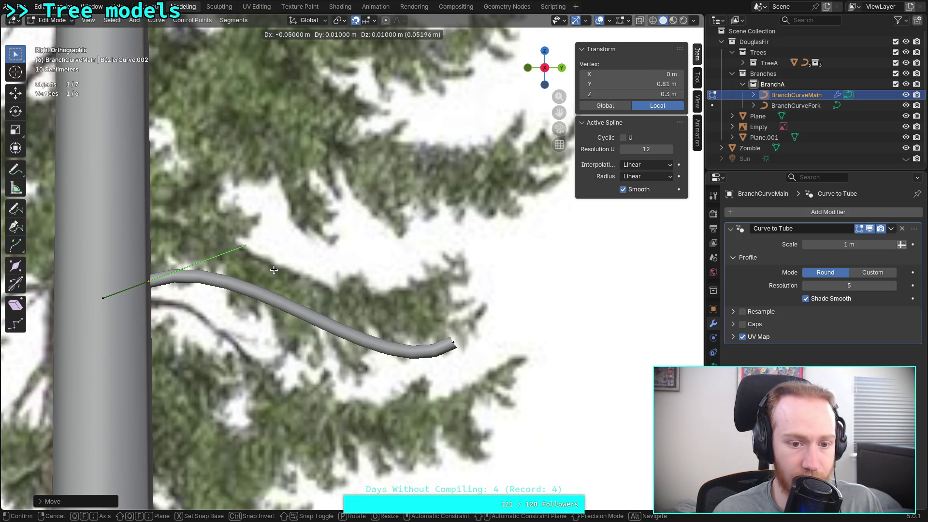
key(y)
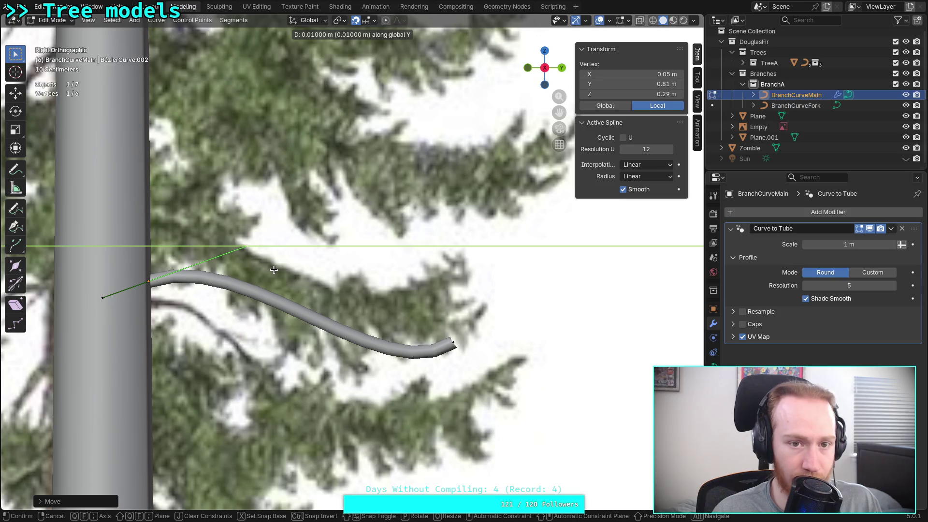
text(1)
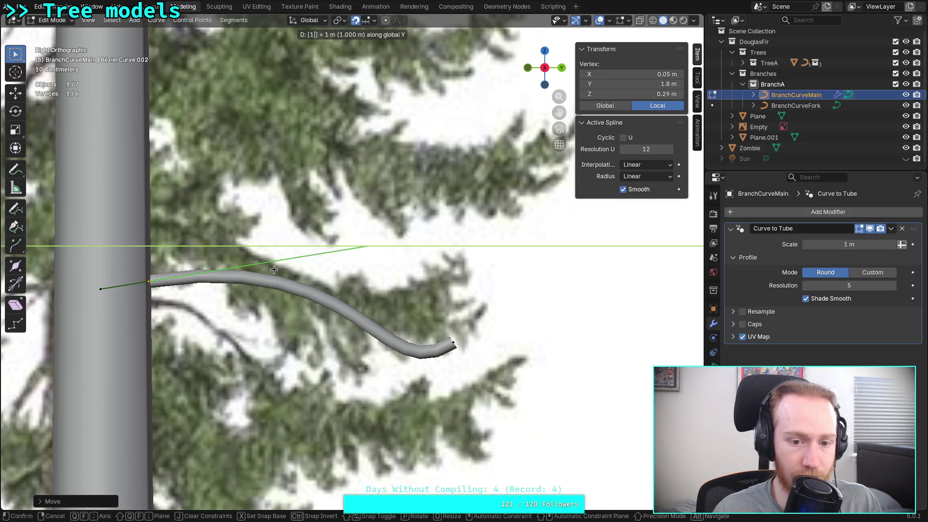
key(BackSpace)
text(.1)
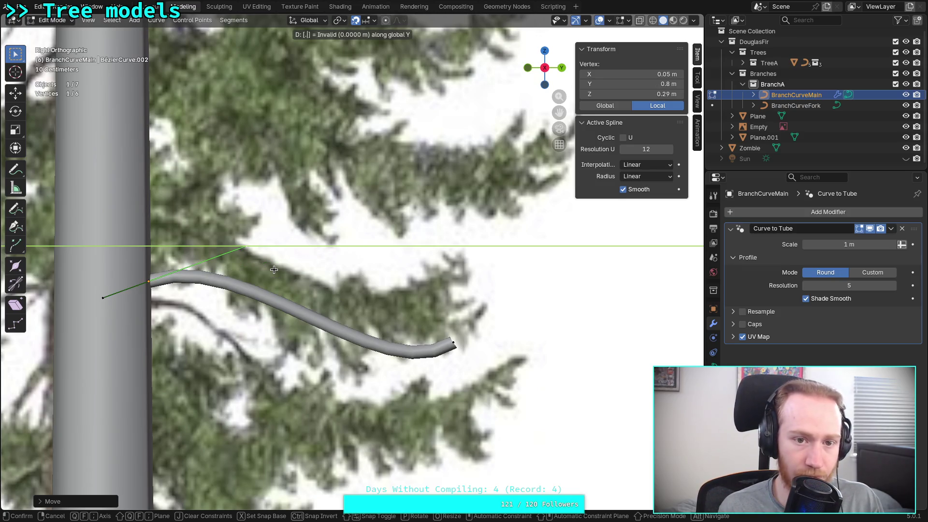
key(BackSpace)
text(3)
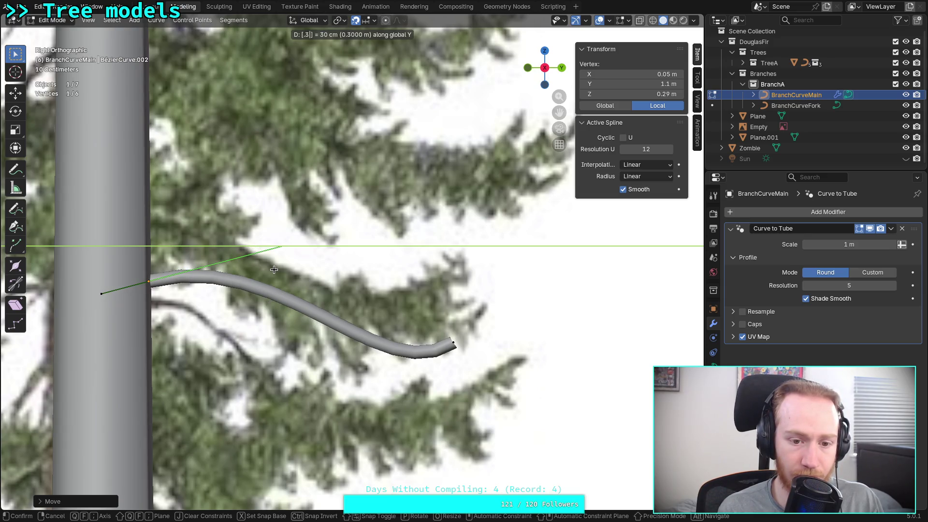
key(BackSpace)
text(4)
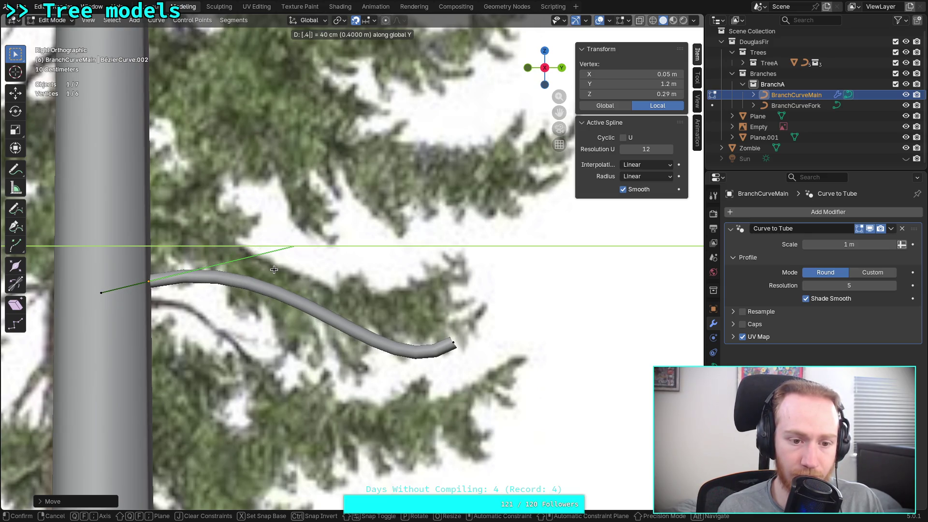
key(Return)
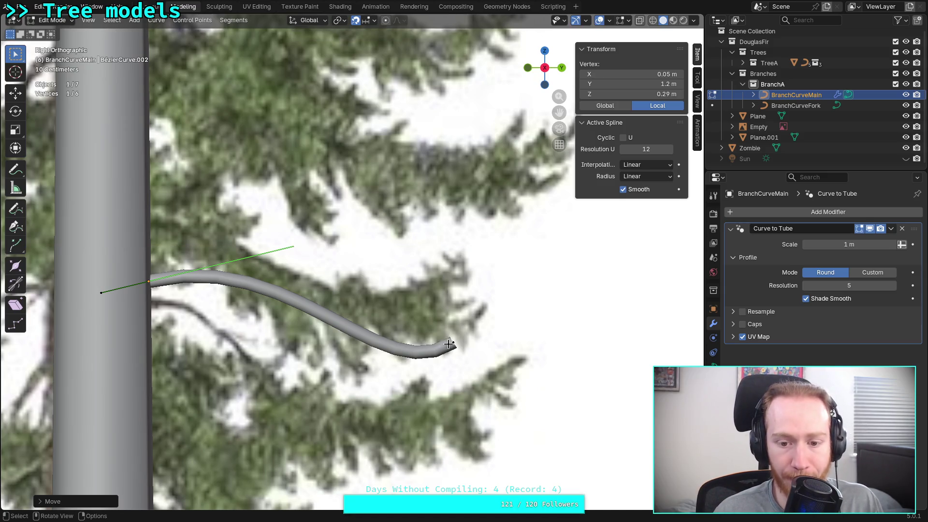
- Lower the branch tip point 0.1 m along Z
click(452, 344)
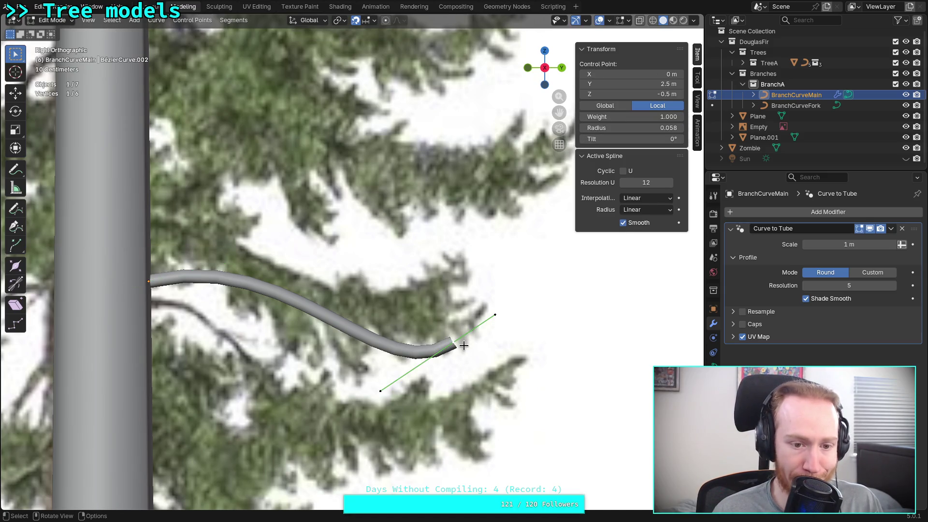
key(g)
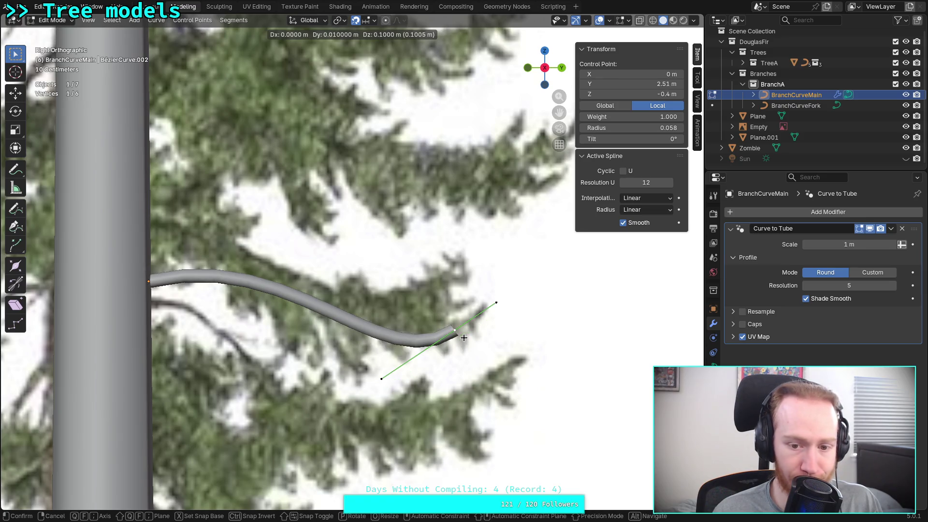
key(z)
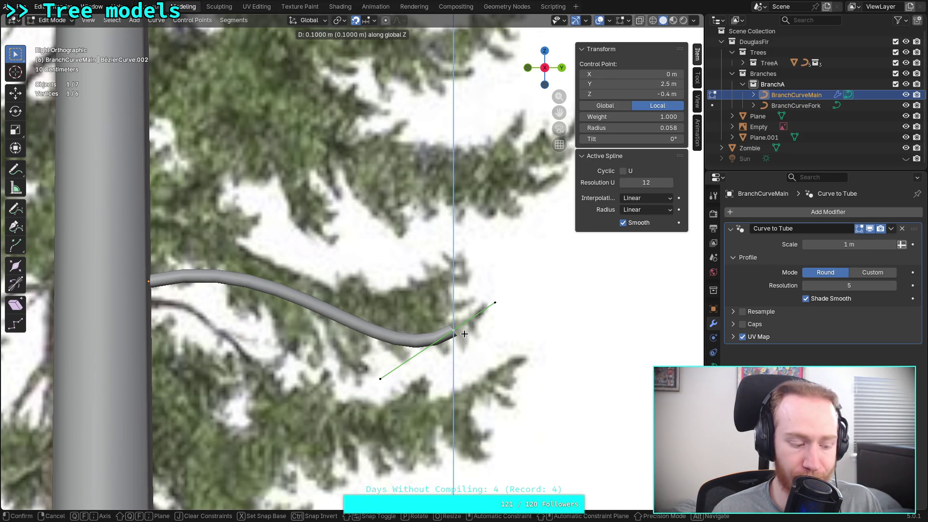
text(1)
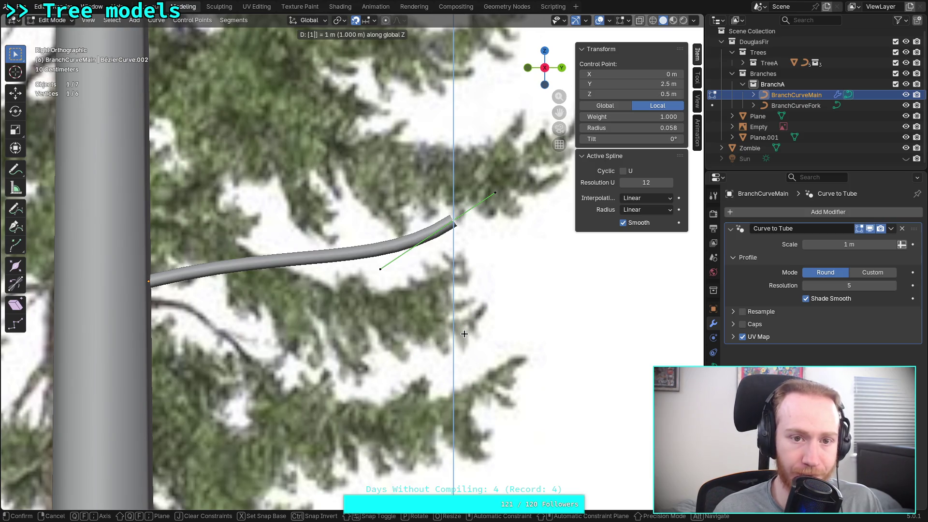
key(BackSpace)
text(.1)
key(BackSpace)
text(2)
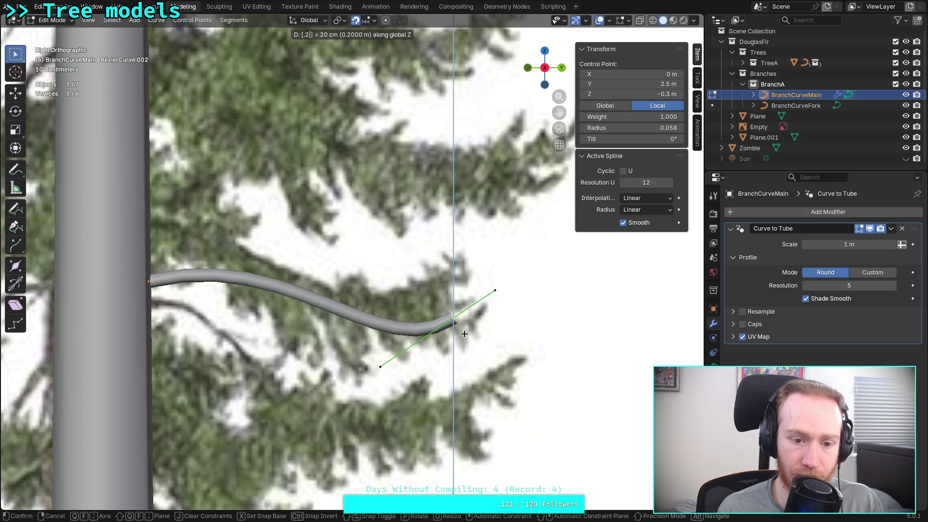
key(BackSpace)
text(1)
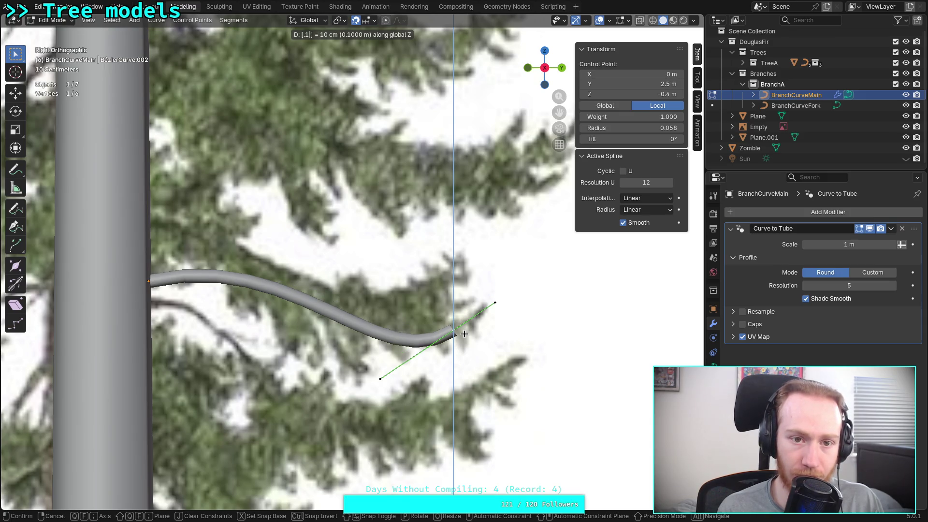
key(Return)
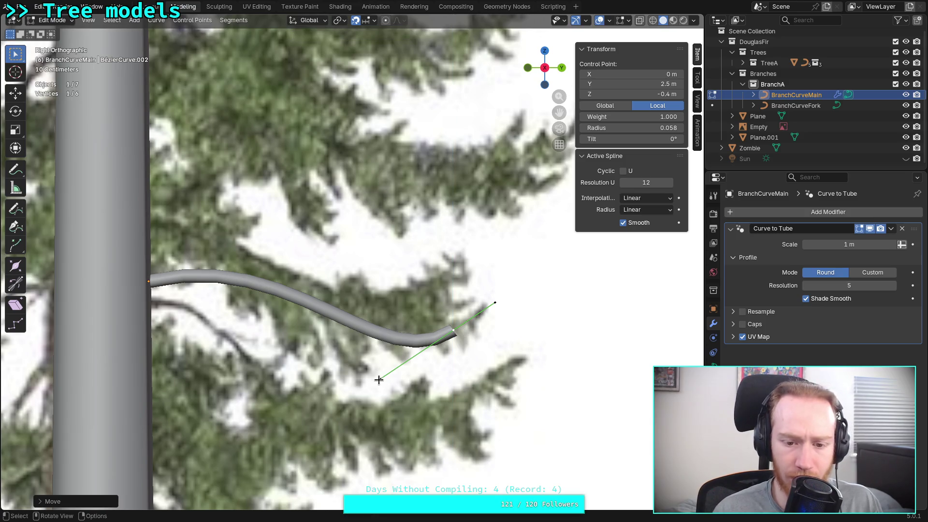
- Move the tip's lower handle to Y 1.9 m, Z −0.8 m, and check it in X-ray
click(380, 379)
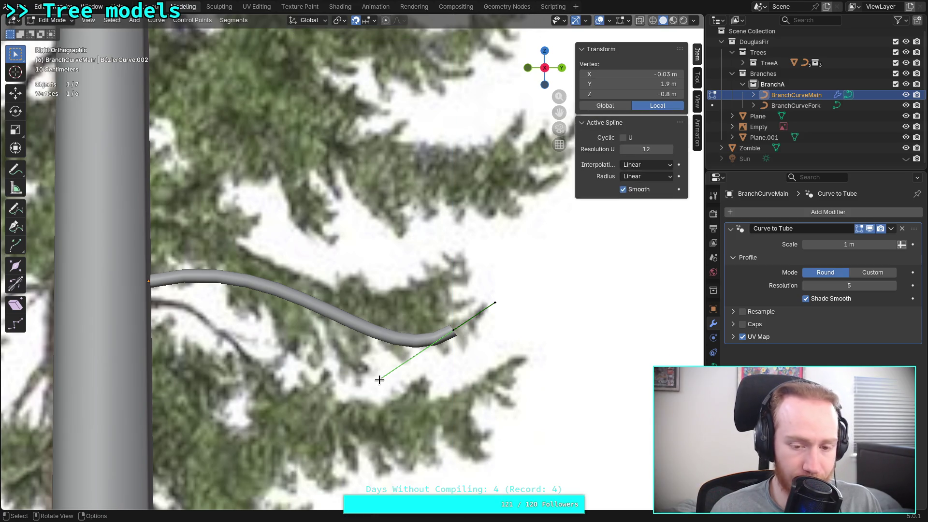
key(g)
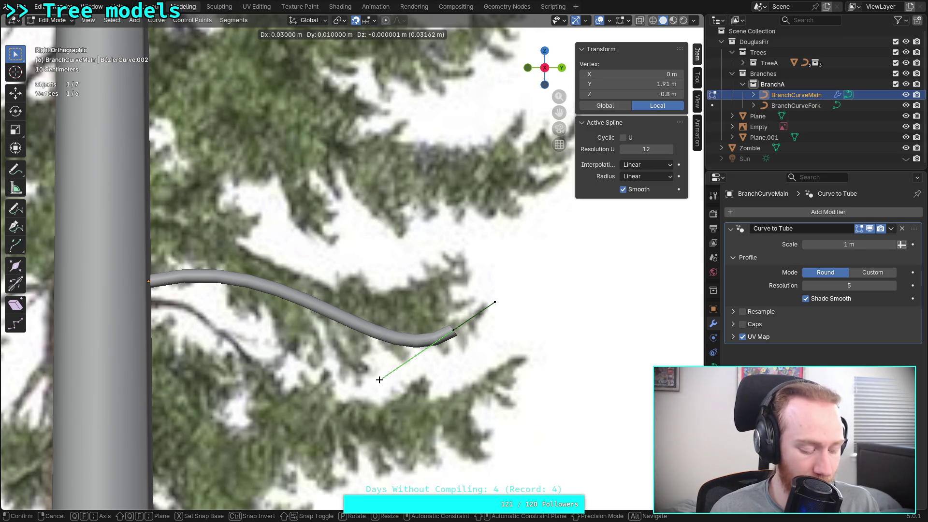
key(shift+x)
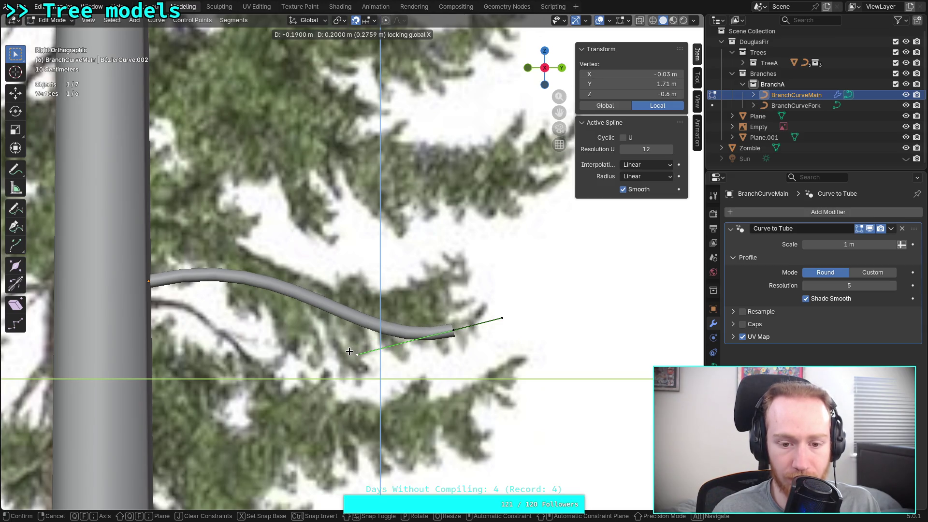
click(356, 351)
scroll(356, 353, up, 3)
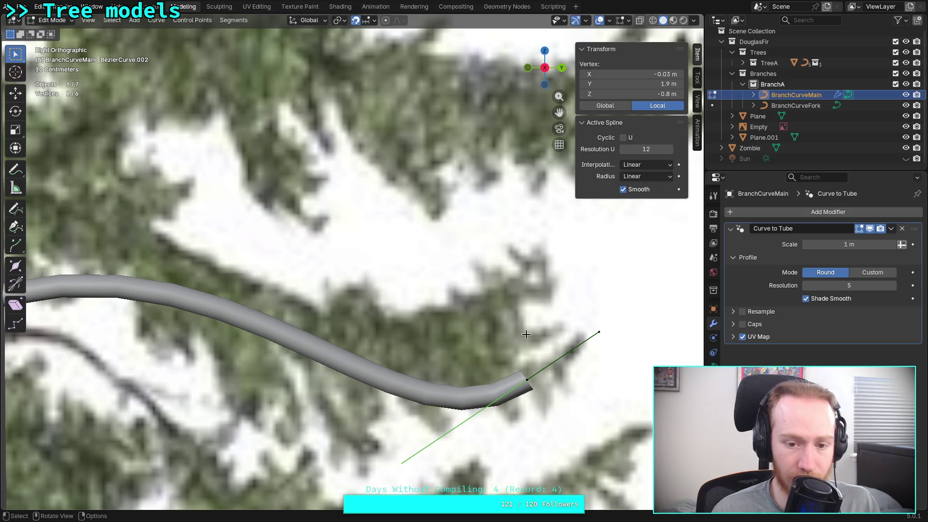
shift+middle_drag(412, 379, 453, 312)
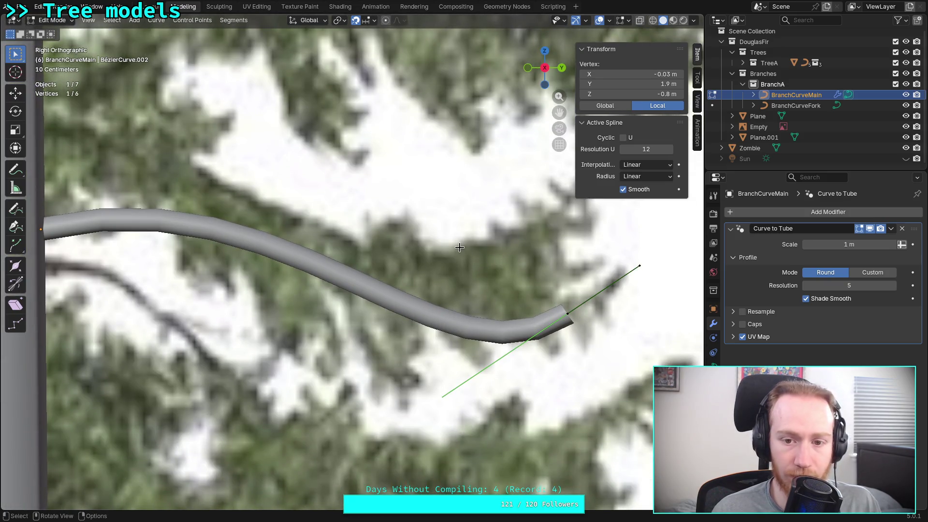
click(640, 22)
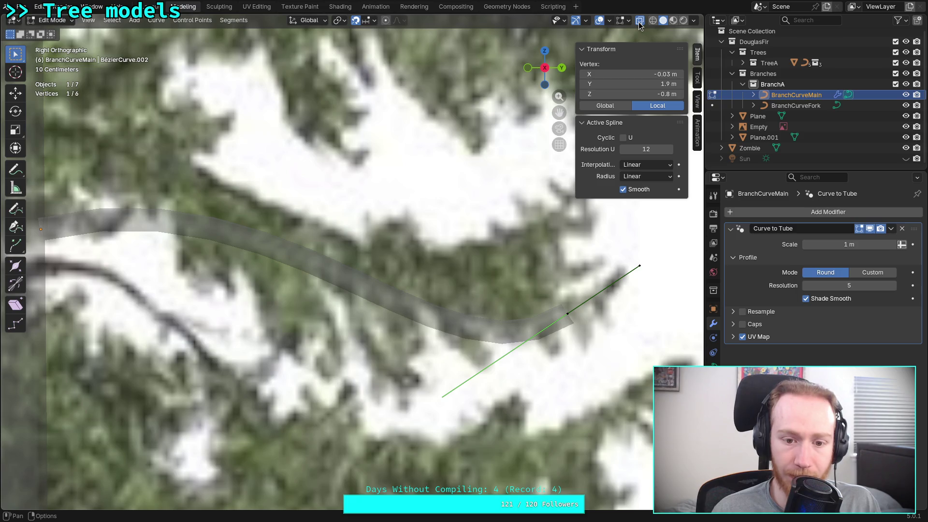
click(640, 22)
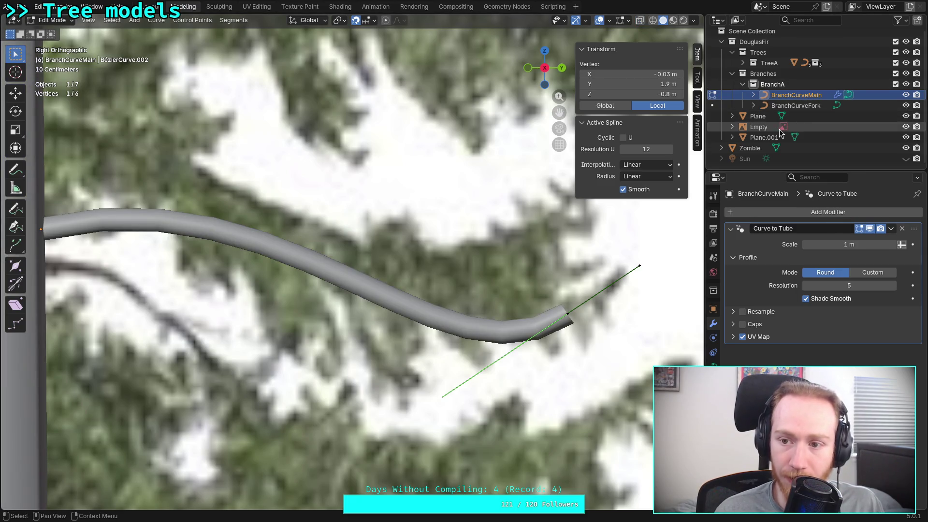
- Turn on Opacity at 1.000 for the douglasfir.jpg reference image, then reselect BranchCurveMain
click(754, 128)
key(Tab)
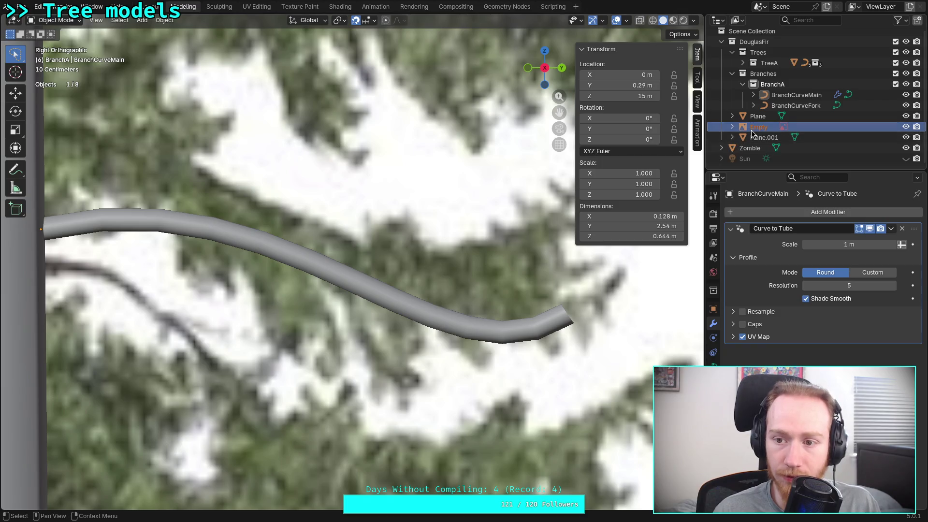
click(733, 127)
click(773, 138)
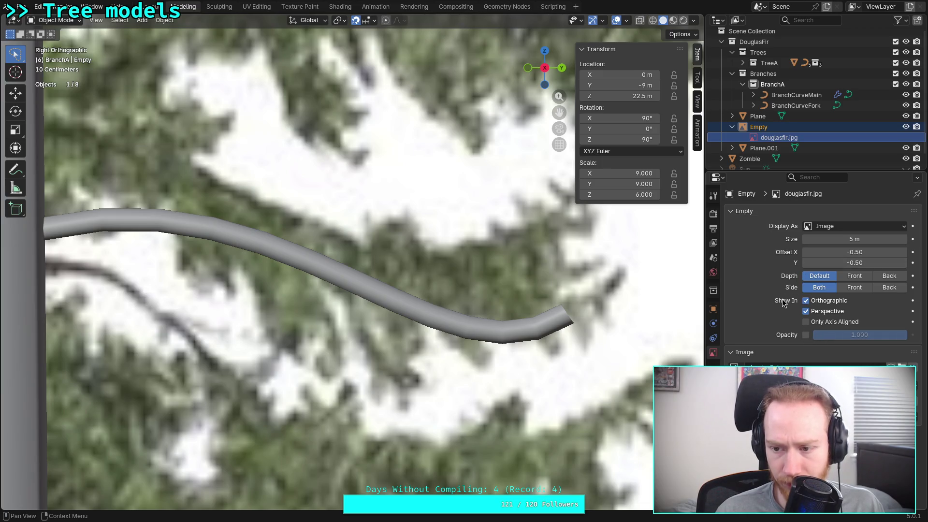
click(806, 335)
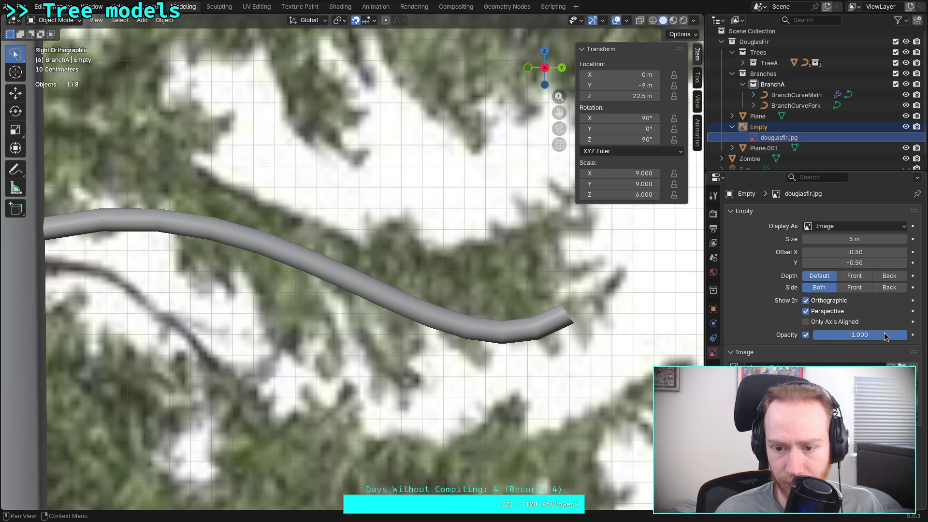
drag(888, 337, 827, 337)
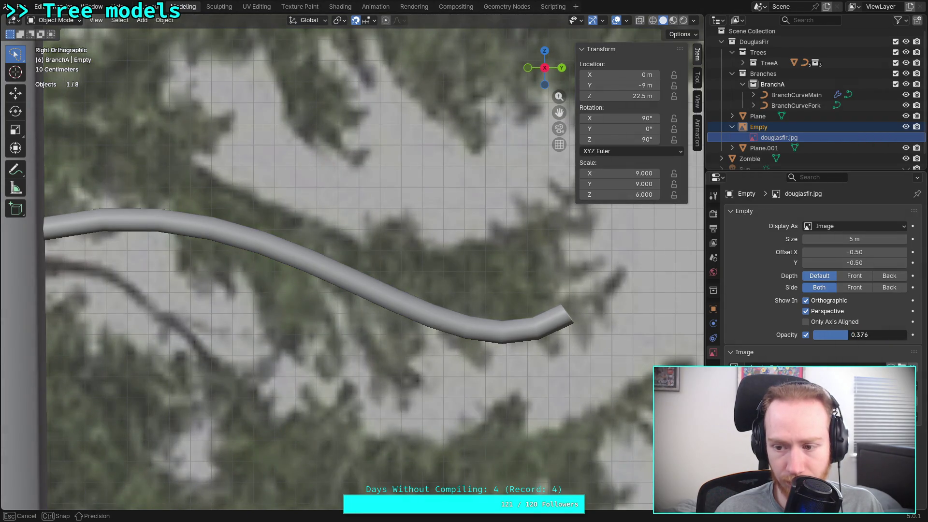
key(Escape)
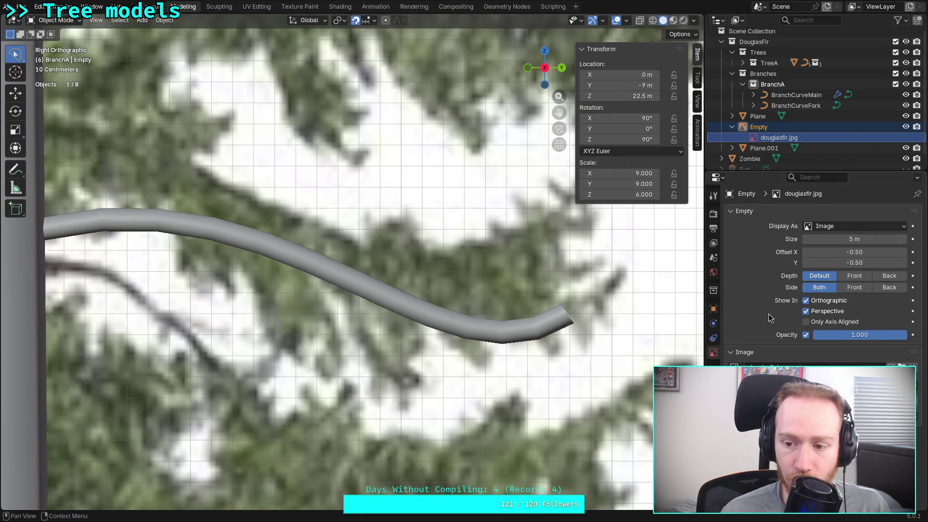
click(793, 95)
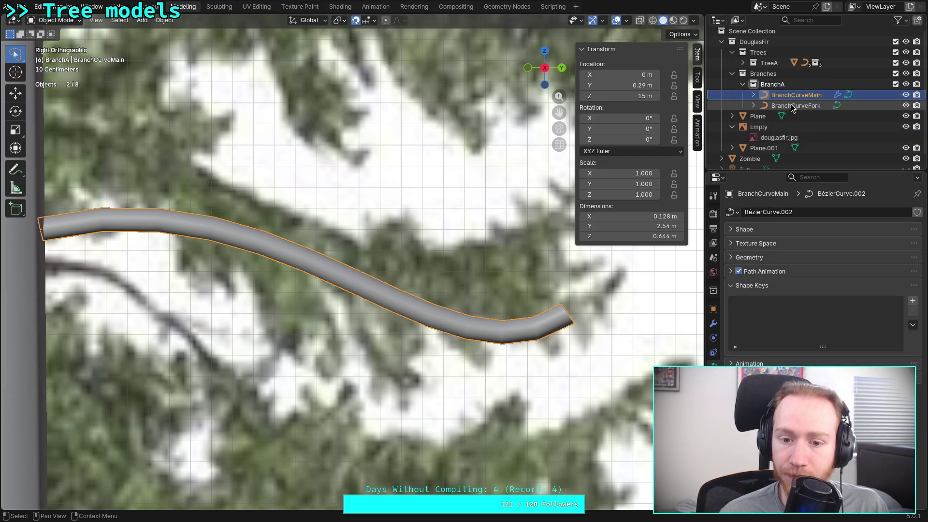
- Enter Edit Mode on the branch curve, select the tip's lower handle, and frame it
key(Tab)
key(alt+a)
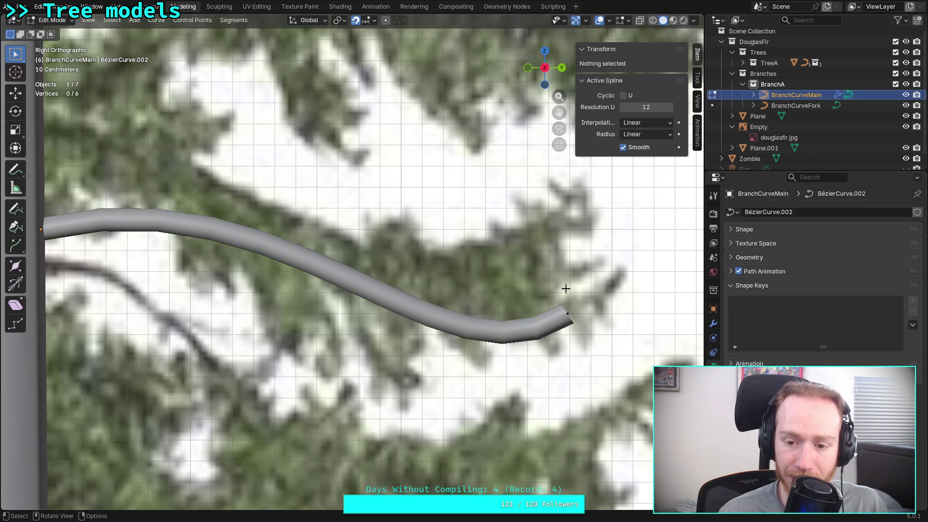
mouse_move(493, 364)
mouse_down()
mouse_move(446, 389)
mouse_move(448, 401)
mouse_up()
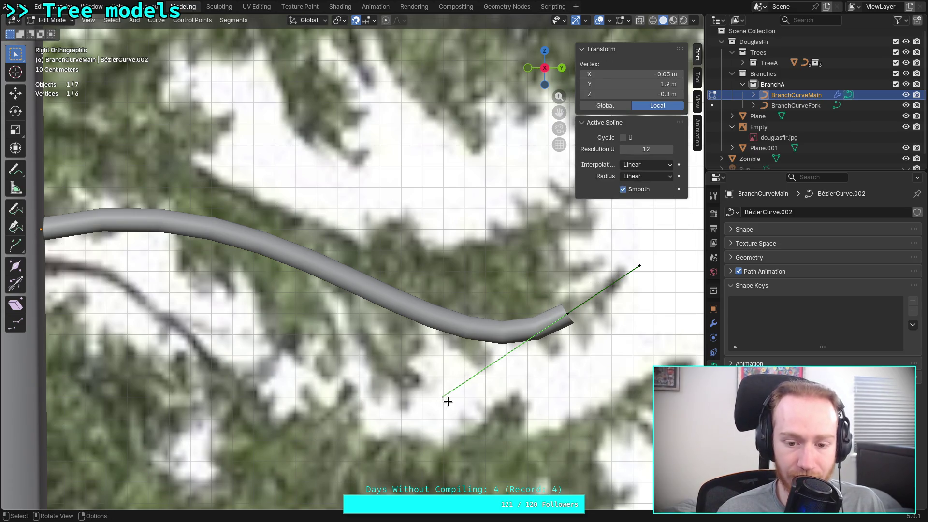
scroll(448, 402, up, 1)
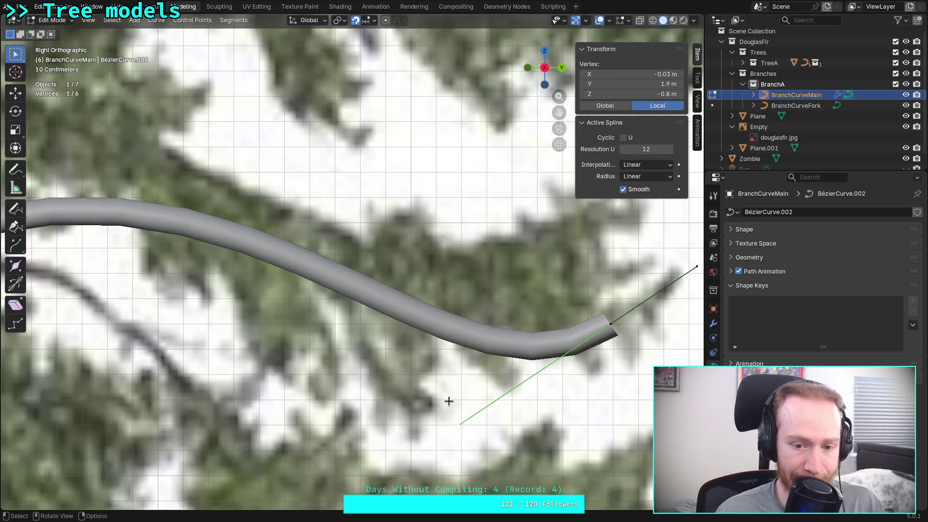
scroll(448, 401, down, 1)
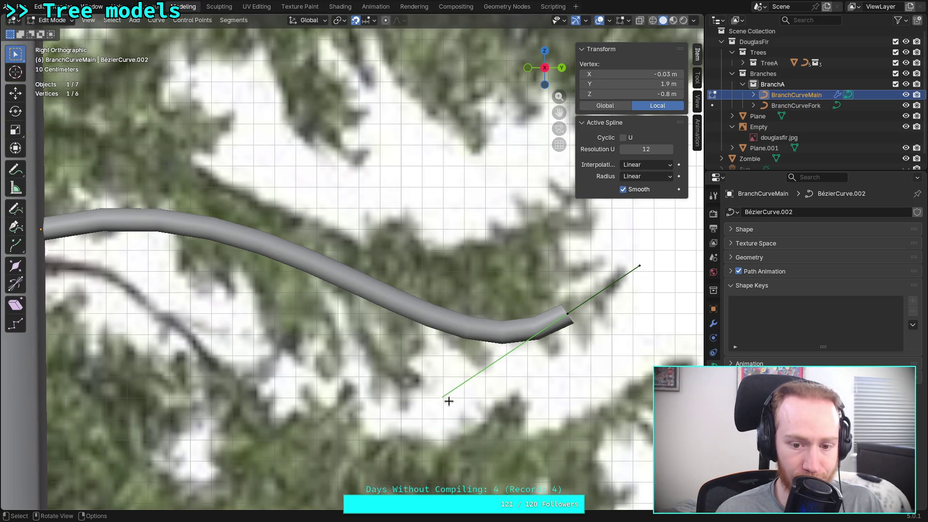
scroll(448, 401, up, 2)
mouse_move(449, 401)
shift+middle_down()
mouse_move(481, 366)
mouse_move(469, 363)
shift+middle_up()
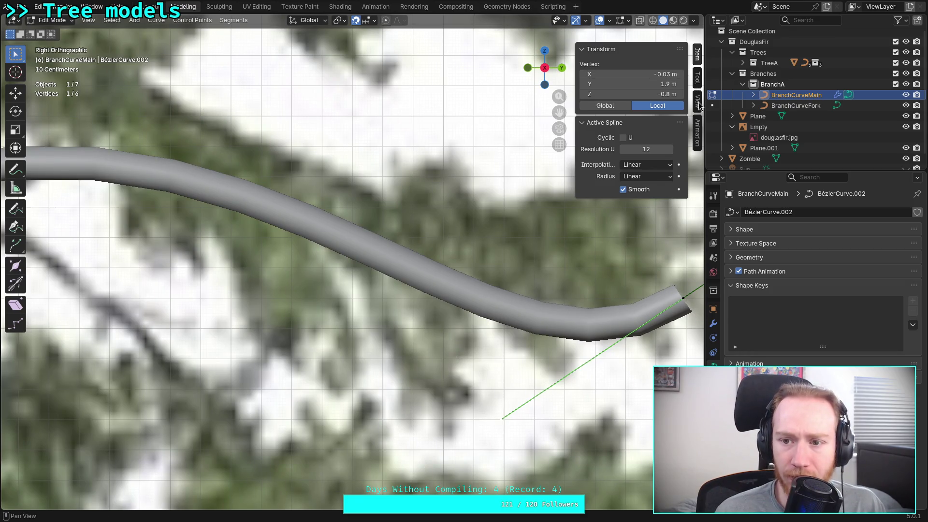
- Browse the N-panel's View, Tool and Item tabs and show the Shading and Snapping options
click(698, 103)
click(698, 77)
click(698, 54)
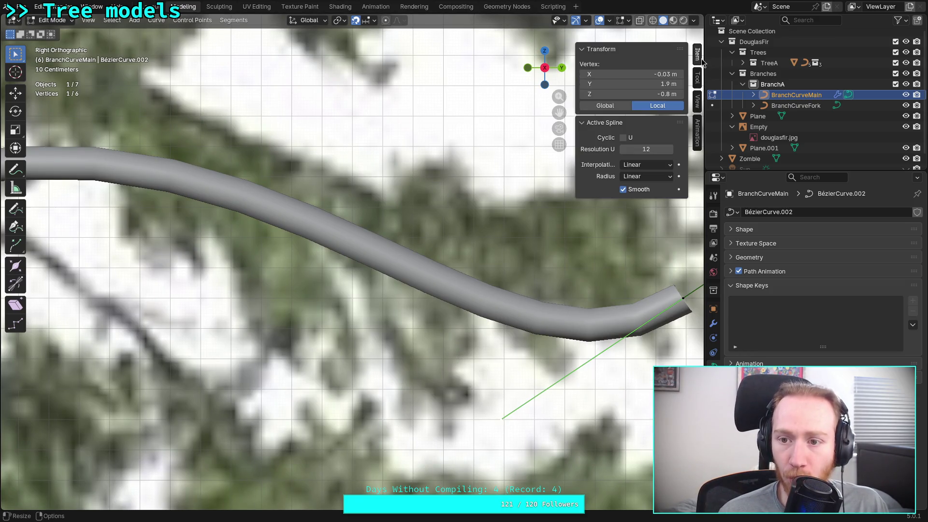
click(698, 121)
click(698, 102)
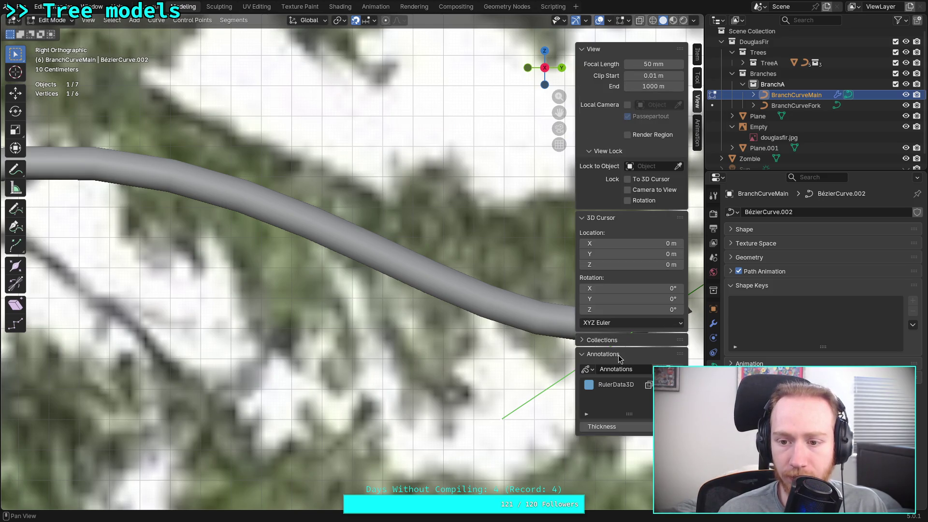
click(584, 355)
click(583, 356)
click(588, 369)
click(588, 369)
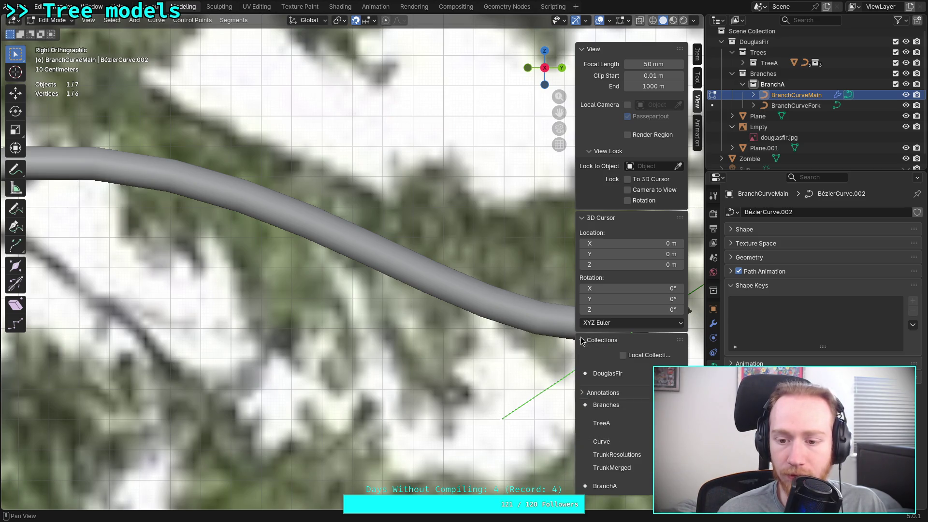
click(583, 355)
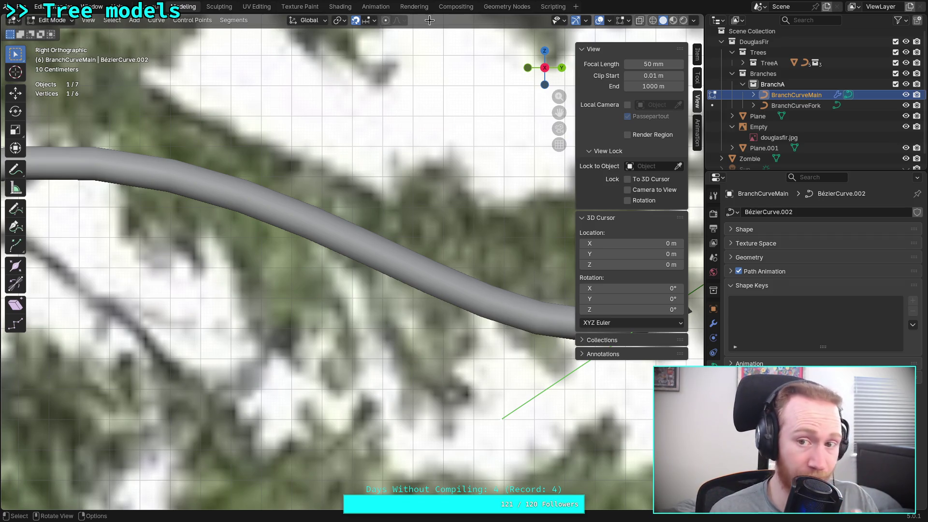
click(694, 21)
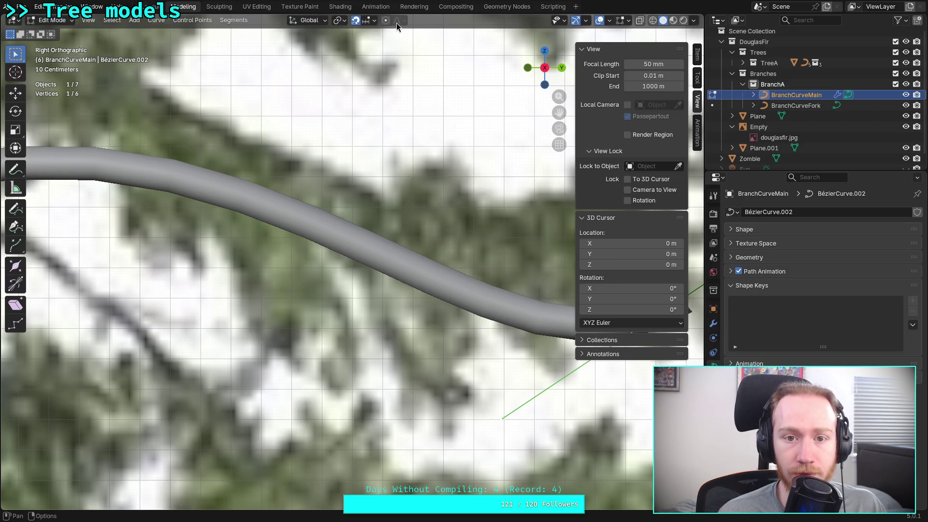
click(374, 21)
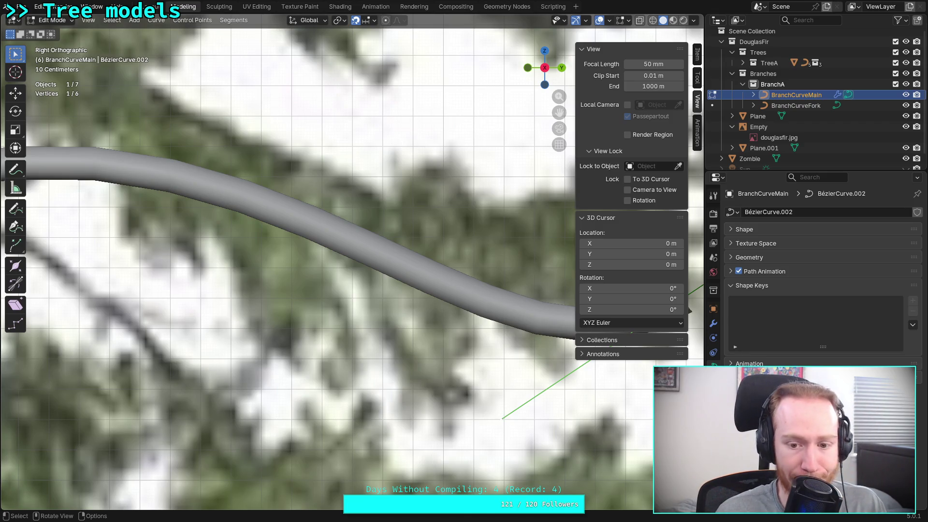
- Move the branch tip's lower handle, keeping it off the X axis
key(g)
key(shift+x)
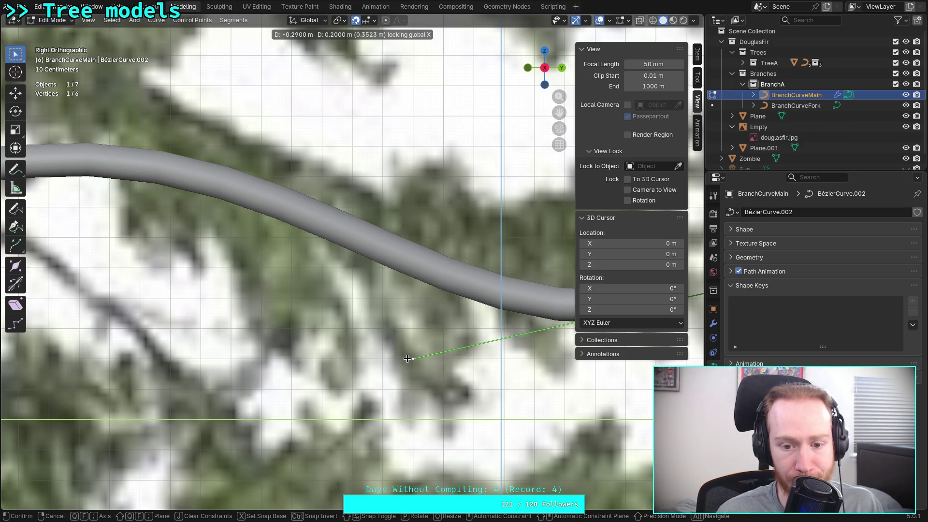
click(409, 389)
scroll(409, 386, down, 5)
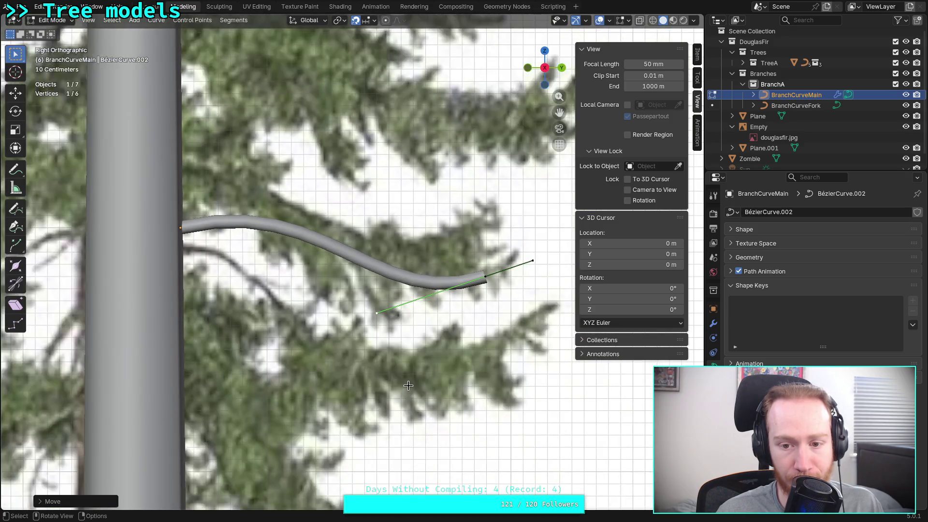
scroll(409, 386, up, 1)
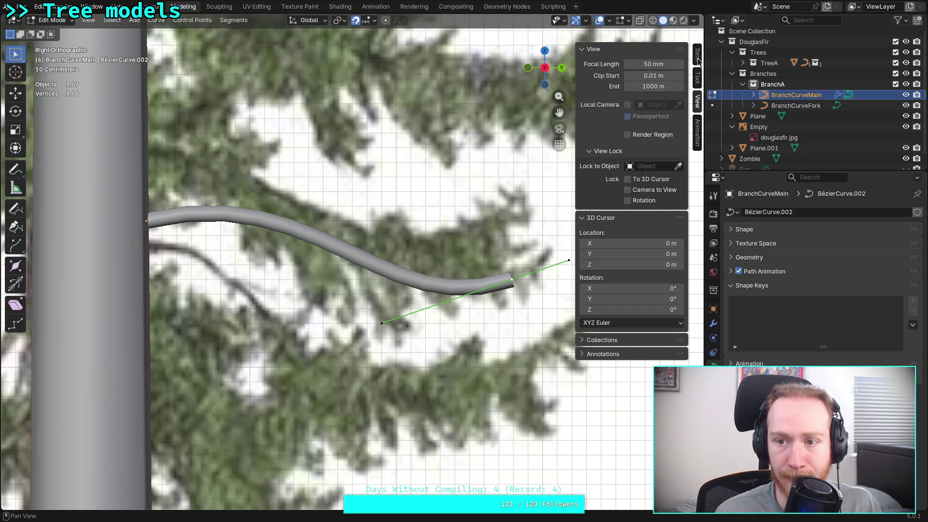
- Set the branch tip point's radius to 0.03 in the Transform panel
click(698, 56)
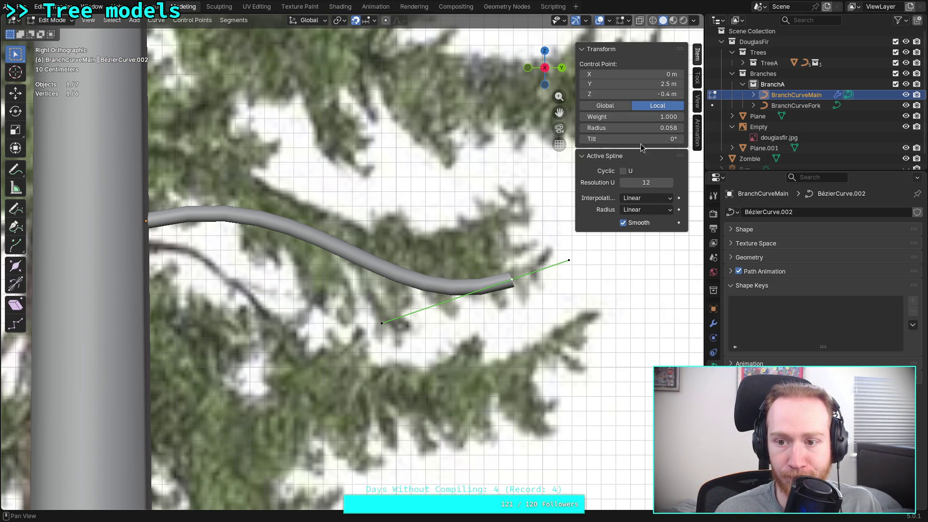
click(629, 129)
click(628, 129)
key(BackSpace)
key(BackSpace)
key(BackSpace)
text(3)
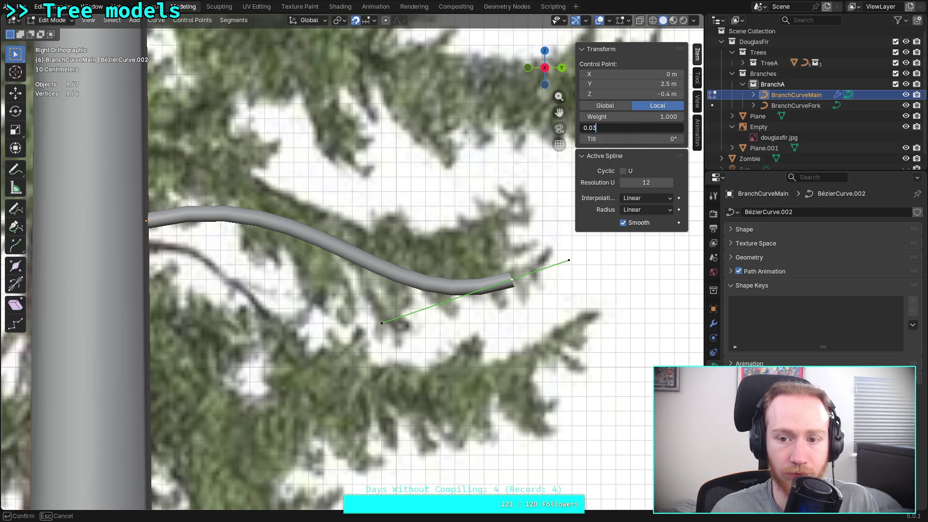
key(Return)
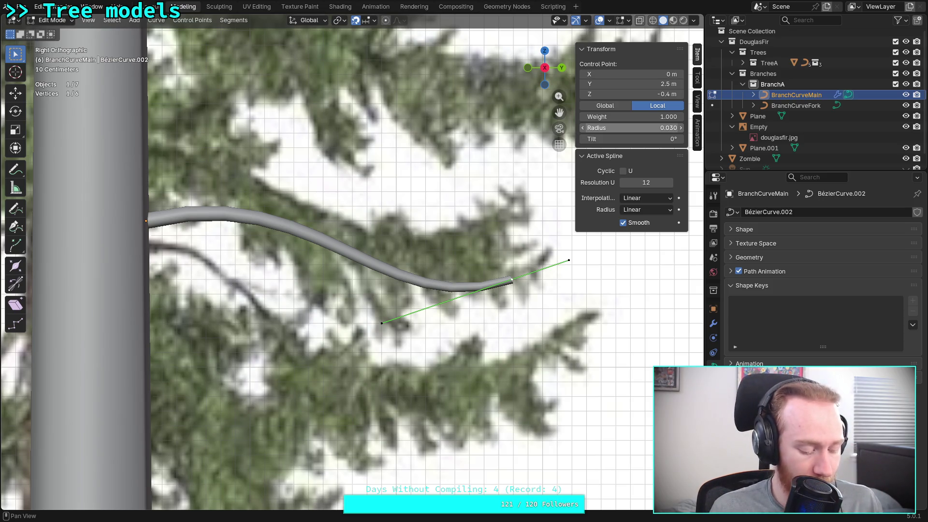
key(super+3)
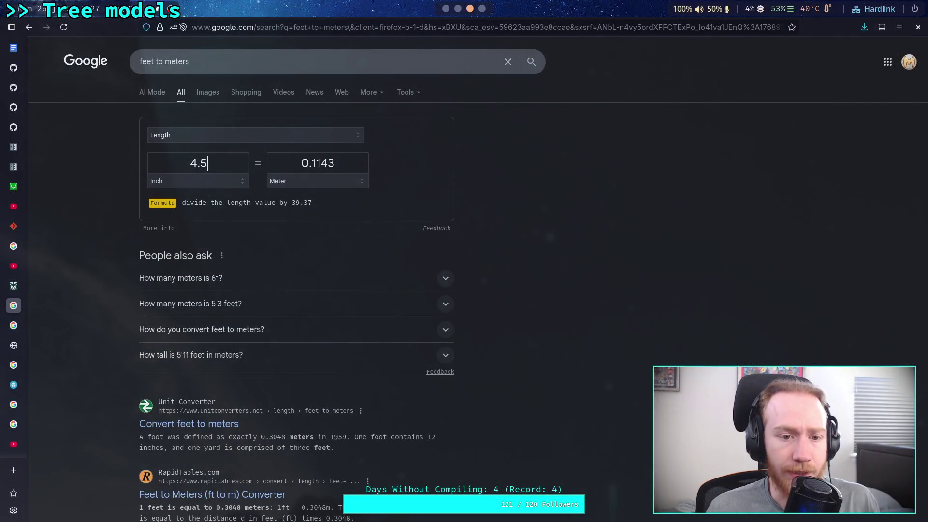
- Enter 0.5 inches in Google's converter to read 0.0127 meters
key(BackSpace)
key(BackSpace)
key(BackSpace)
text(1)
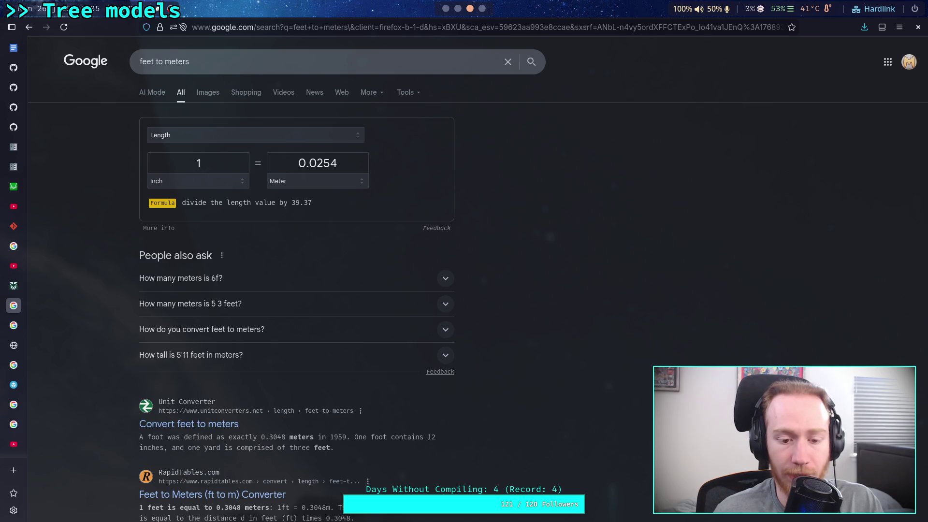
key(BackSpace)
text(.5)
key(BackSpace)
text(6)
key(BackSpace)
text(5)
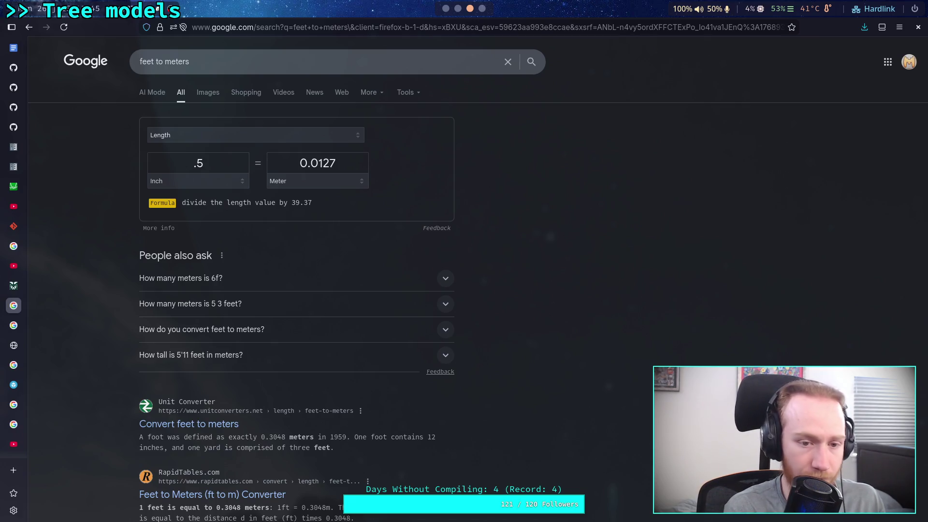
key(alt+Tab)
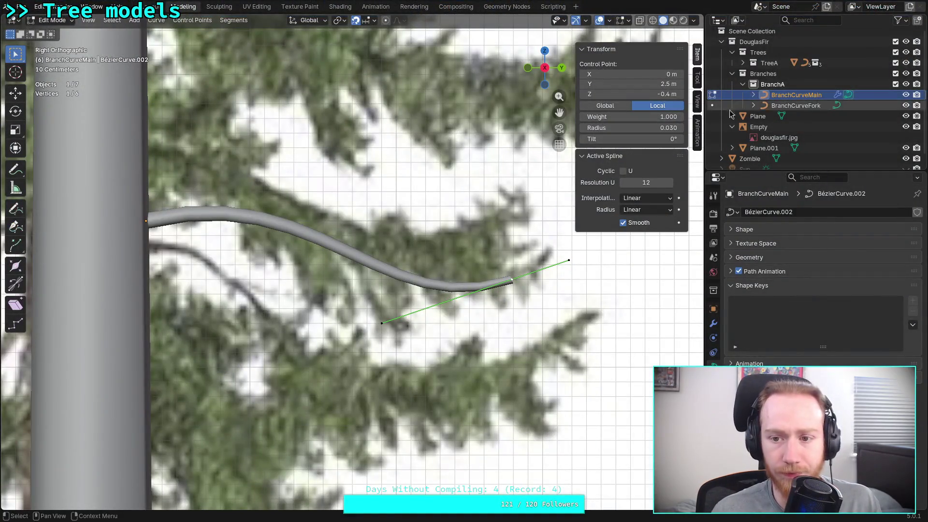
- Set the branch tip point's Radius to .0127
click(667, 127)
text(.9)
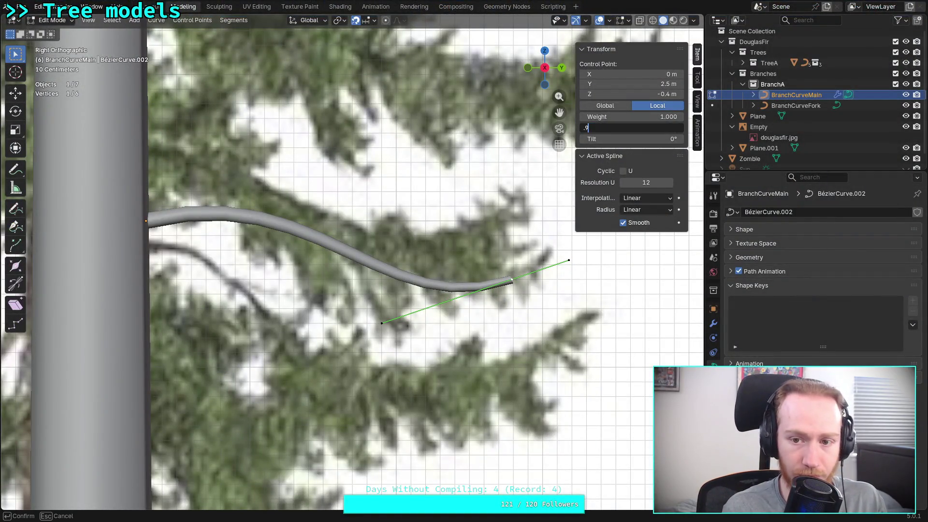
text(25)
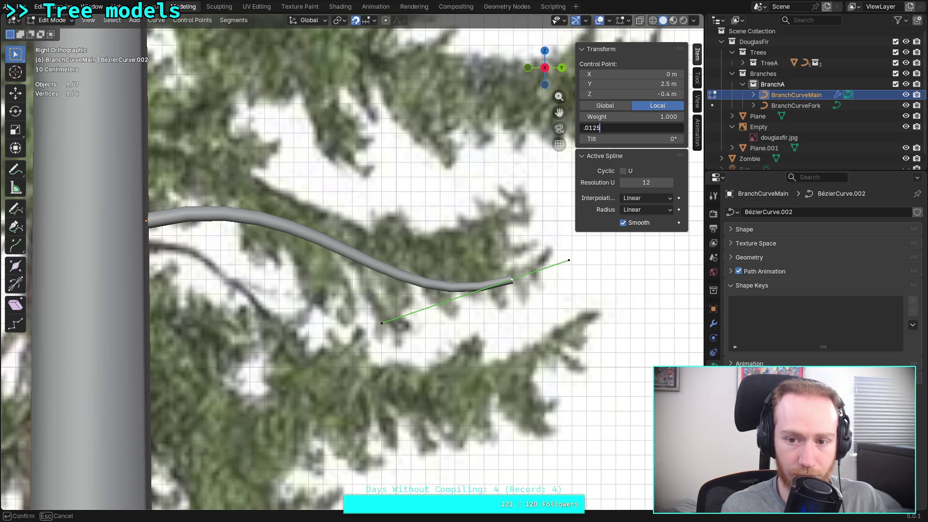
key(BackSpace)
text(7)
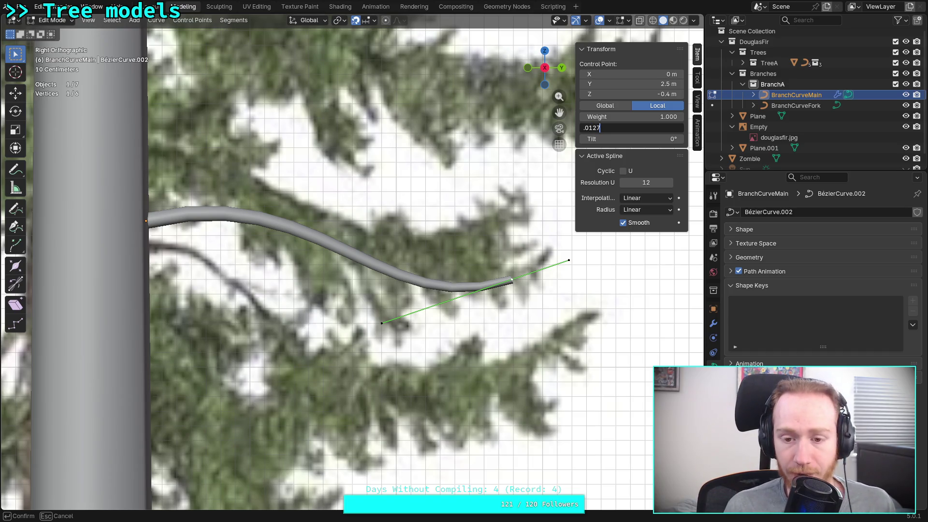
key(Return)
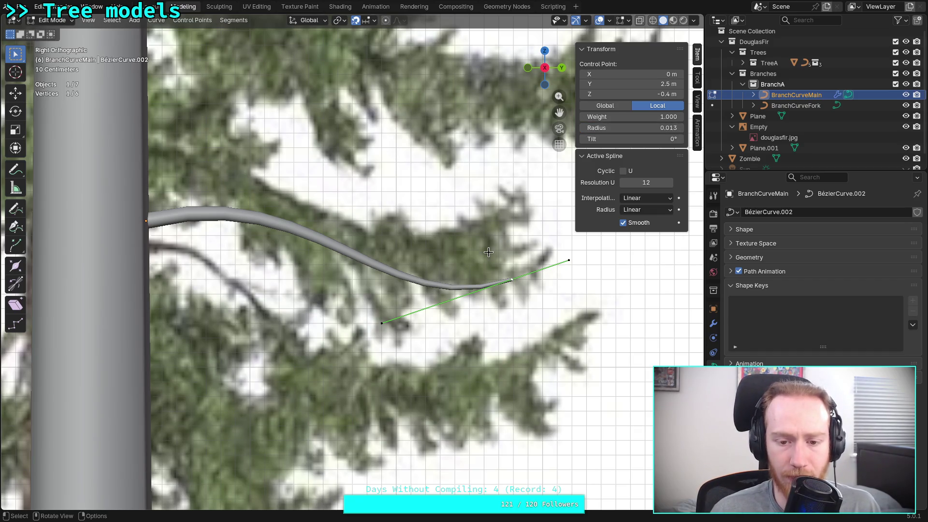
scroll(479, 249, down, 4)
scroll(457, 245, up, 2)
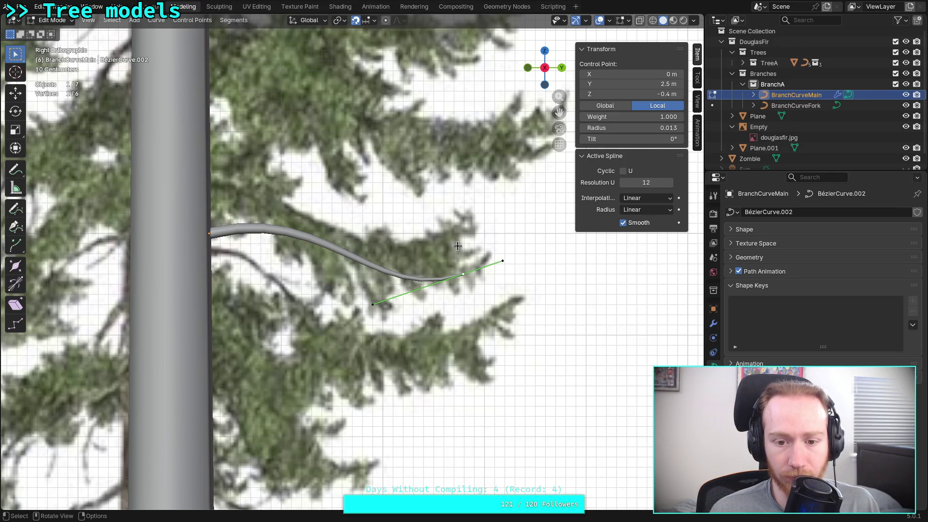
- Box-select the tip control point with its handles, then deselect all points
key(alt+a)
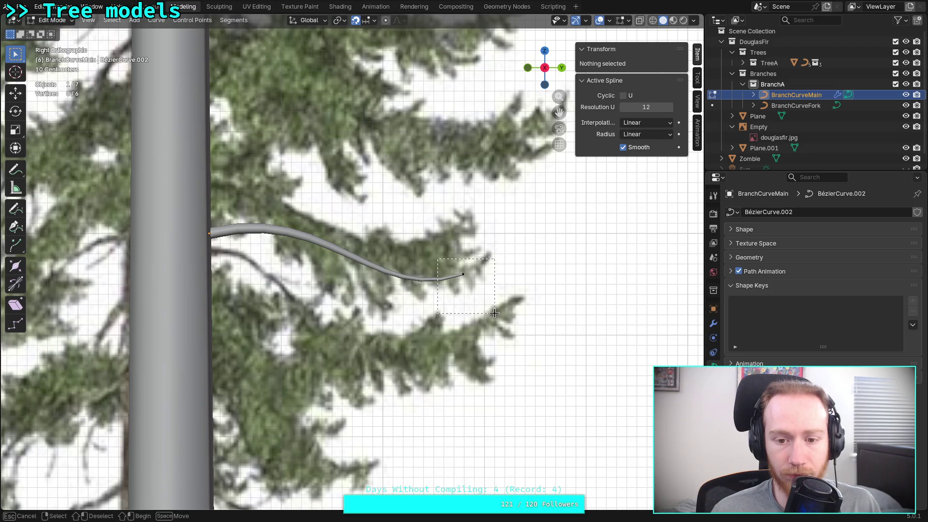
click(486, 295)
key(alt+a)
scroll(495, 308, down, 7)
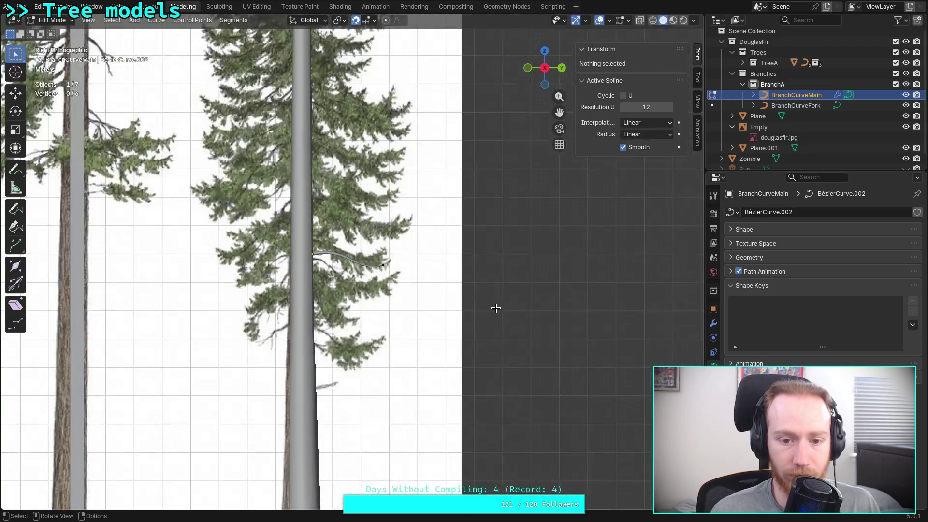
scroll(329, 280, up, 7)
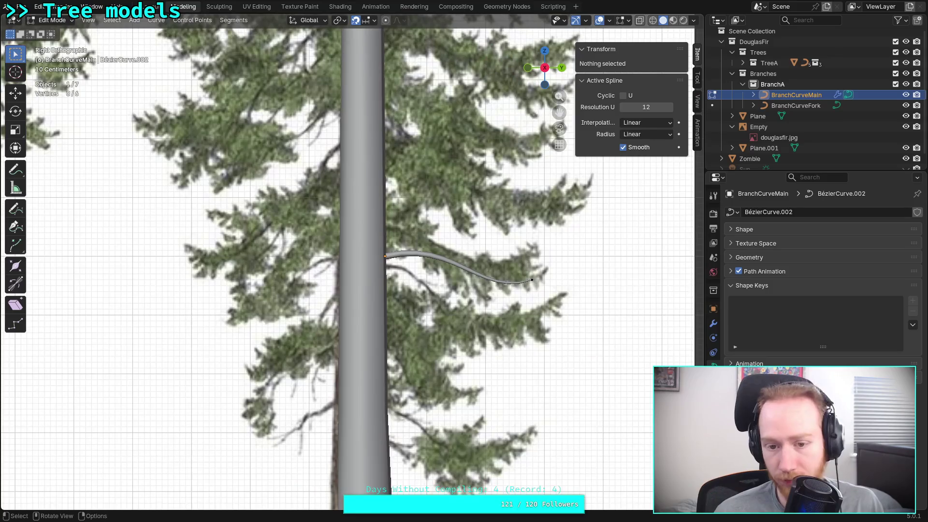
scroll(329, 281, up, 3)
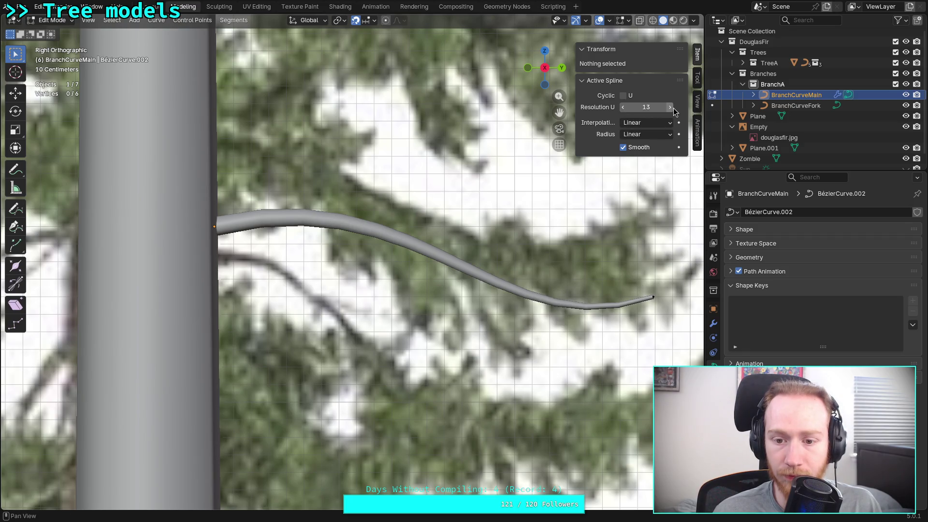
- Raise the branch spline's Resolution U and switch to wireframe to see its segments
click(670, 108)
click(670, 108)
click(670, 107)
drag(670, 110, 653, 121)
key(shift+z)
- Settle the Resolution U at 6 and return to Solid shading
click(623, 107)
click(623, 107)
click(623, 107)
click(623, 108)
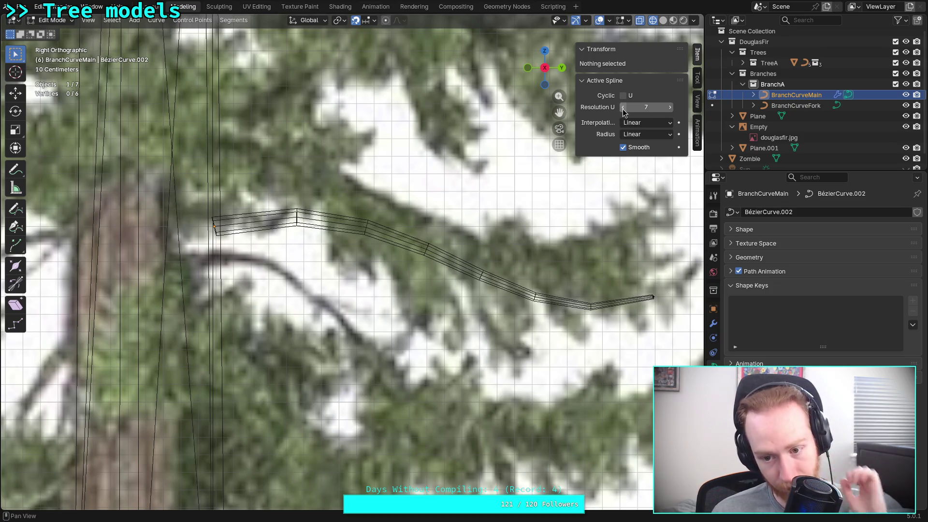
click(623, 109)
click(624, 109)
click(671, 108)
click(671, 108)
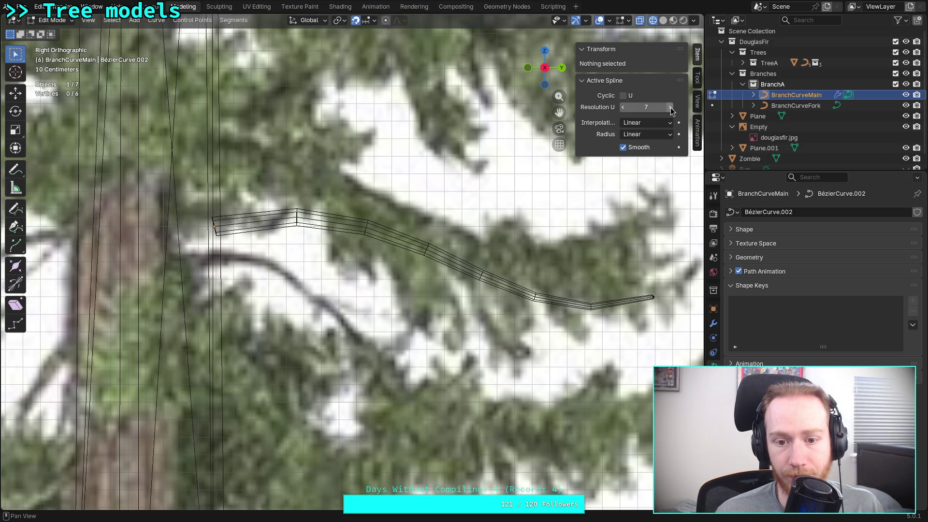
click(624, 107)
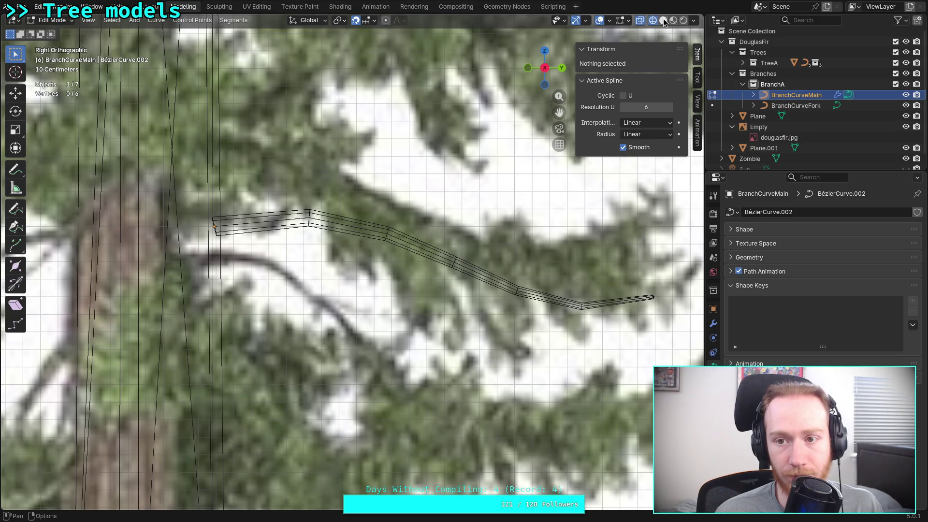
click(664, 21)
scroll(374, 175, down, 4)
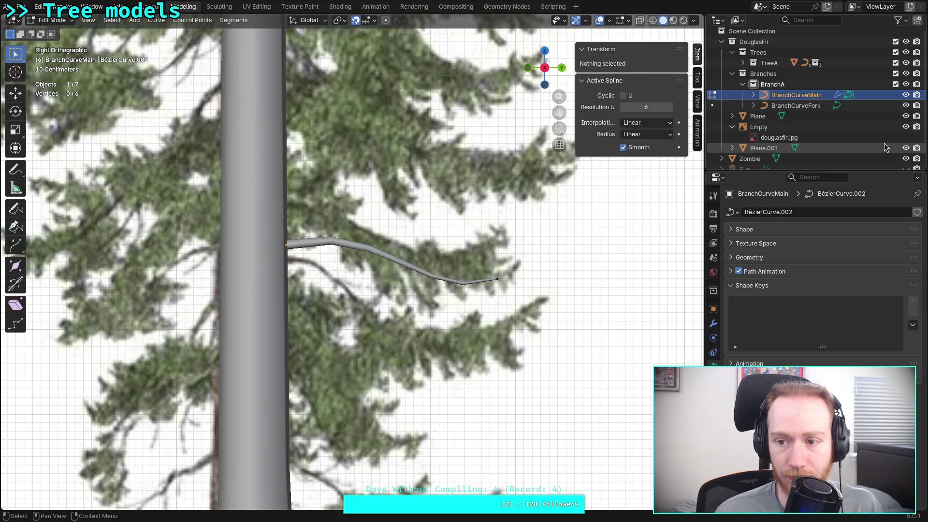
- Collapse the Empty and hide the Douglas fir reference image
scroll(893, 163, down, 1)
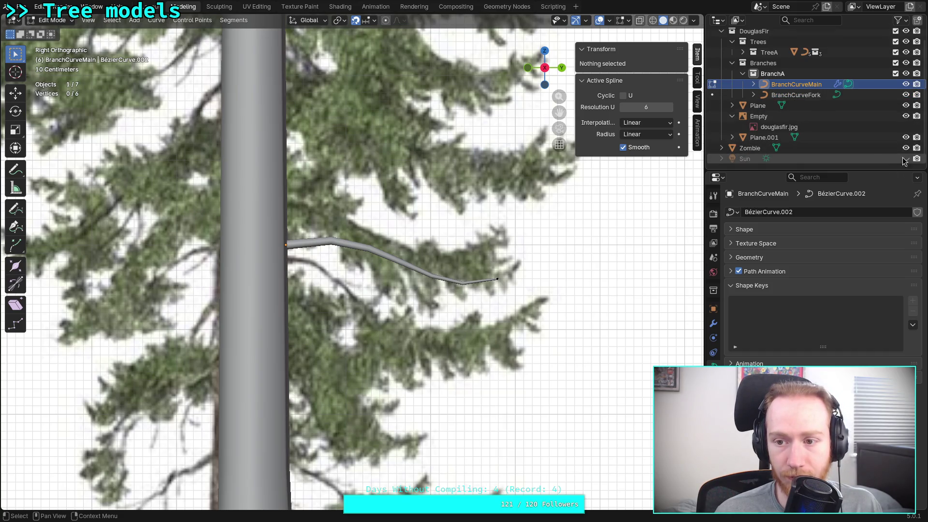
click(733, 116)
click(906, 126)
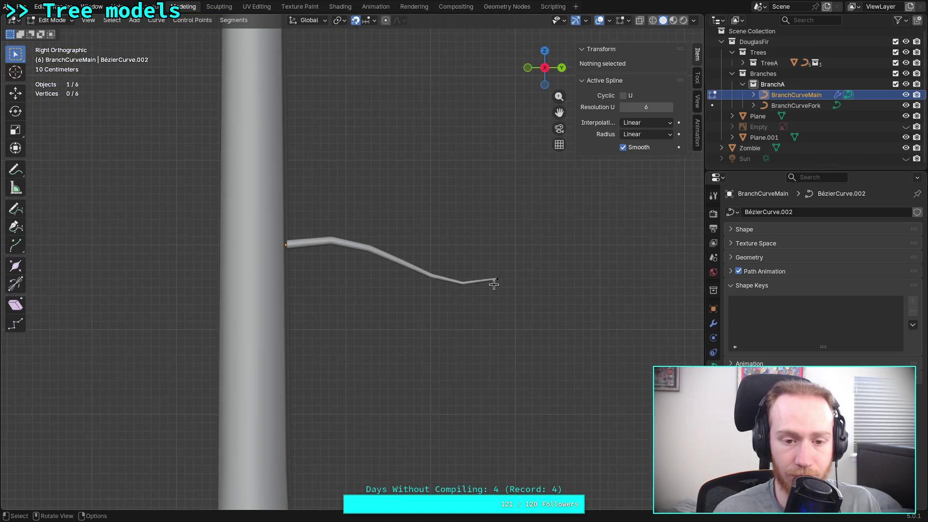
- Return to Object Mode, deselect the branch, and frame the trunk beside the human figure
key(Tab)
click(550, 347)
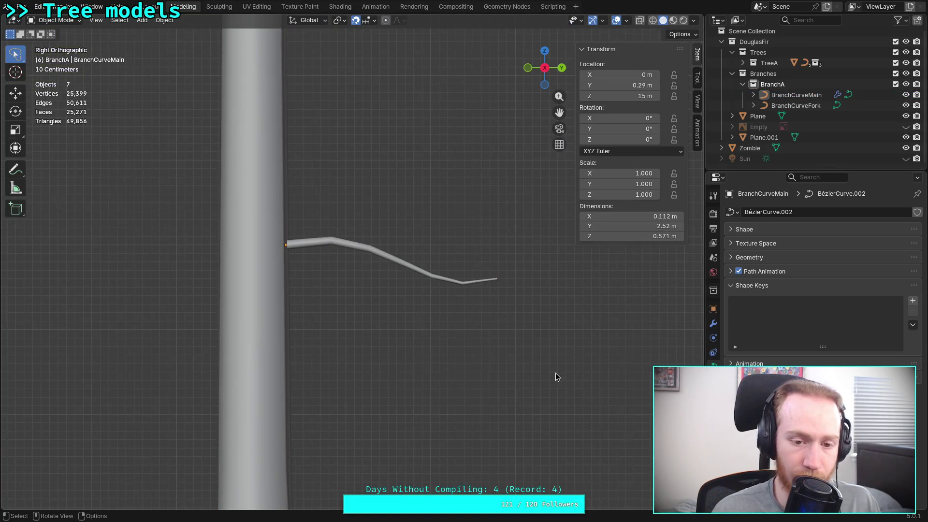
mouse_move(535, 375)
shift+middle_down()
mouse_move(369, 116)
mouse_move(412, 109)
mouse_move(202, 384)
mouse_move(375, 257)
mouse_move(327, 300)
shift+middle_up()
mouse_move(414, 293)
ctrl+middle_down()
mouse_move(375, 273)
mouse_move(300, 434)
mouse_move(356, 268)
mouse_move(353, 300)
mouse_move(344, 244)
mouse_move(349, 305)
mouse_move(334, 297)
ctrl+middle_up()
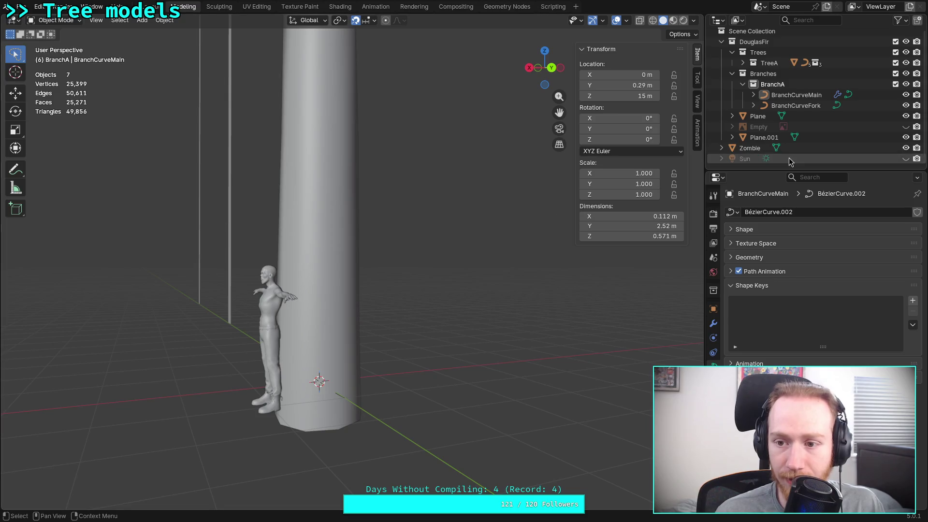
scroll(761, 46, up, 1)
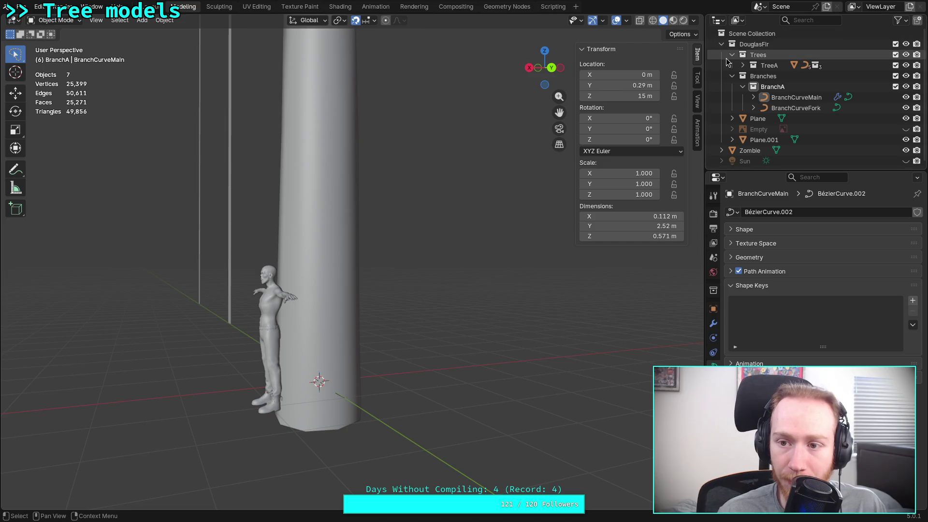
- Collapse the DouglasFir collection and select the Scene Collection
click(722, 44)
click(722, 44)
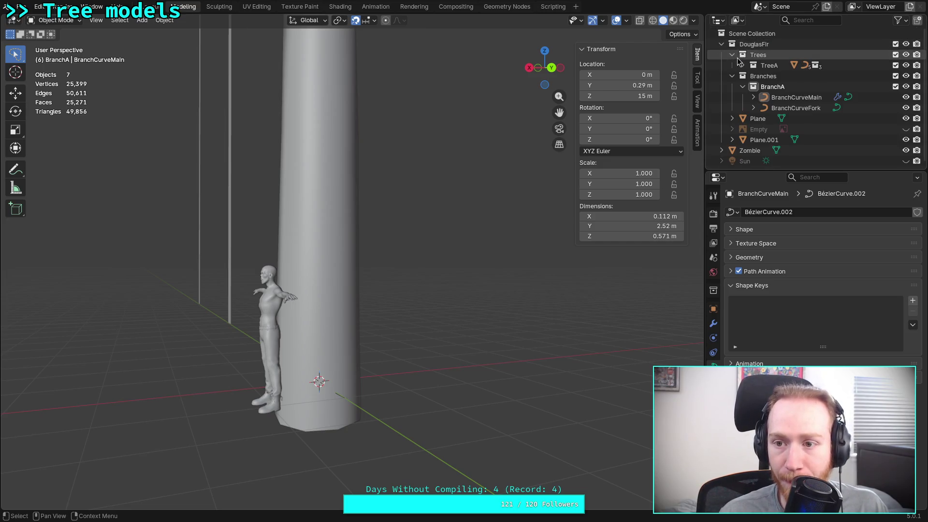
click(767, 68)
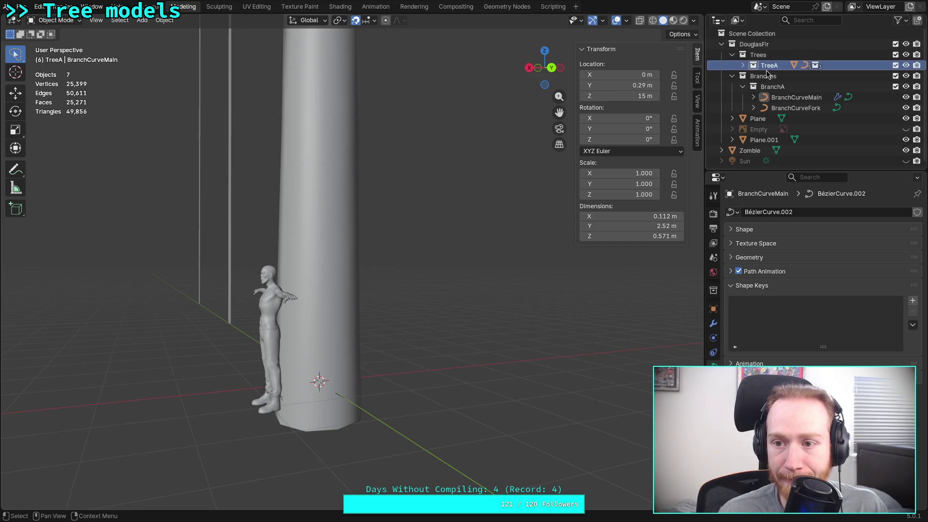
click(721, 44)
click(735, 34)
right_click(735, 33)
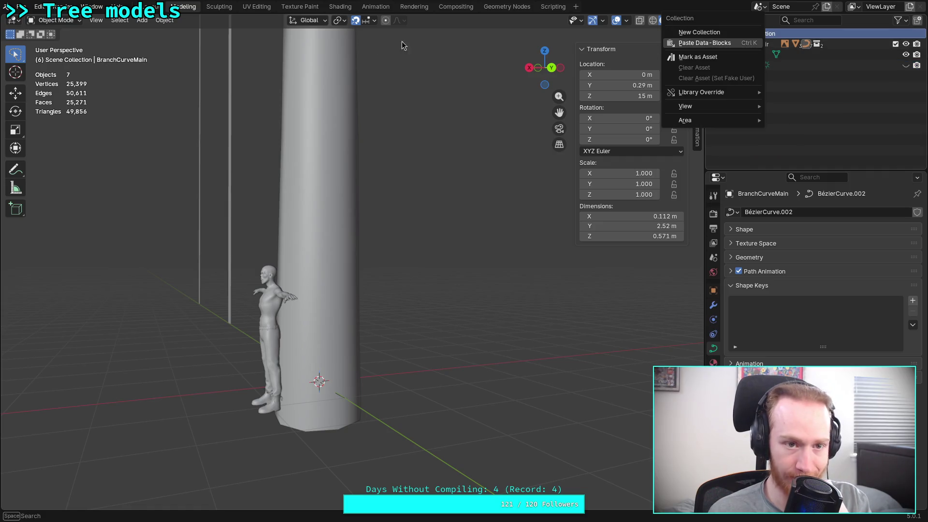
- Add a camera to the scene from the Add menu
click(147, 22)
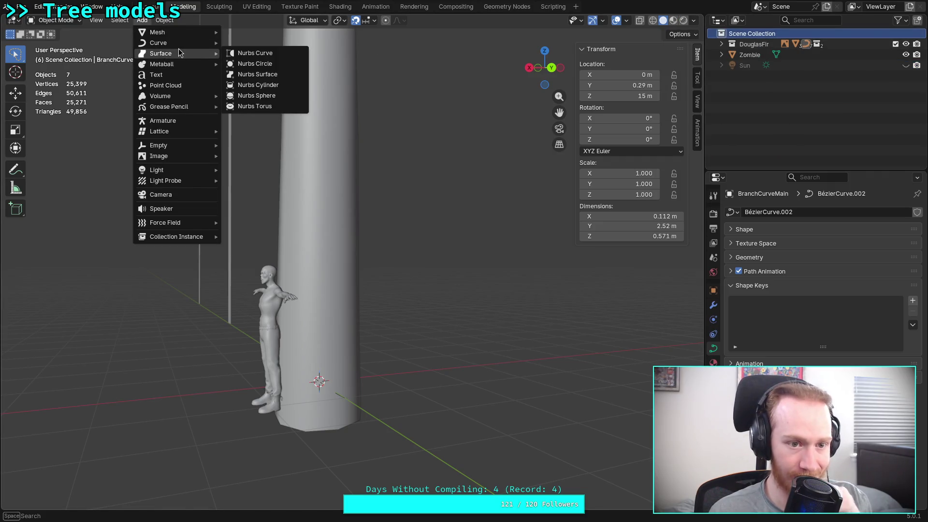
click(182, 196)
mouse_move(388, 187)
middle_down()
mouse_move(279, 199)
mouse_move(335, 209)
mouse_move(320, 252)
middle_up()
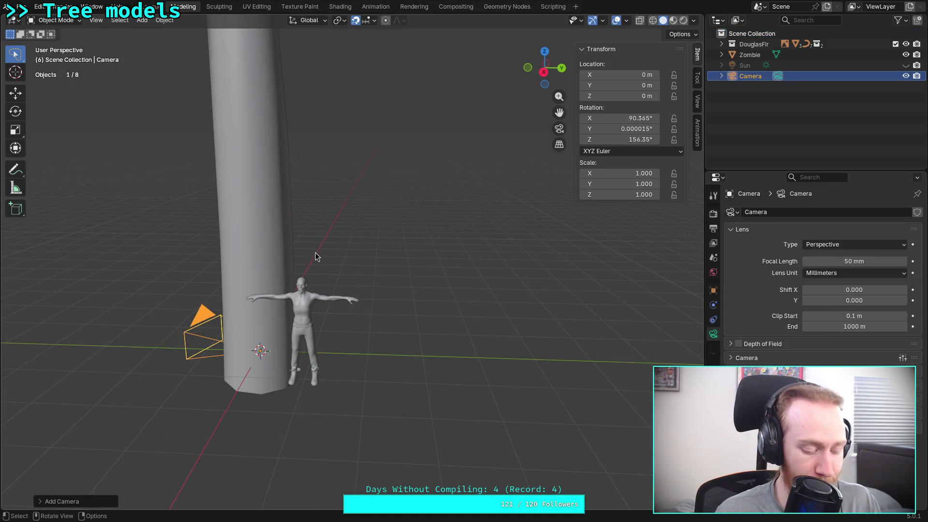
- Move the camera 3 m along Y and raise it 1.5 m on Z
key(g)
key(y)
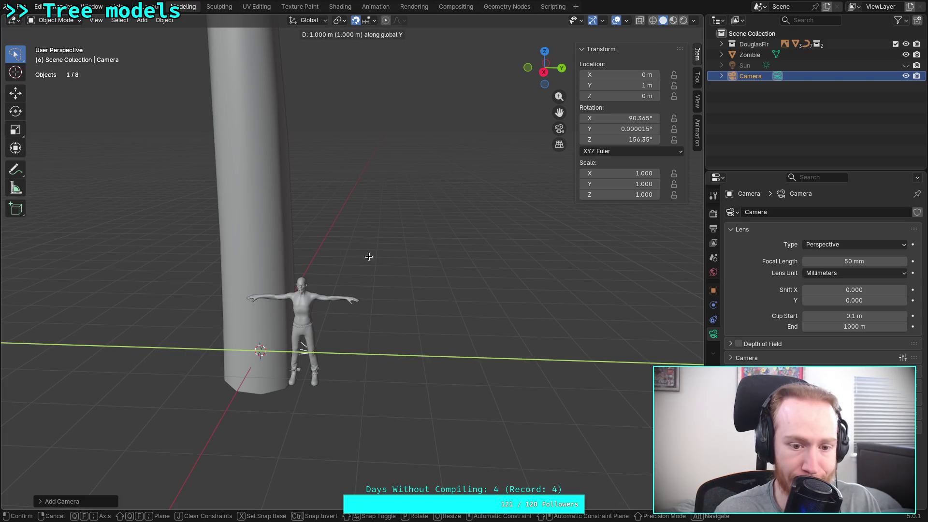
click(450, 260)
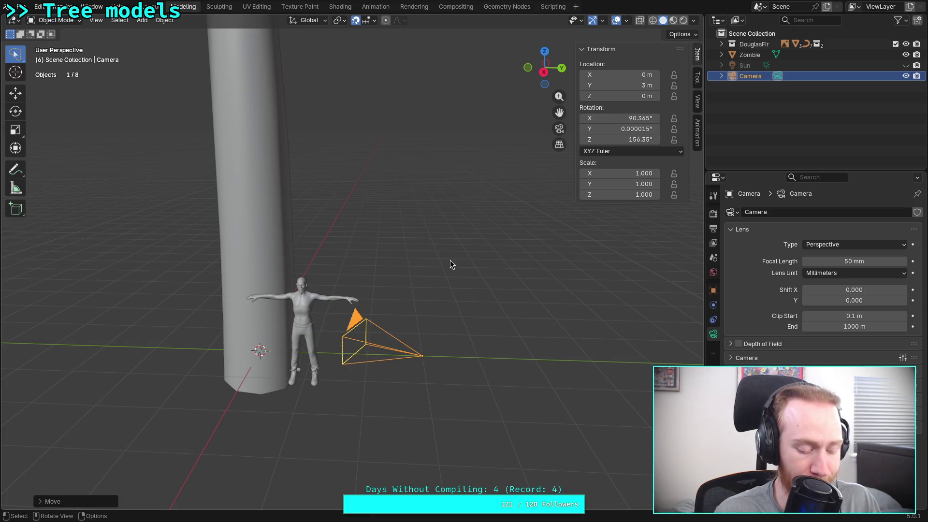
key(g)
text(z1.5)
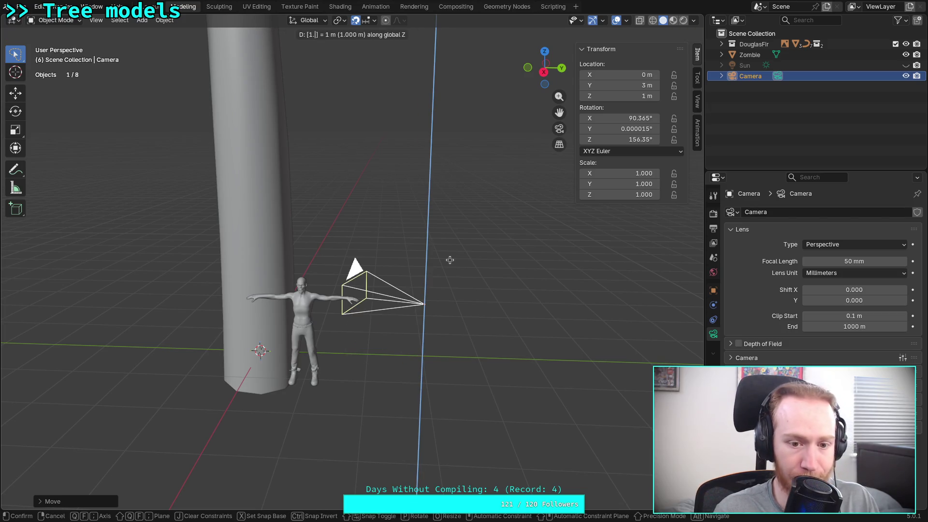
key(Return)
mouse_move(449, 264)
middle_down()
mouse_move(408, 255)
mouse_move(412, 270)
middle_up()
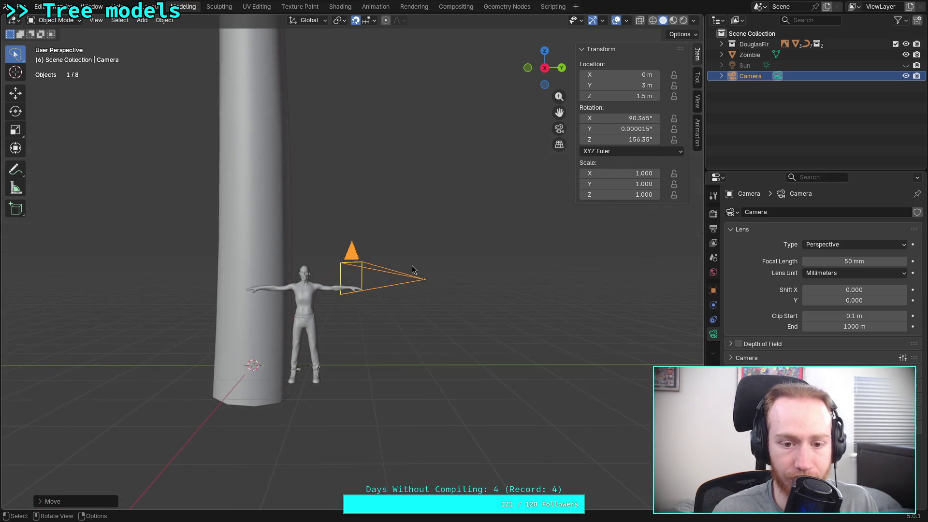
- In Right Orthographic view, tilt the camera on its local X axis to 151.54°
click(545, 68)
click(545, 68)
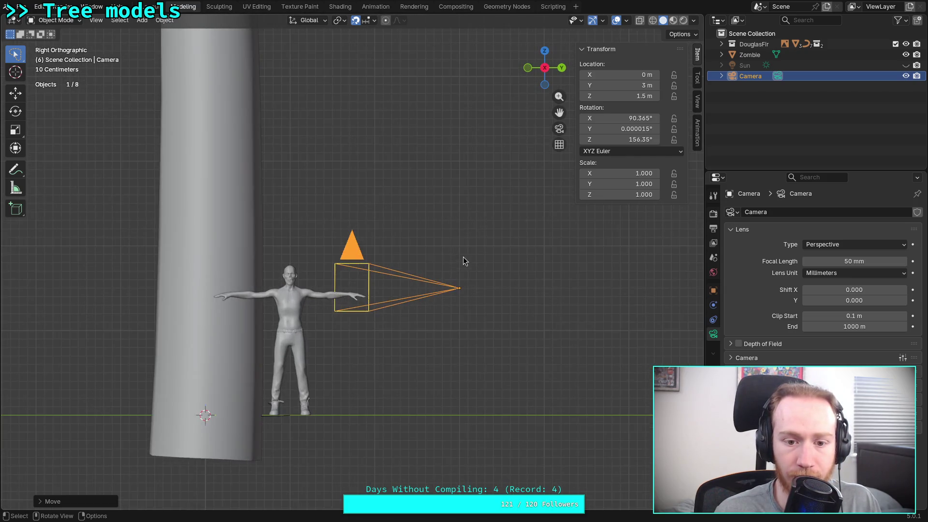
key(t)
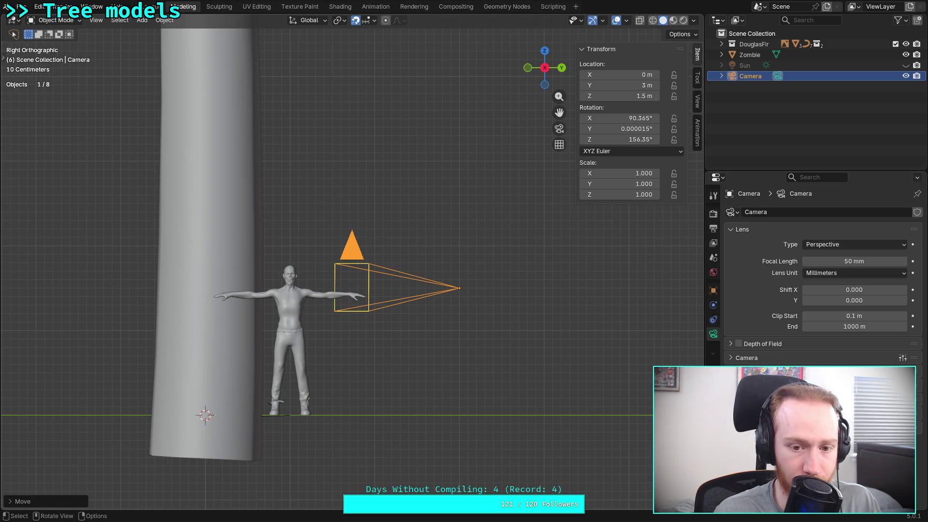
right_click(450, 270)
key(Escape)
key(r)
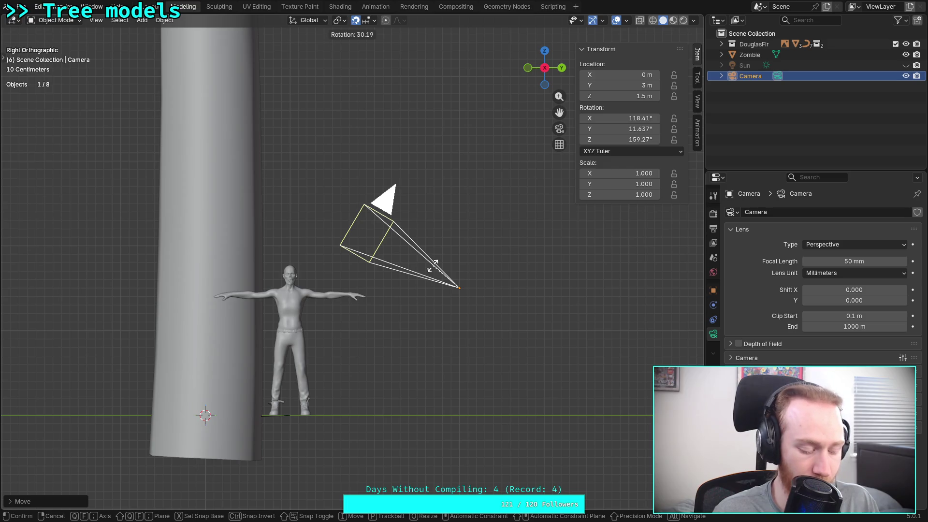
key(x)
key(x)
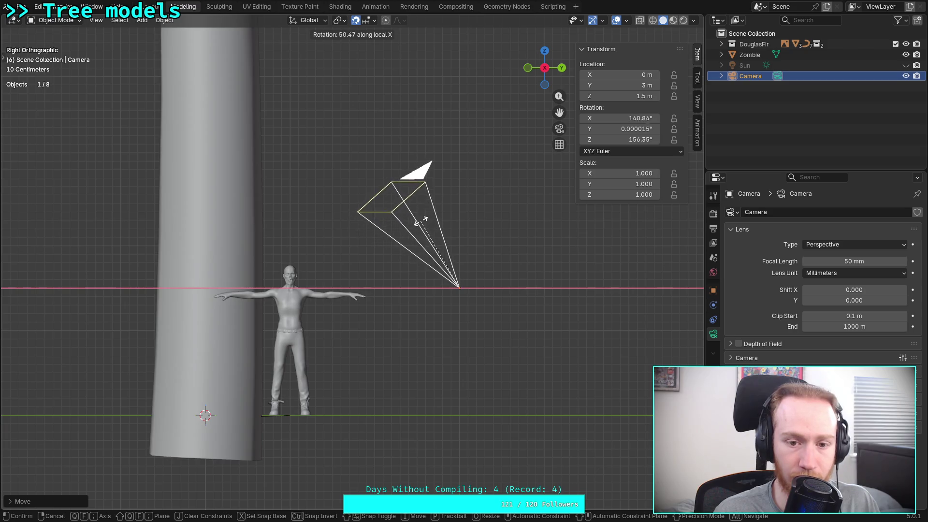
click(434, 219)
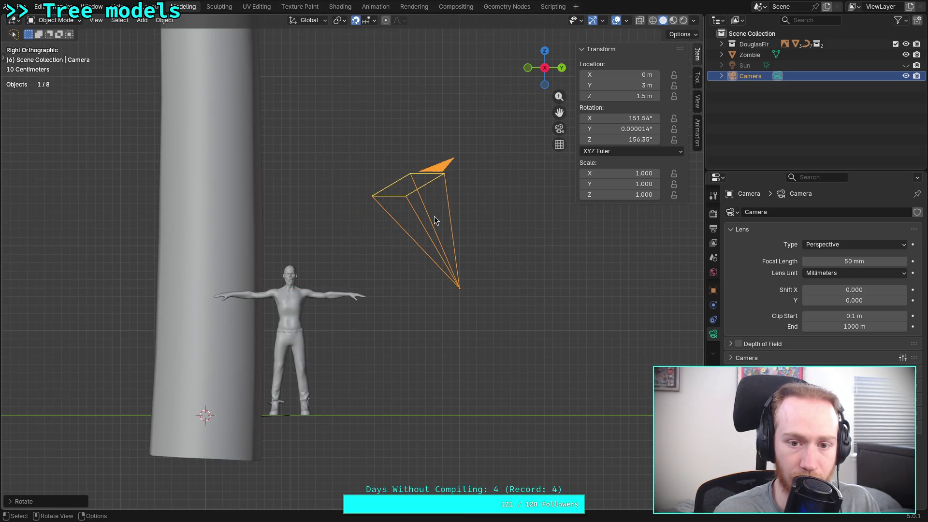
- Look at the scene through the camera via View > Viewpoint > Camera
scroll(558, 313, up, 4)
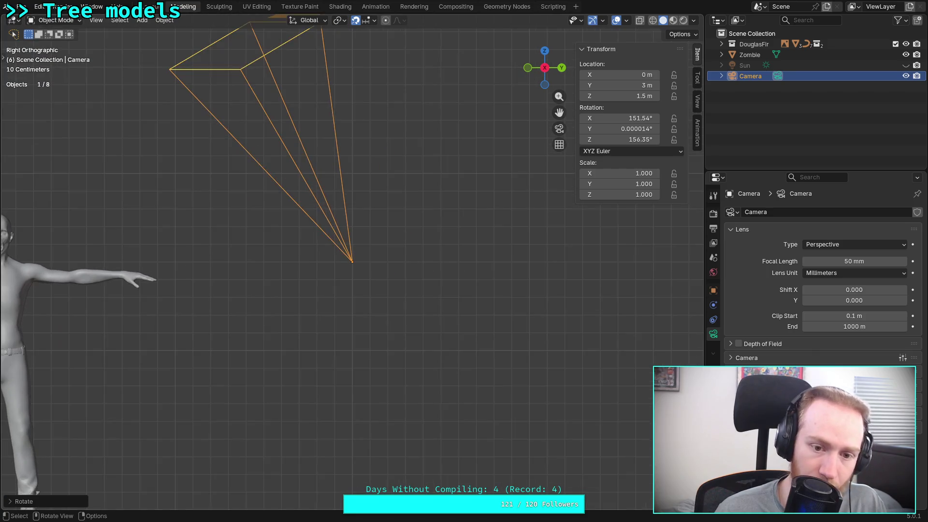
scroll(456, 239, down, 3)
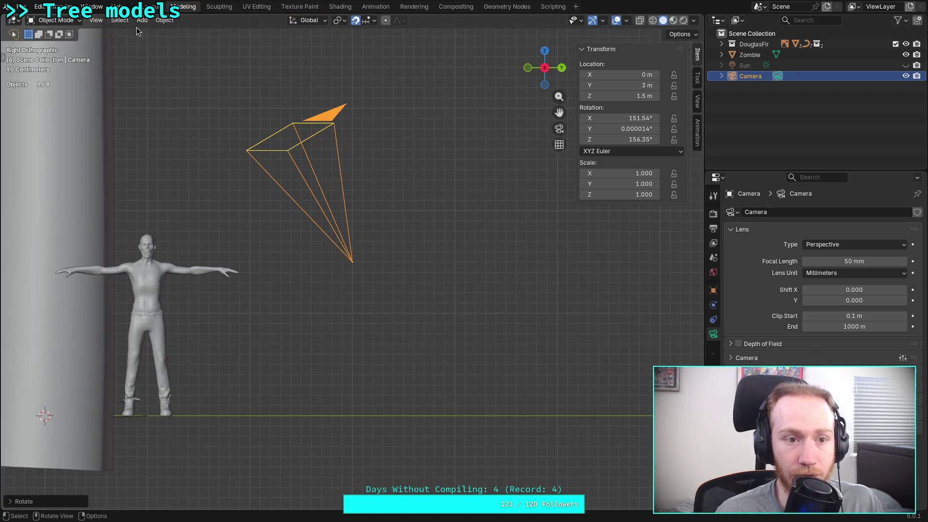
click(96, 20)
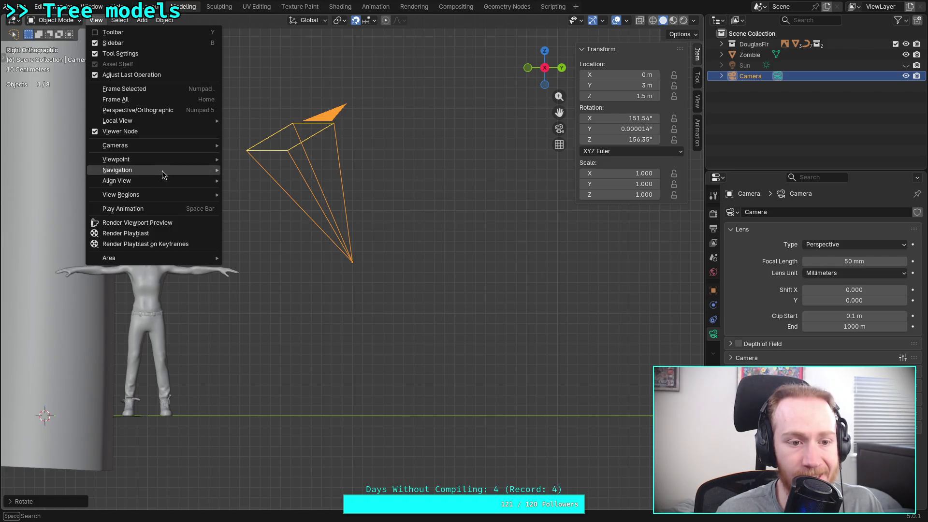
mouse_move(181, 161)
click(260, 161)
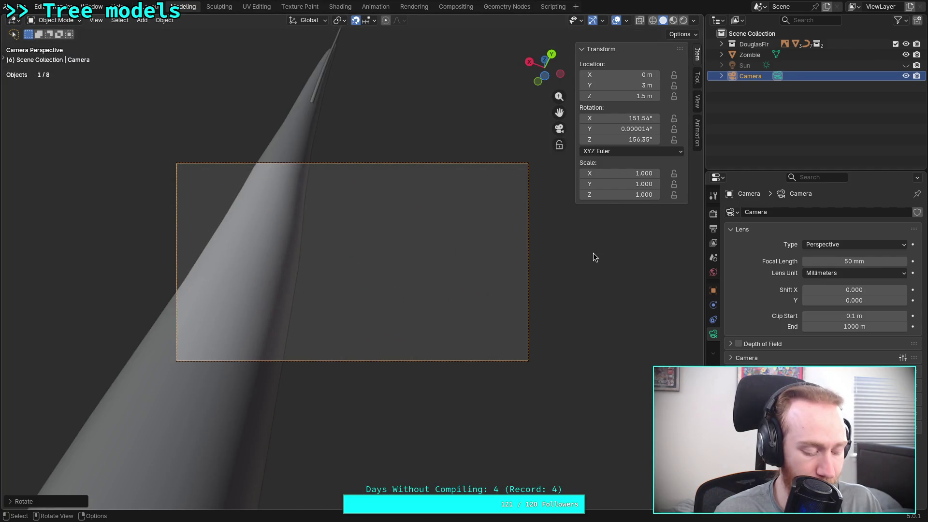
- Give the camera a trial rotation around the global X axis
key(t)
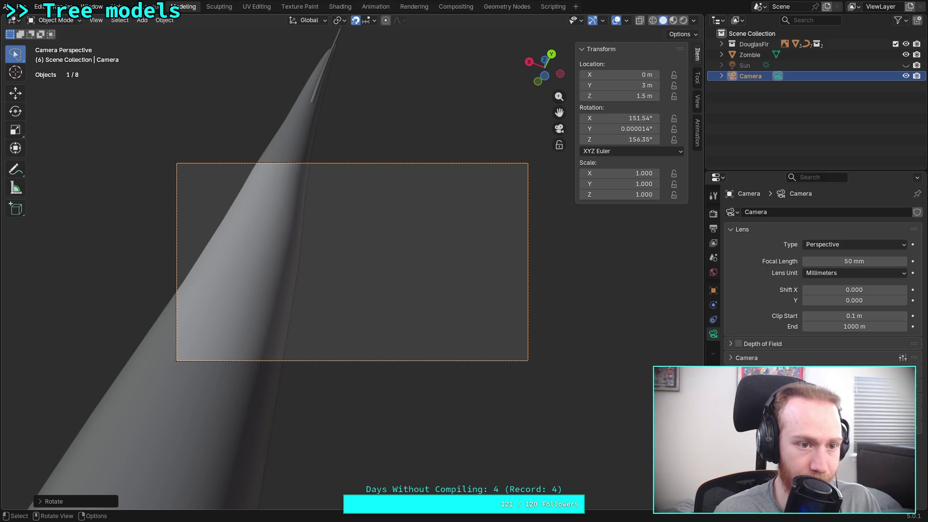
key(r)
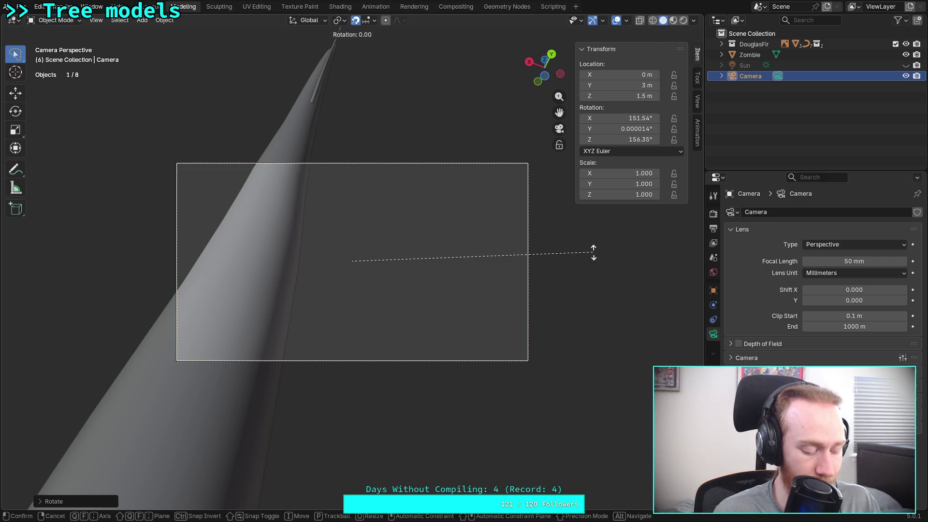
key(x)
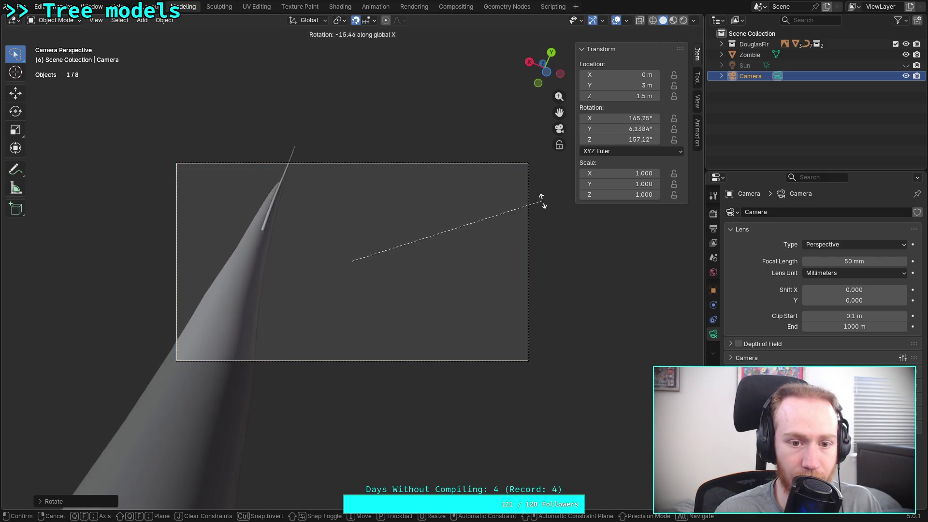
click(550, 203)
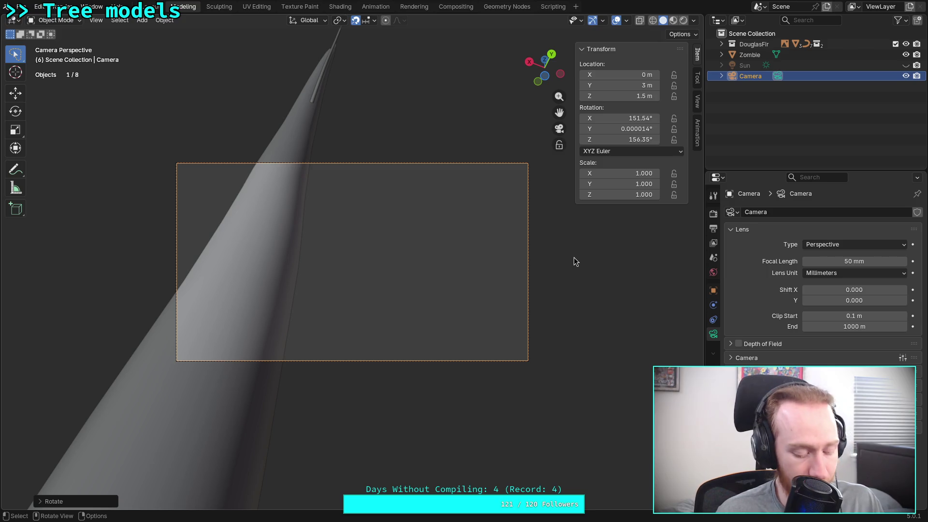
- Zero the camera's Y and X rotation in the Object properties
click(714, 289)
click(870, 290)
text(9)
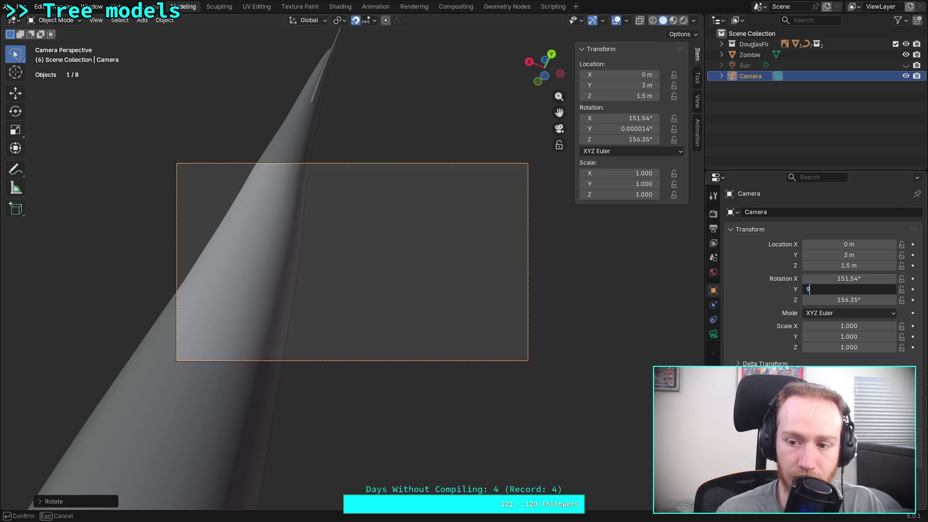
key(Tab)
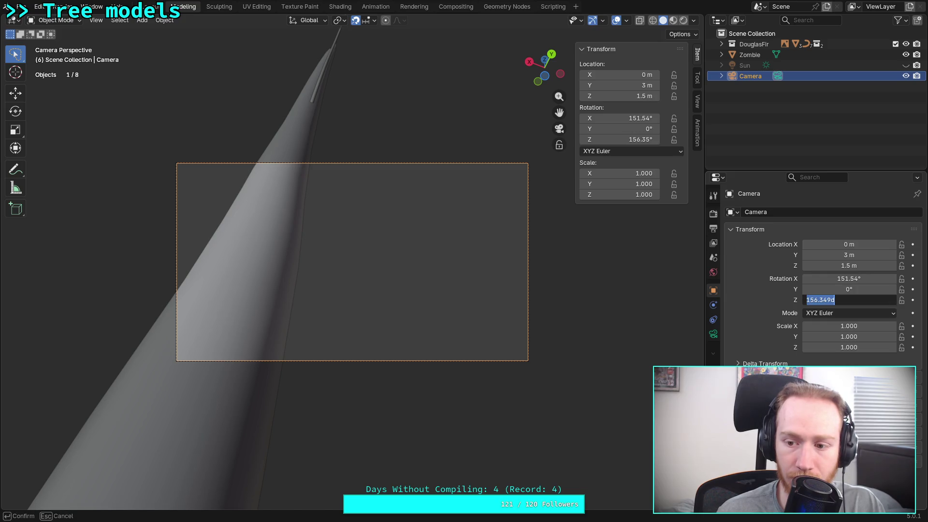
text(0)
key(Return)
click(840, 279)
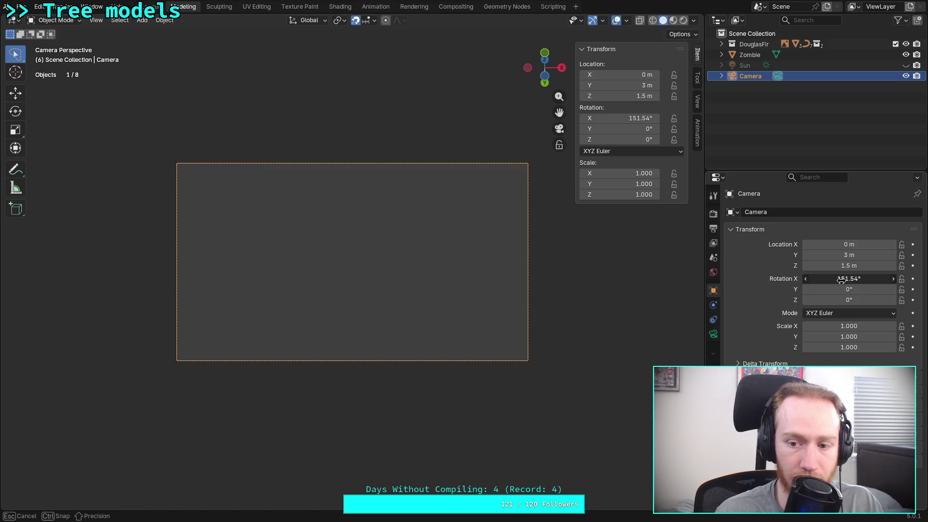
text(0)
key(Return)
- Reset Z rotation to 0°, then set X rotation to 90° and Z to 180°
mouse_move(835, 300)
mouse_down()
mouse_move(866, 300)
mouse_move(849, 300)
mouse_up()
double_click(849, 300)
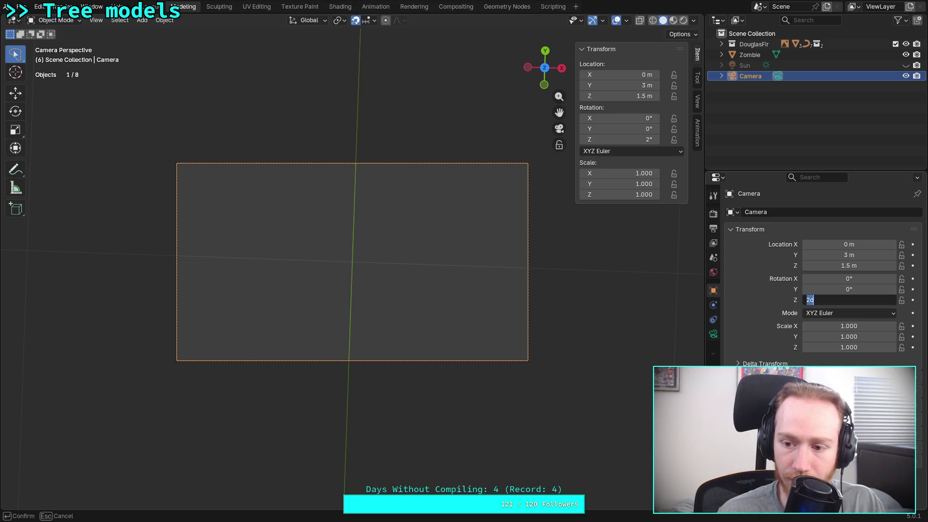
text(0)
key(Return)
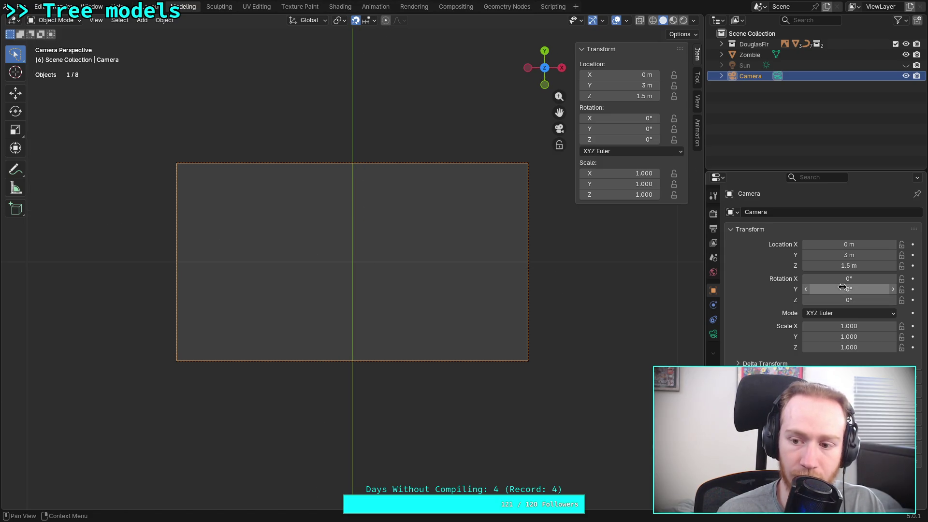
drag(838, 278, 838, 278)
text(9)
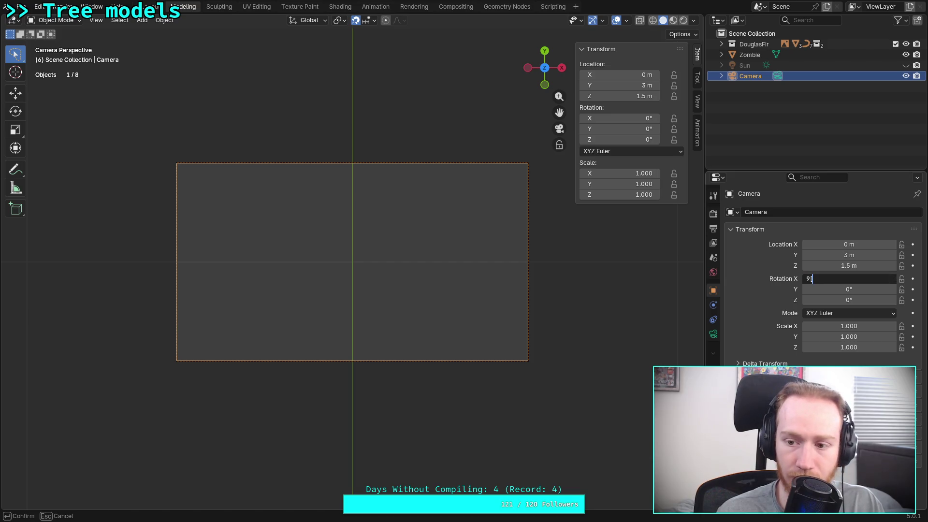
key(Return)
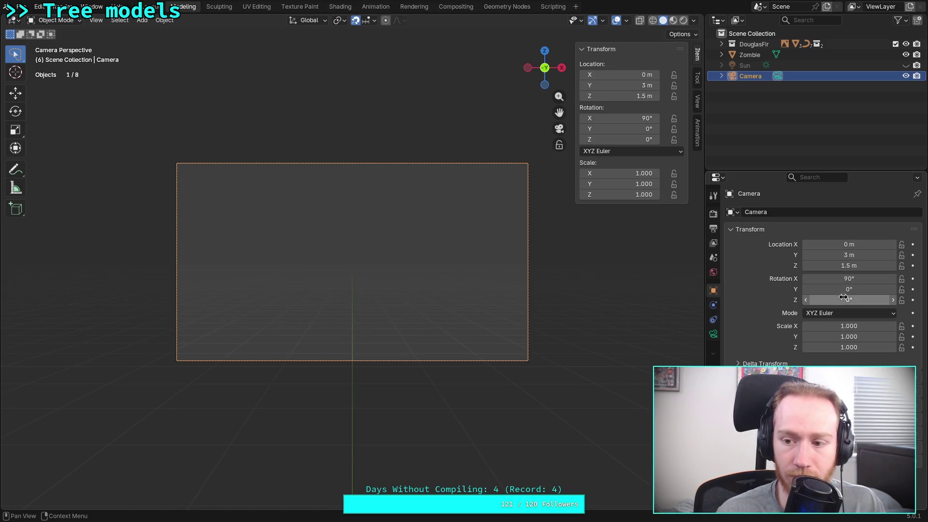
drag(850, 300, 904, 300)
- Fine-tune the camera to X 1.14 m with rotation 171°, 0°, 160°
mouse_move(850, 279)
mouse_down()
mouse_move(890, 279)
mouse_move(852, 279)
mouse_up()
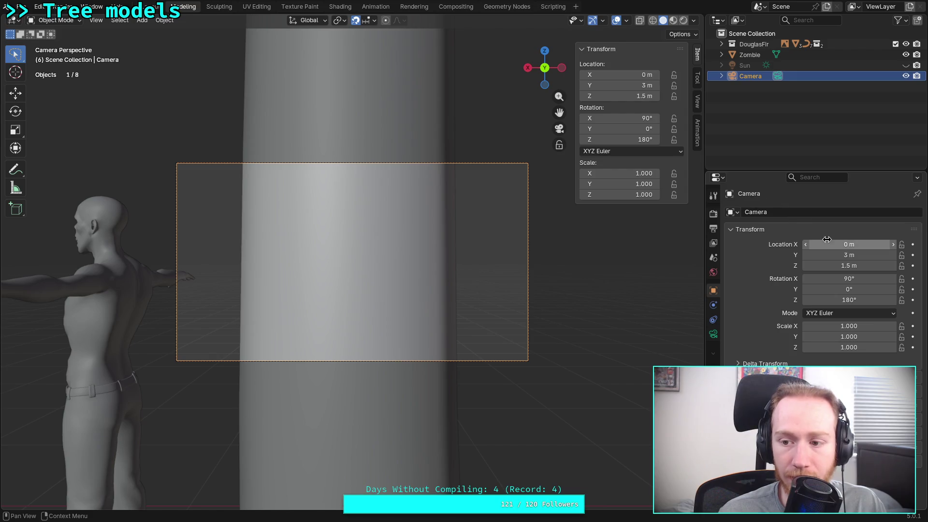
drag(855, 244, 877, 244)
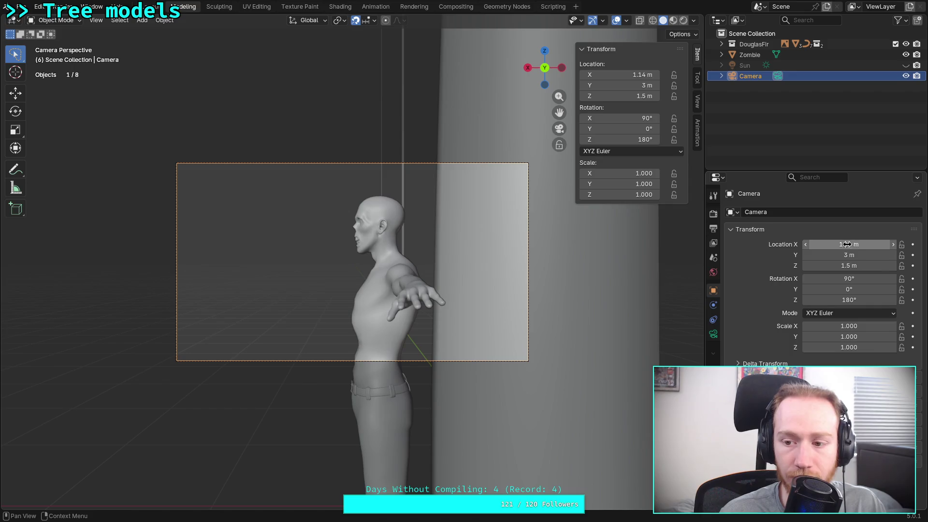
mouse_move(850, 278)
mouse_down()
mouse_move(879, 279)
mouse_move(856, 279)
mouse_move(842, 285)
mouse_move(842, 300)
mouse_move(824, 300)
mouse_up()
mouse_move(849, 278)
mouse_down()
mouse_move(883, 279)
mouse_move(844, 278)
mouse_up()
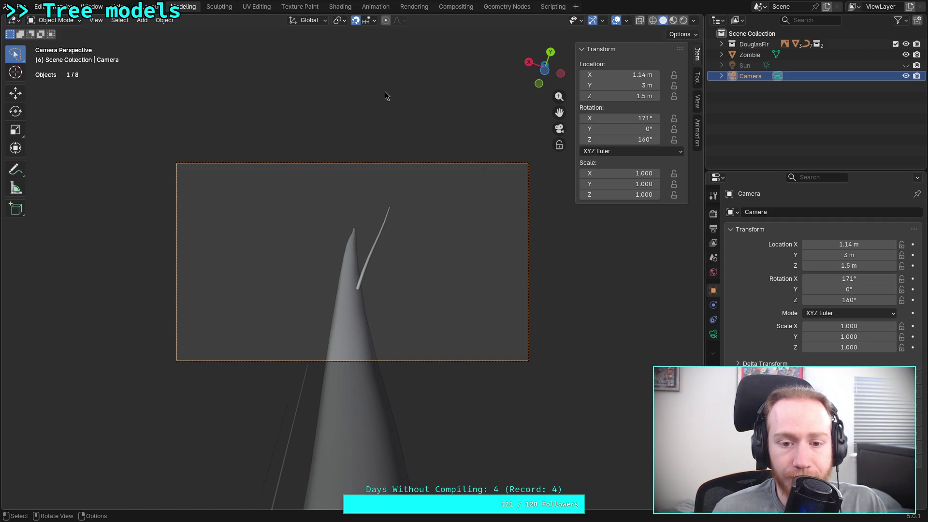
click(155, 7)
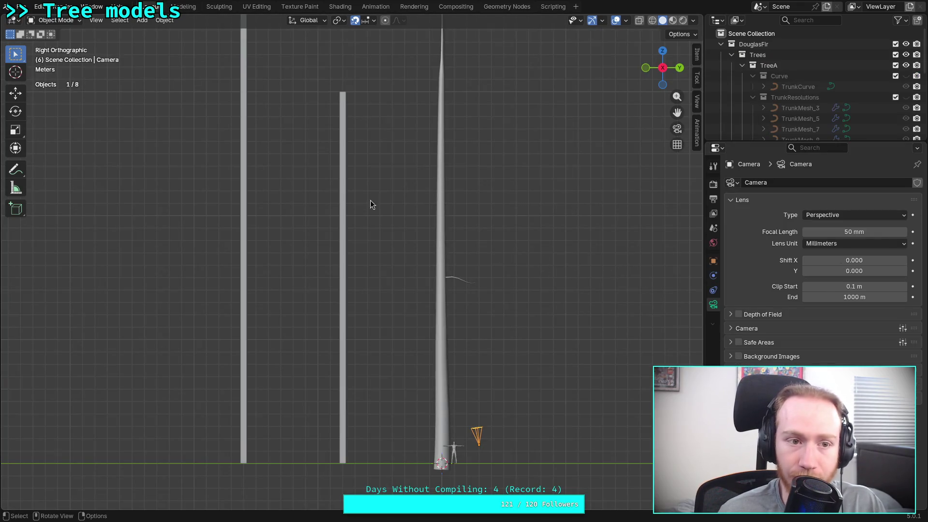
- View through the camera, then in Modeling expand DouglasFir to show BranchA's curves
shift+middle_drag(372, 204, 341, 205)
click(97, 20)
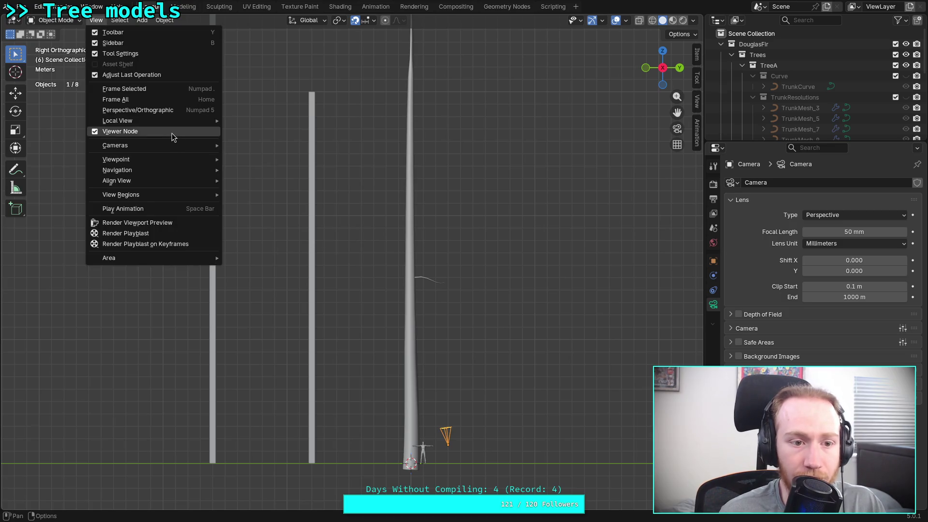
mouse_move(177, 181)
mouse_move(289, 179)
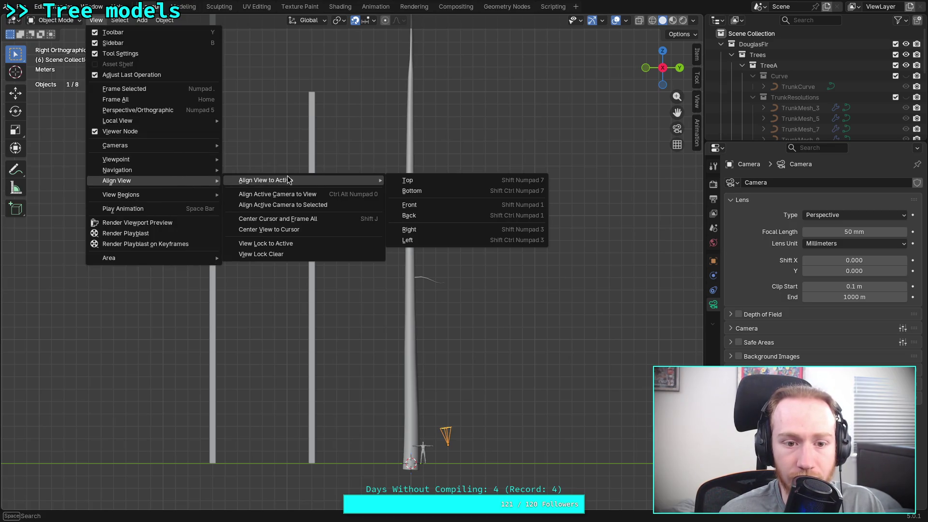
mouse_move(166, 160)
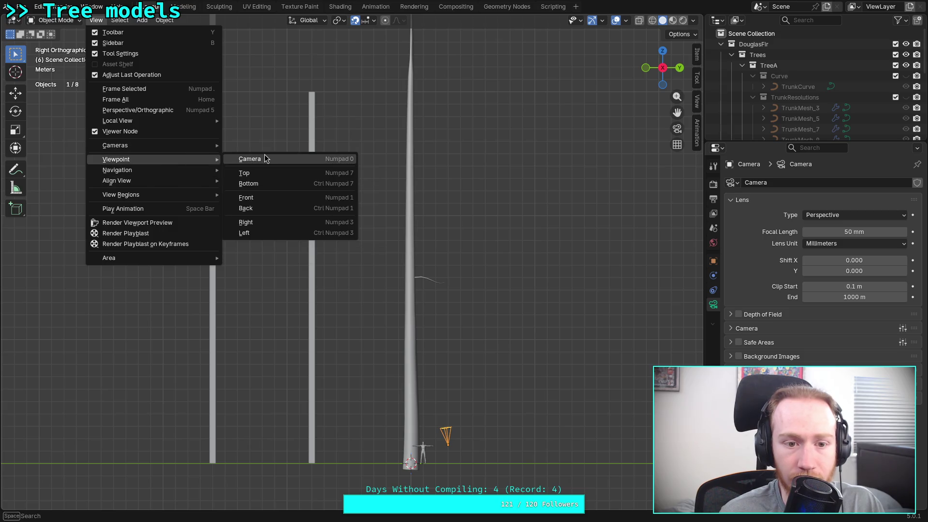
click(265, 159)
key(ctrl+Page_Down)
mouse_move(256, 135)
middle_down()
mouse_move(310, 215)
mouse_move(234, 226)
mouse_move(234, 262)
mouse_move(341, 208)
middle_up()
click(722, 45)
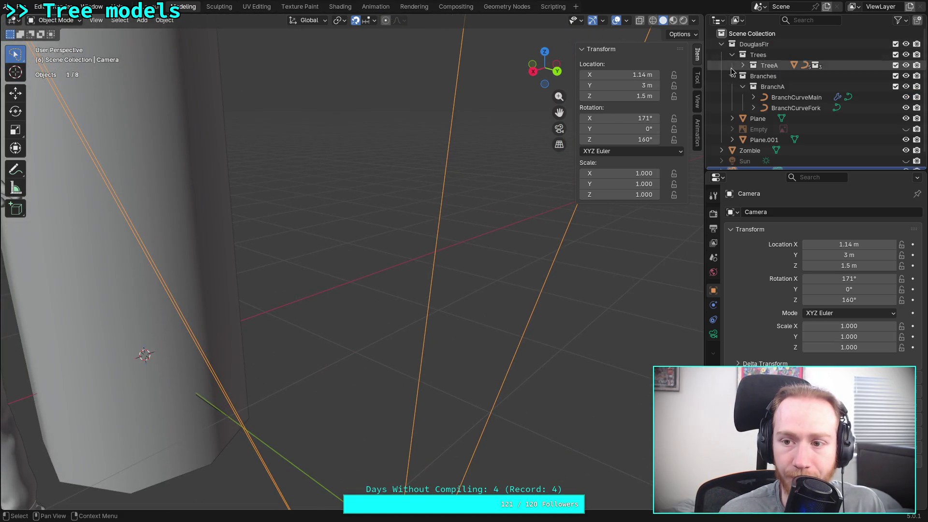
- Select and frame BranchCurveMain, then enter Edit Mode on its points
click(793, 97)
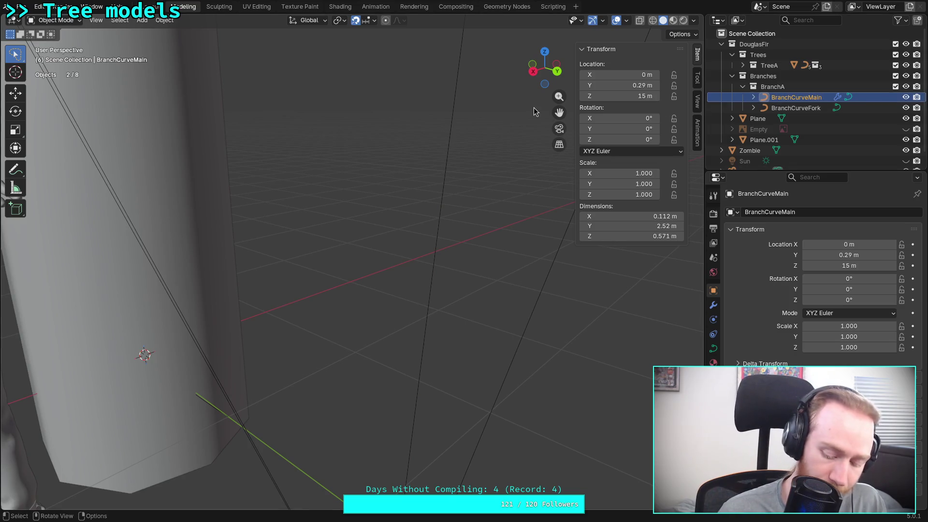
key(KP_Decimal)
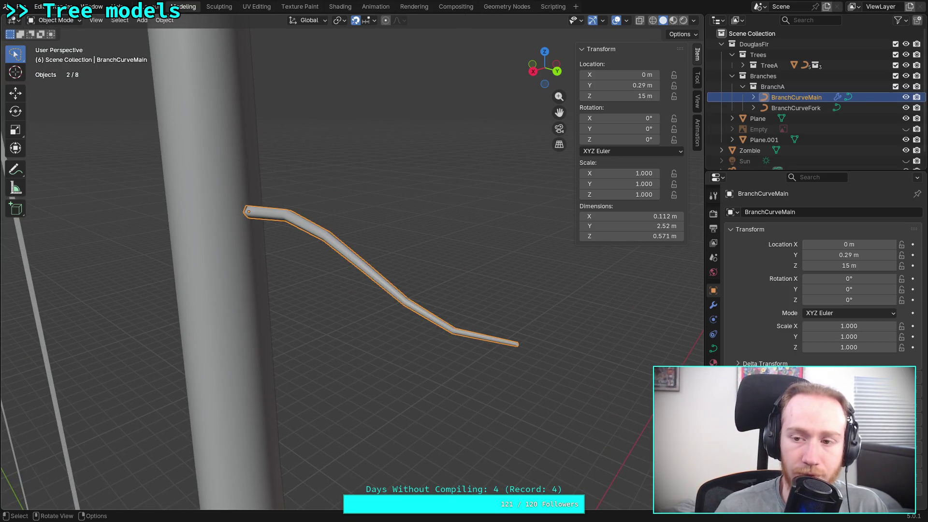
key(Tab)
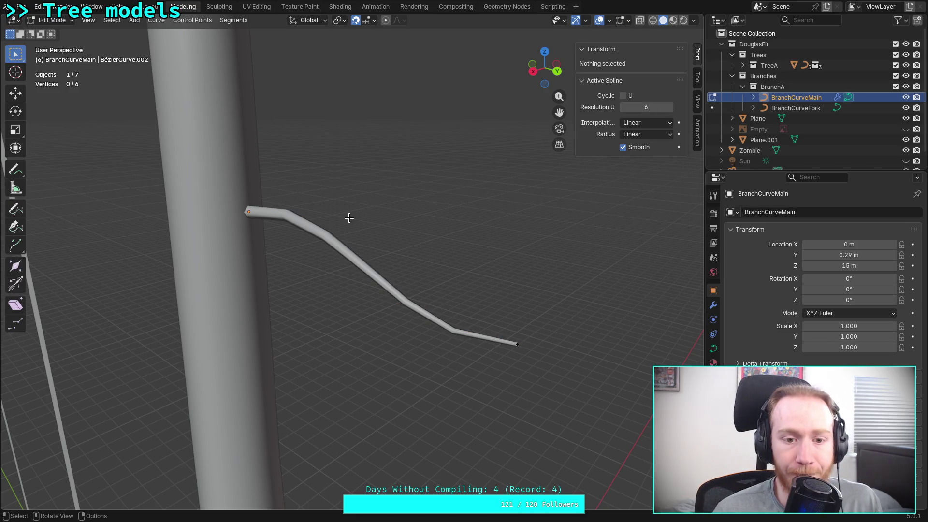
mouse_move(368, 210)
middle_down()
mouse_move(332, 207)
mouse_move(388, 200)
middle_up()
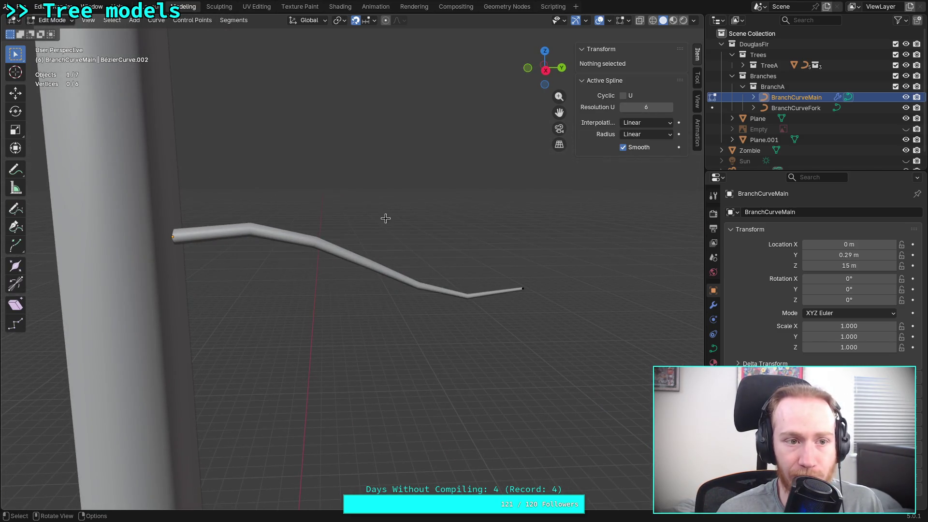
click(522, 289)
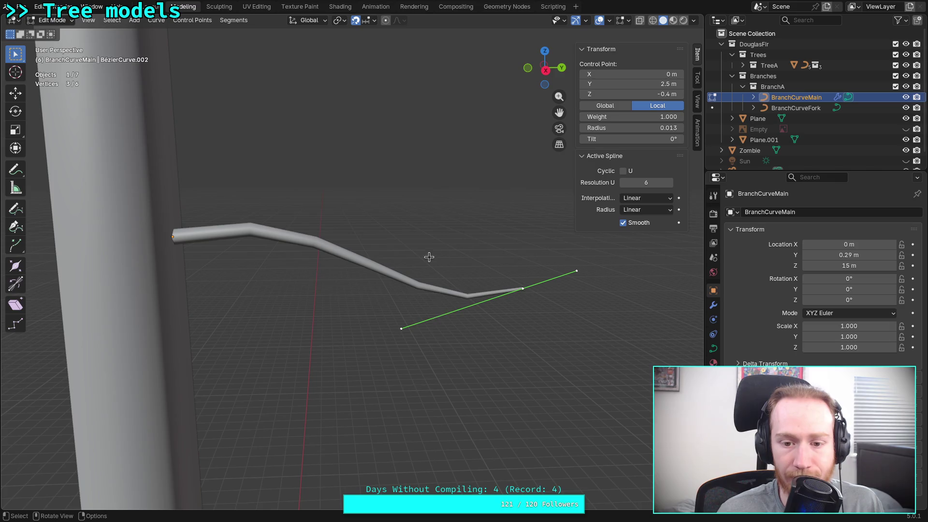
click(465, 221)
- Set the branch spline's Resolution U to 7 and return to Object Mode
click(670, 107)
click(669, 107)
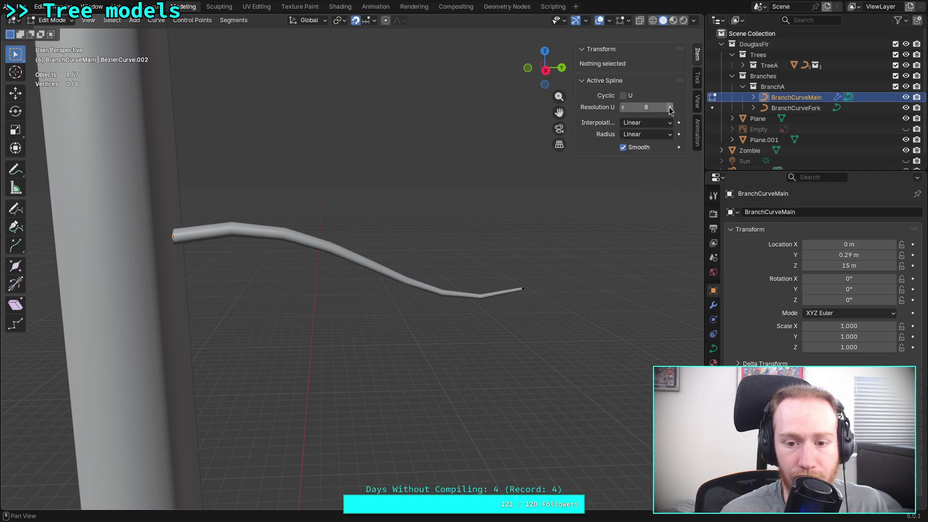
click(625, 106)
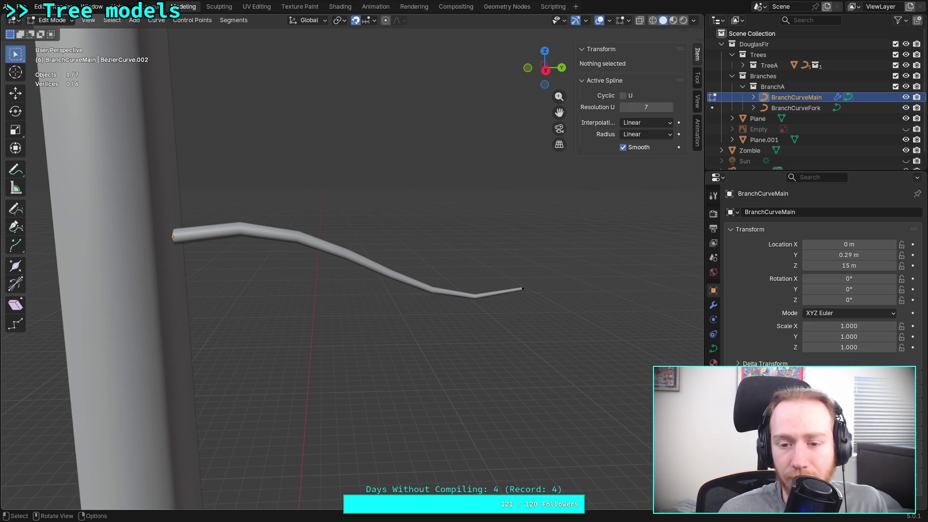
key(Tab)
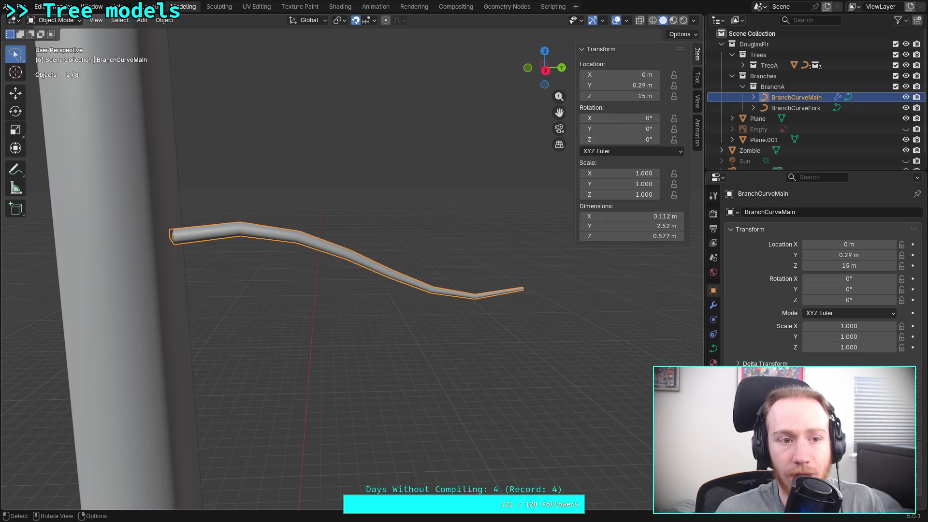
click(694, 21)
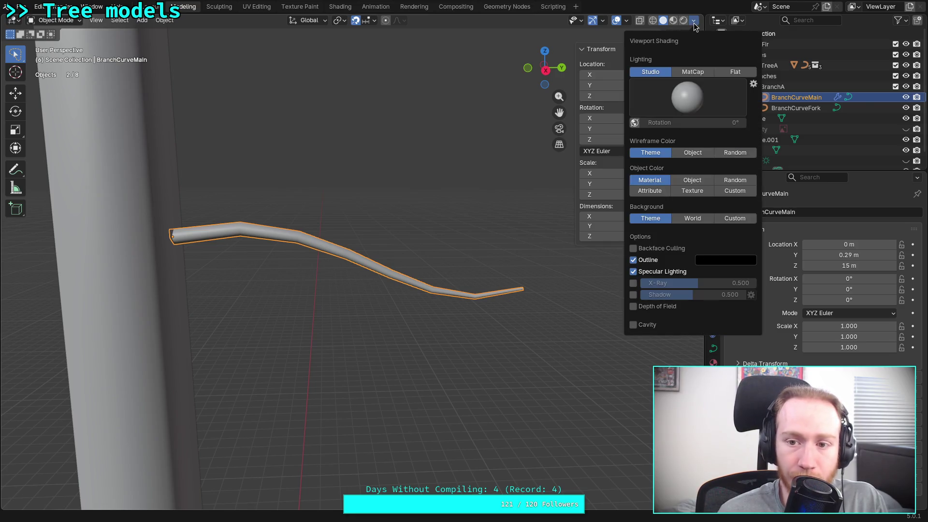
- Switch the viewport to wireframe shading and enter Edit Mode on the branch curve
click(628, 21)
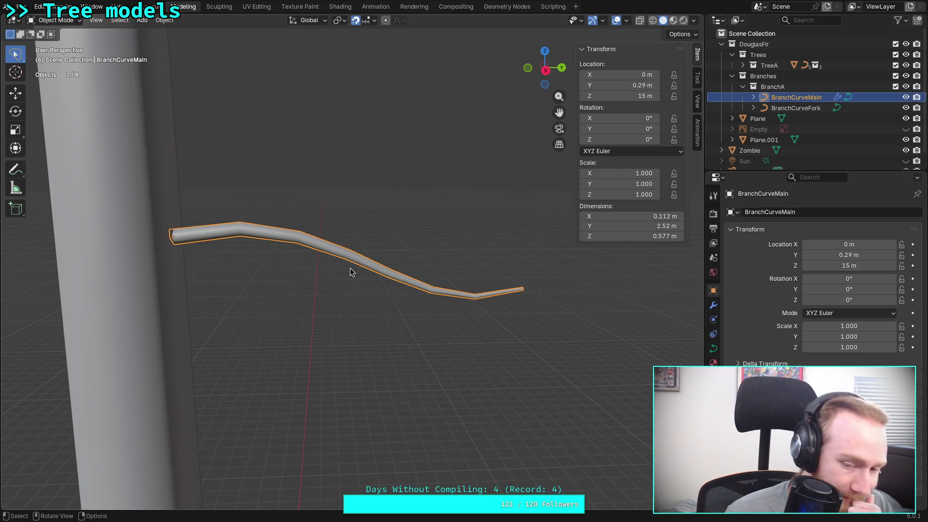
click(653, 19)
mouse_move(218, 228)
middle_down()
mouse_move(292, 259)
mouse_move(324, 252)
mouse_move(224, 271)
mouse_move(172, 249)
mouse_move(230, 240)
middle_up()
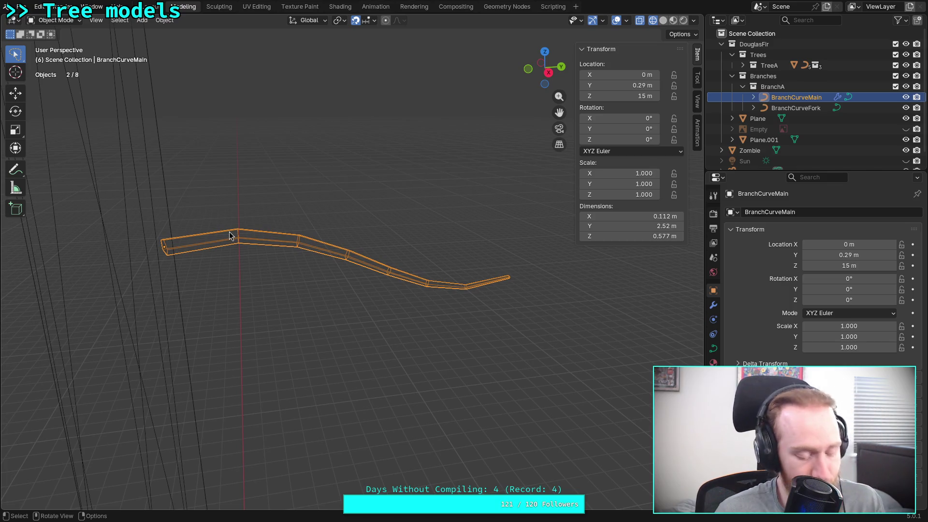
key(Tab)
key(Tab)
key(Tab)
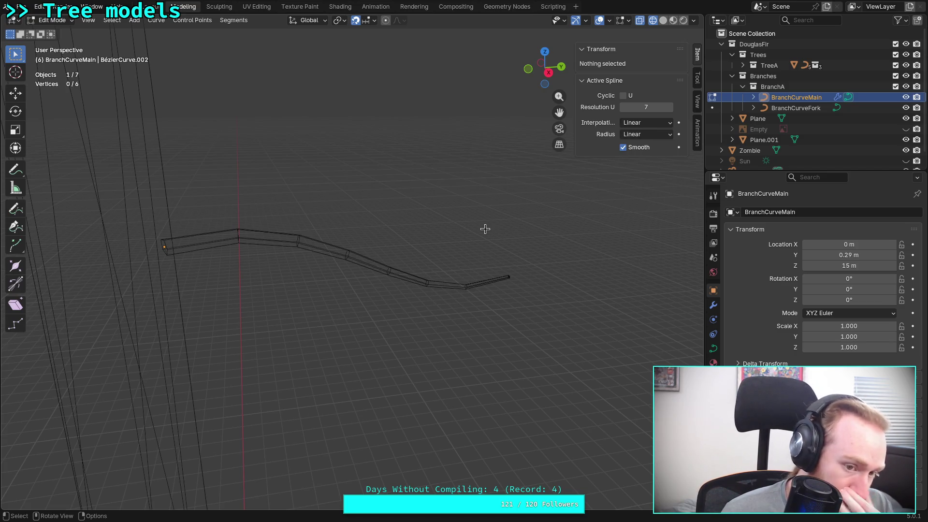
- Select BranchCurveMain, show its Curve to Tube modifier settings, and view from top
click(795, 107)
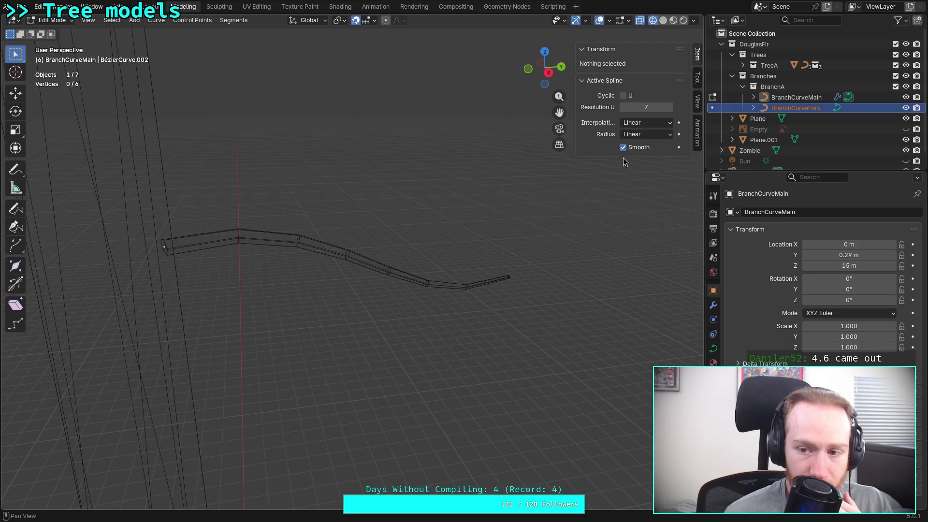
click(786, 100)
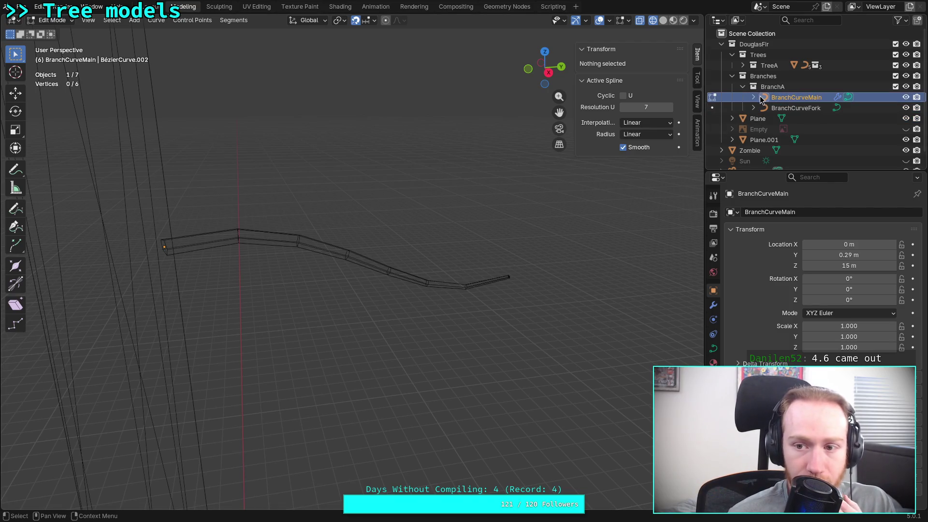
click(713, 305)
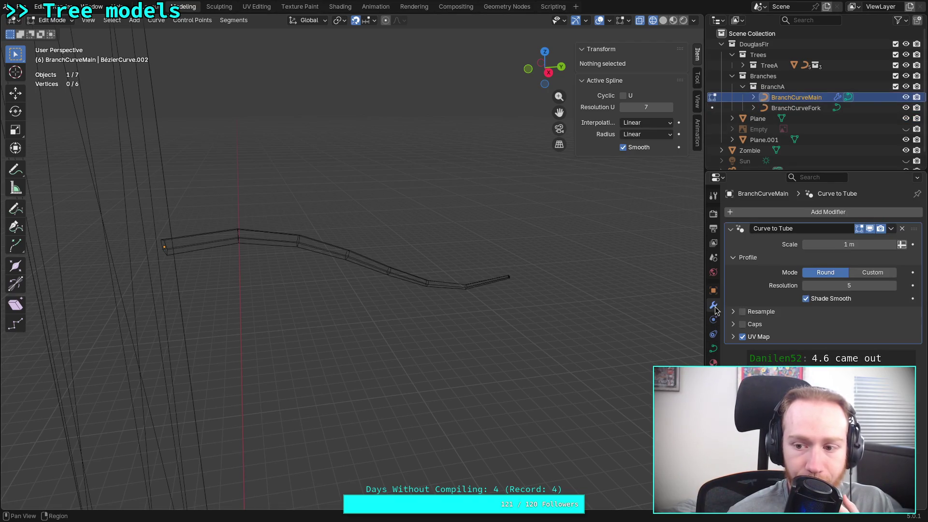
click(754, 98)
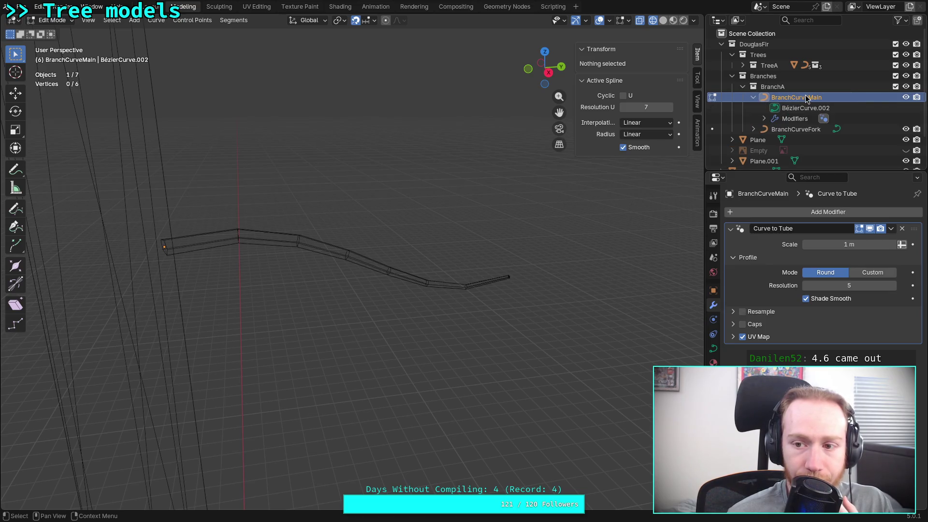
click(545, 52)
scroll(415, 245, up, 3)
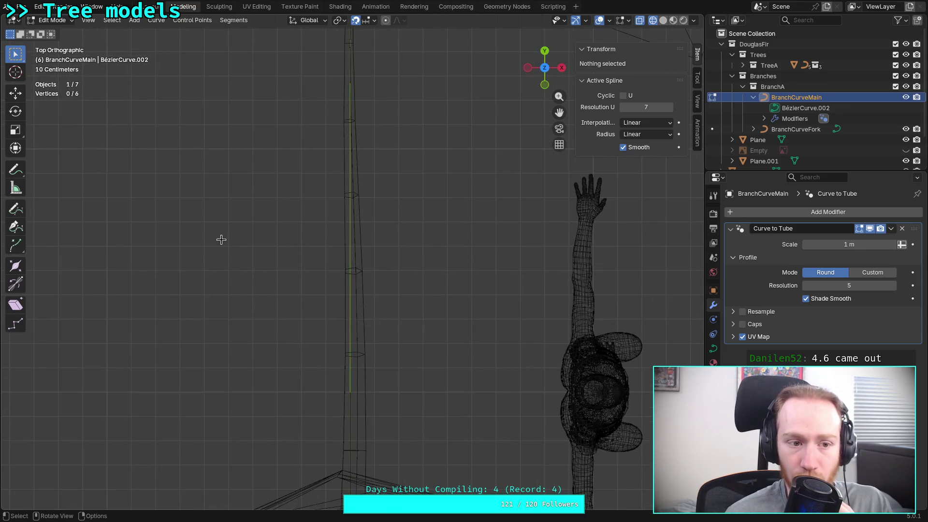
- Draw a straight branch from the trunk toward the figure with mean radius 0.010
click(16, 211)
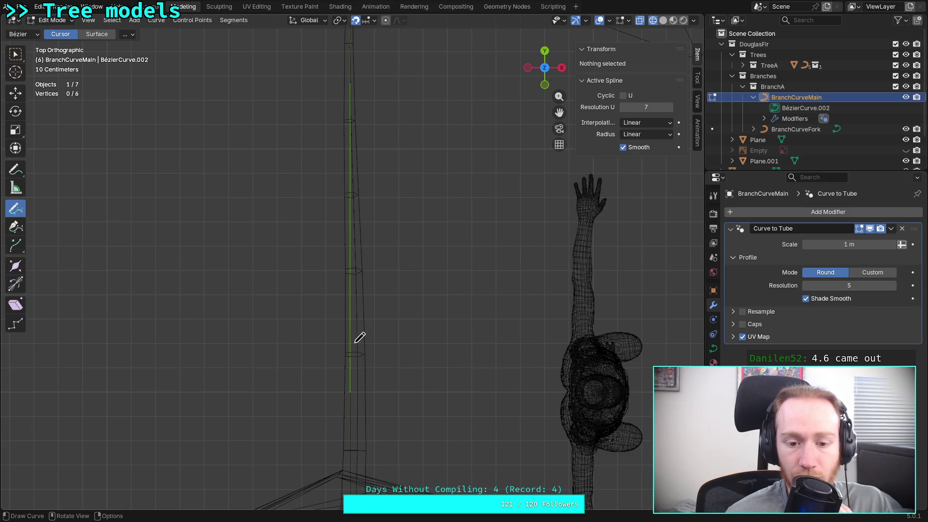
drag(350, 344, 536, 341)
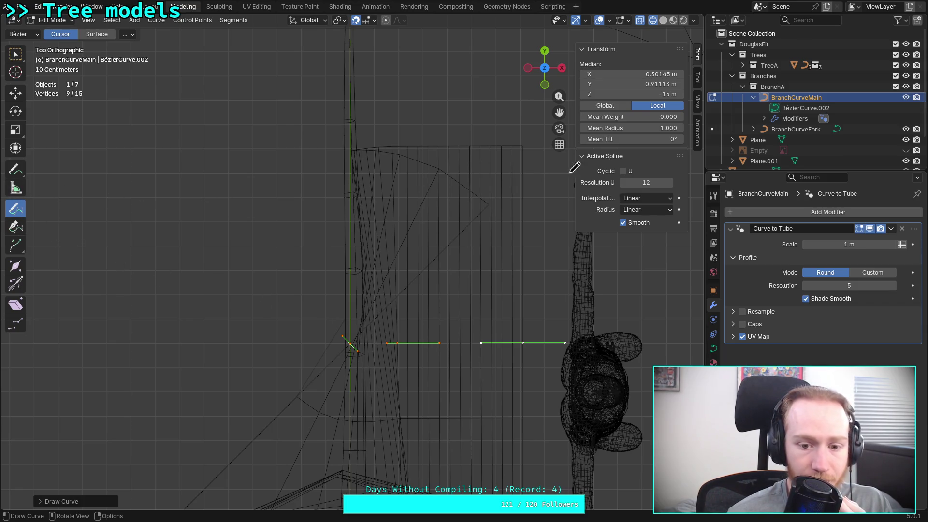
mouse_move(652, 128)
mouse_down()
mouse_move(604, 128)
mouse_move(640, 128)
mouse_up()
click(641, 128)
text(0.02)
key(BackSpace)
text(1)
key(Return)
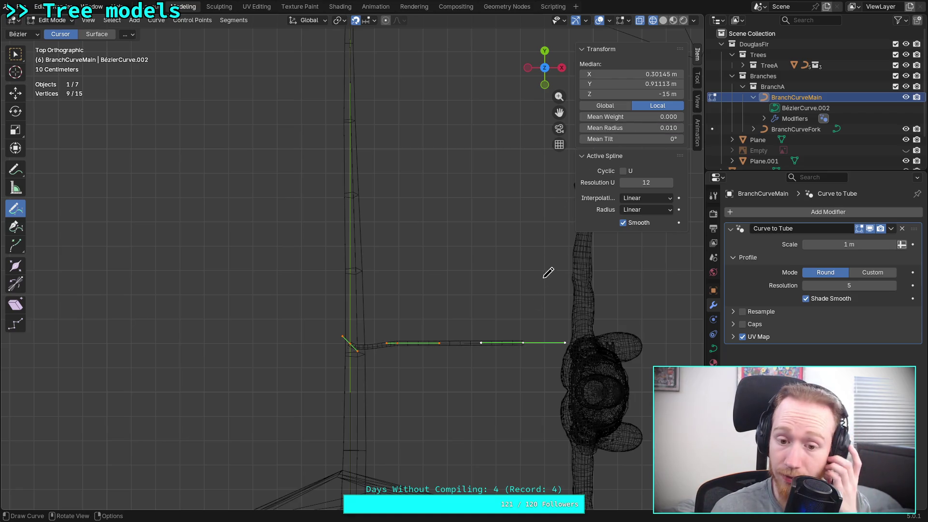
click(16, 227)
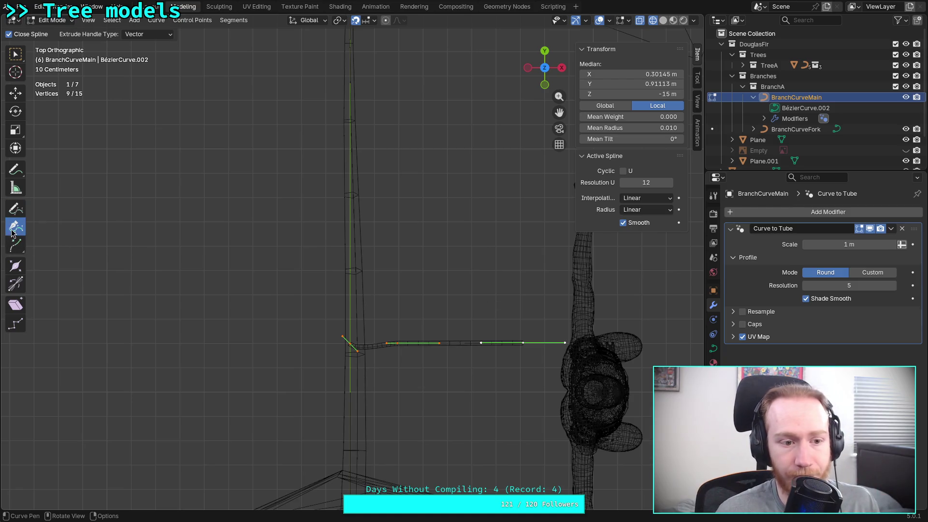
- Delete the branch's trunk-end point and move the new end point toward the trunk
click(16, 57)
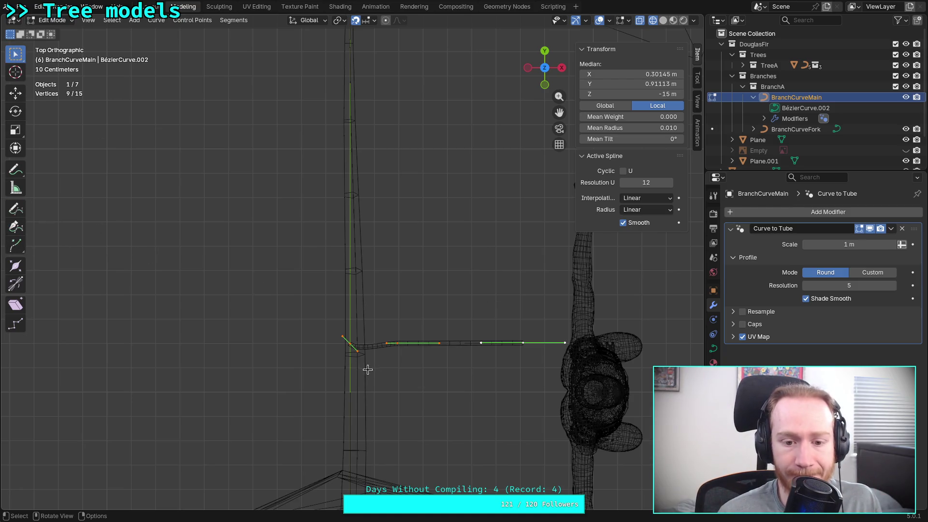
click(349, 344)
mouse_move(372, 355)
ctrl+middle_down()
mouse_move(385, 421)
mouse_move(404, 447)
mouse_move(380, 325)
mouse_move(325, 328)
mouse_move(279, 365)
ctrl+middle_up()
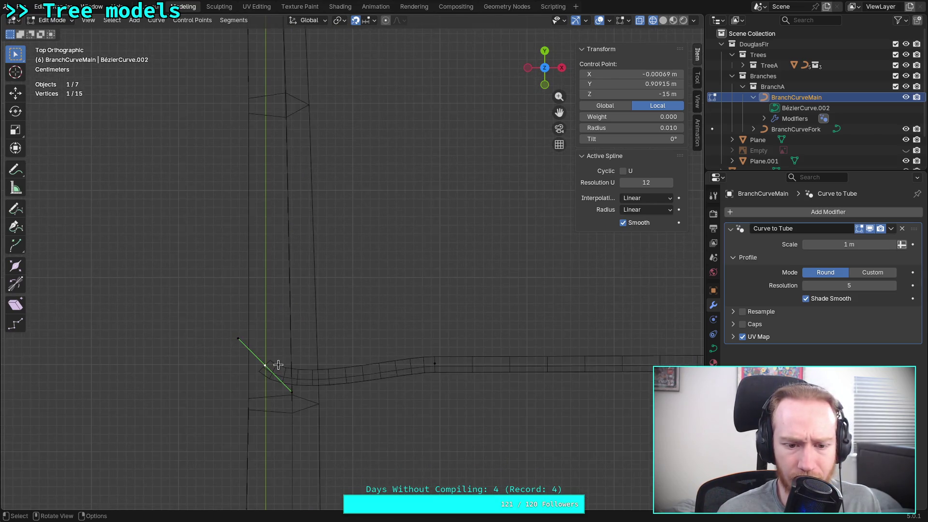
key(x)
click(434, 364)
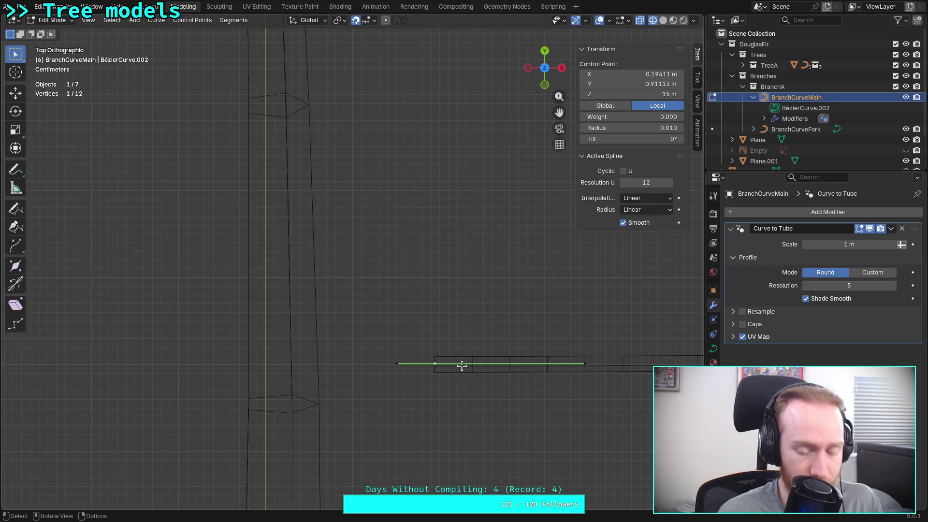
key(g)
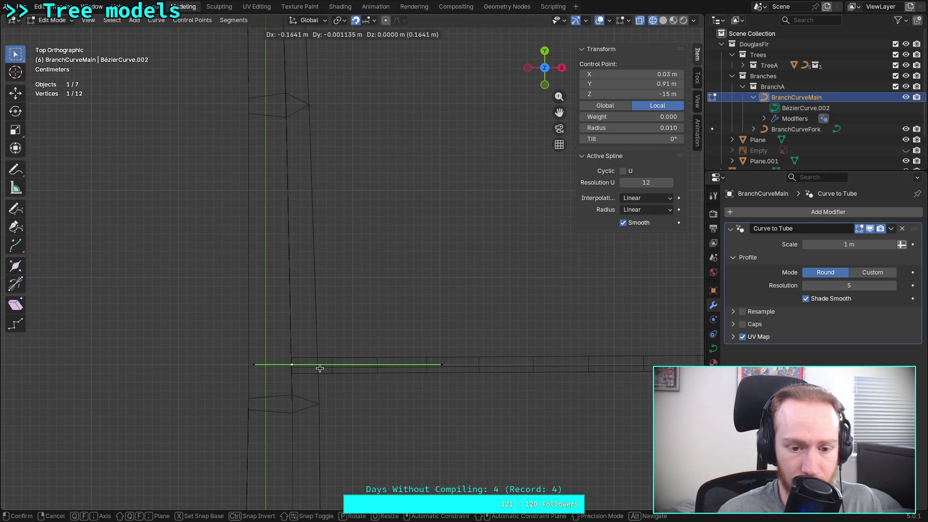
click(328, 368)
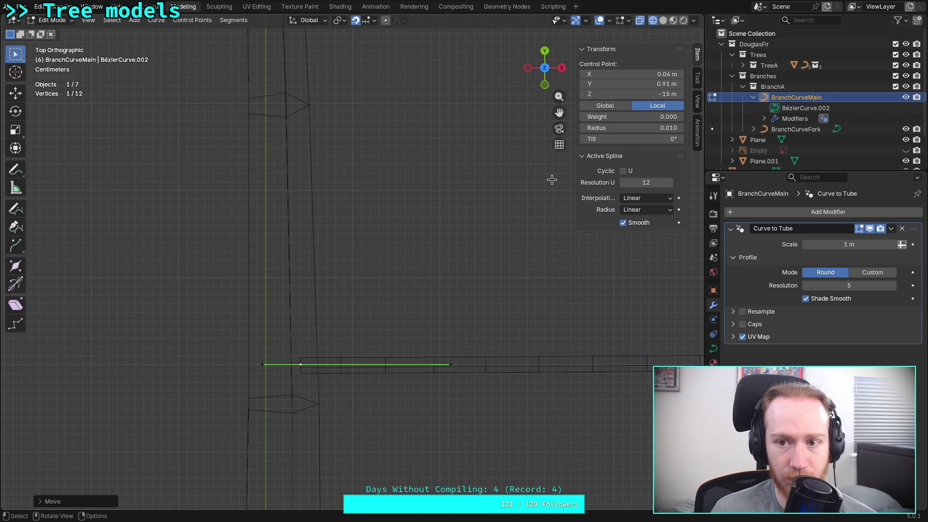
- Box-select the new branch's points and move the branch up to the trunk top
click(666, 21)
mouse_move(419, 309)
middle_down()
mouse_move(394, 315)
mouse_move(317, 377)
middle_up()
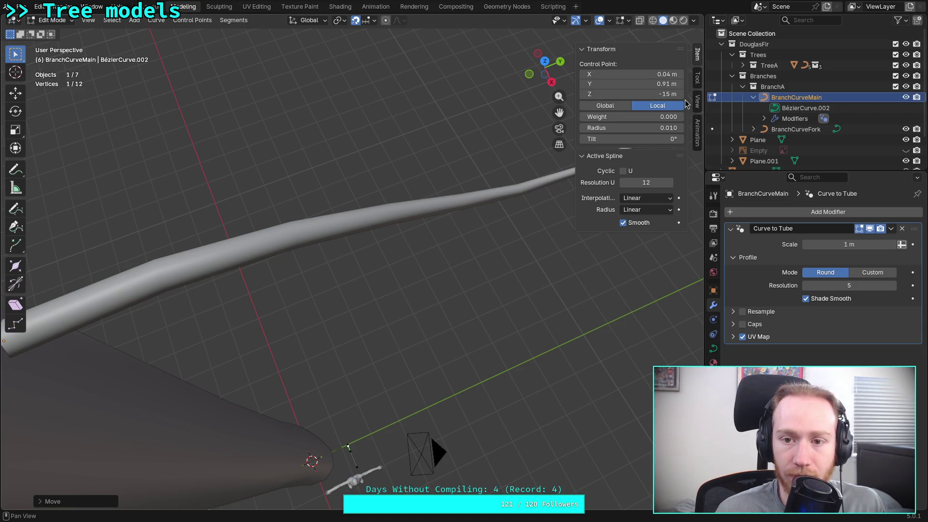
click(551, 82)
scroll(411, 260, down, 5)
scroll(411, 259, down, 4)
shift+middle_drag(389, 353, 385, 89)
drag(378, 399, 286, 442)
shift+middle_drag(383, 357, 380, 412)
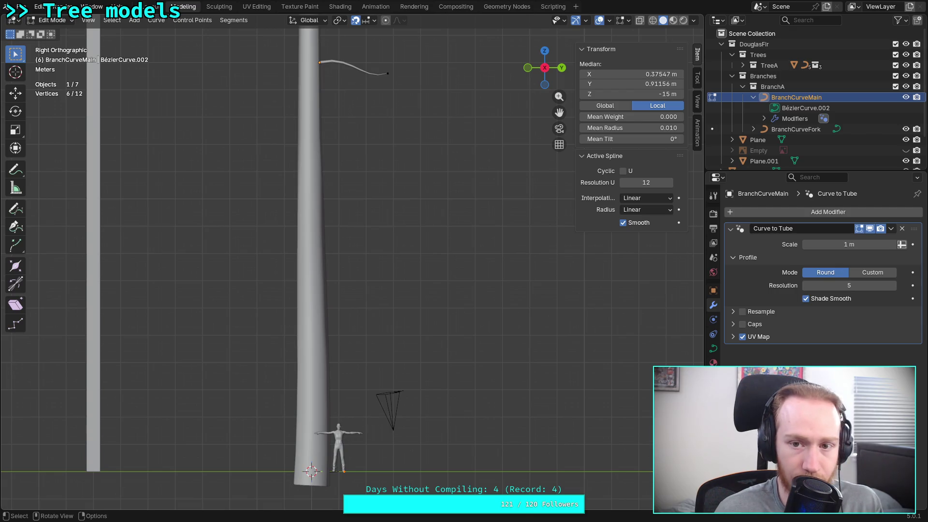
key(shift+z)
drag(379, 461, 318, 487)
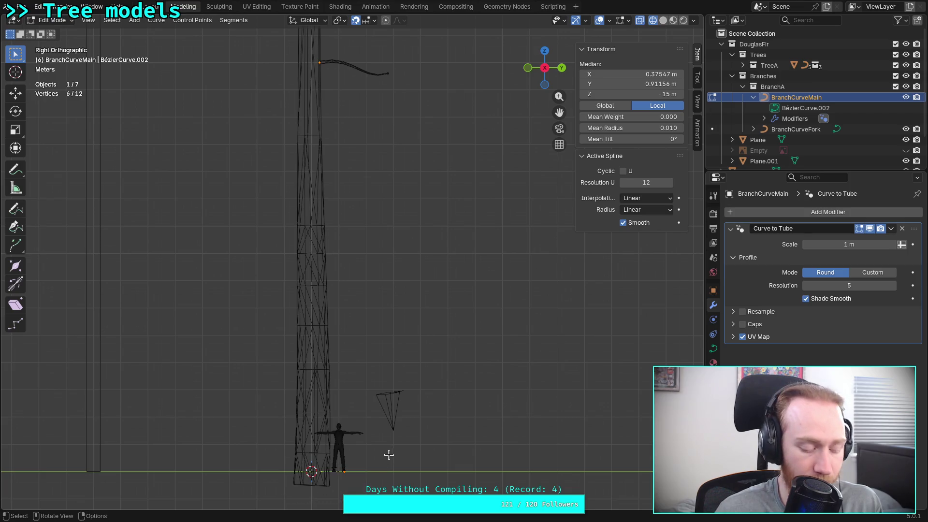
key(g)
click(384, 59)
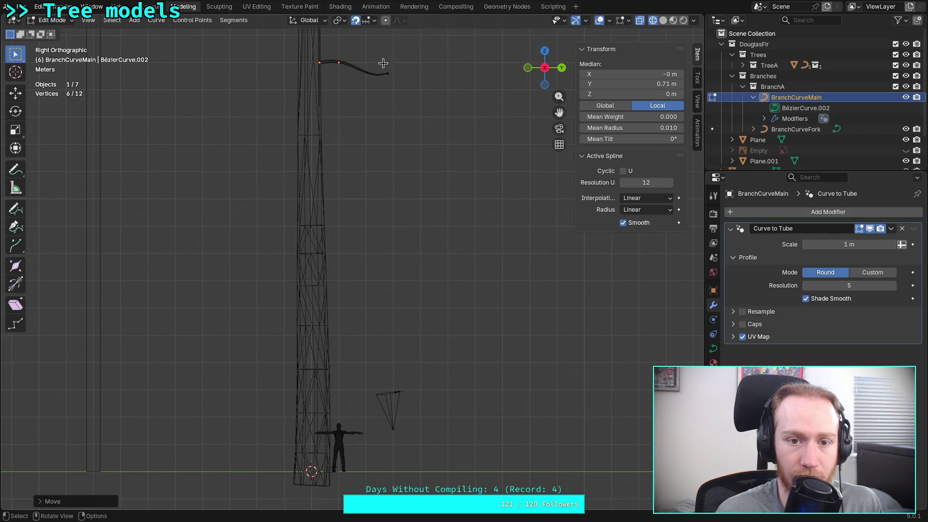
- Lower the new branch spline's Resolution U to 3
click(545, 50)
scroll(374, 290, up, 6)
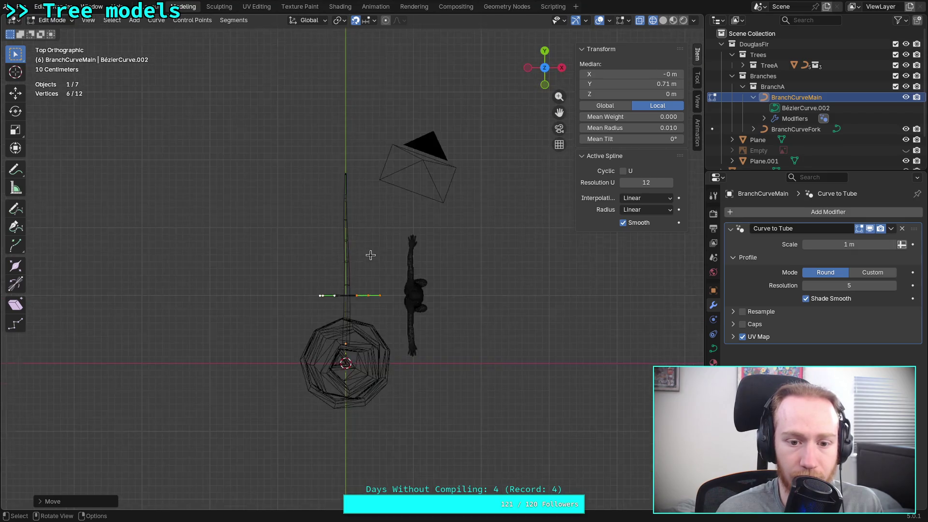
mouse_move(374, 290)
shift+middle_down()
mouse_move(346, 308)
mouse_move(380, 207)
mouse_move(546, 207)
shift+middle_up()
click(645, 288)
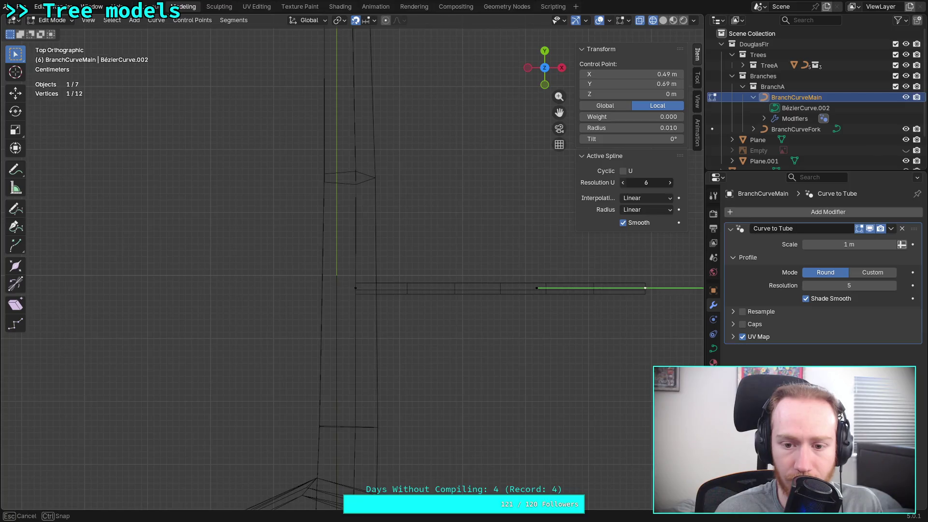
click(623, 183)
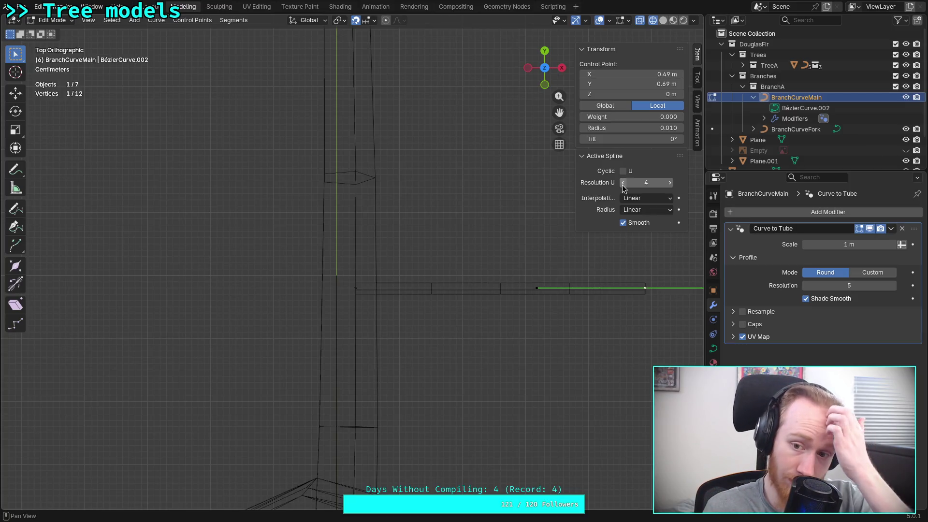
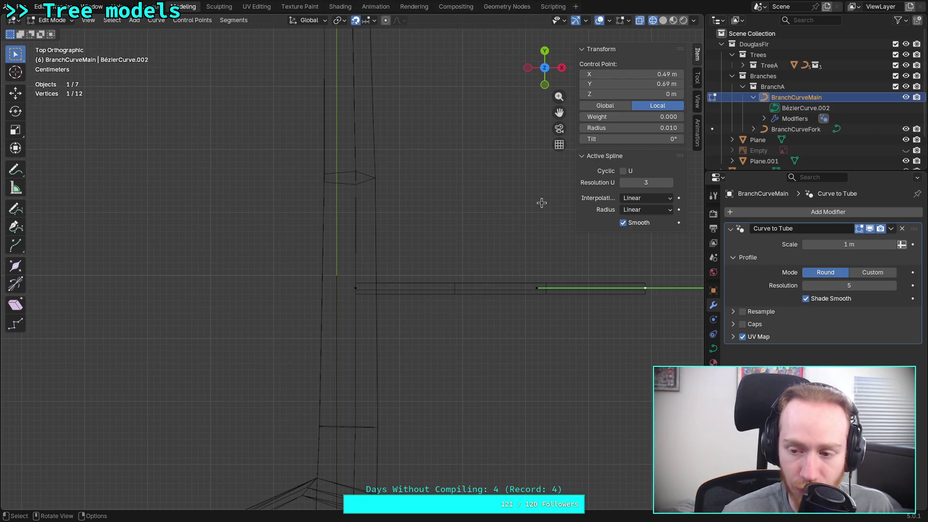
- Move both handles of the branch's outer Bézier point so they lie level with the branch
shift+middle_drag(542, 351, 369, 346)
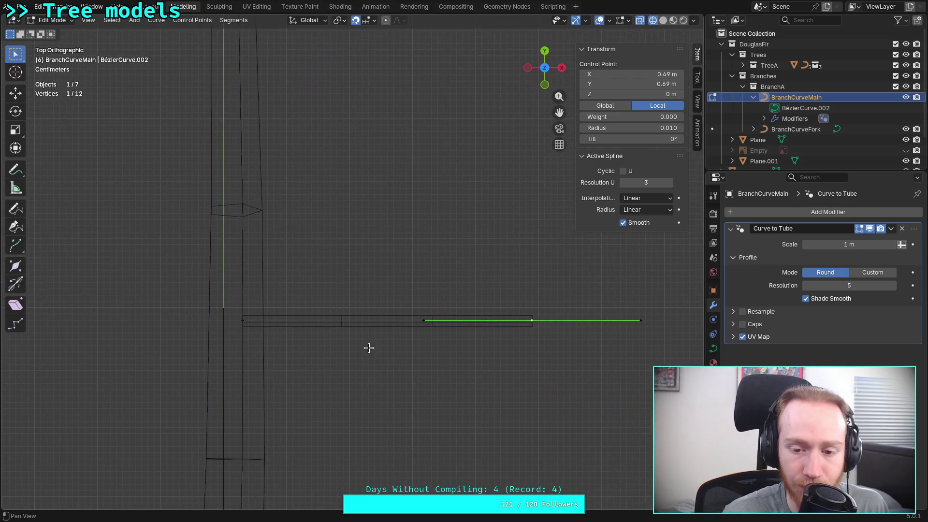
click(243, 321)
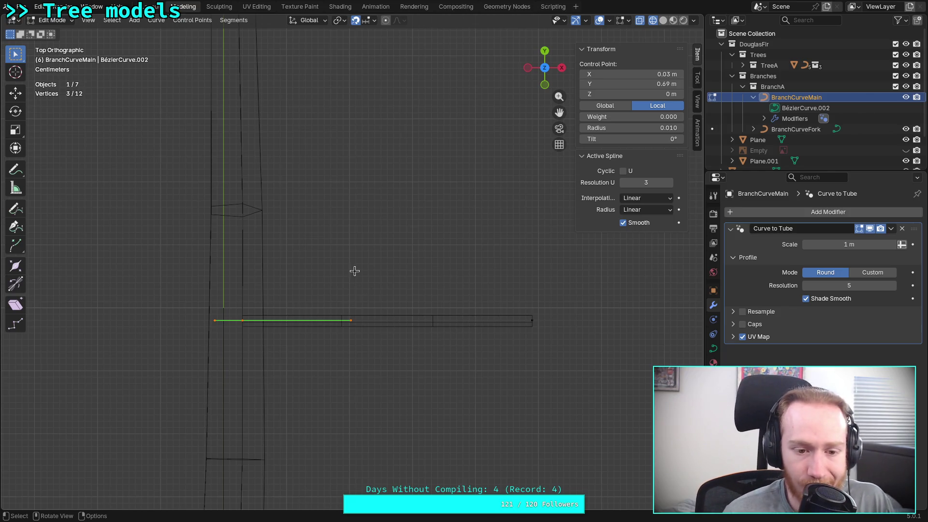
key(ctrl+z)
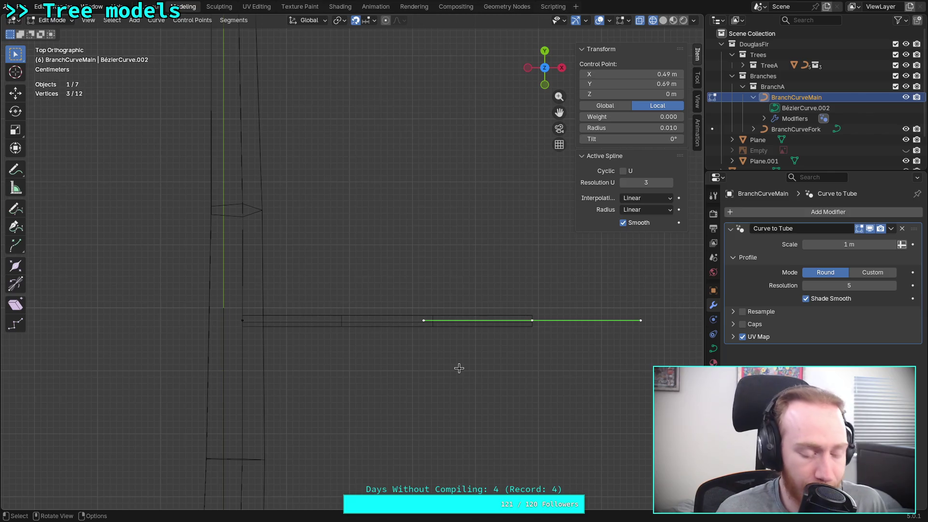
click(424, 322)
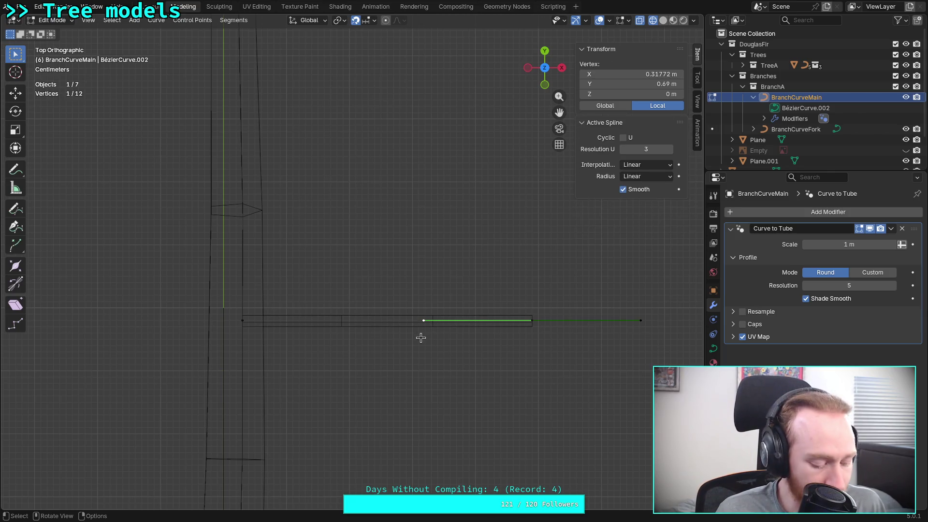
key(g)
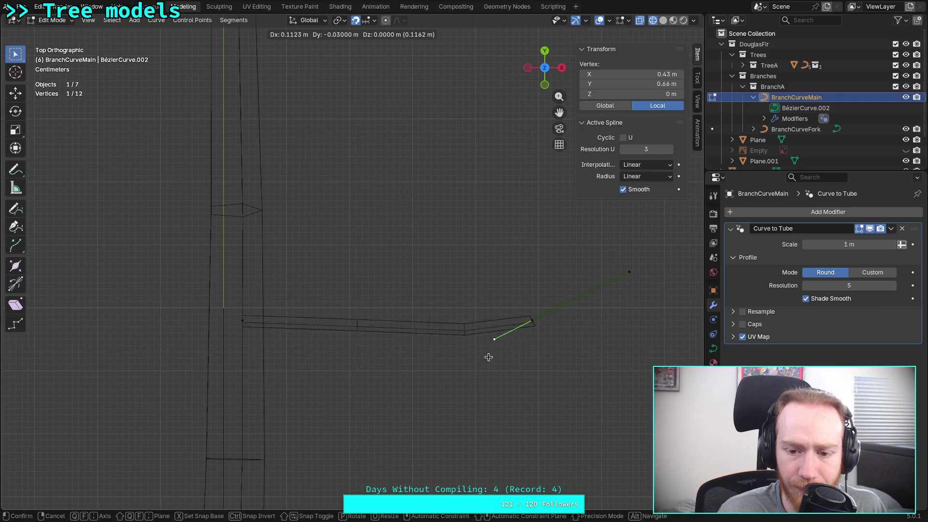
click(485, 326)
click(642, 319)
key(g)
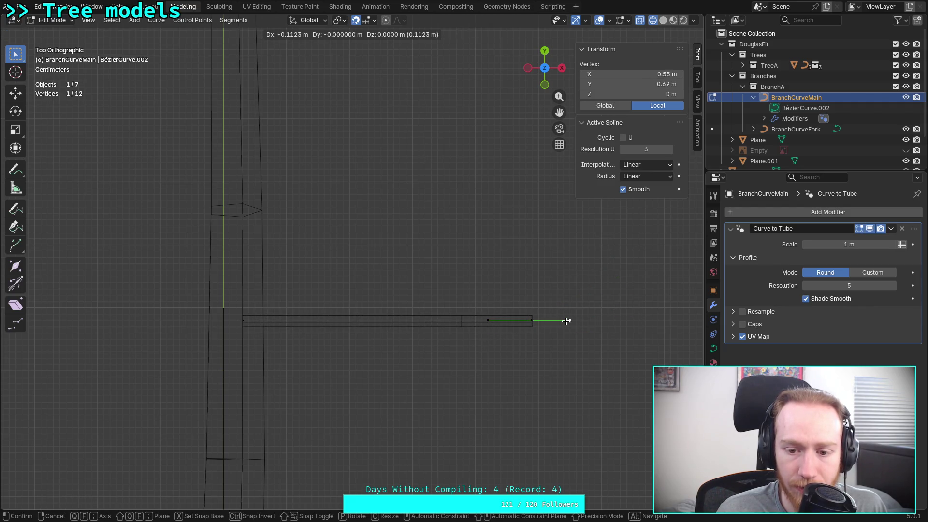
click(572, 321)
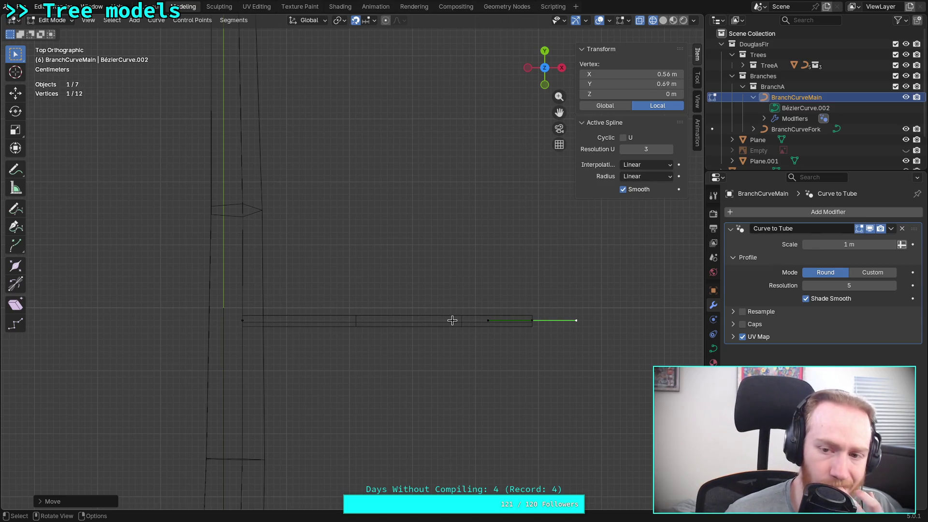
- Toggle the branch spline's Cyclic on and off, keeping tilt interpolation Linear
drag(576, 194, 546, 193)
click(605, 137)
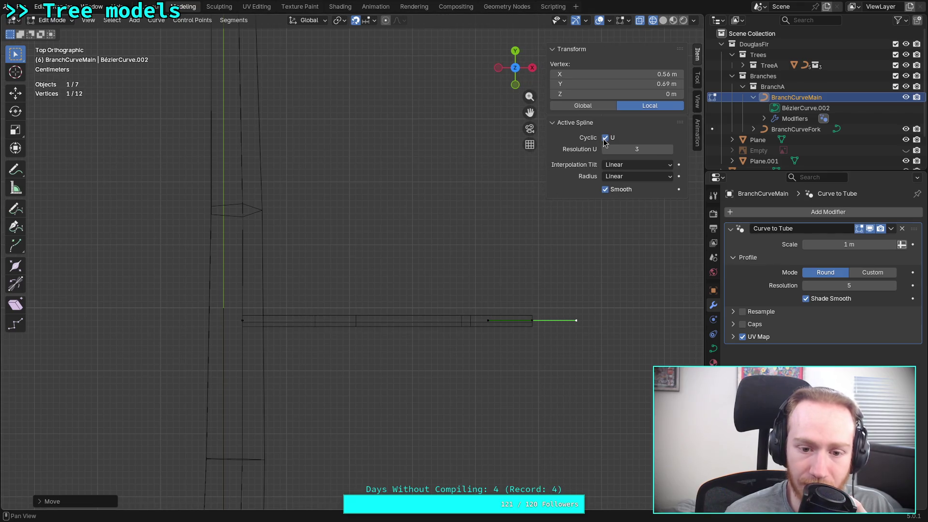
click(605, 138)
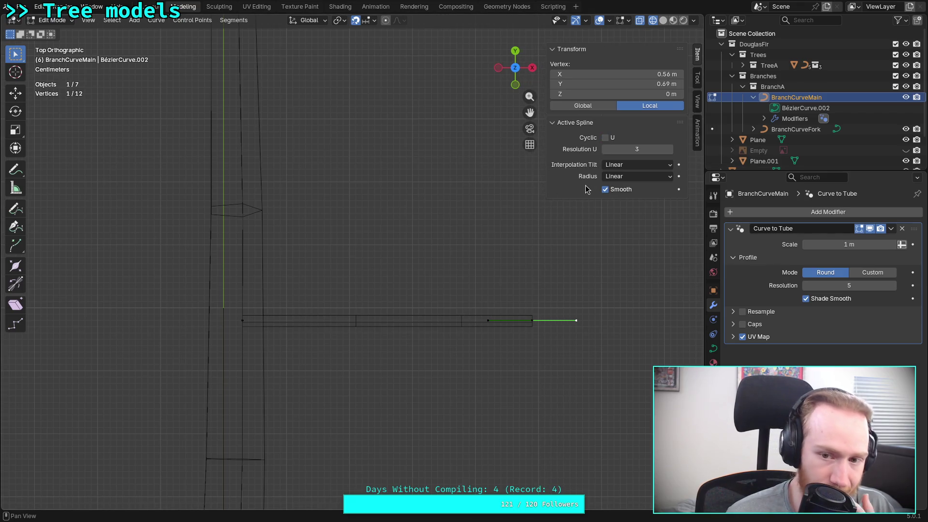
click(632, 165)
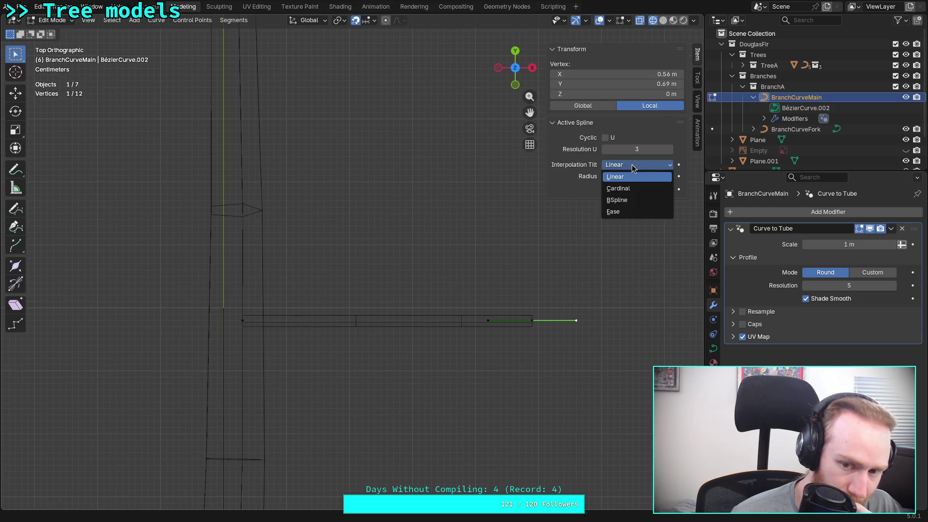
click(633, 166)
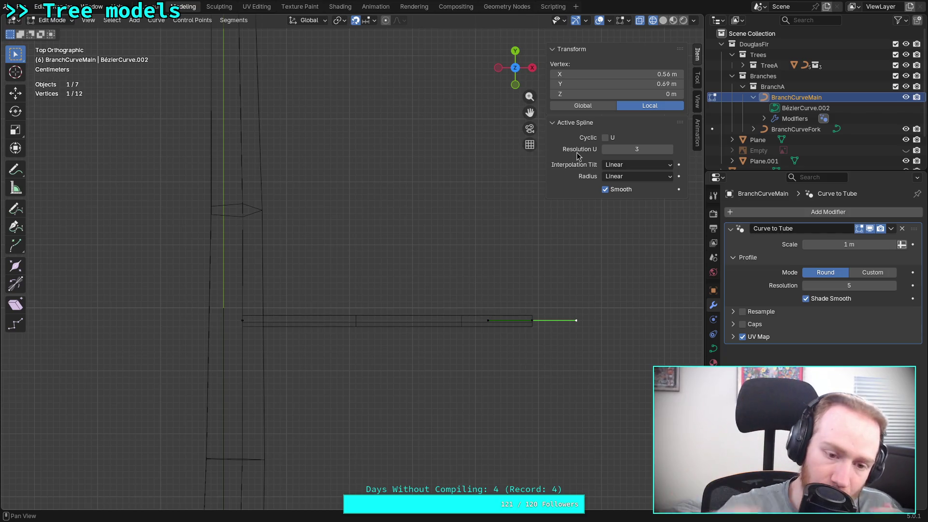
- Delete all of the branch spline's points, then pick BranchCurveFork
mouse_move(591, 296)
mouse_down()
mouse_move(493, 321)
mouse_move(210, 363)
mouse_up()
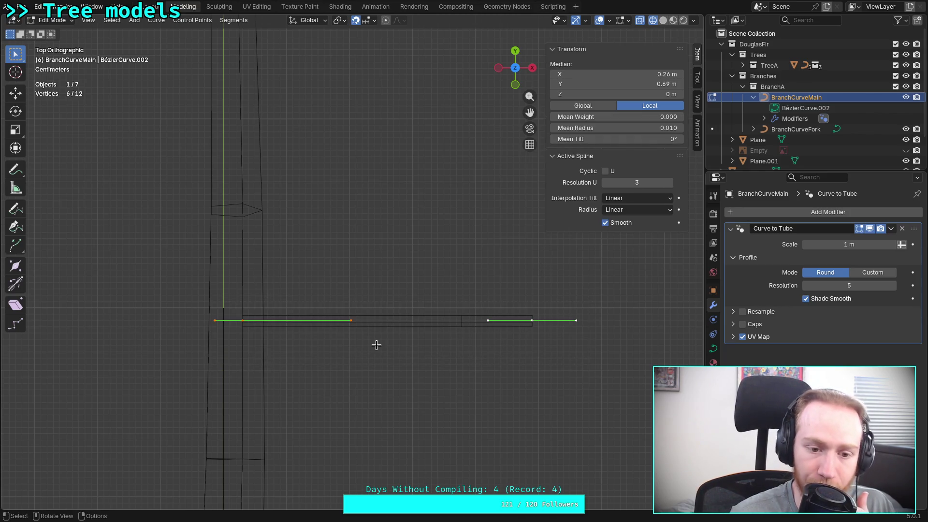
key(Delete)
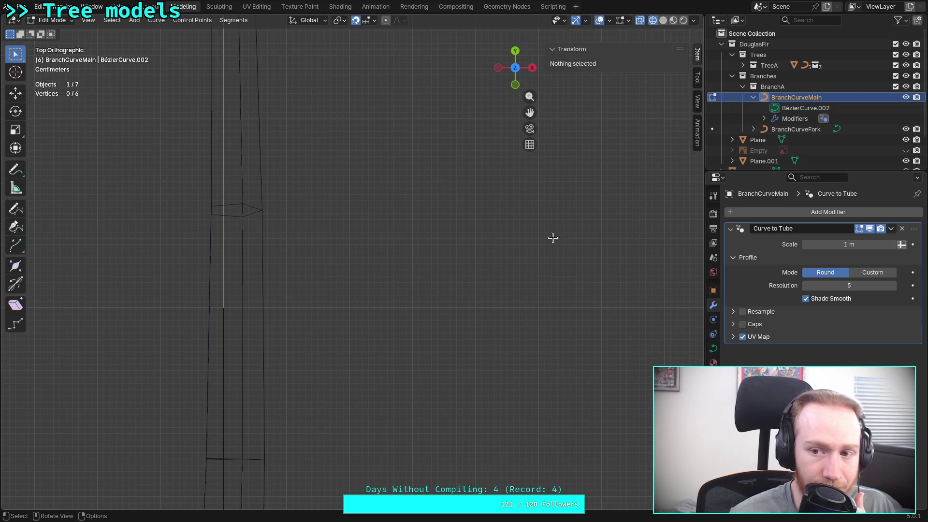
click(797, 129)
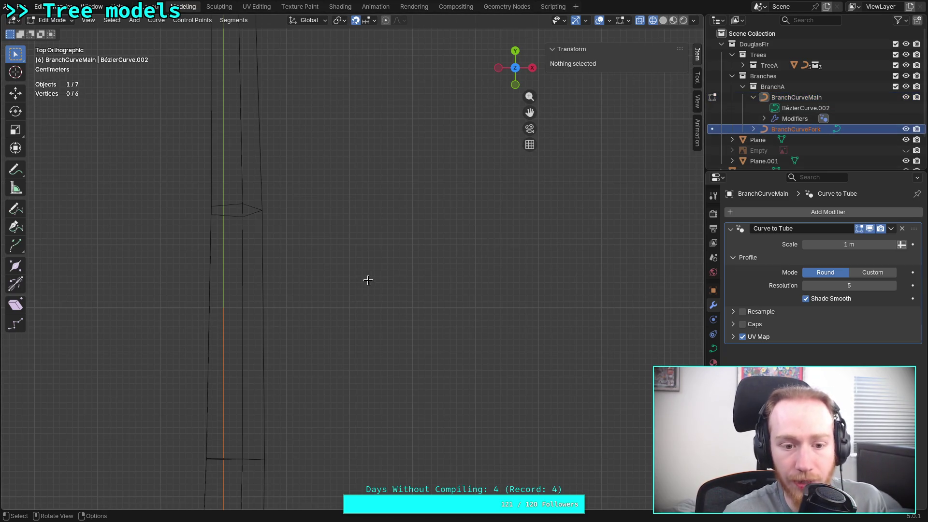
- In Object Mode, select BranchCurveMain and frame it from the right view
key(Tab)
scroll(306, 297, down, 5)
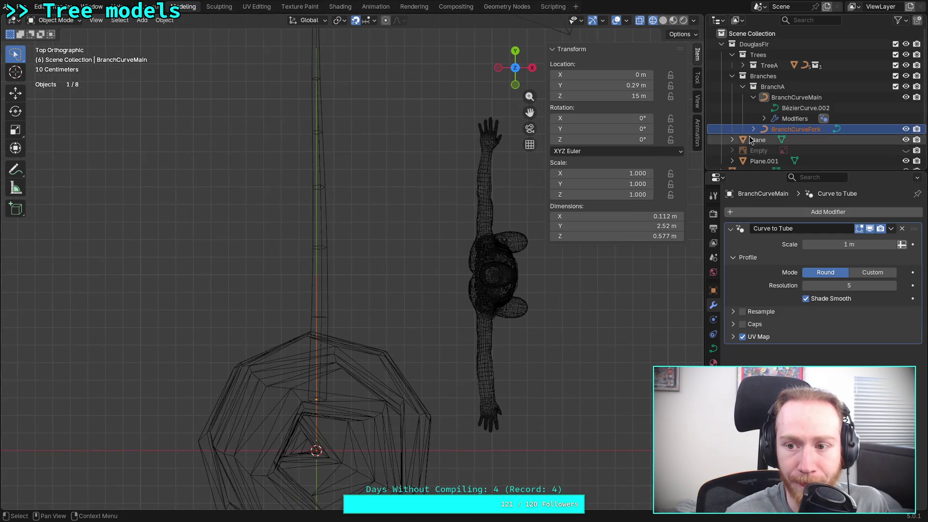
click(764, 129)
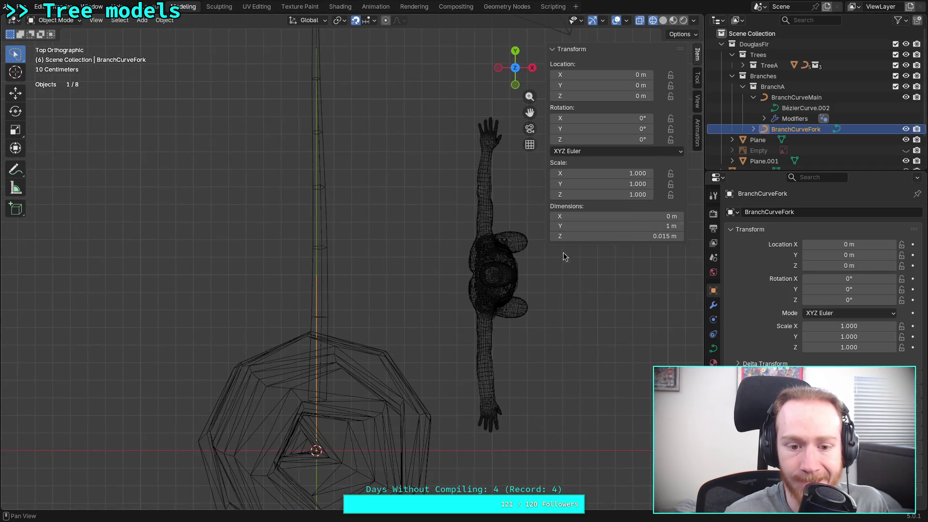
click(755, 97)
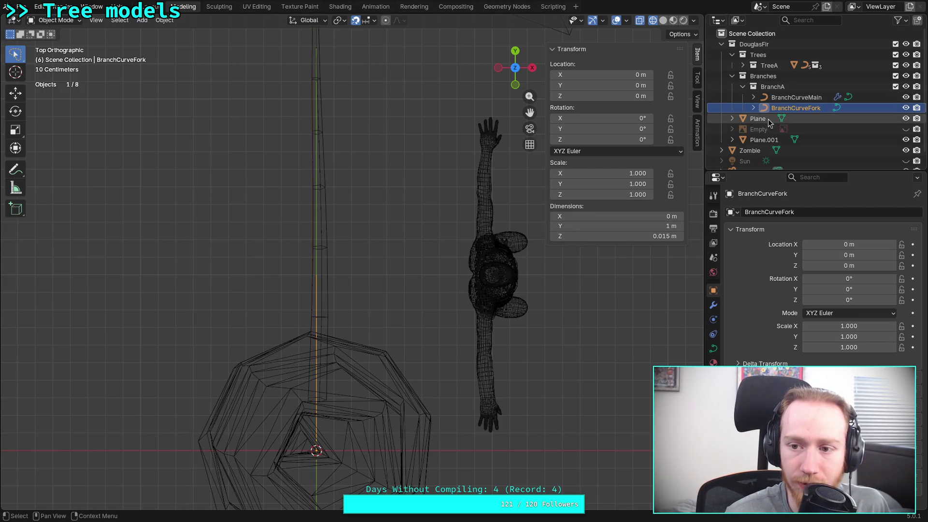
click(796, 97)
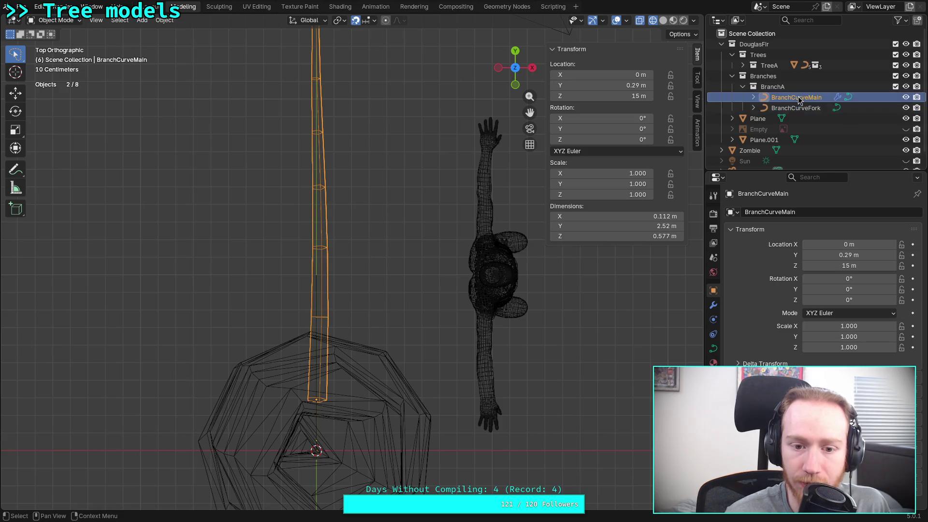
click(533, 67)
scroll(407, 178, down, 8)
shift+middle_drag(418, 315, 384, 141)
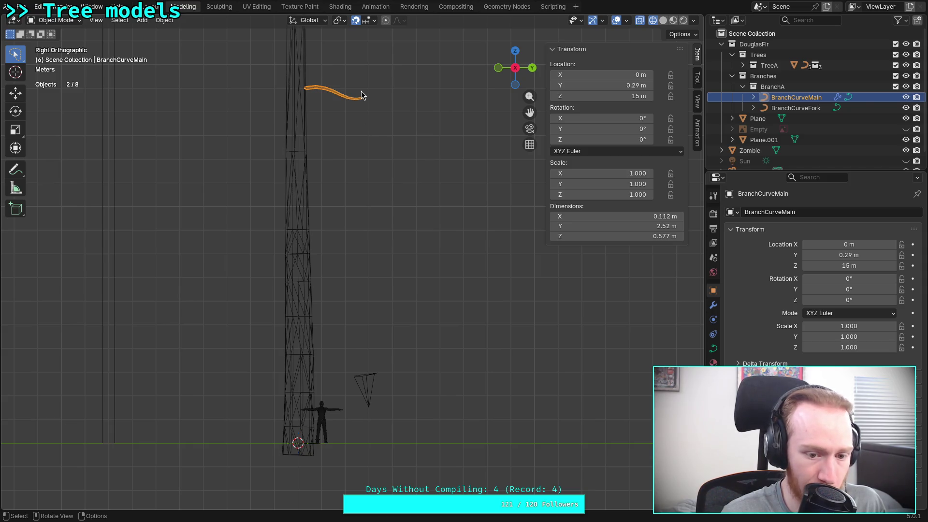
click(714, 305)
click(715, 290)
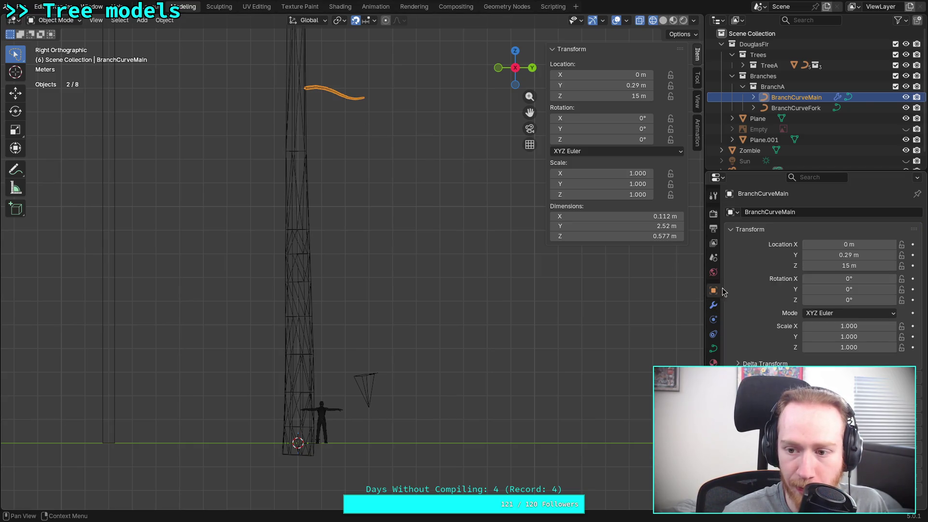
- Set BranchCurveMain's Location Y and Z to 0 m
drag(861, 256, 862, 256)
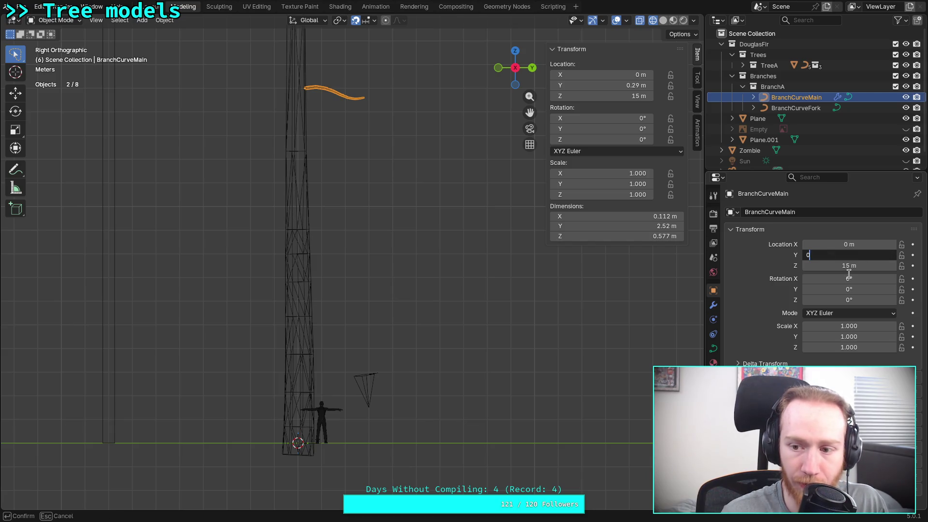
text(0)
key(Return)
click(850, 266)
text(0)
key(Return)
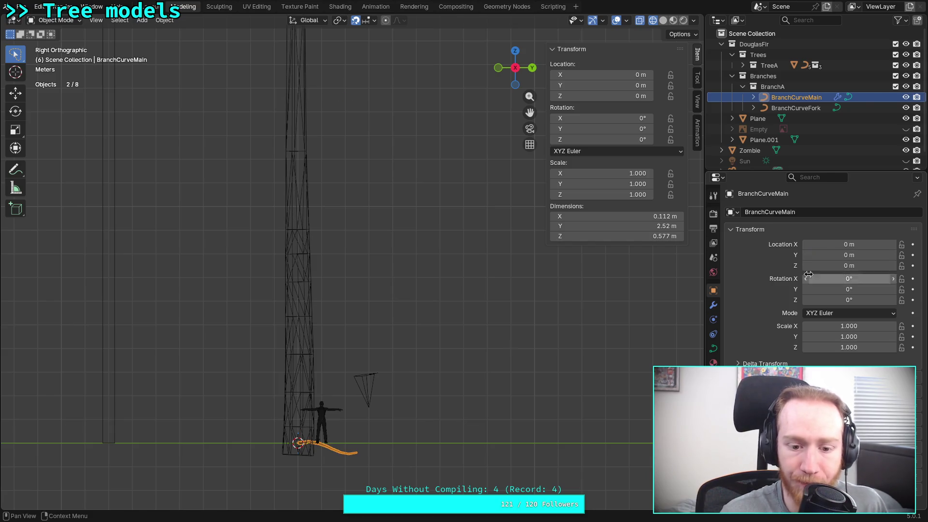
- Select BranchCurveFork and hide TreeA, viewing from the top
click(793, 107)
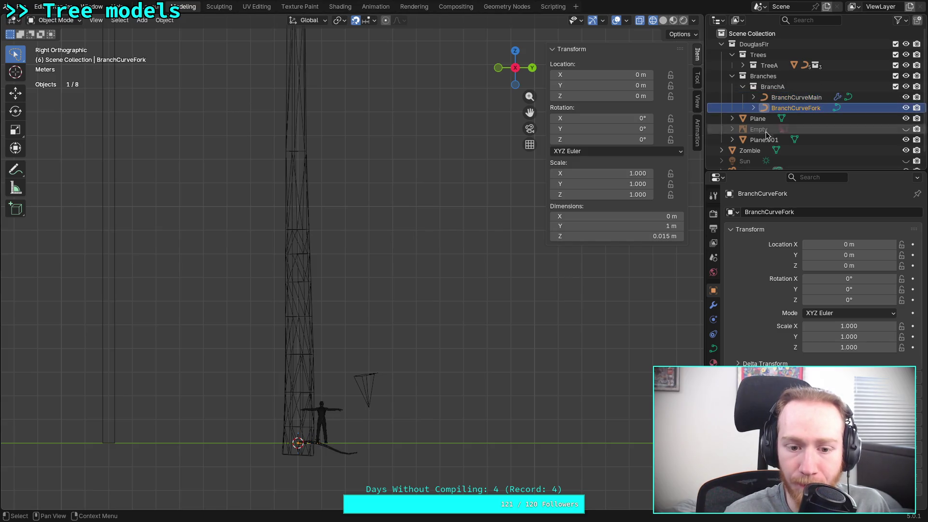
click(516, 54)
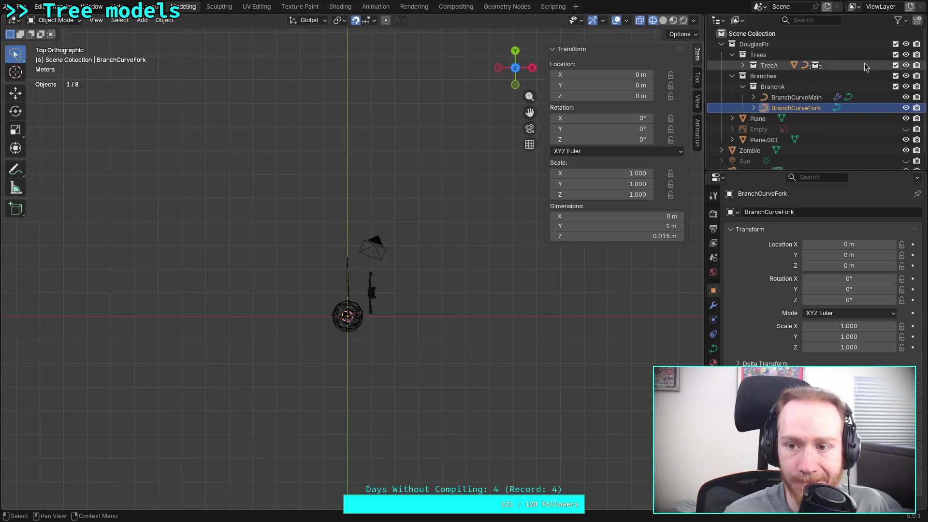
click(907, 65)
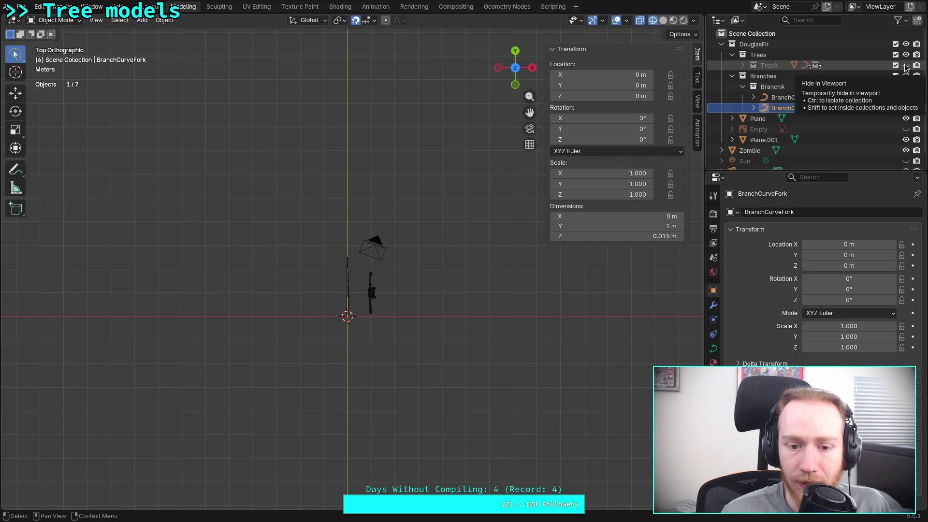
- Hide the Trees collection and the camera from the viewport
click(907, 55)
scroll(540, 346, up, 5)
mouse_move(499, 381)
shift+middle_down()
mouse_move(503, 276)
mouse_move(514, 250)
mouse_move(438, 288)
mouse_move(472, 207)
mouse_move(439, 288)
shift+middle_up()
scroll(846, 121, down, 1)
click(906, 158)
scroll(490, 267, up, 5)
scroll(438, 282, up, 6)
- Add a Curve to Tube modifier to BranchCurveFork
click(810, 86)
click(810, 94)
mouse_move(435, 175)
shift+middle_down()
mouse_move(419, 255)
mouse_move(446, 275)
shift+middle_up()
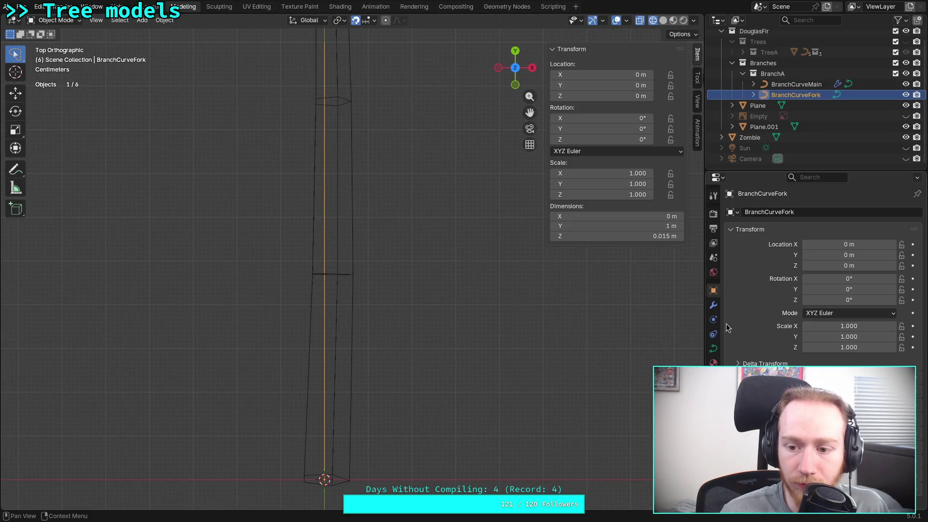
click(713, 305)
click(781, 216)
mouse_move(785, 218)
click(844, 260)
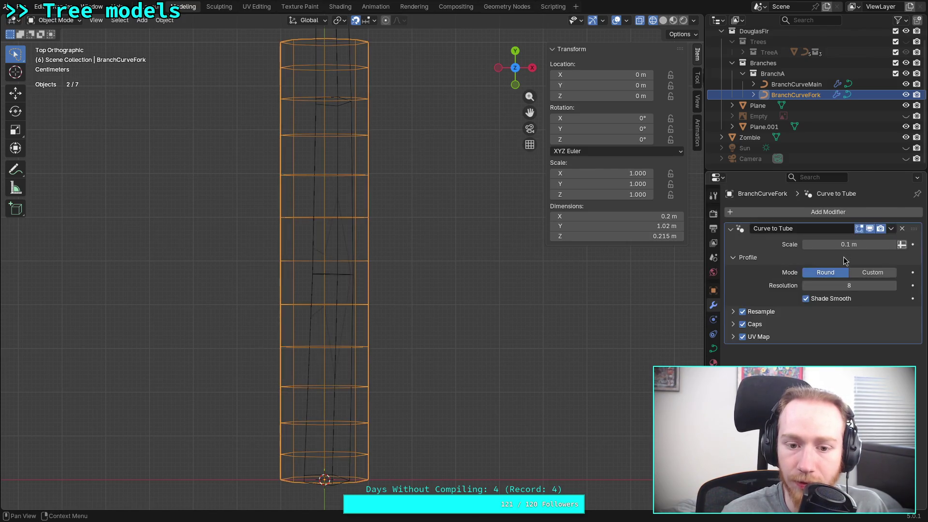
- Give the tube a scale of 1 m and profile resolution 3, with Resample turned off
click(851, 245)
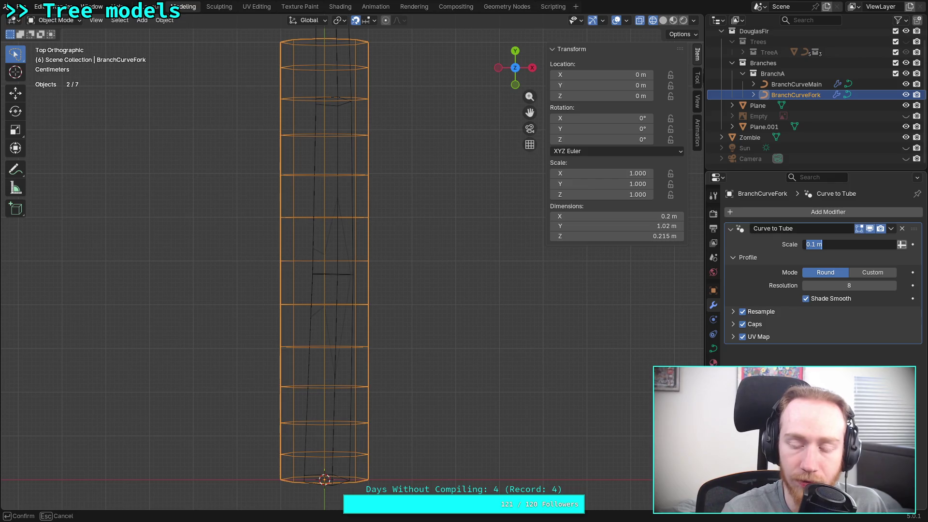
text(1)
key(Return)
drag(863, 280, 864, 279)
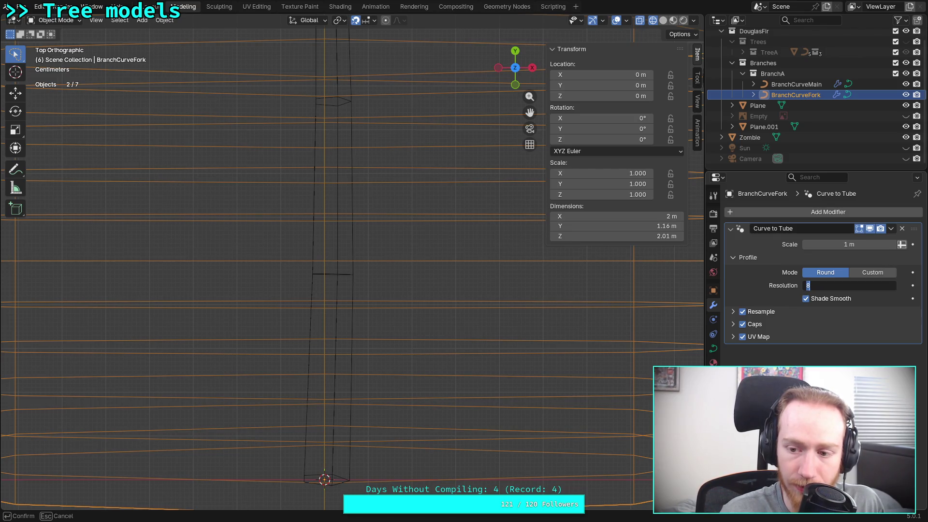
text(3)
key(Return)
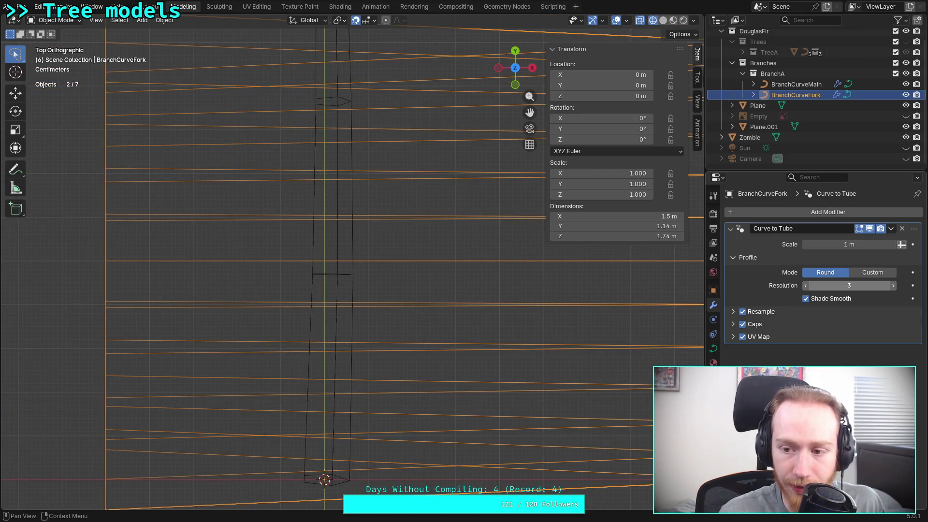
click(744, 313)
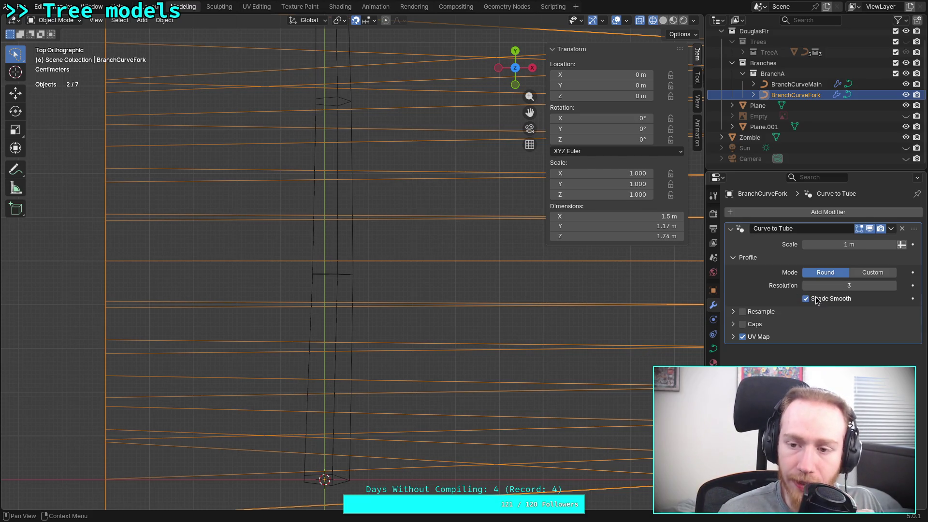
- Switch to the Select Box tool and enter Edit Mode on the fork curve
scroll(541, 302, down, 5)
scroll(389, 287, up, 1)
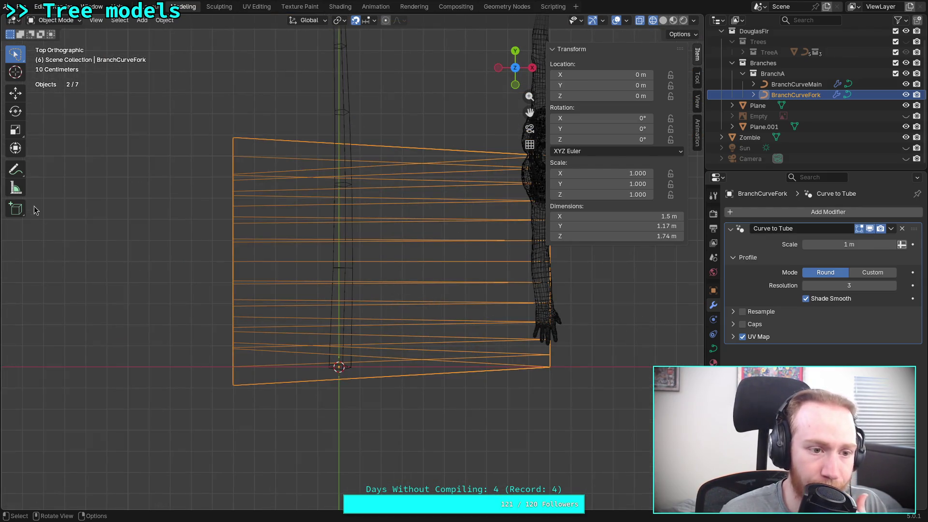
drag(21, 58, 43, 76)
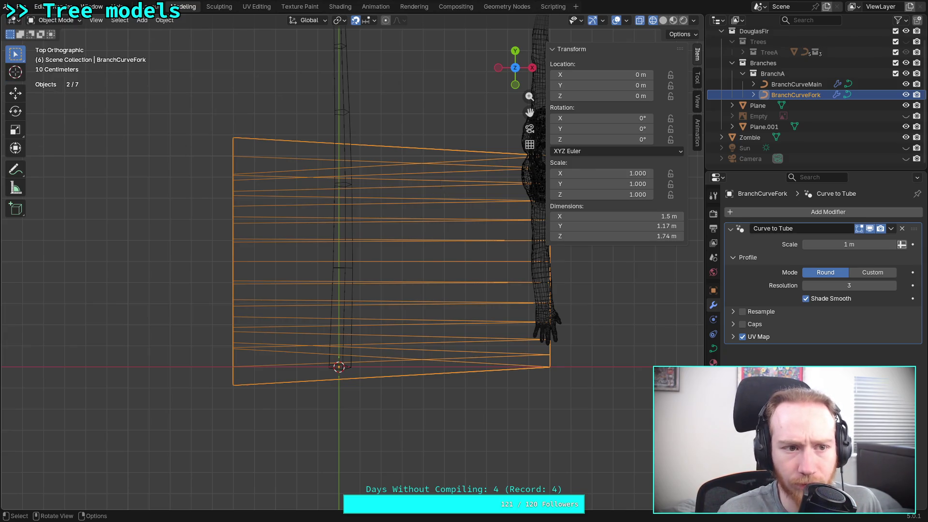
key(Tab)
mouse_move(317, 415)
mouse_down()
mouse_move(415, 388)
mouse_move(430, 367)
mouse_up()
- Try shrinking the radius of the fork curve's upper control point, then undo it
drag(176, 394, 346, 341)
key(alt+a)
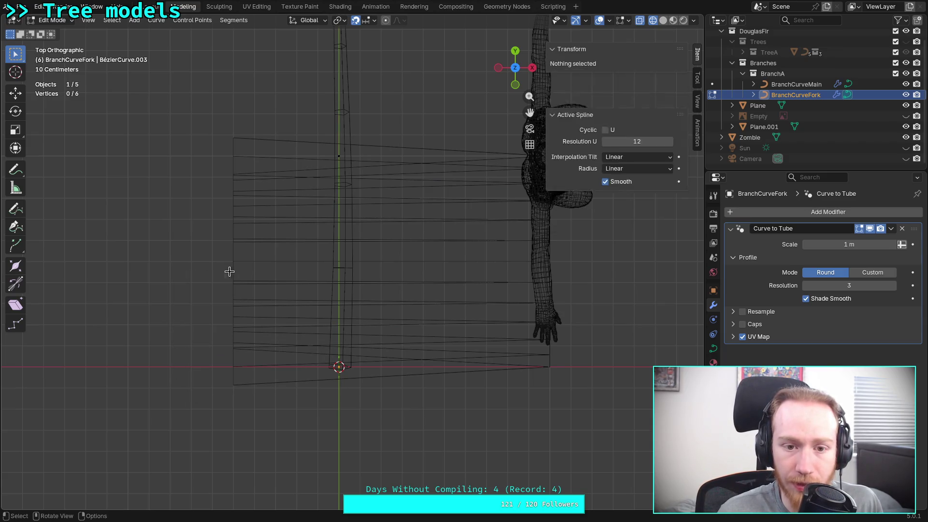
key(b)
drag(285, 400, 385, 334)
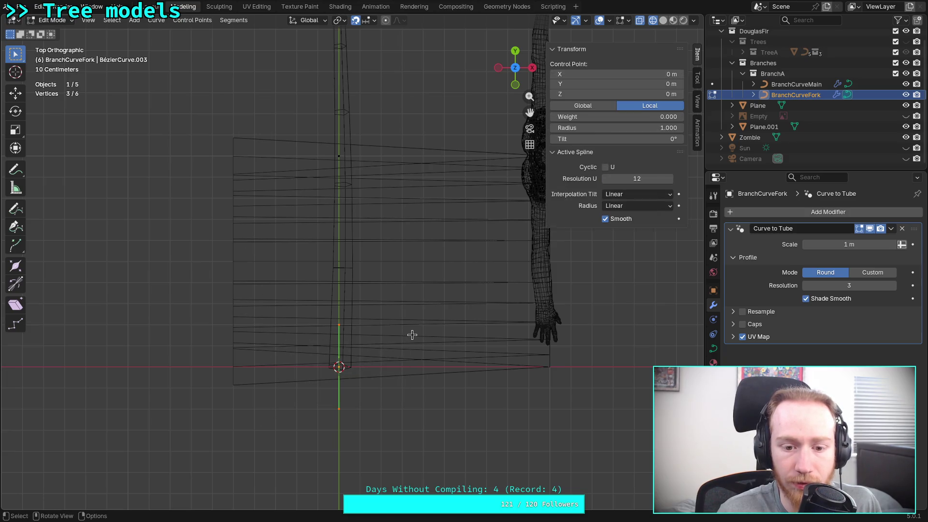
drag(280, 172, 438, 130)
mouse_move(425, 147)
shift+middle_down()
mouse_move(423, 288)
mouse_move(419, 227)
shift+middle_up()
key(alt+s)
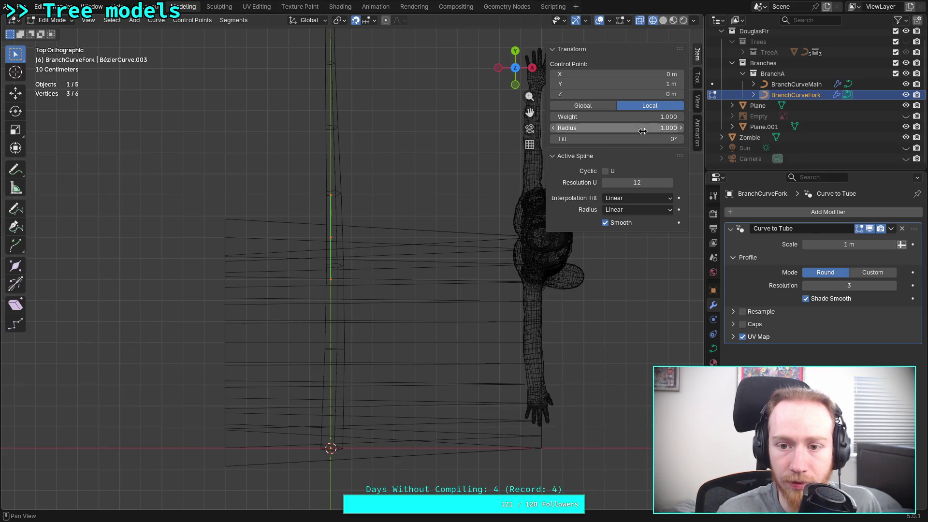
click(469, 244)
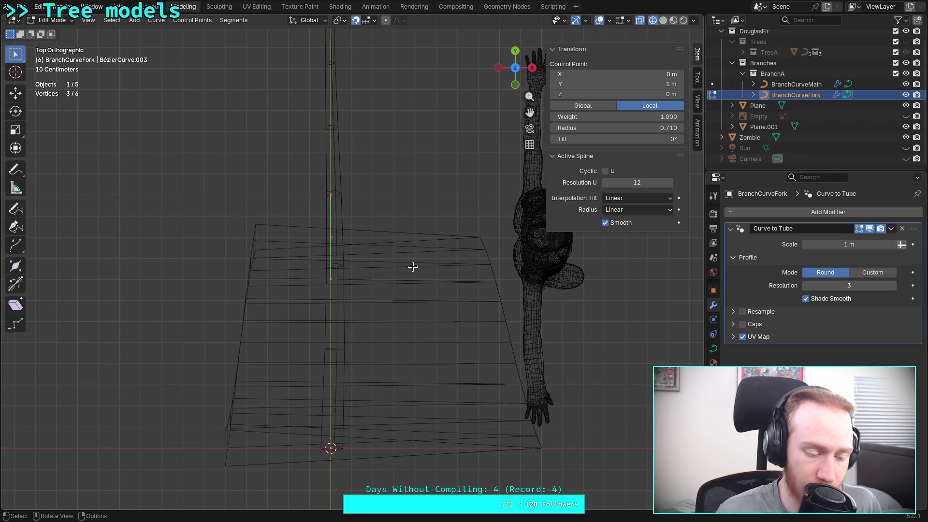
key(ctrl+z)
- Select all points and lower their Mean Radius from 0.050 down to 0.030
key(a)
drag(638, 128, 571, 128)
mouse_move(483, 270)
middle_down()
mouse_move(443, 324)
mouse_move(403, 282)
mouse_move(565, 67)
middle_up()
click(531, 73)
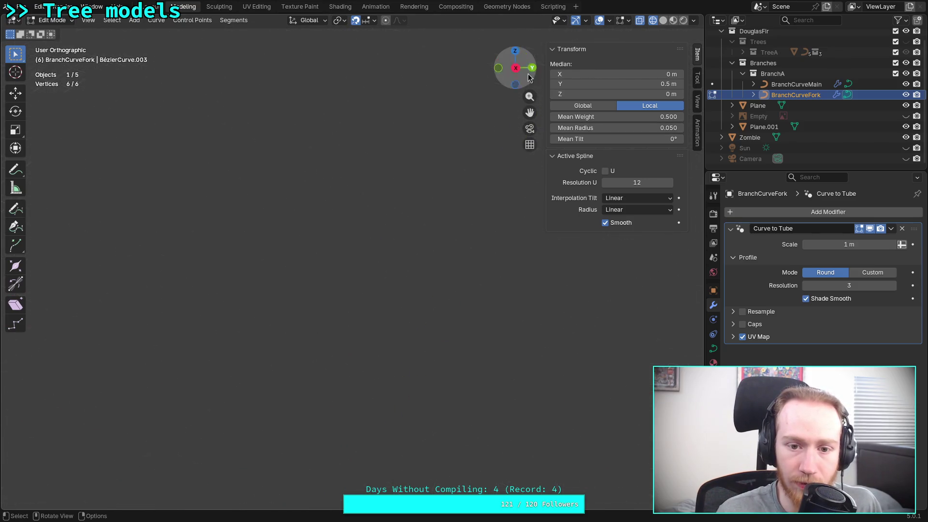
key(KP_Decimal)
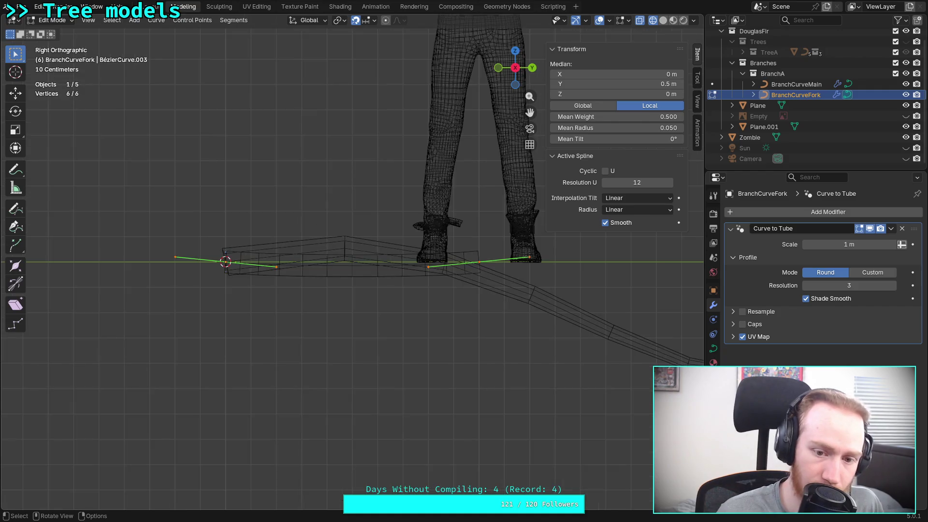
scroll(315, 266, up, 3)
shift+middle_drag(315, 266, 314, 291)
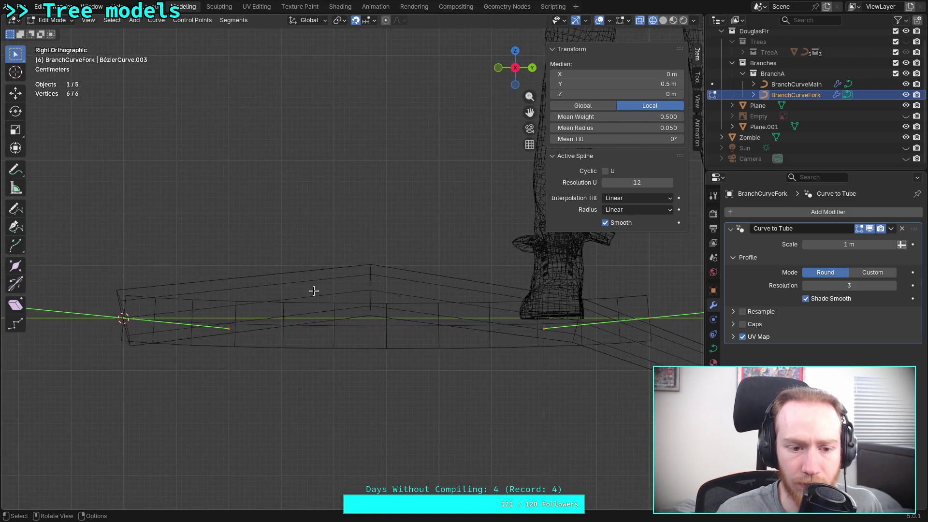
mouse_move(633, 127)
mouse_down()
mouse_move(581, 128)
mouse_move(609, 128)
mouse_move(594, 127)
mouse_up()
scroll(303, 326, down, 5)
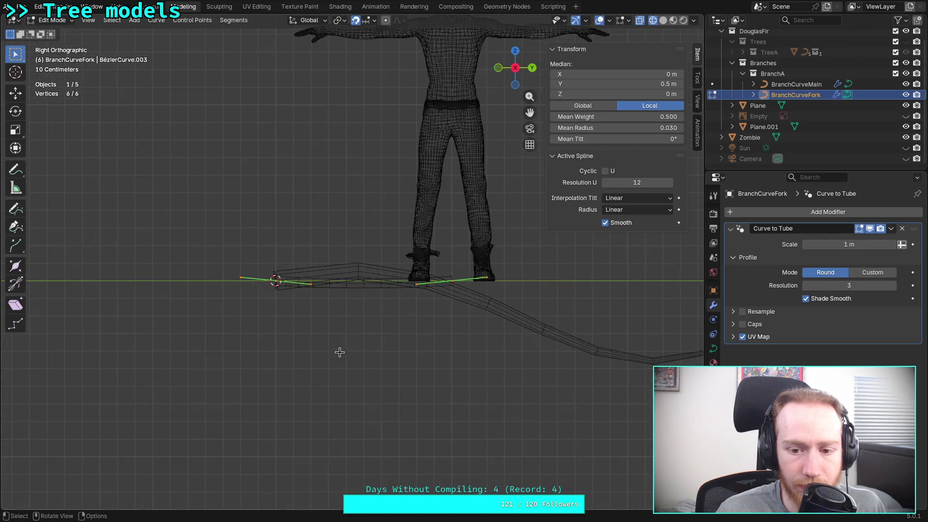
shift+middle_drag(303, 326, 372, 360)
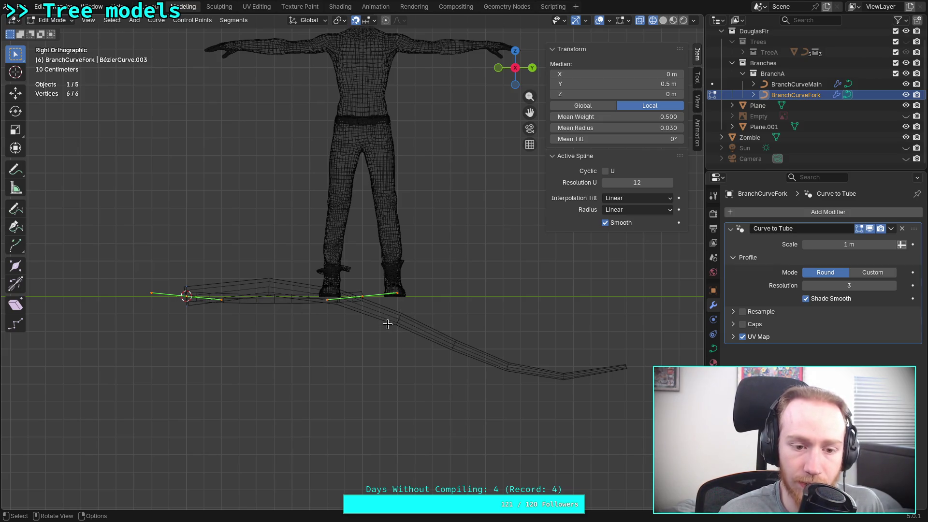
- In Object Mode, move the fork branch to Y 1.36 m, Z -0.2 m
key(Tab)
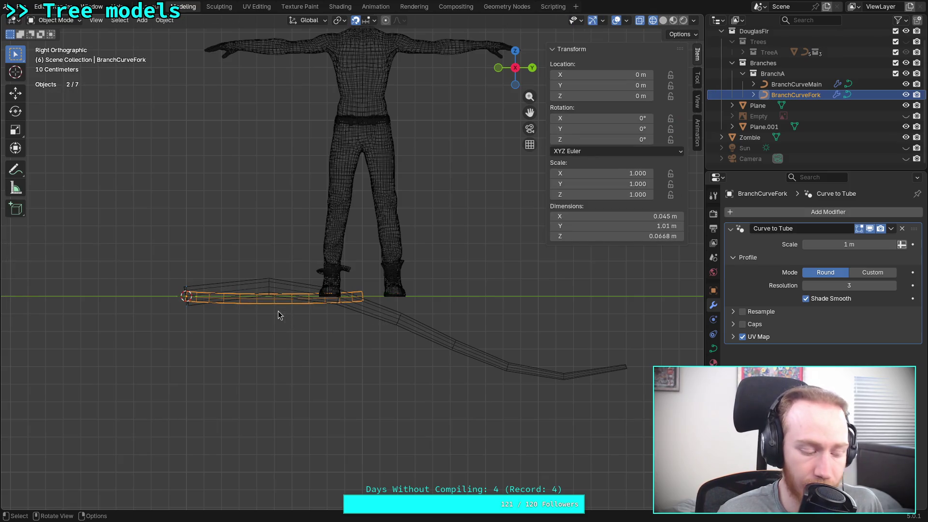
key(g)
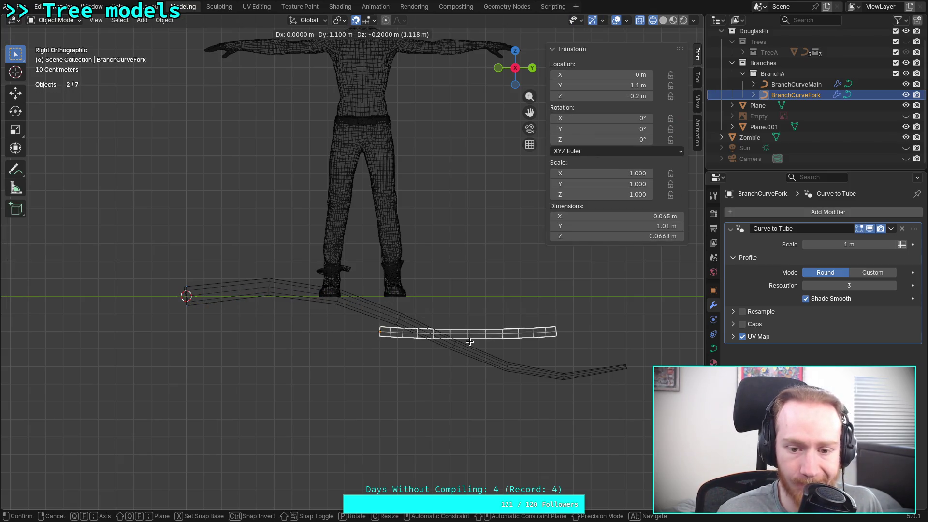
click(507, 341)
scroll(340, 301, up, 5)
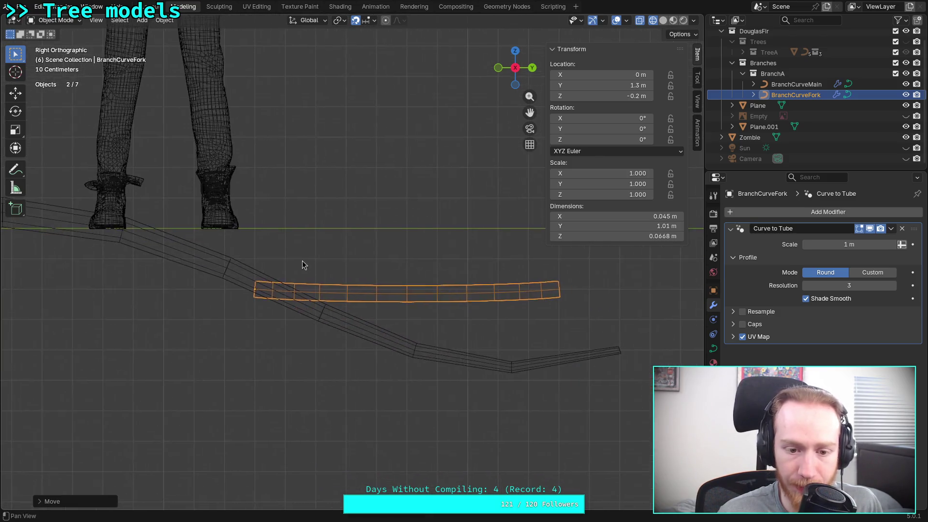
key(g)
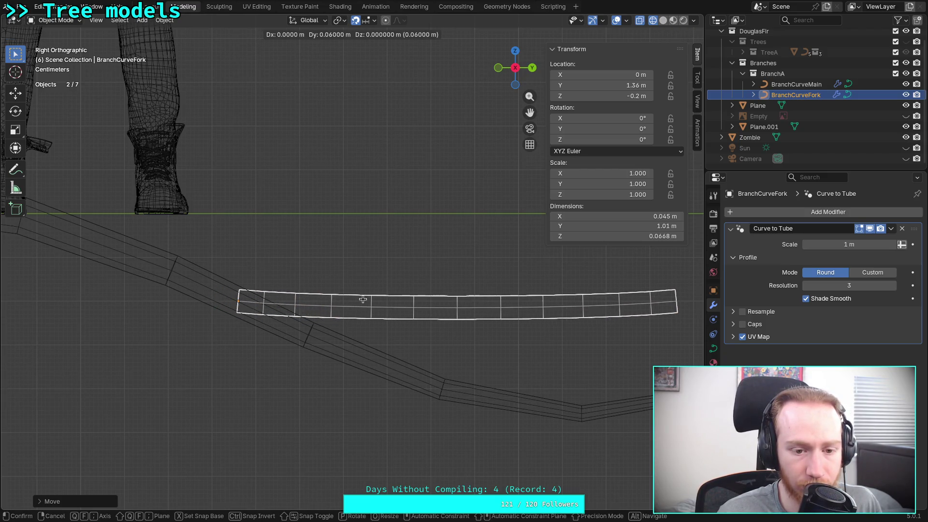
click(365, 299)
scroll(364, 299, down, 7)
scroll(364, 299, up, 4)
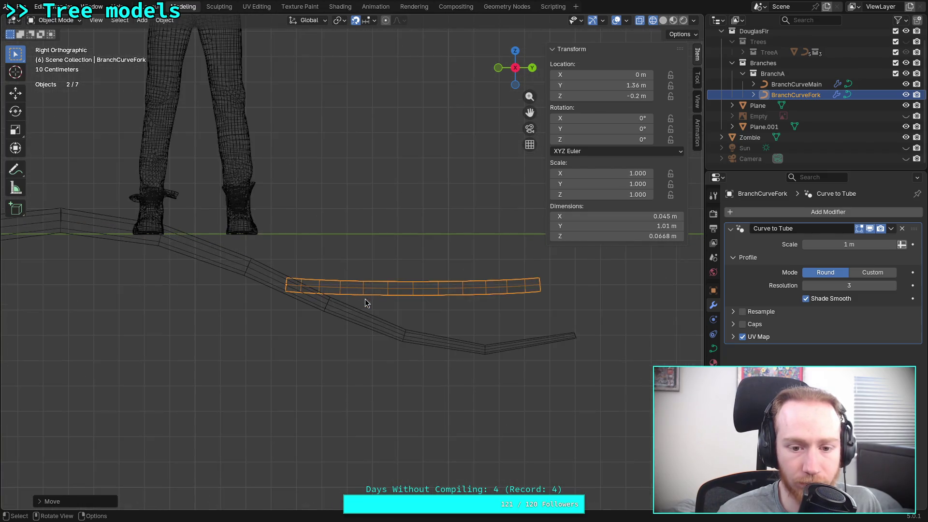
- Rotate the fork branch -90° about Z from the top view
click(515, 51)
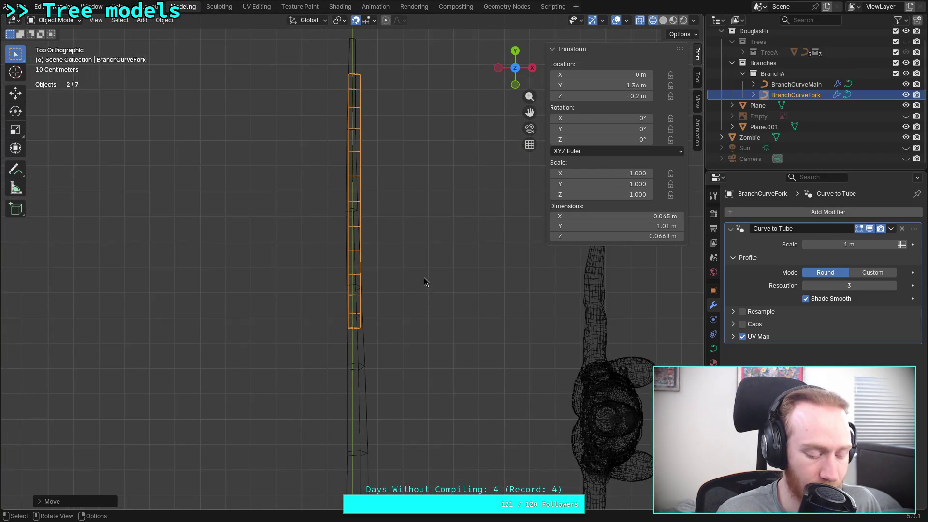
key(t)
text(r)
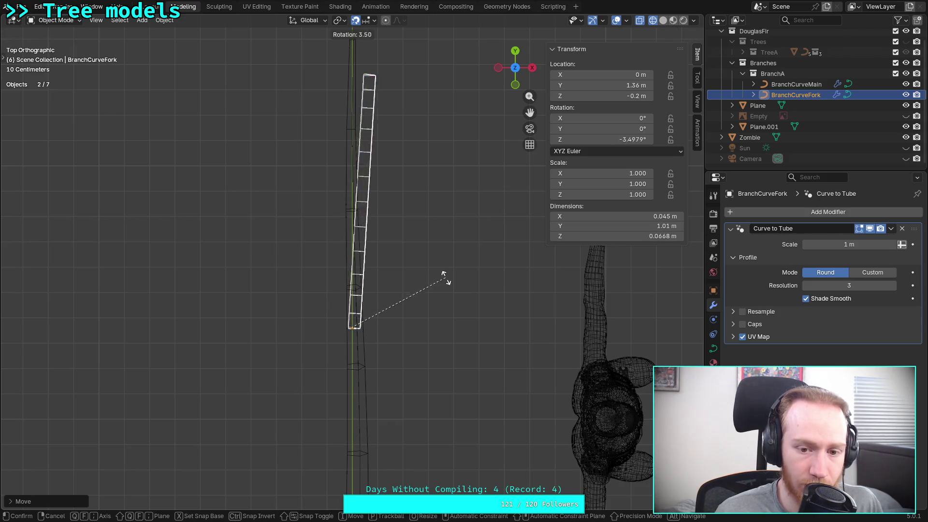
text(90)
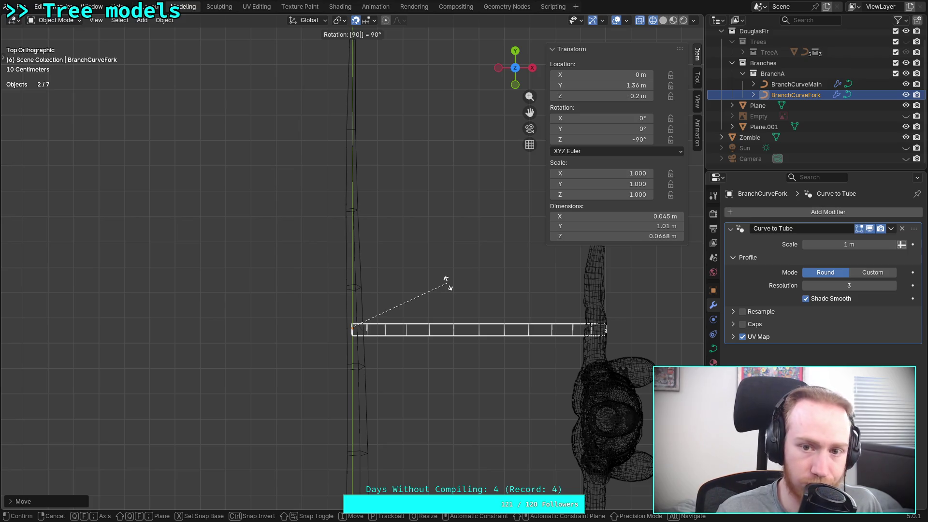
text(z)
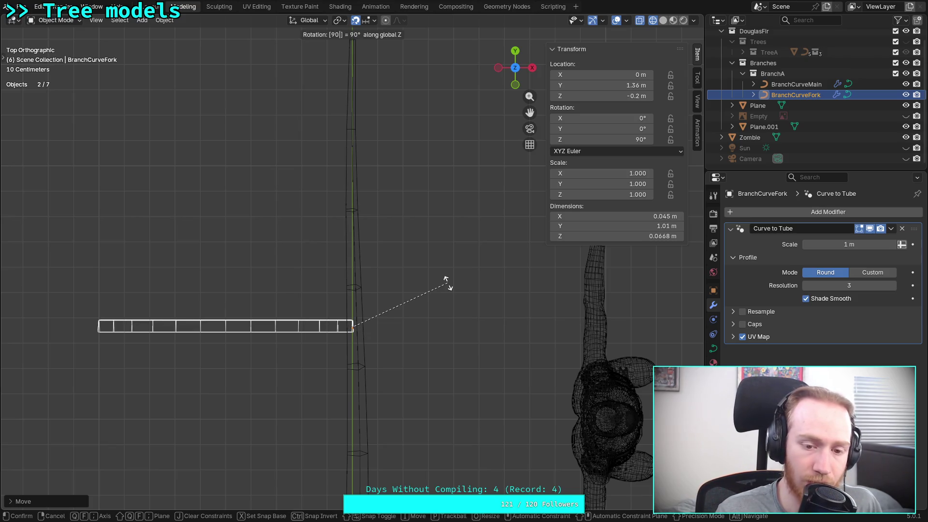
text(-)
key(Return)
mouse_move(435, 344)
middle_down()
mouse_move(379, 326)
mouse_move(343, 296)
mouse_move(346, 234)
mouse_move(361, 226)
mouse_move(315, 232)
mouse_move(328, 227)
mouse_move(352, 257)
mouse_move(365, 254)
middle_up()
click(526, 70)
scroll(339, 251, up, 4)
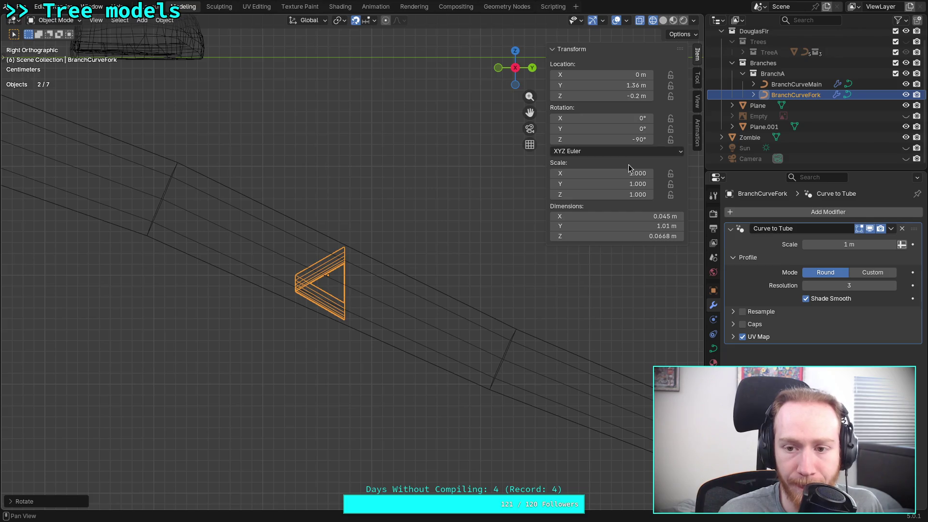
- In Edit Mode, set the fork points' Mean Radius to 0.015, then 0.020
key(Tab)
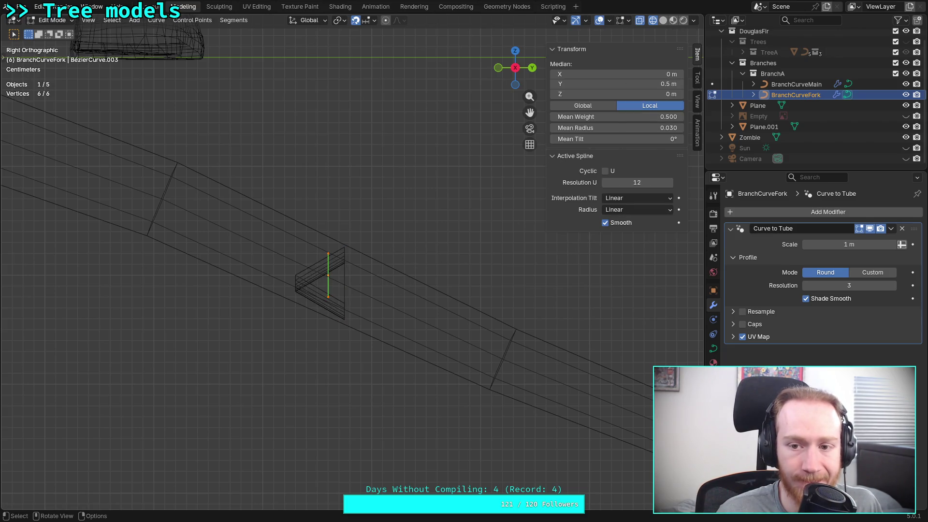
click(603, 129)
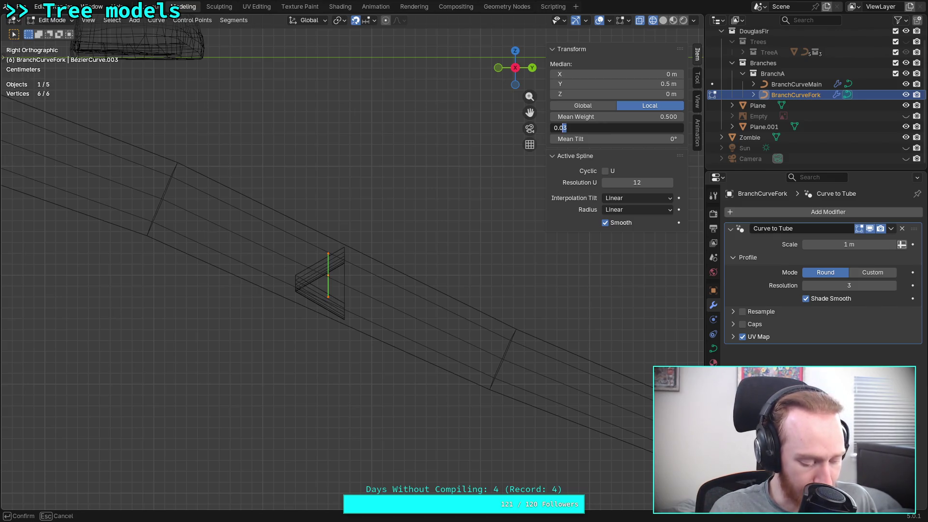
text(0.015)
key(Return)
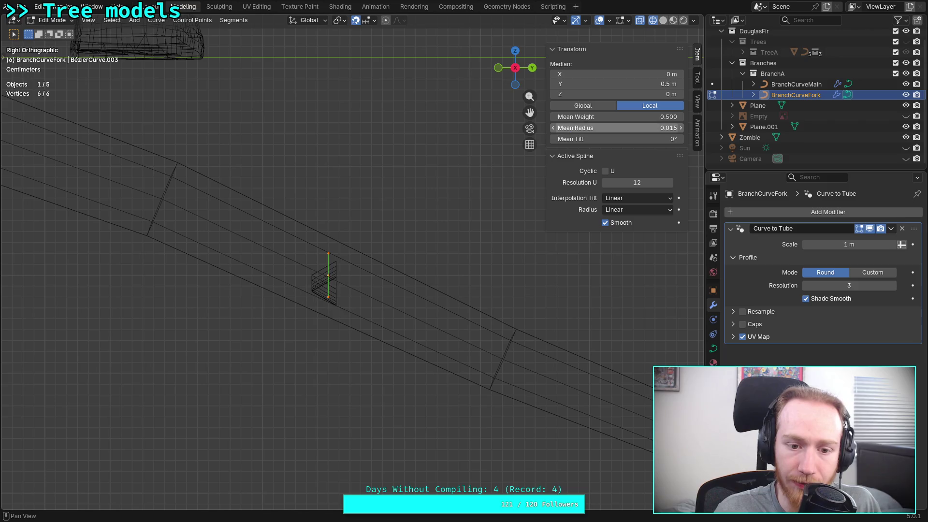
click(614, 128)
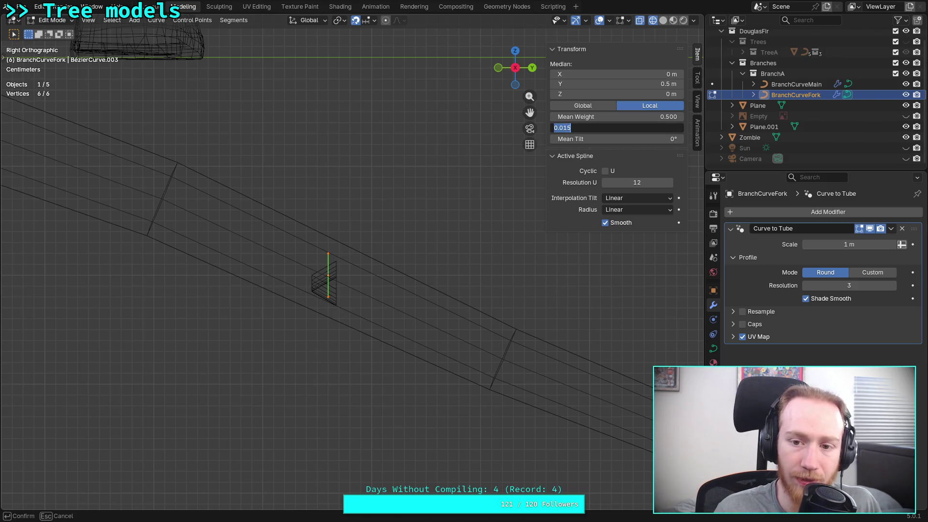
text(0.02)
key(Return)
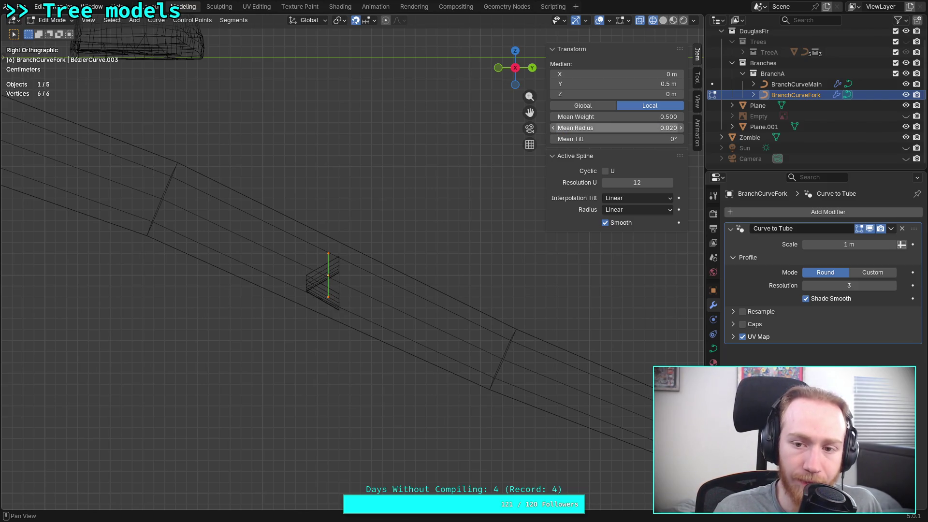
- Try profile resolutions 3 and 5 on the tube before settling on 4
click(892, 287)
click(892, 286)
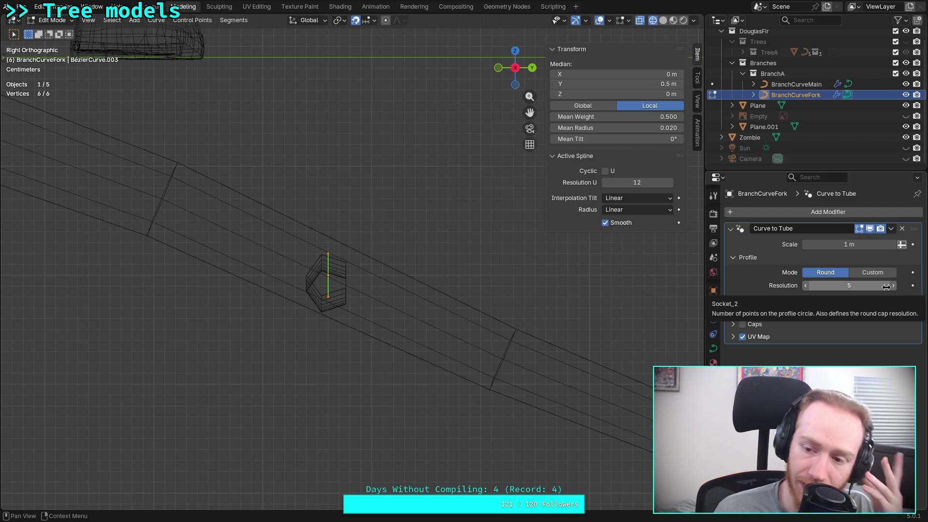
drag(887, 288, 806, 289)
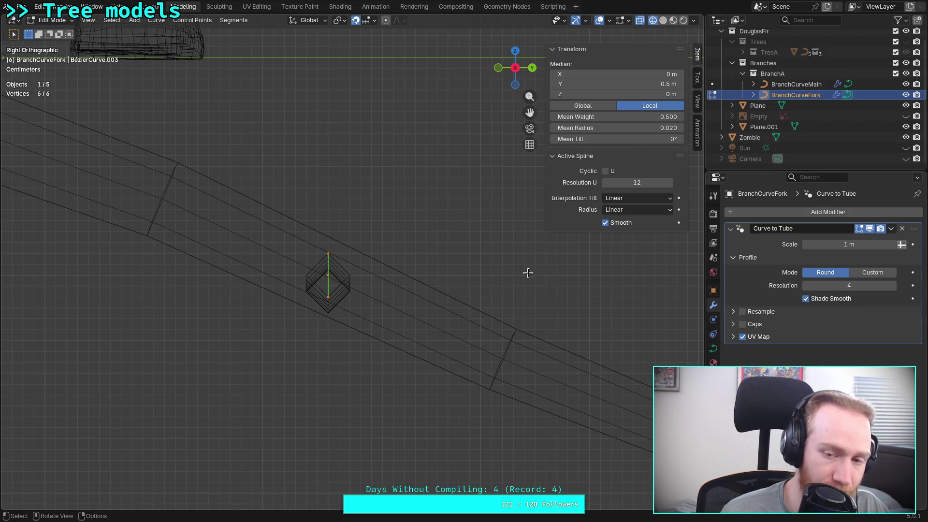
click(806, 285)
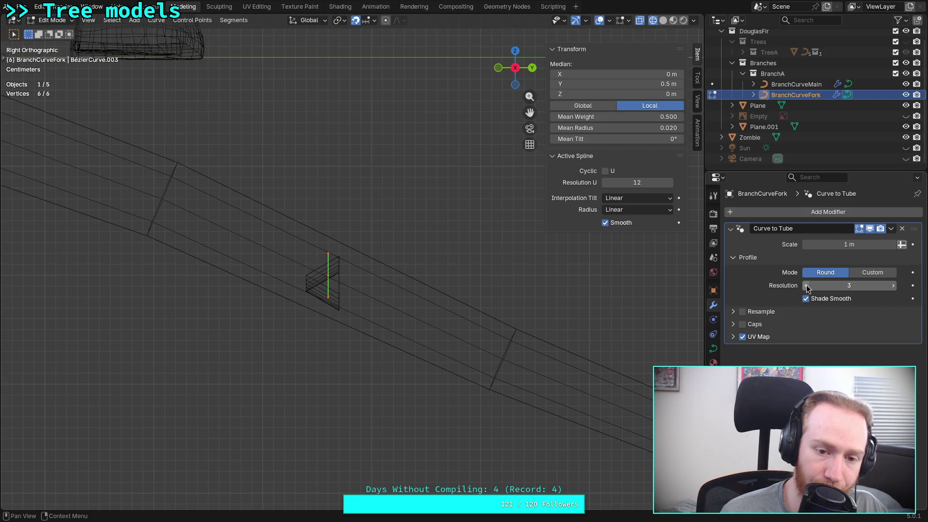
click(894, 286)
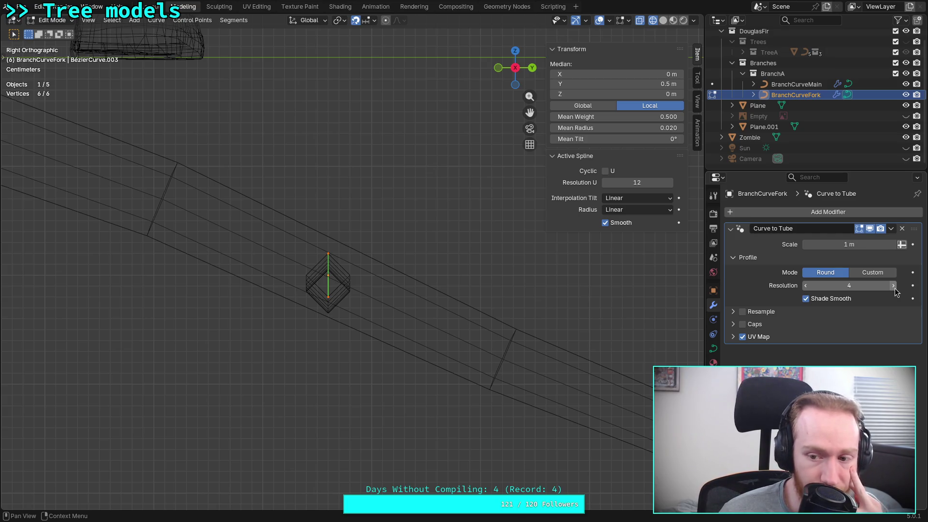
click(894, 286)
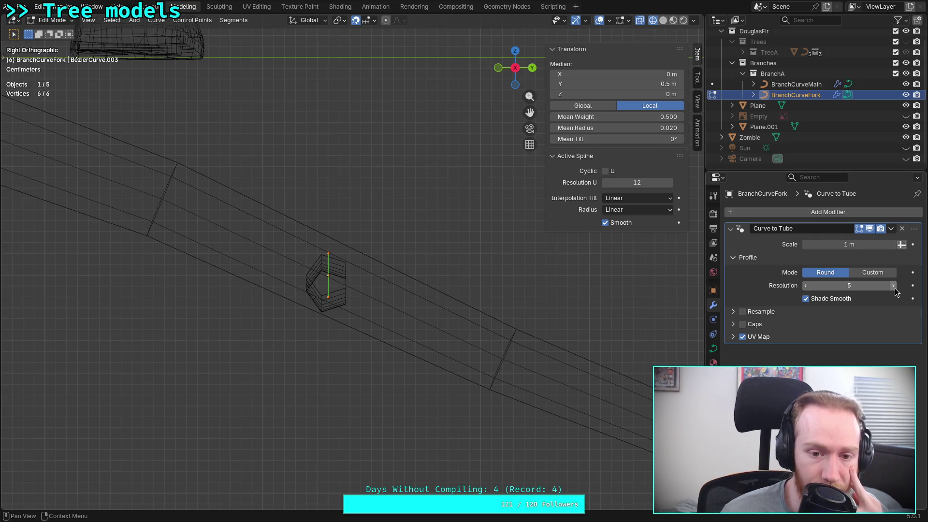
click(806, 289)
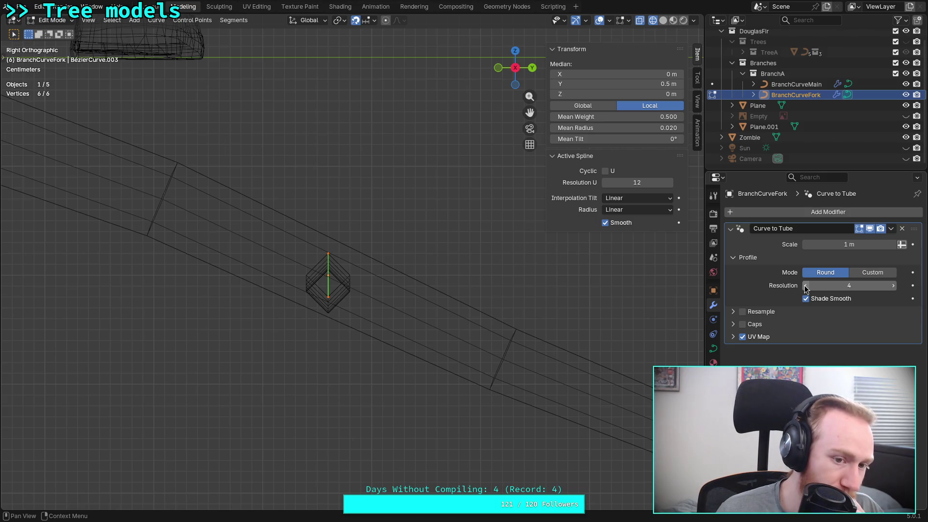
- In Object Mode, shift the fork branch slightly along X from the top view
middle_drag(325, 332, 426, 295)
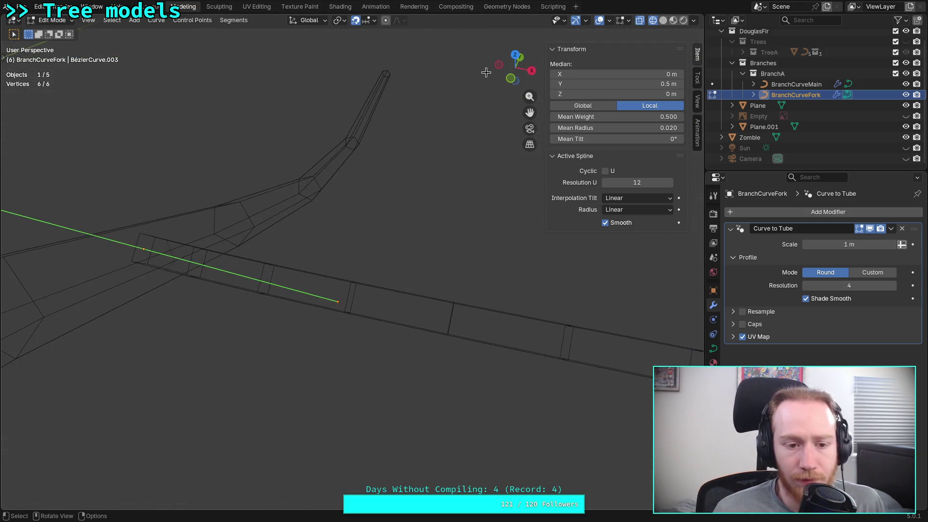
click(515, 56)
scroll(348, 265, down, 5)
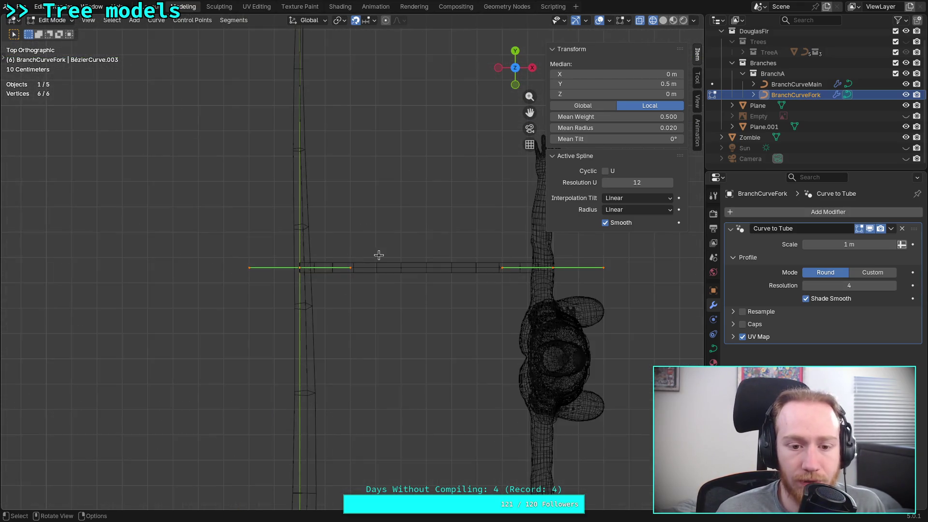
scroll(351, 267, up, 3)
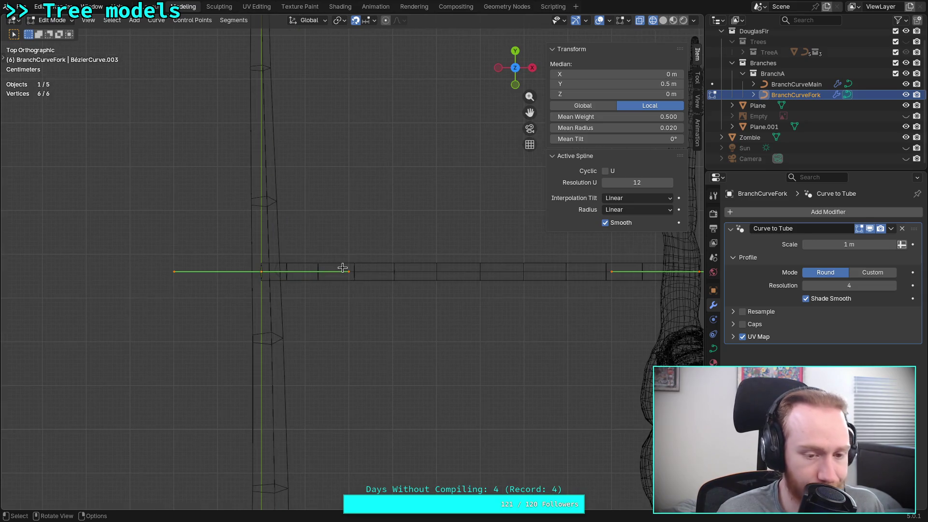
key(Tab)
scroll(338, 270, up, 2)
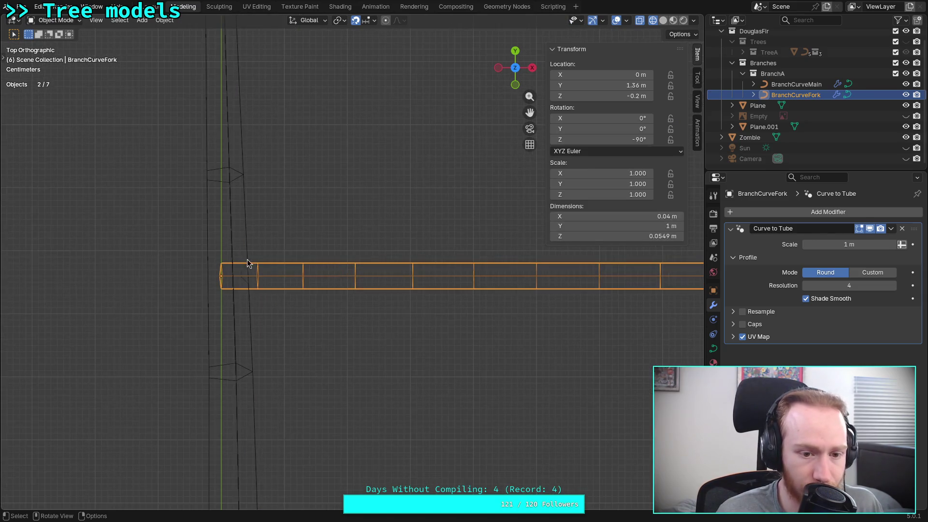
key(g)
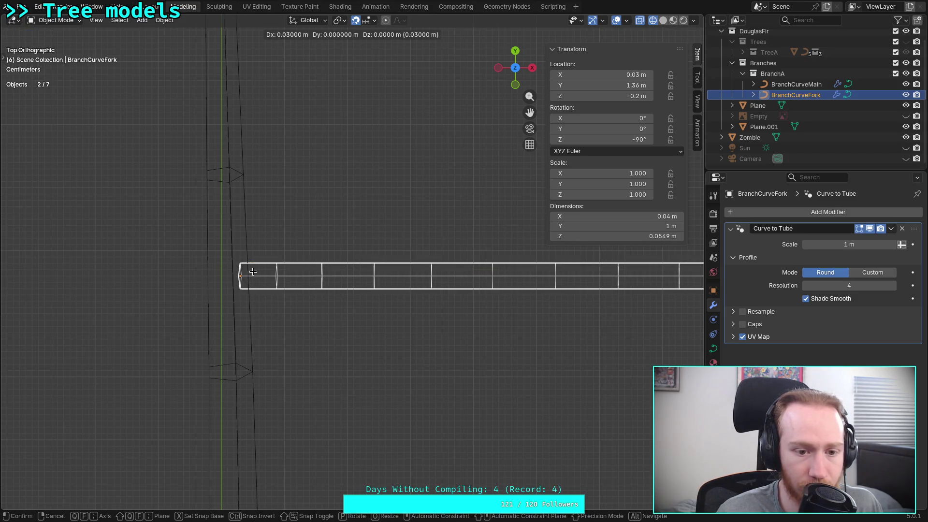
click(249, 271)
- Switch to Solid shading, place the branch at X 0.02 m against the trunk, and re-enter Edit Mode
click(664, 20)
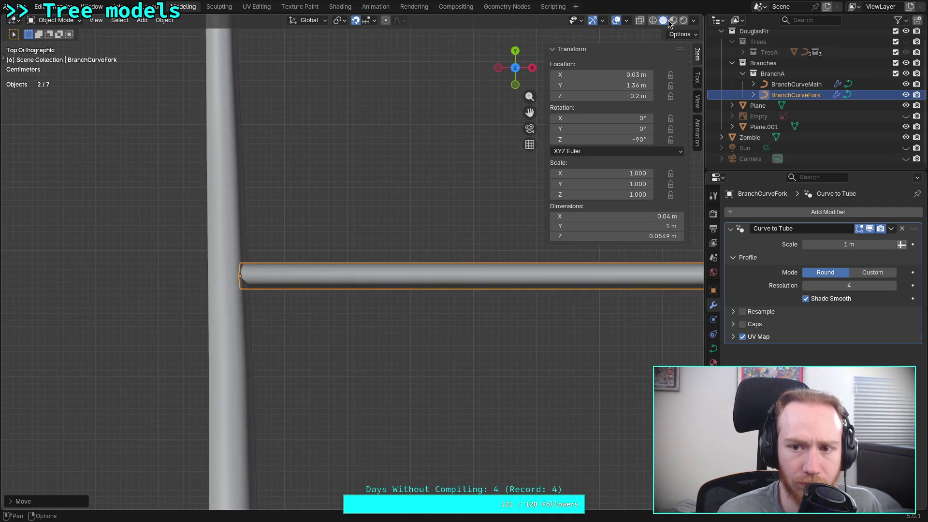
scroll(255, 258, up, 3)
scroll(255, 258, up, 1)
key(g)
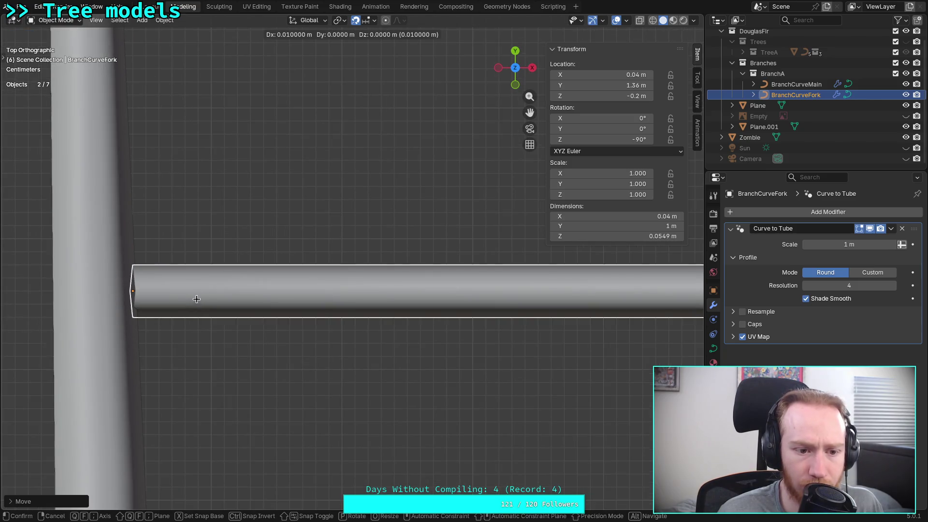
click(177, 297)
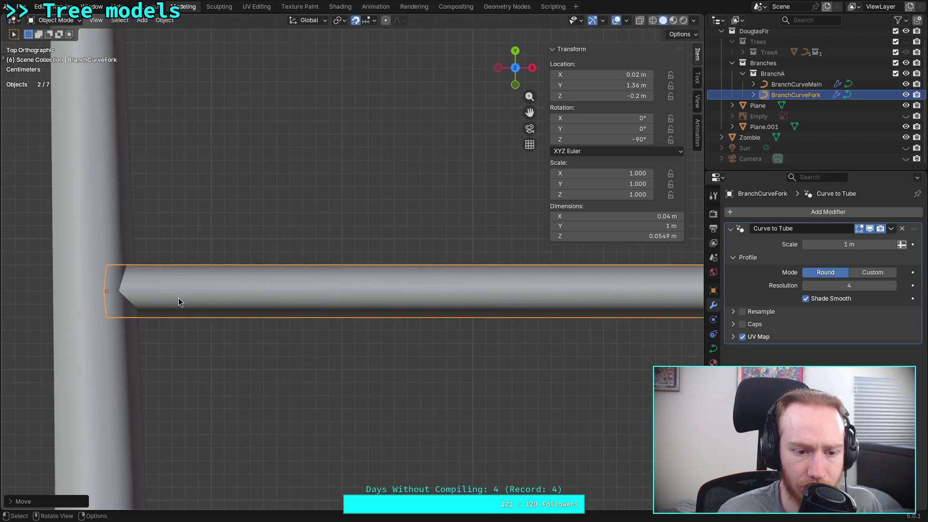
scroll(199, 292, down, 4)
scroll(274, 302, down, 5)
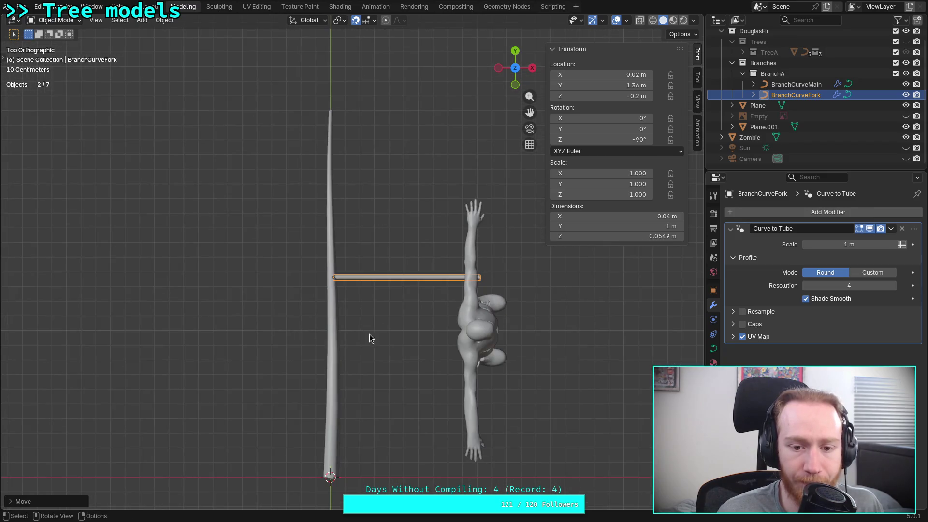
scroll(418, 321, up, 3)
key(Tab)
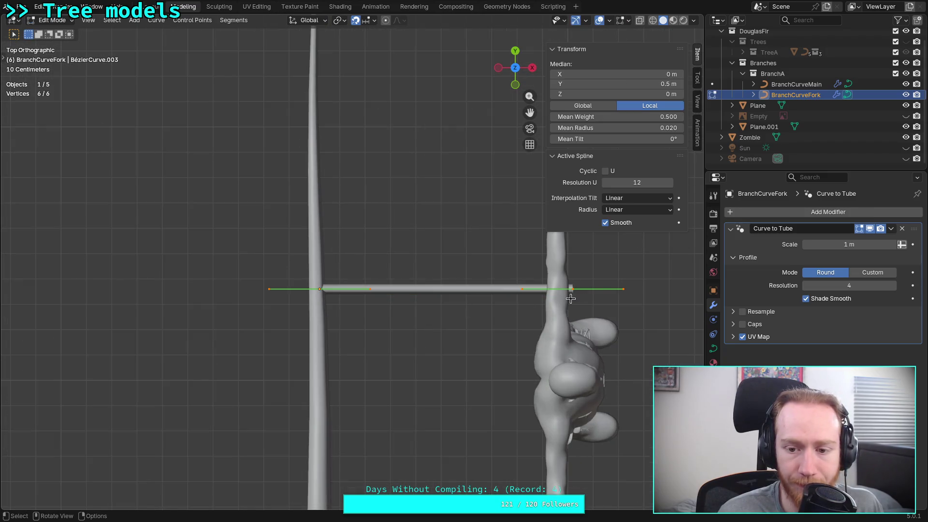
scroll(531, 319, up, 3)
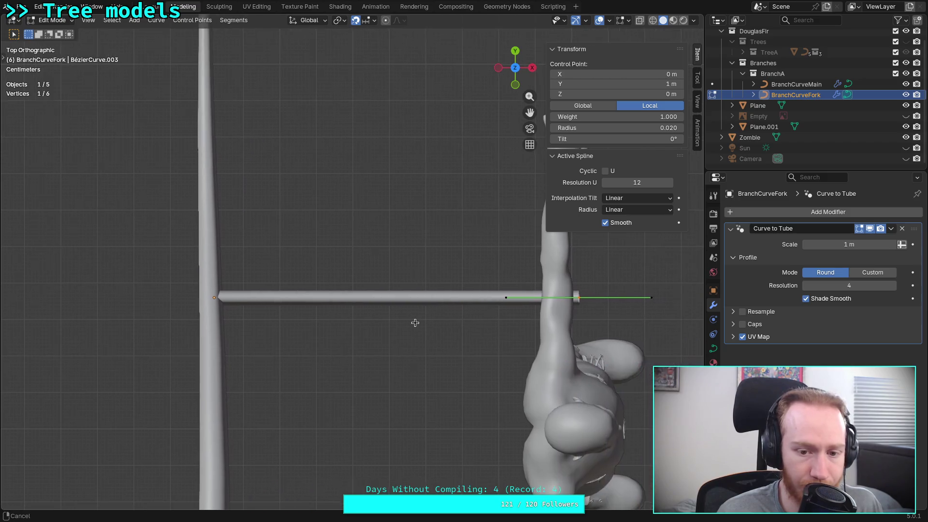
- From the Back view, move the outer control point to 0.74 m and set its radius to 0.01
click(515, 51)
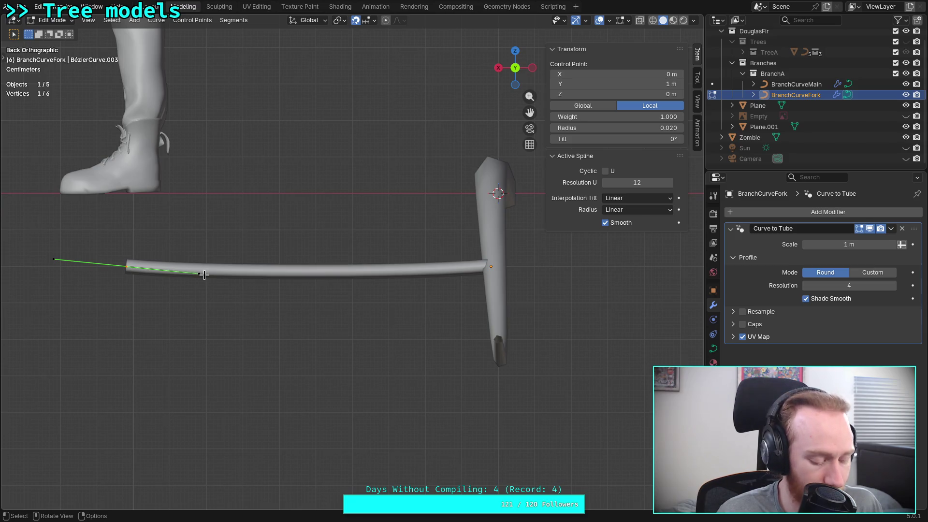
key(g)
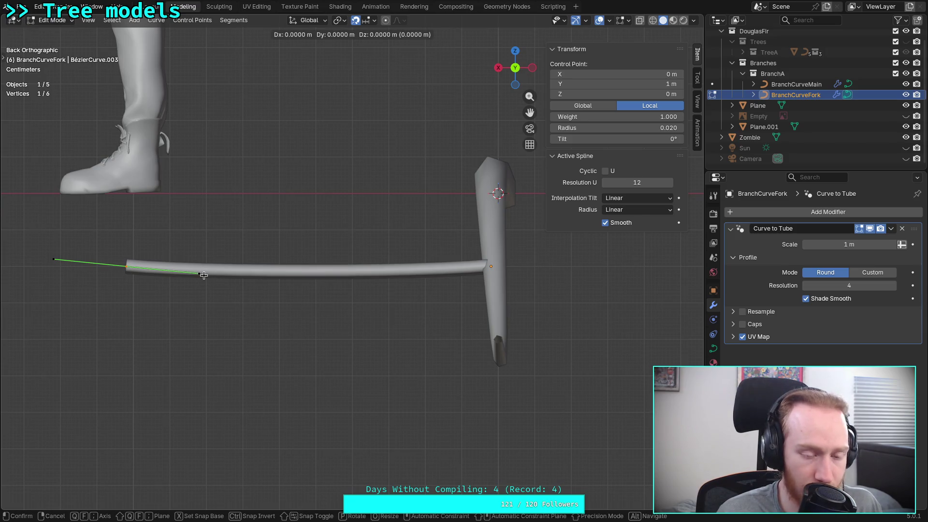
click(298, 274)
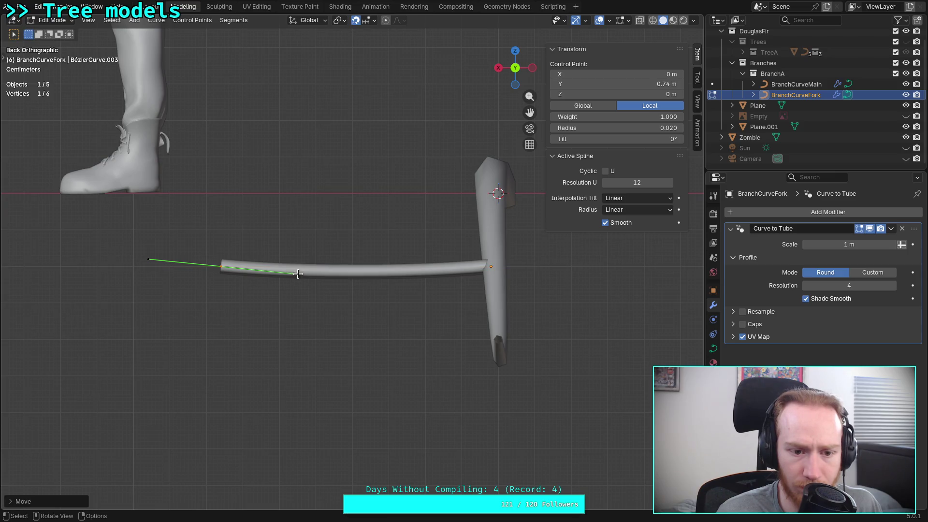
click(603, 128)
text(0.01)
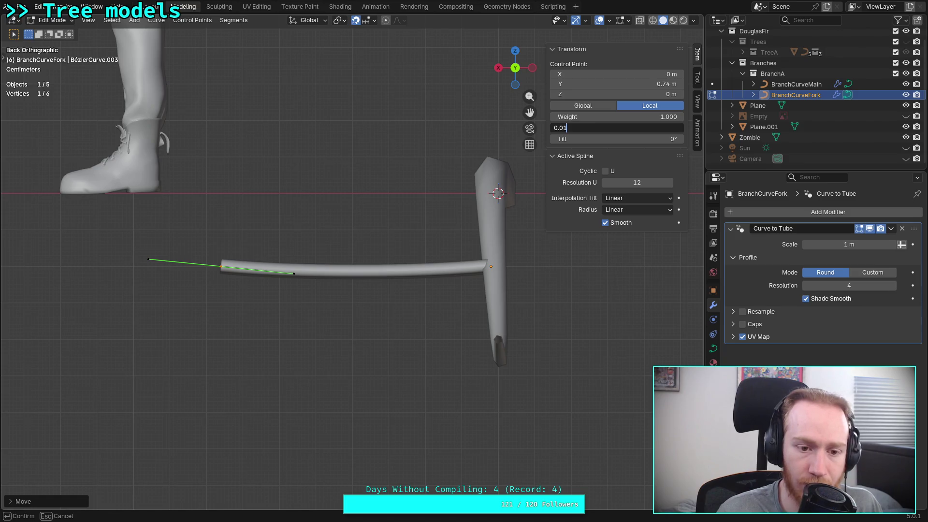
key(Return)
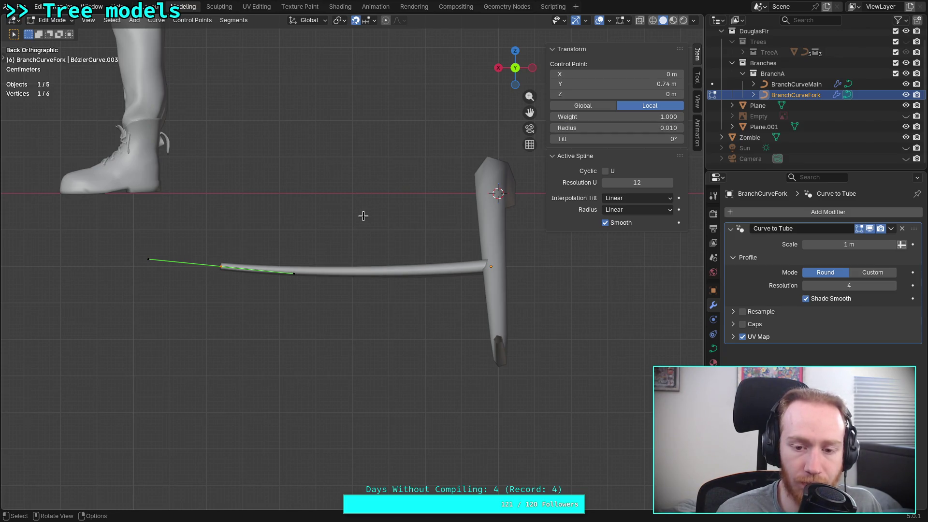
- Deselect the points, look over the scene from above, and switch to the web browser
click(516, 55)
click(380, 336)
mouse_move(379, 335)
middle_down()
mouse_move(373, 245)
mouse_move(318, 254)
mouse_move(129, 226)
mouse_move(284, 244)
mouse_move(335, 288)
mouse_move(378, 281)
mouse_move(408, 369)
mouse_move(513, 64)
middle_up()
drag(513, 64, 517, 62)
click(515, 61)
scroll(346, 264, up, 4)
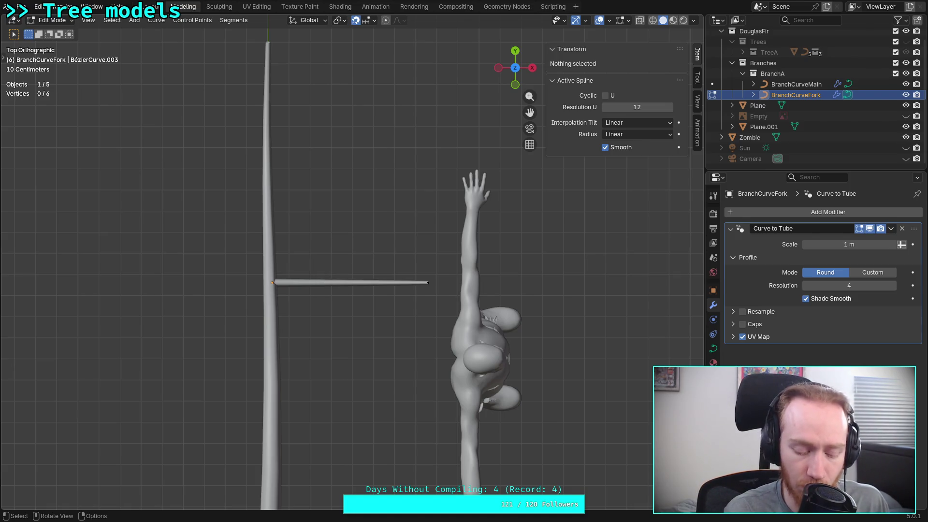
key(super+3)
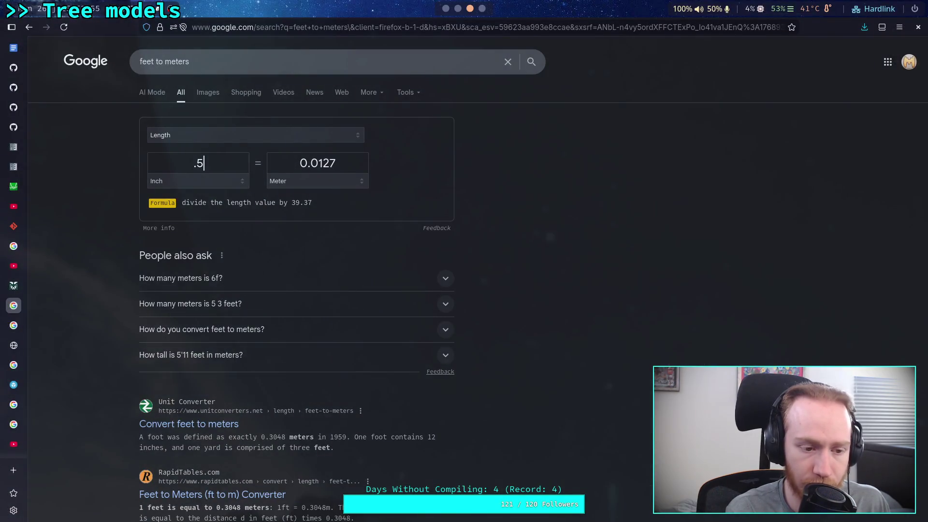
click(14, 425)
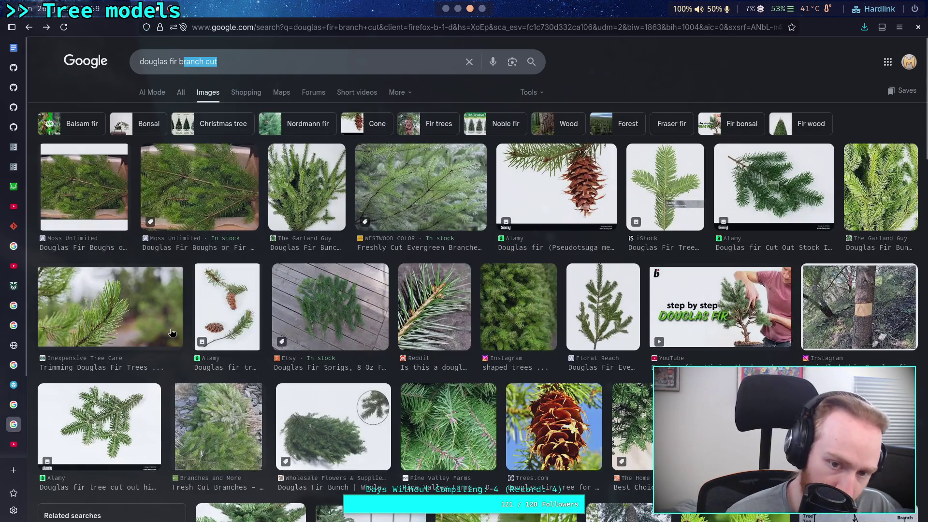
click(421, 201)
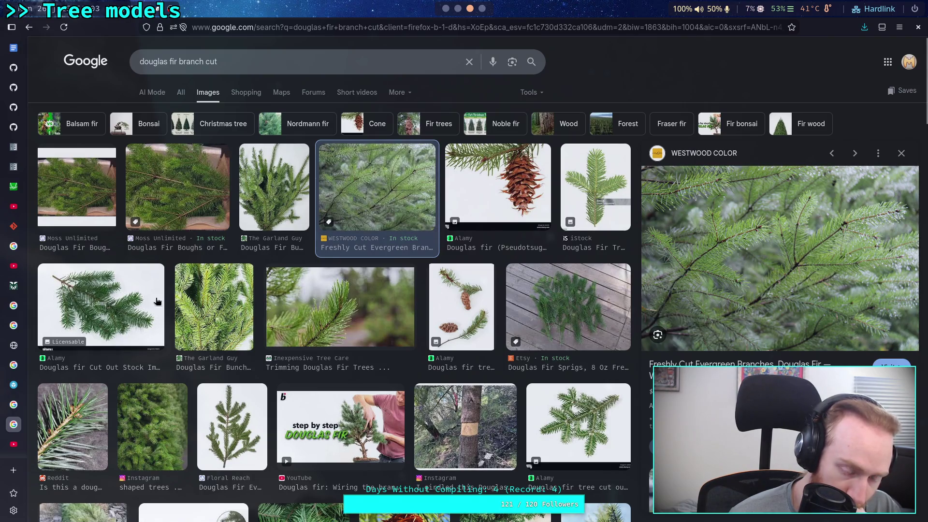
scroll(225, 317, down, 3)
click(218, 274)
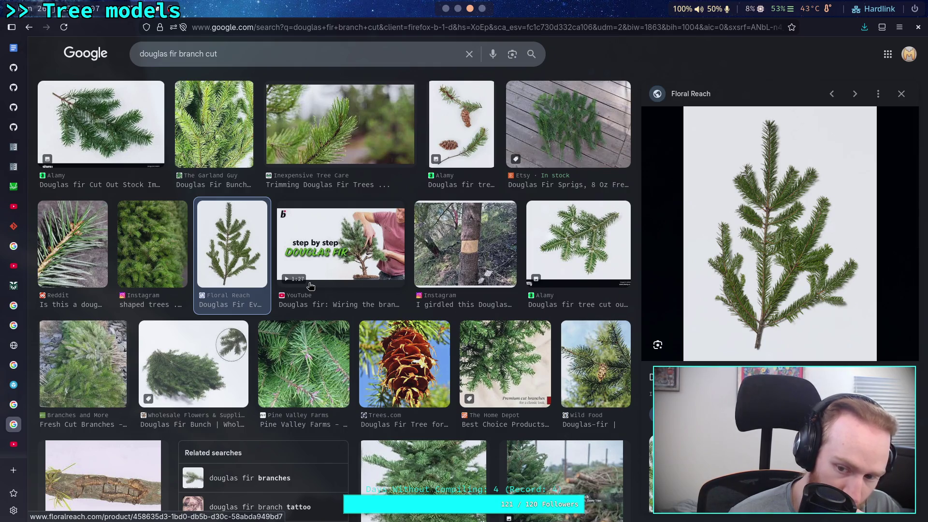
scroll(311, 286, down, 3)
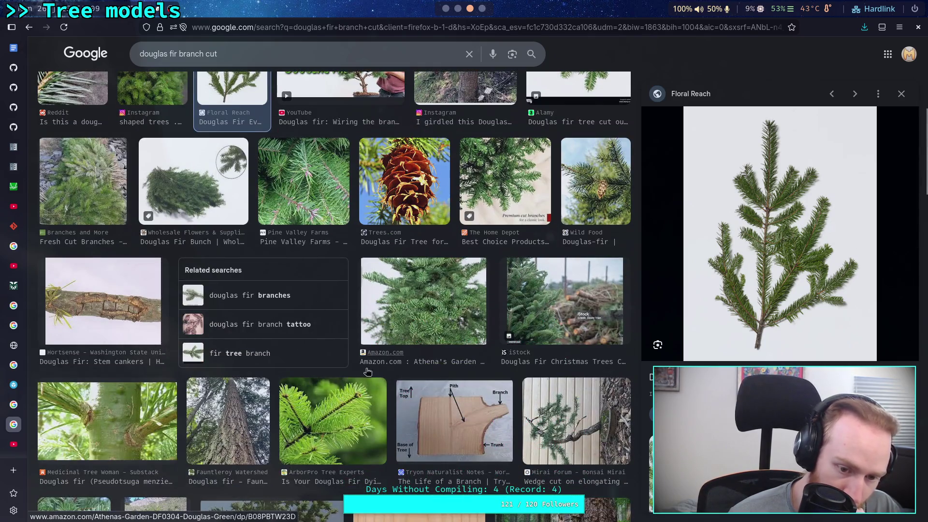
click(324, 410)
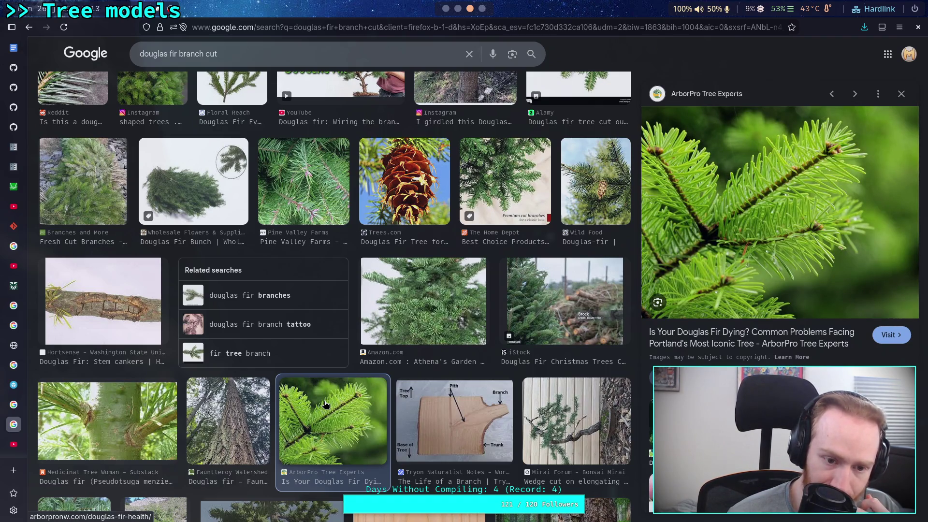
click(137, 415)
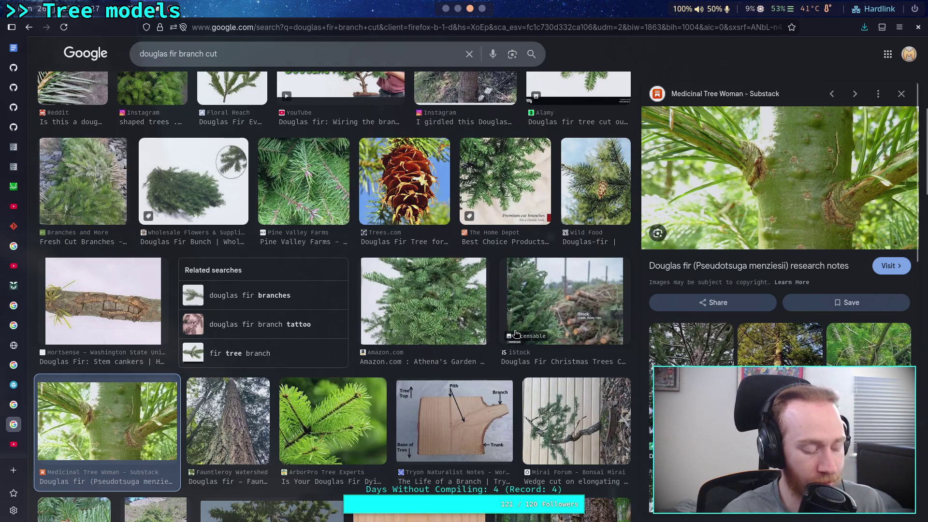
key(alt+Tab)
scroll(487, 327, up, 2)
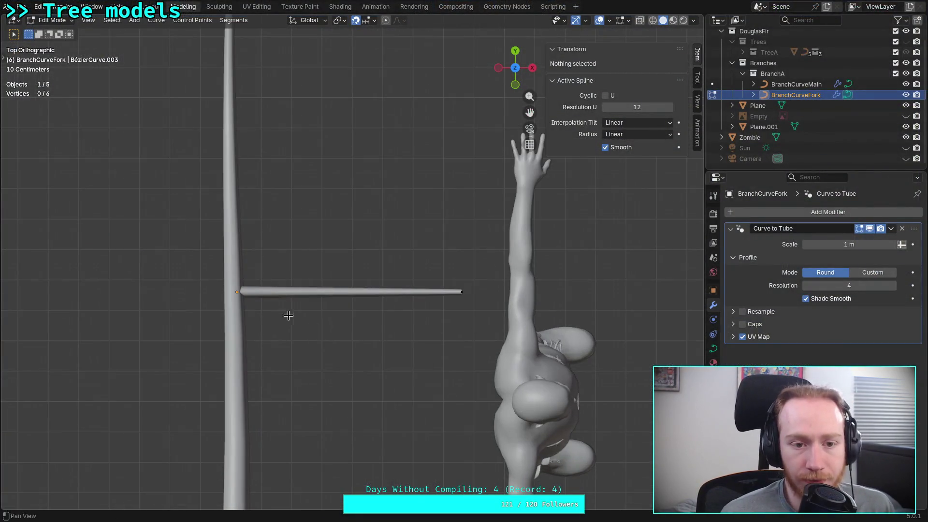
- Switch the viewport to wireframe and view the fork branch from top and back angles
shift+middle_drag(289, 316, 352, 337)
scroll(339, 338, up, 3)
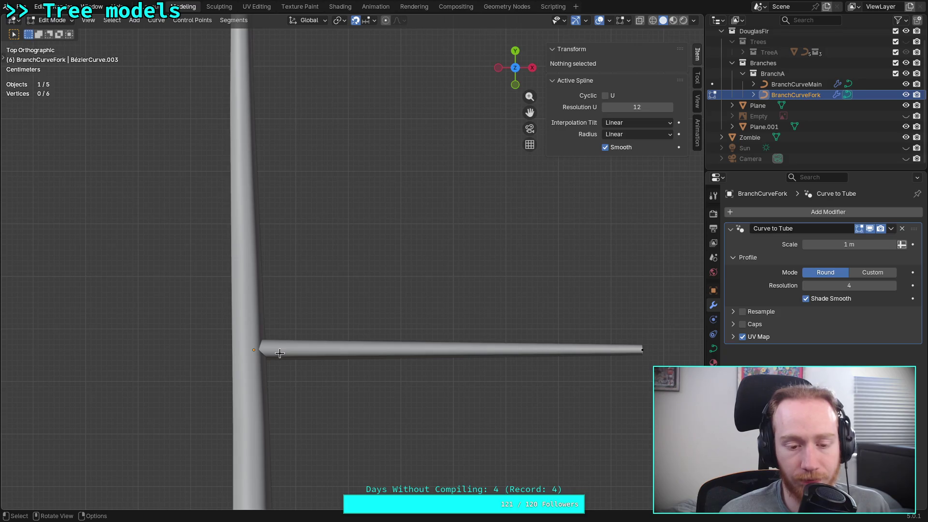
key(Tab)
key(Tab)
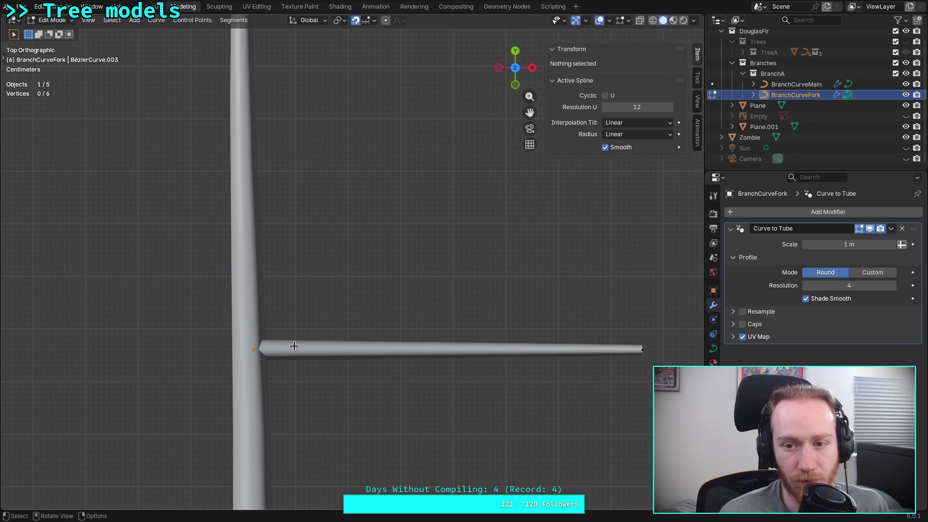
middle_drag(442, 386, 425, 308)
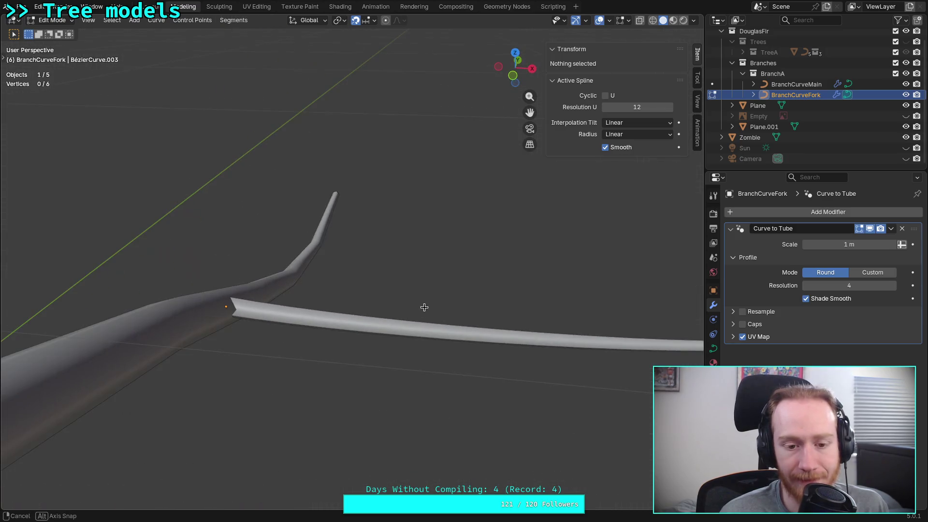
key(shift+z)
middle_drag(450, 213, 448, 309)
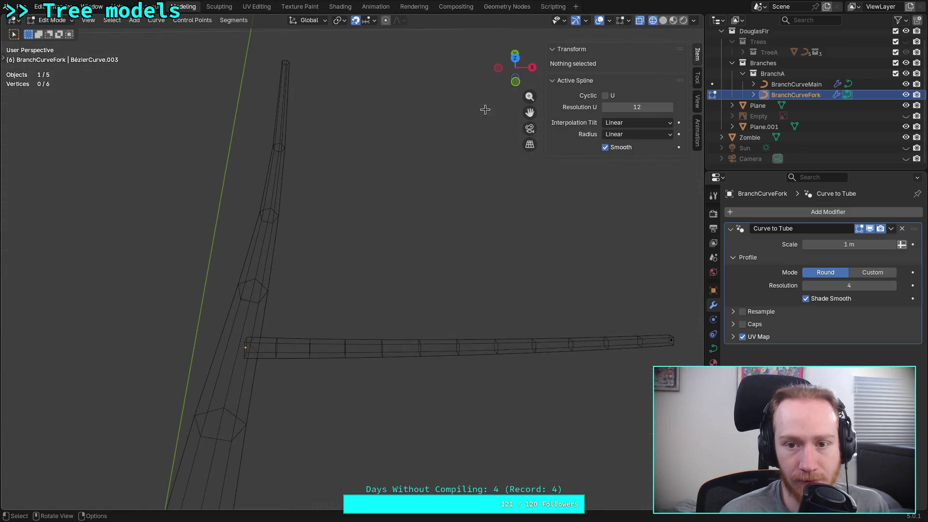
click(516, 59)
drag(523, 87, 518, 57)
click(516, 68)
- Step the Active Spline's Resolution U down from 12 to 4, then check it from above
click(606, 107)
click(605, 107)
click(605, 107)
click(605, 107)
click(605, 107)
click(606, 107)
click(605, 107)
click(606, 107)
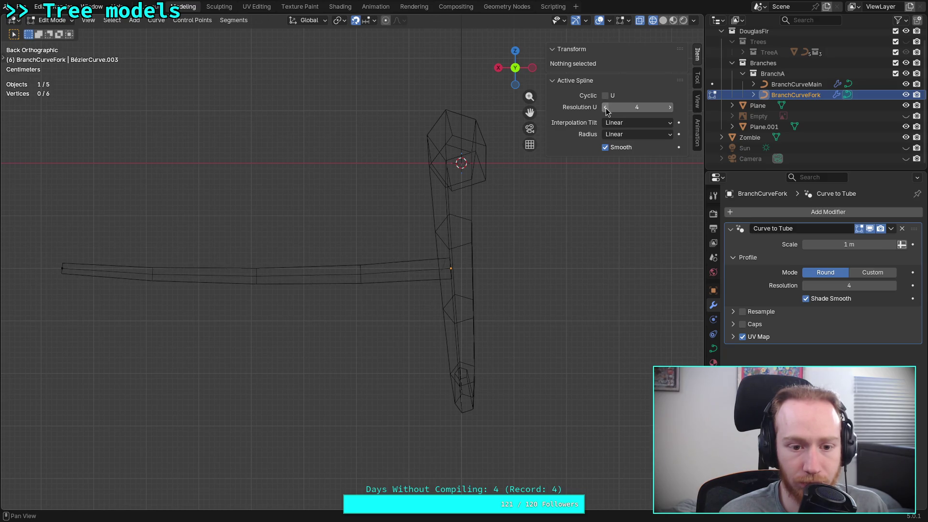
click(605, 107)
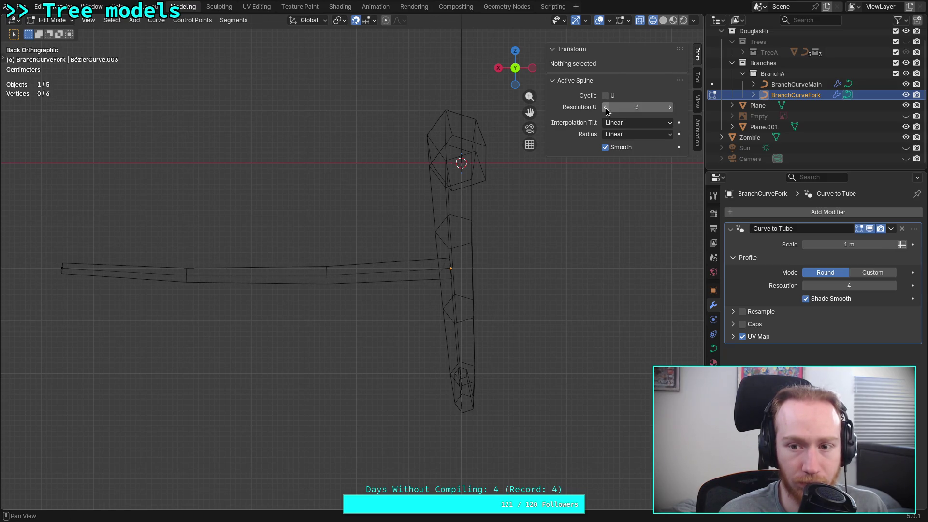
click(672, 108)
mouse_move(293, 193)
middle_down()
mouse_move(301, 224)
mouse_move(483, 241)
mouse_move(517, 261)
middle_up()
click(516, 56)
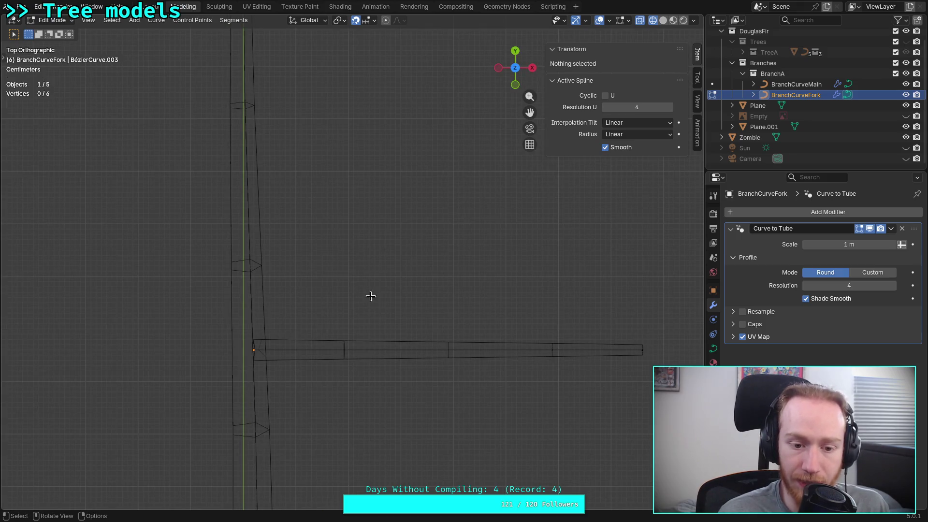
- In Object Mode, rotate the fork branch 20° about Z to -70°, then restore Solid shading
key(Tab)
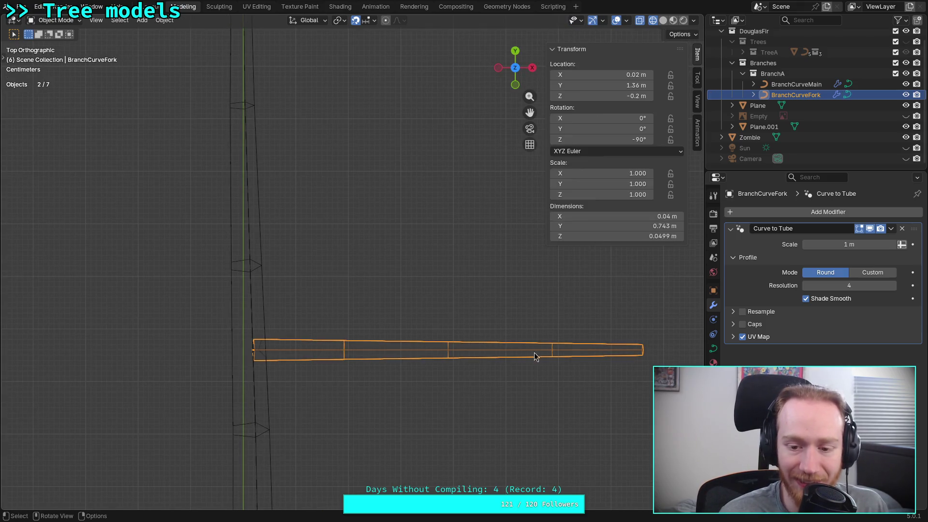
key(r)
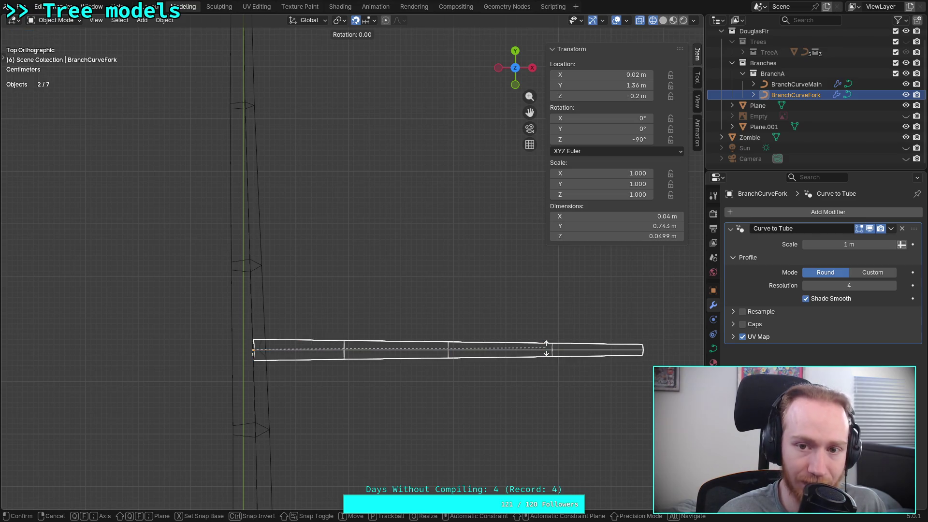
key(z)
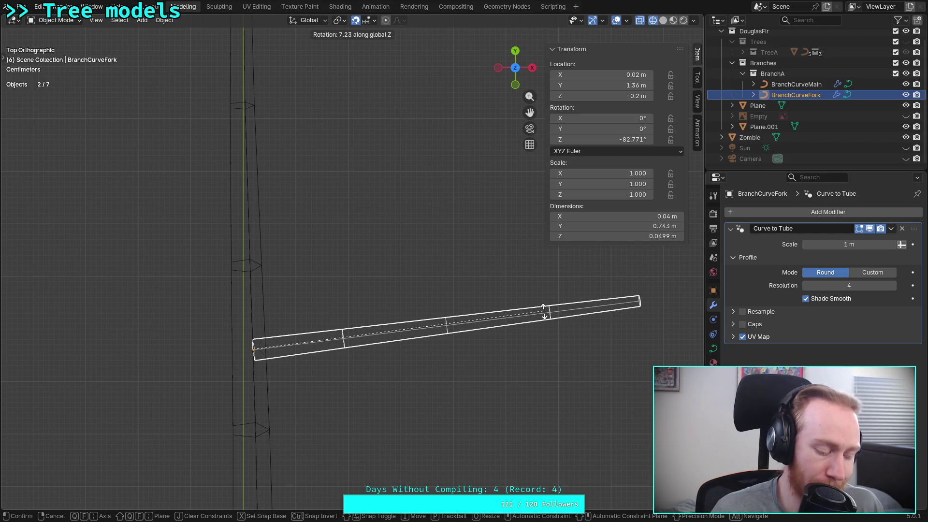
text(30)
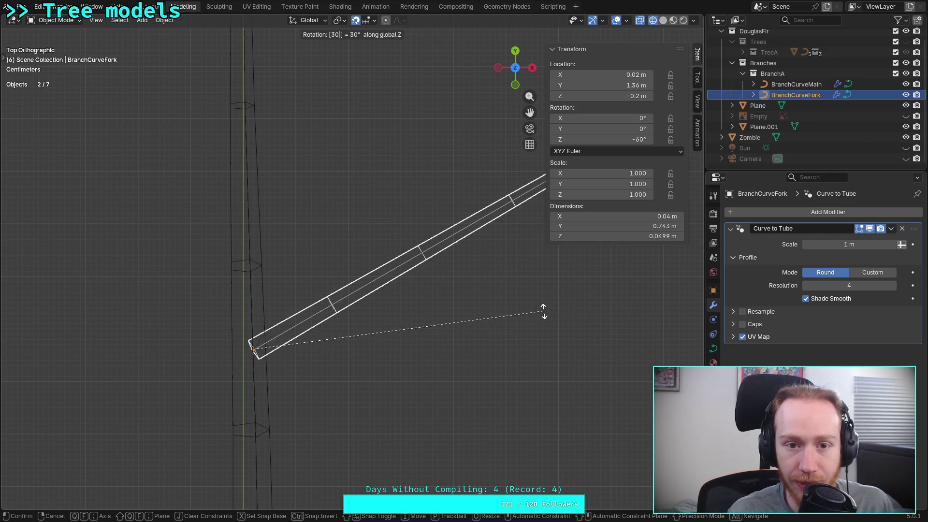
key(BackSpace)
key(BackSpace)
text(15)
key(BackSpace)
text(4)
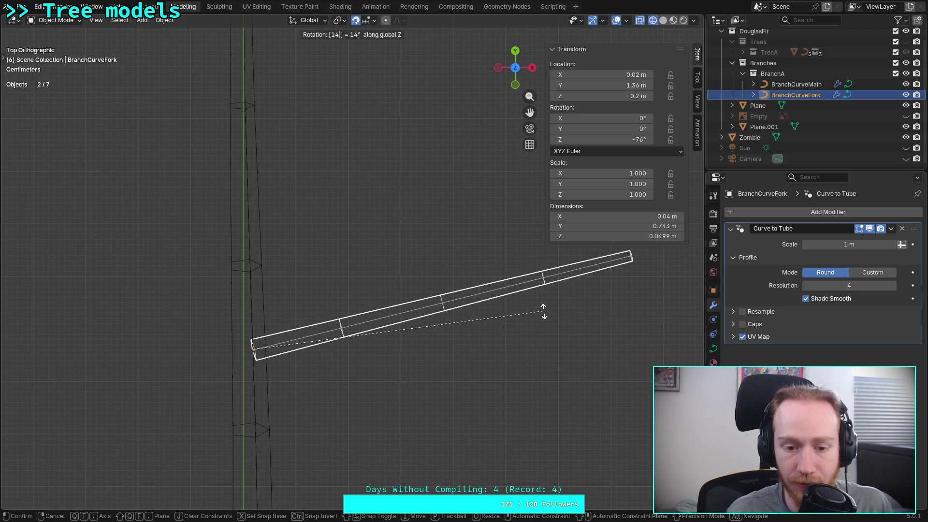
key(BackSpace)
key(BackSpace)
text(20)
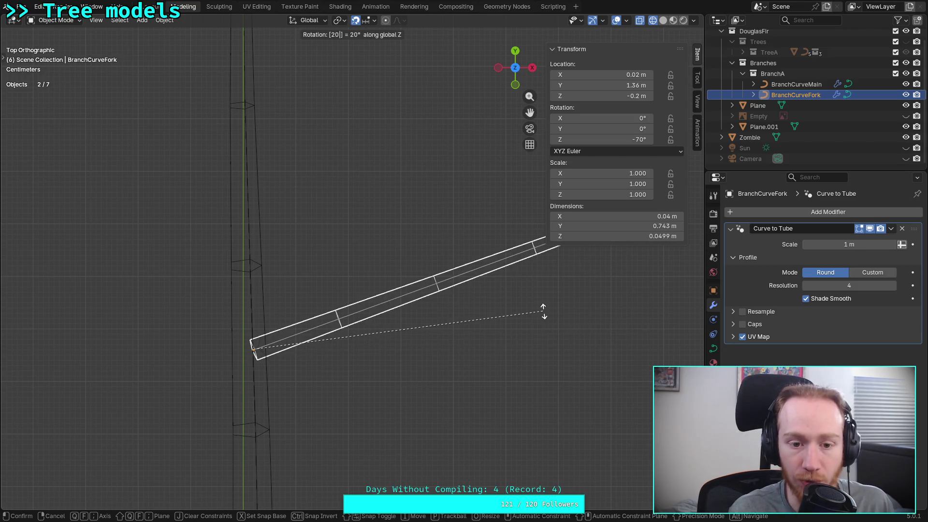
key(Return)
click(665, 20)
scroll(325, 338, up, 5)
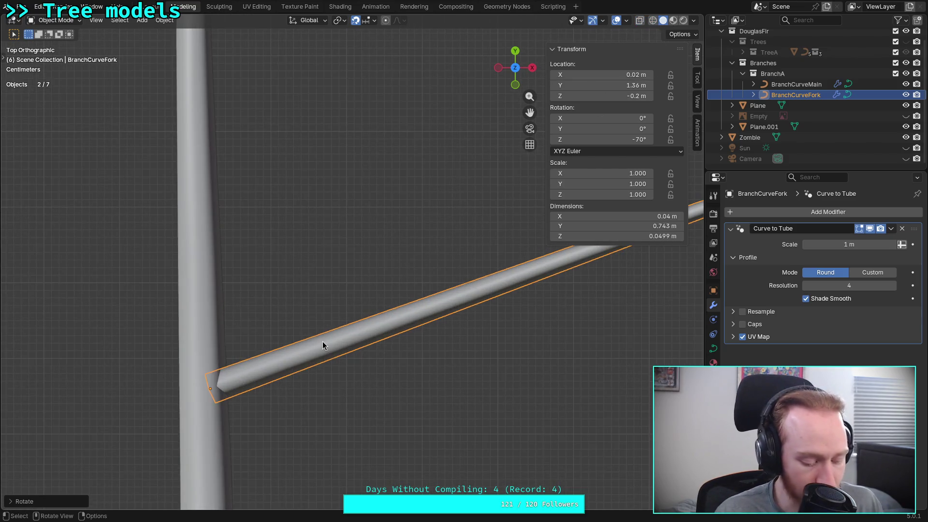
- Nudge the fork branch along X in several small moves toward 0.03
key(g)
key(y)
key(Escape)
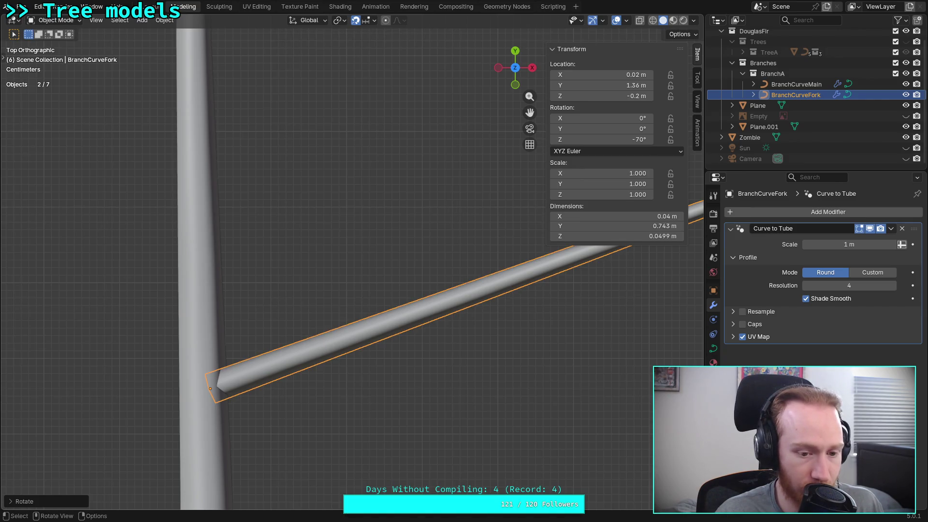
key(g)
key(x)
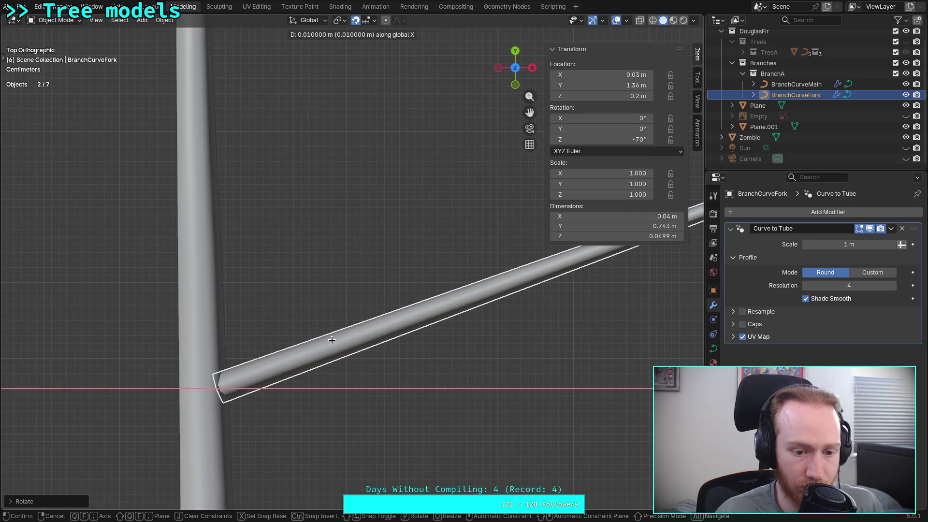
click(319, 358)
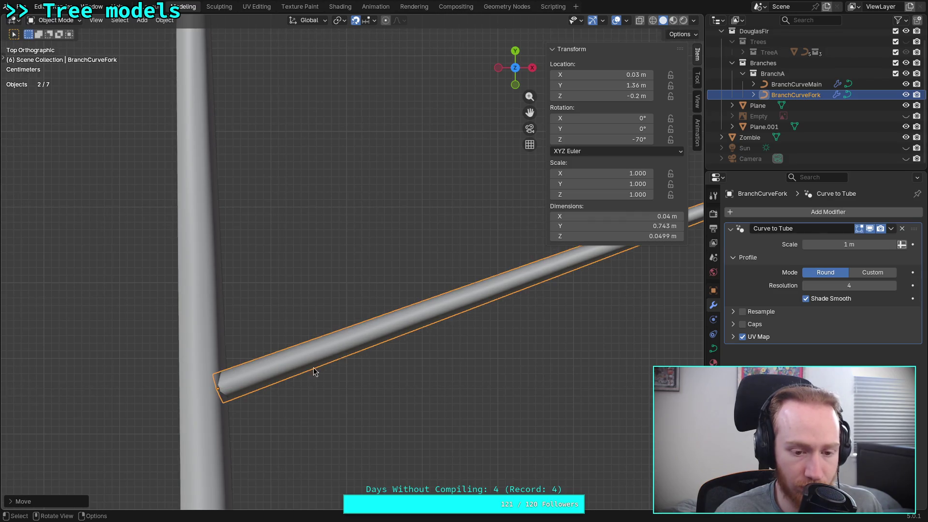
scroll(341, 346, up, 7)
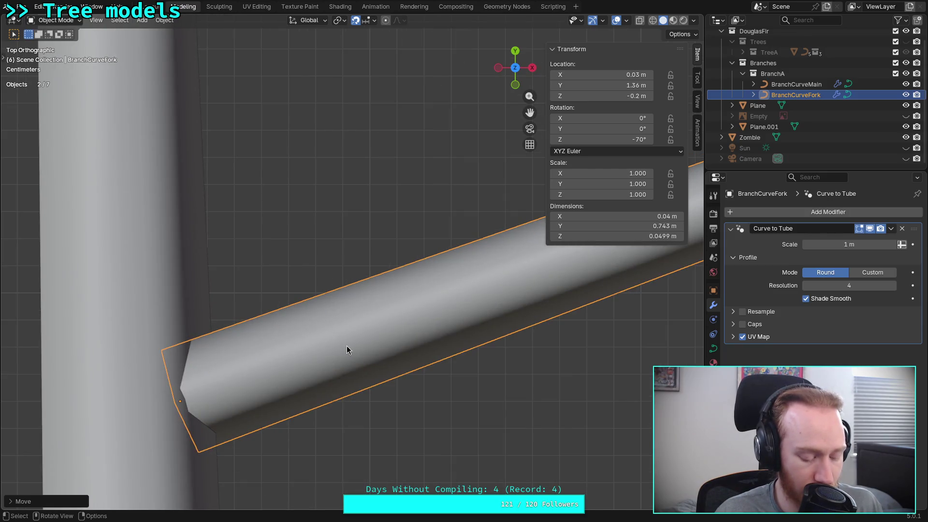
key(g)
key(x)
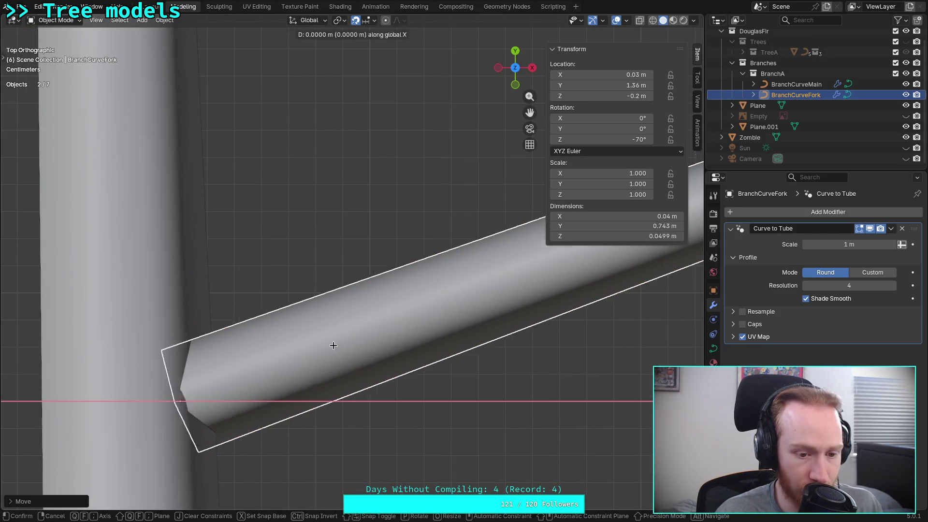
click(338, 346)
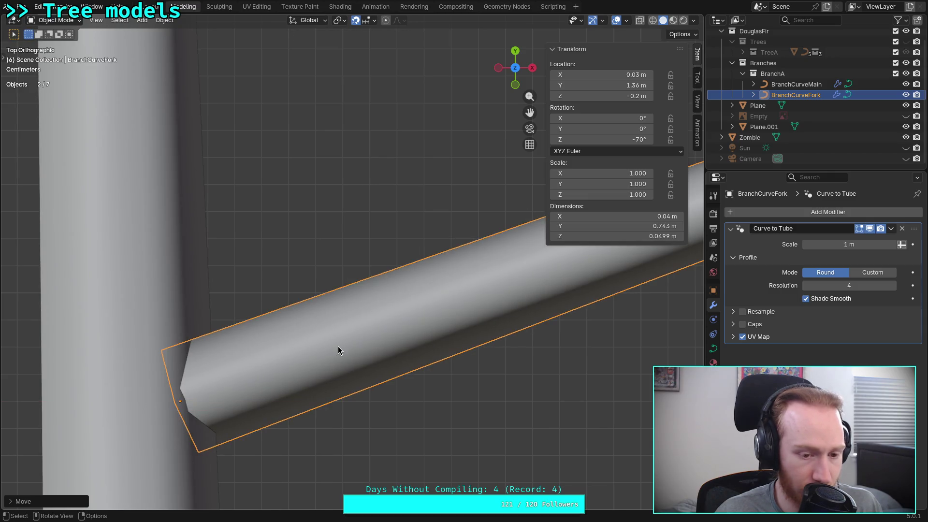
key(g)
key(x)
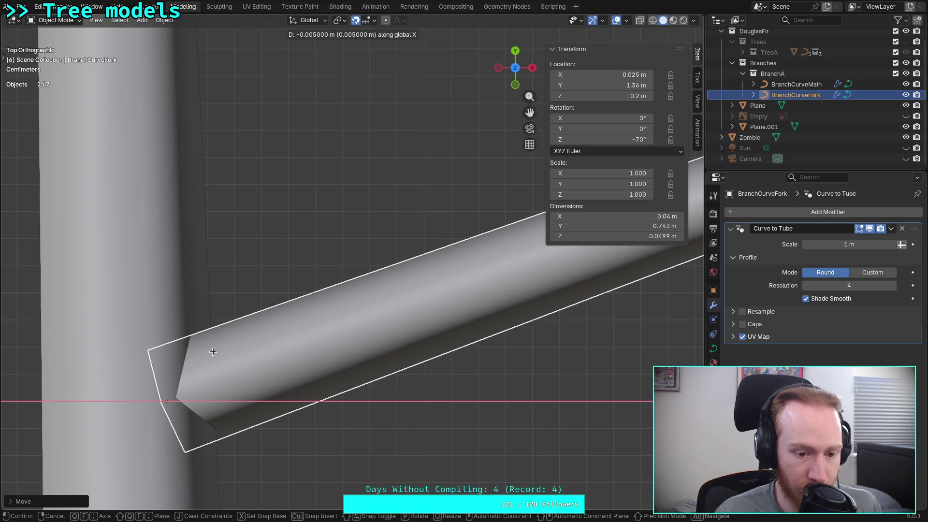
click(234, 352)
- Inspect the joint from back, front and bottom views, then undo an overshooting X move
mouse_move(253, 351)
middle_down()
mouse_move(311, 379)
mouse_move(300, 296)
mouse_move(311, 244)
mouse_move(344, 190)
mouse_move(257, 337)
mouse_move(321, 286)
mouse_move(326, 259)
mouse_move(342, 263)
mouse_move(367, 247)
mouse_move(379, 216)
mouse_move(358, 209)
mouse_move(346, 220)
middle_up()
click(517, 72)
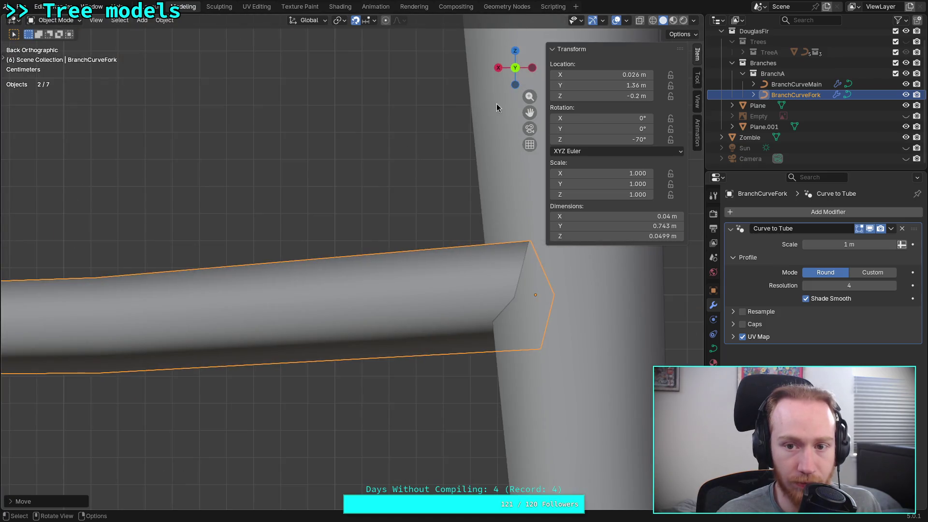
click(516, 72)
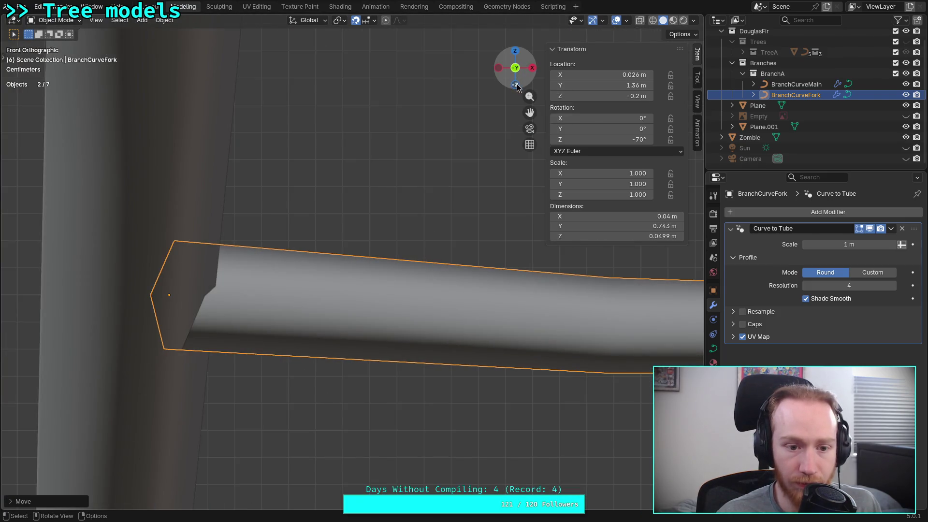
click(515, 85)
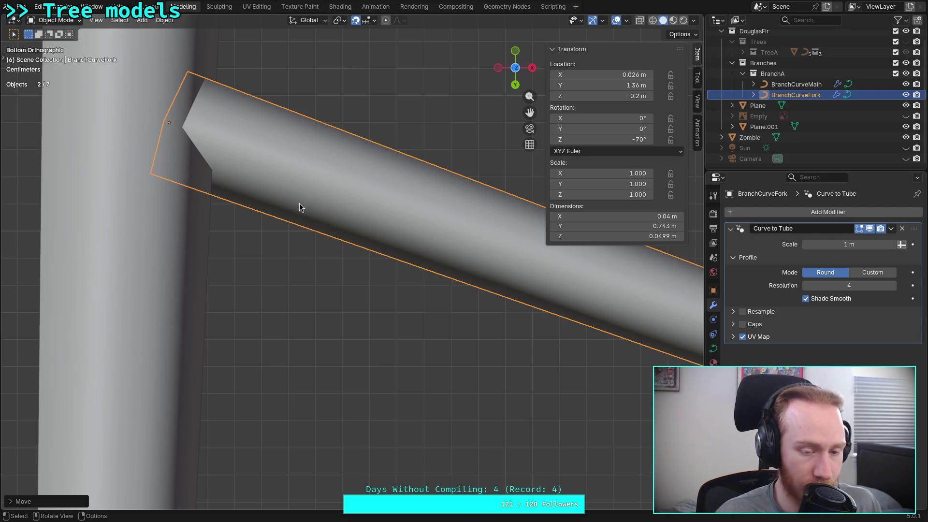
key(g)
key(x)
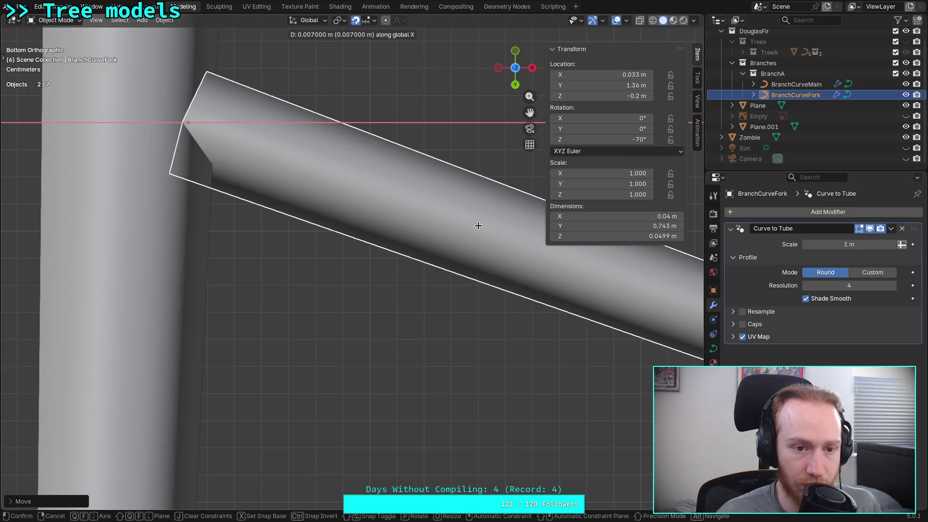
click(439, 218)
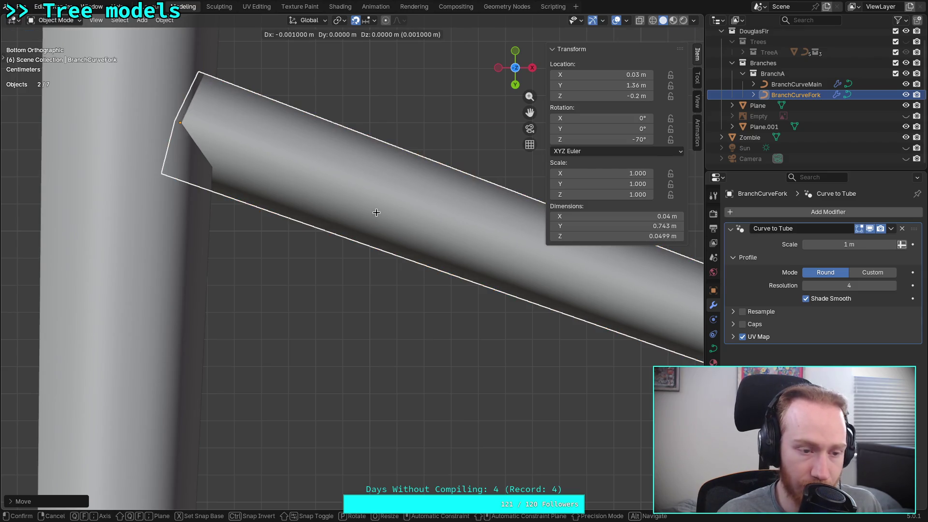
key(ctrl+z)
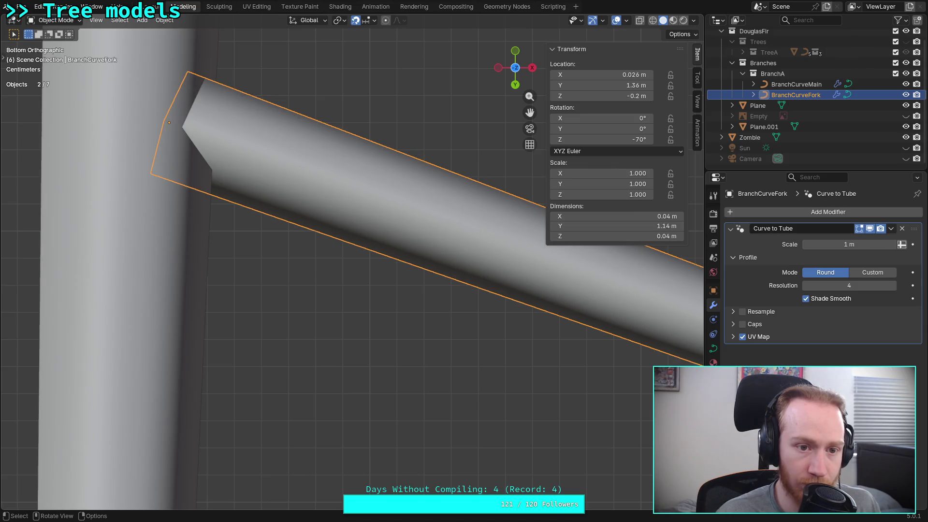
- From the top view, finalize the branch at X 0.026 m and check the joint from the right
click(517, 69)
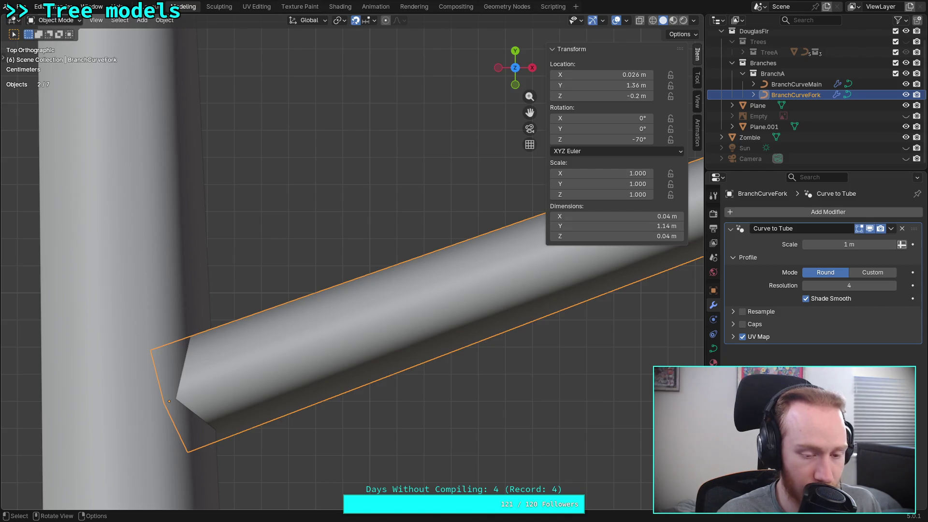
key(g)
key(x)
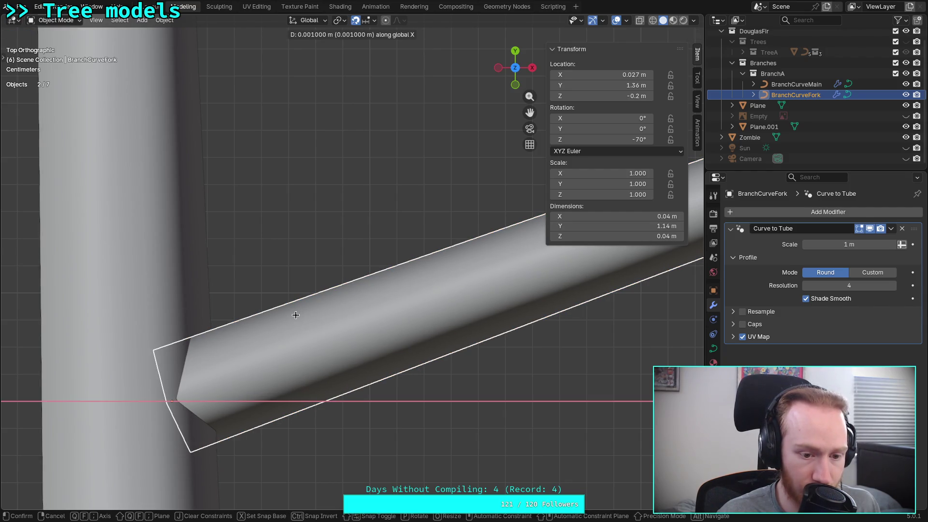
click(289, 319)
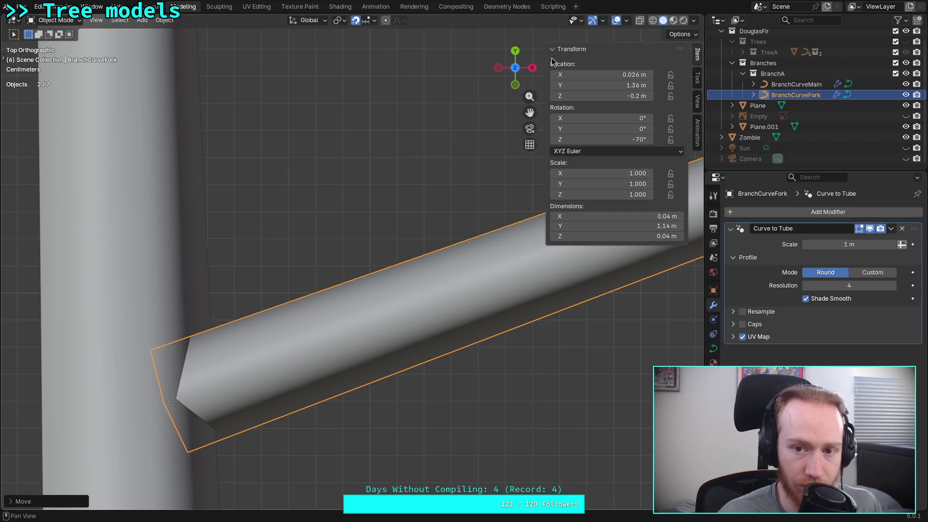
click(532, 67)
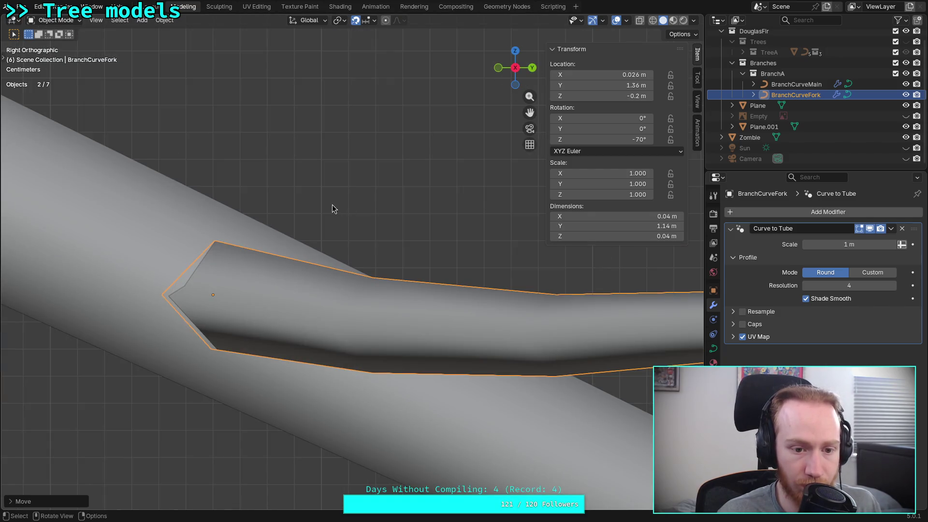
- Tilt the fork branch -14° about the global X axis
scroll(333, 204, down, 6)
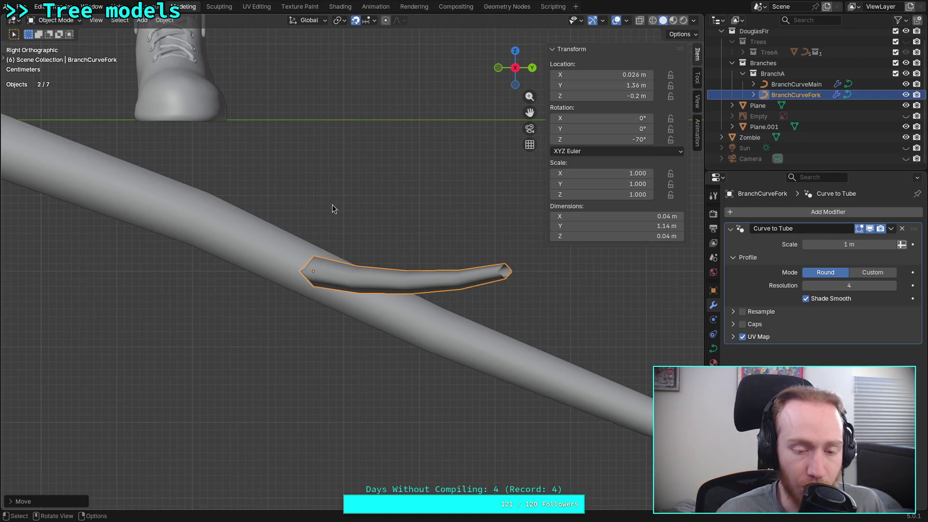
key(r)
text(x)
text(20)
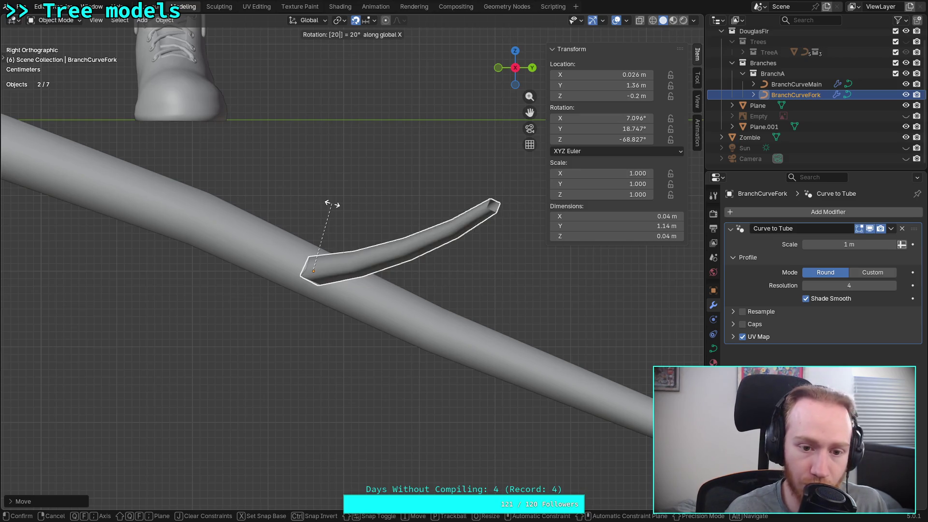
key(minus)
key(BackSpace)
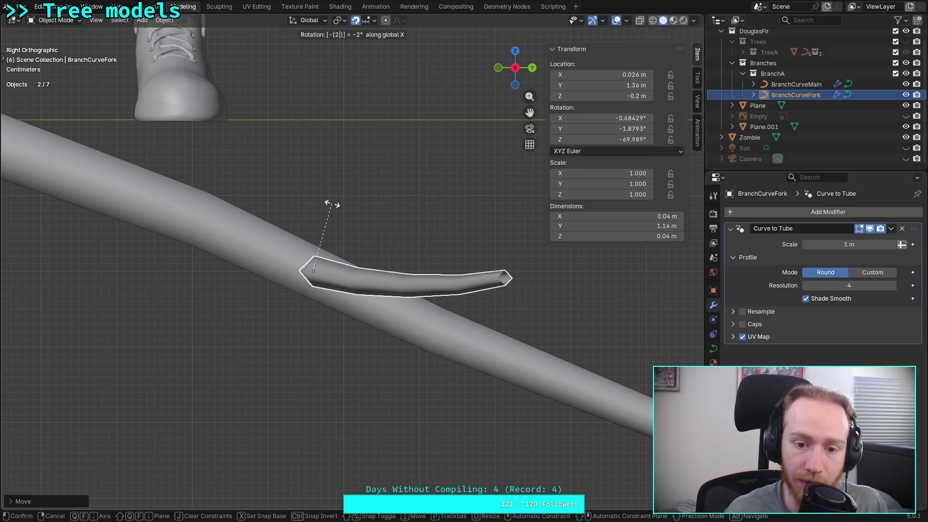
key(BackSpace)
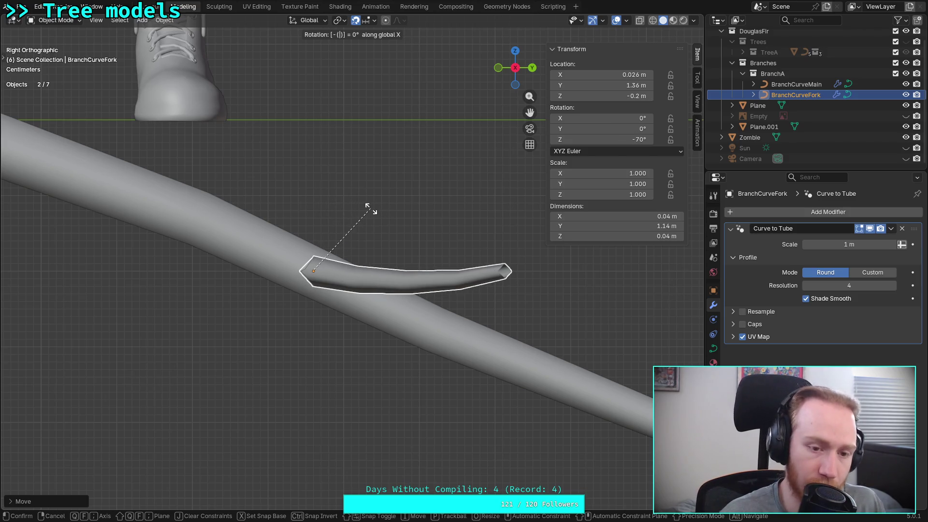
key(Escape)
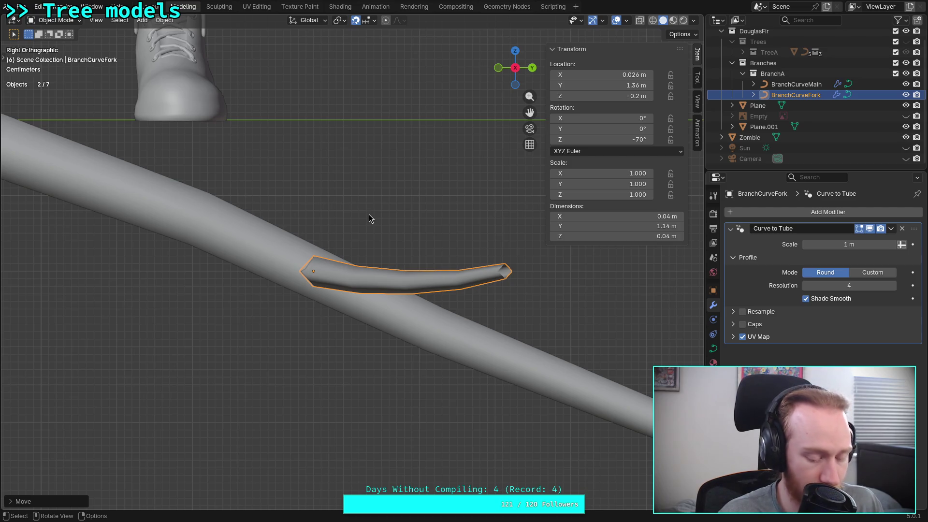
key(r)
key(x)
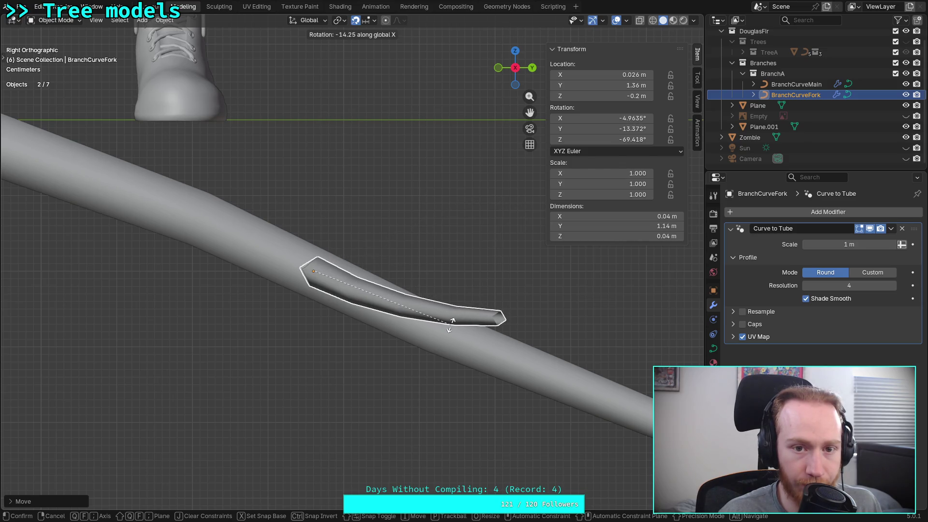
text(-14)
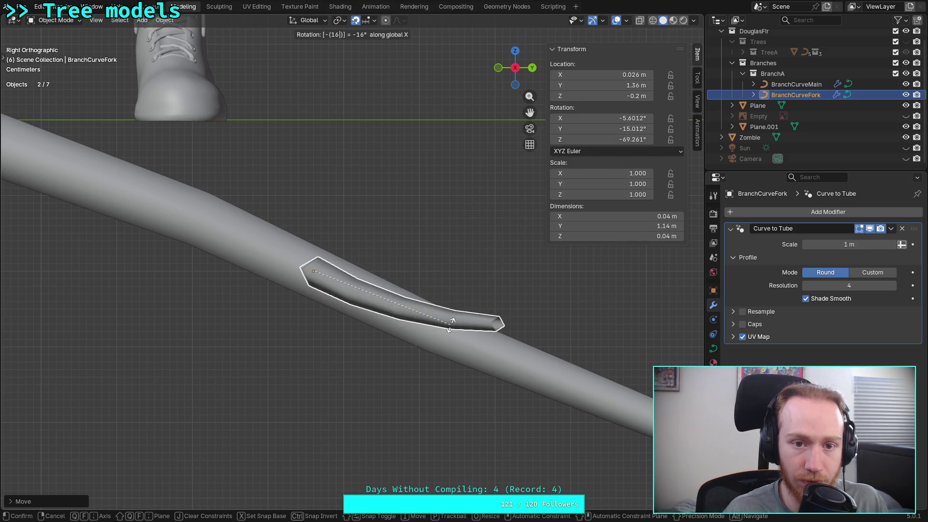
key(Return)
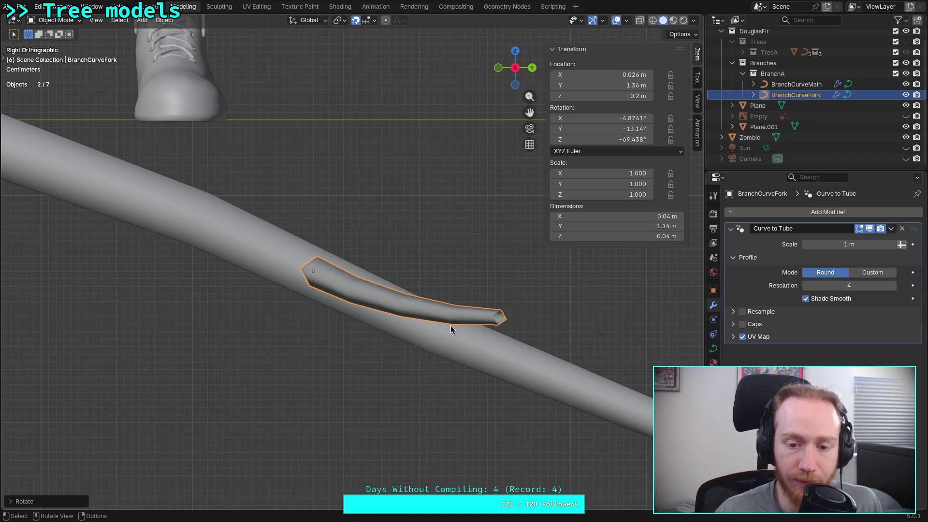
- Deselect everything and review the tree from top, bottom and angled views
key(alt+a)
mouse_move(441, 263)
middle_down()
mouse_move(436, 269)
mouse_move(571, 313)
mouse_move(418, 285)
mouse_move(421, 251)
mouse_move(275, 276)
mouse_move(186, 243)
mouse_move(242, 324)
mouse_move(251, 310)
middle_up()
click(522, 65)
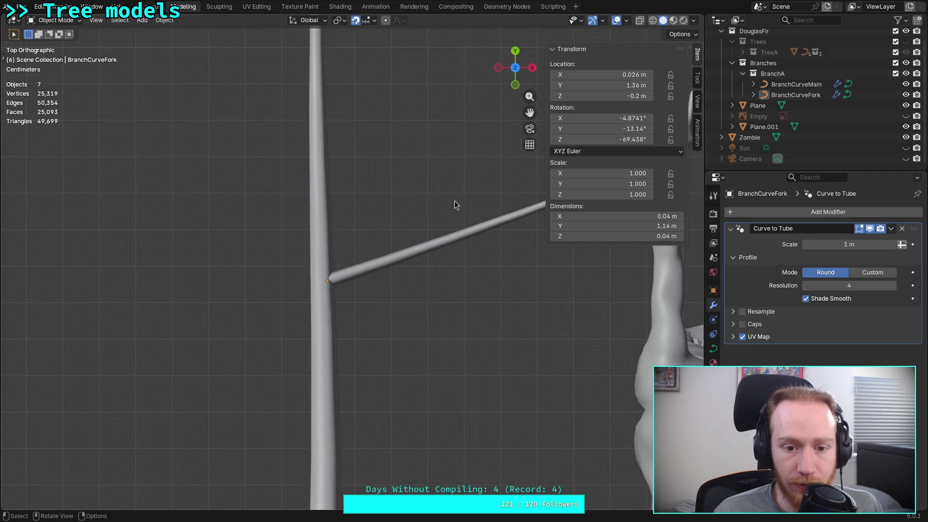
click(516, 68)
key(KP_8)
key(KP_8)
drag(518, 75, 504, 131)
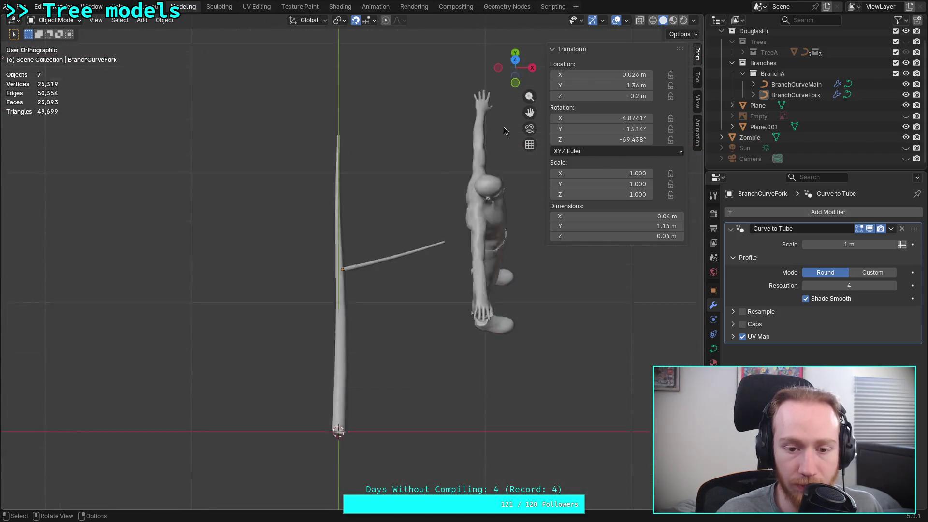
key(alt+Tab)
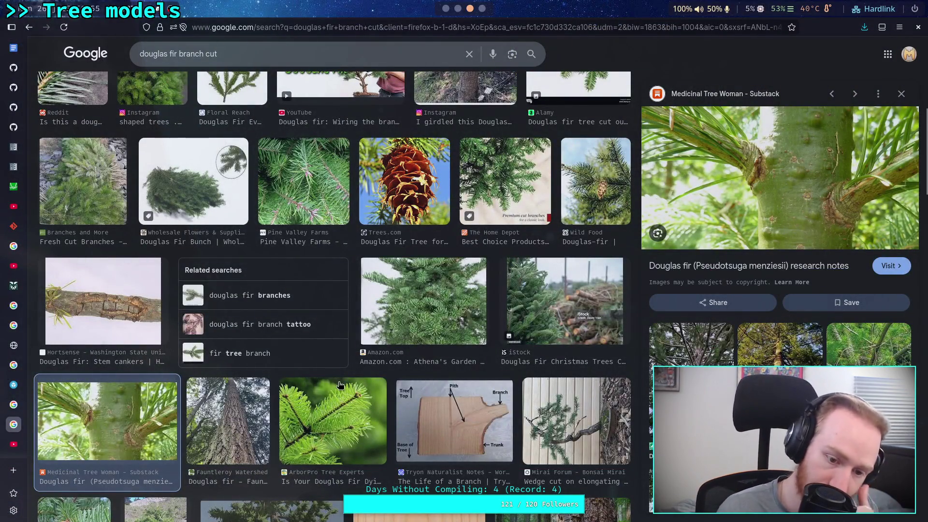
- Browse 'douglas fir branch cut' image results, previewing ArborPro, Leafy Lexicon, iStock and stump photos
click(325, 435)
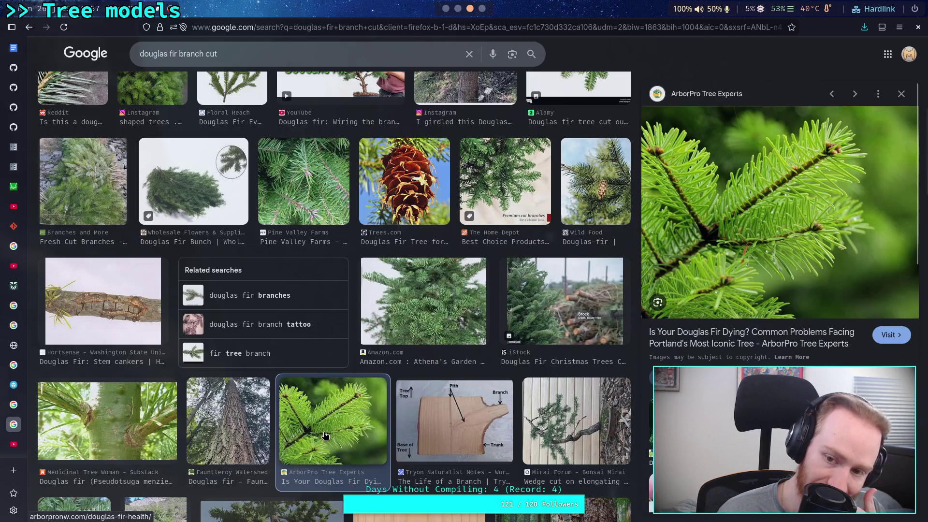
scroll(329, 434, down, 7)
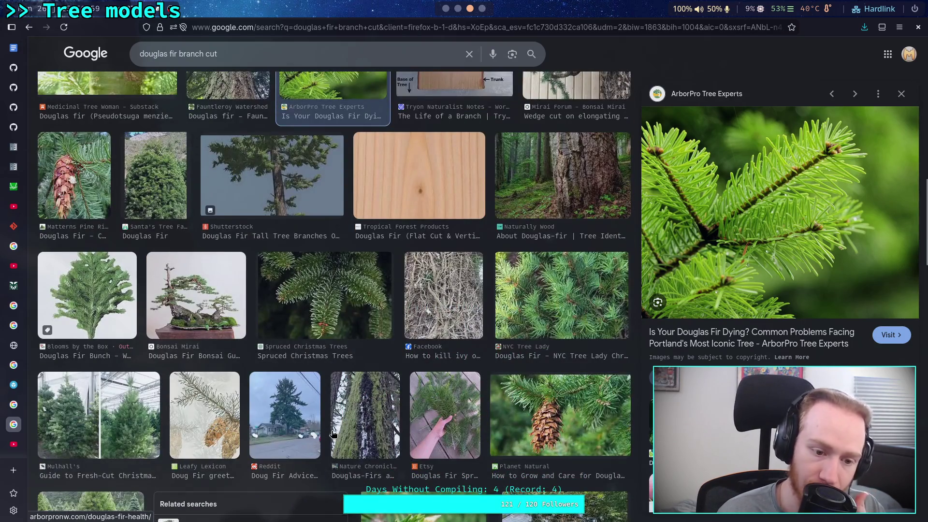
click(194, 411)
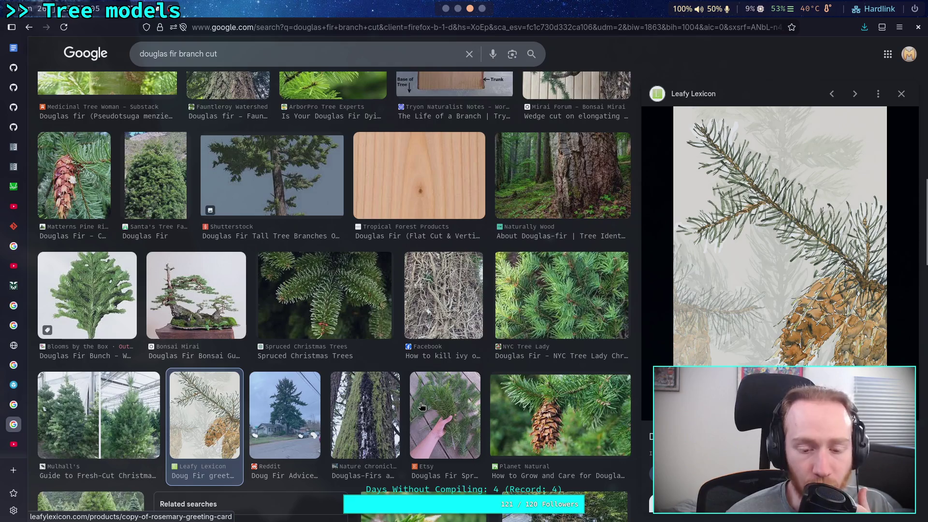
scroll(421, 406, down, 4)
scroll(396, 394, down, 5)
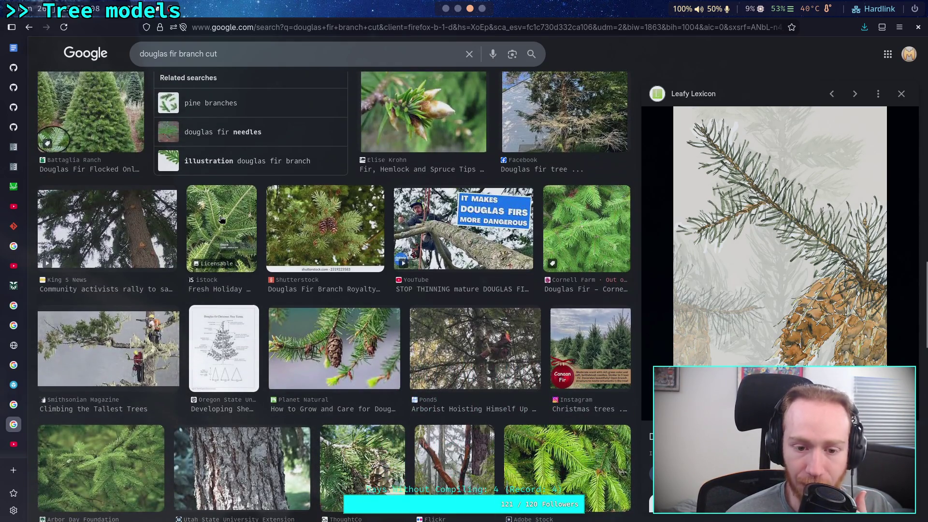
click(220, 219)
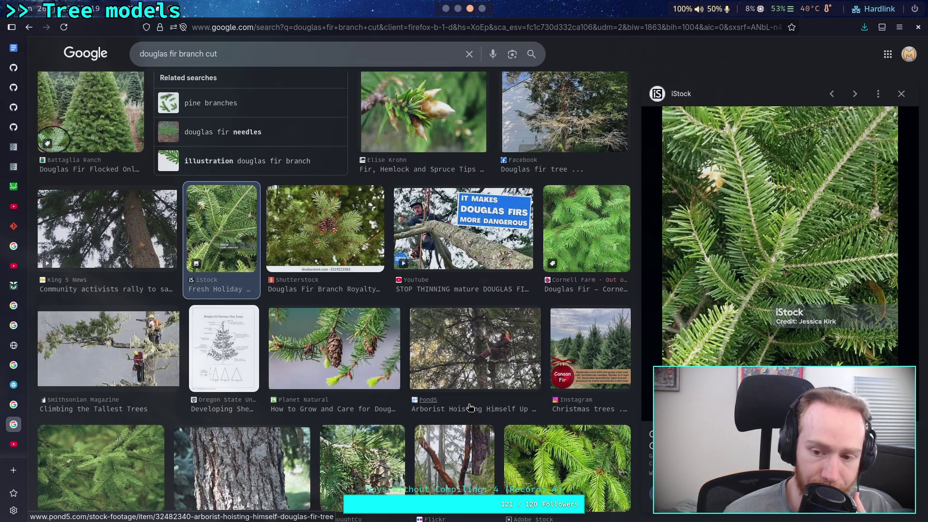
scroll(470, 407, down, 5)
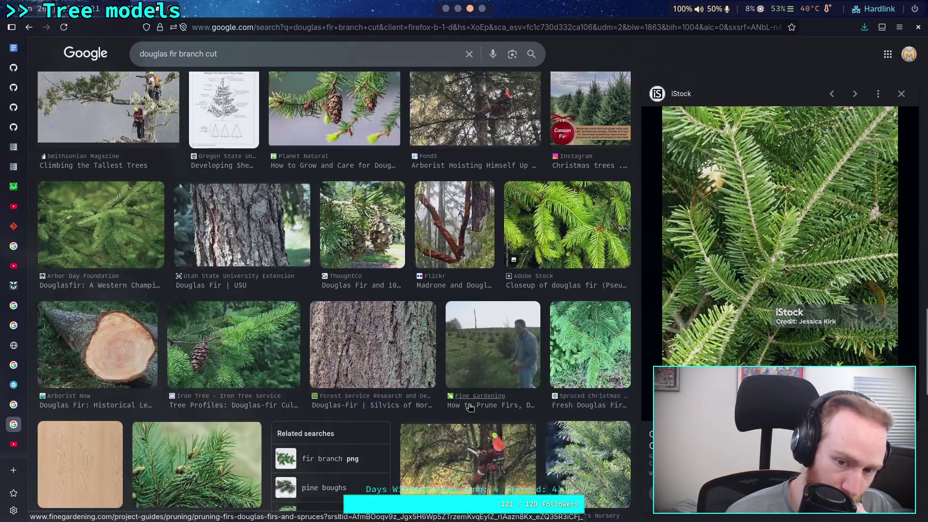
scroll(470, 408, down, 4)
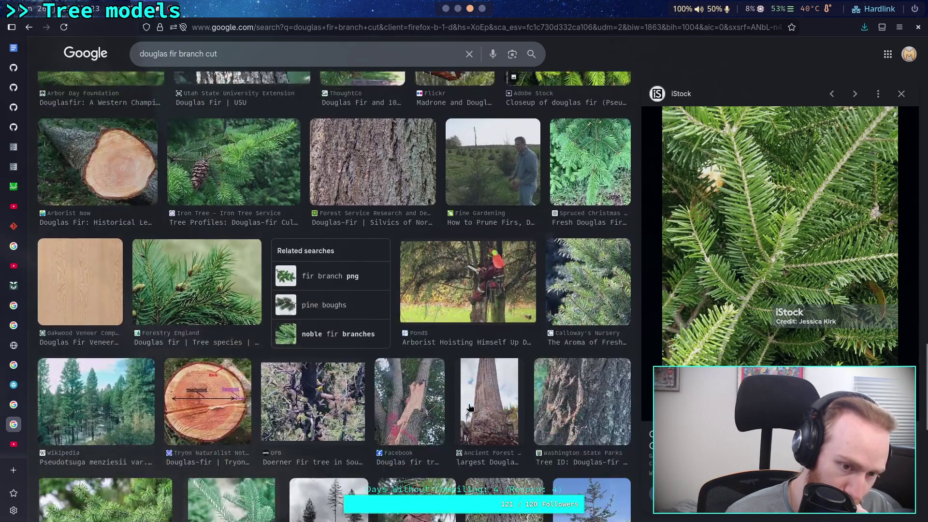
scroll(470, 407, down, 4)
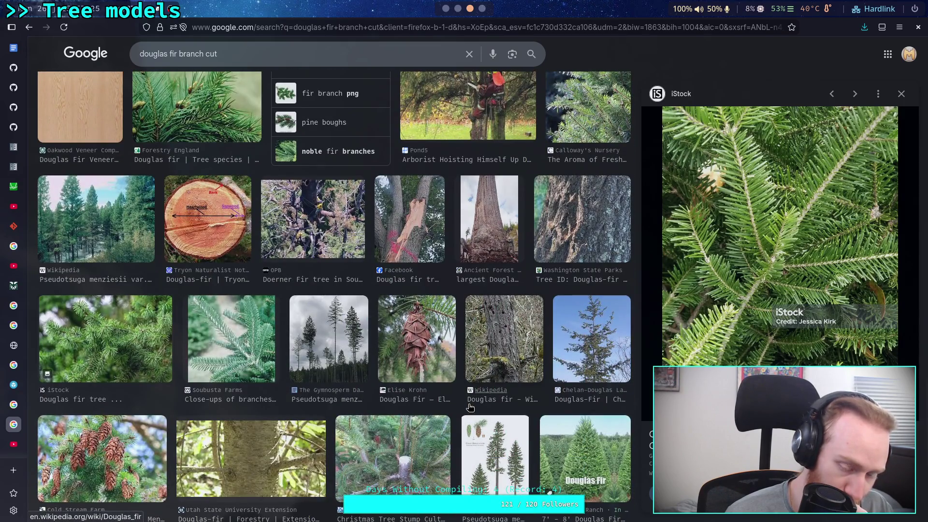
scroll(470, 408, down, 1)
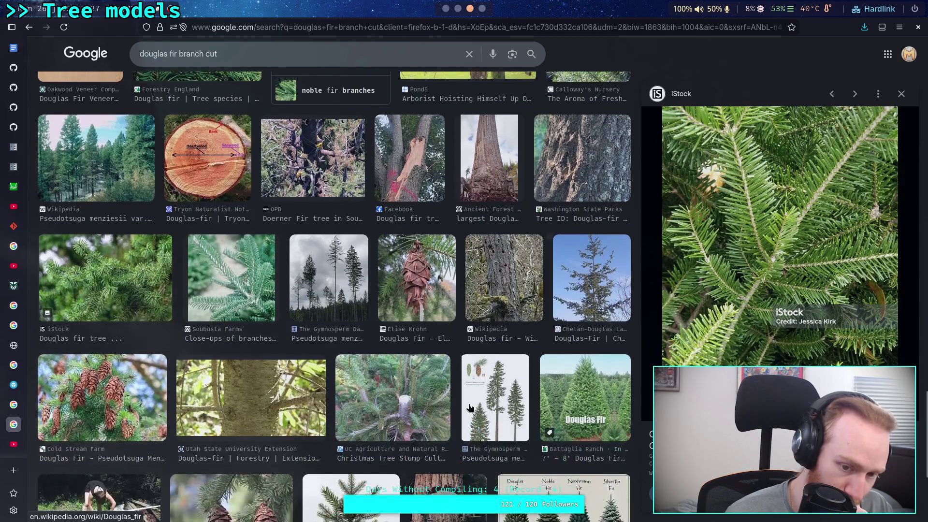
click(392, 399)
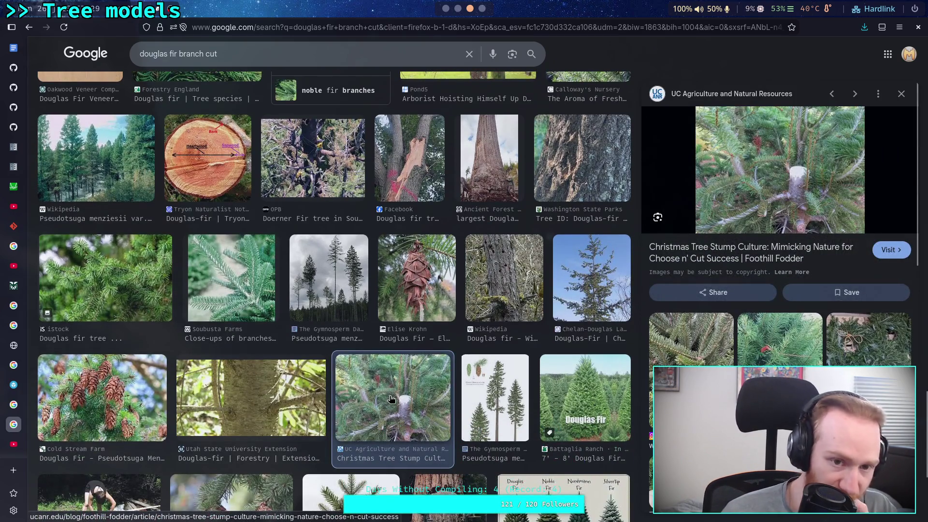
- Change the search to 'douglas fir branch' and preview the Moss Unlimited fir boughs photo
click(256, 52)
key(BackSpace)
key(BackSpace)
key(BackSpace)
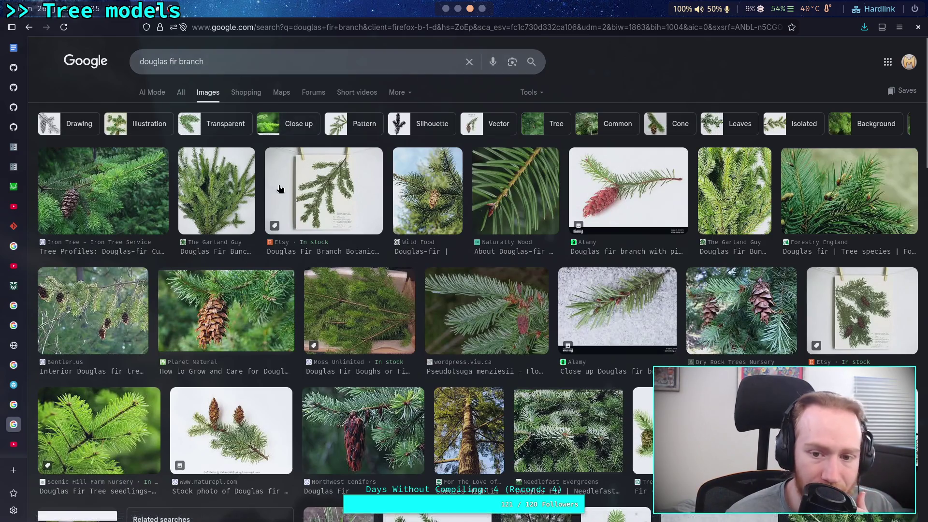
click(381, 308)
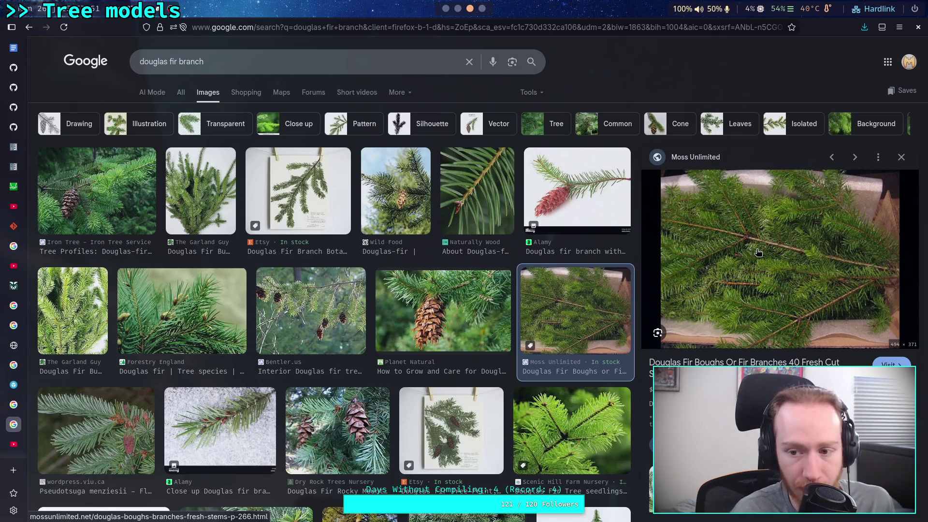
- Back in Blender, select the fork branch and rotate it 70° about Z
key(alt+Tab)
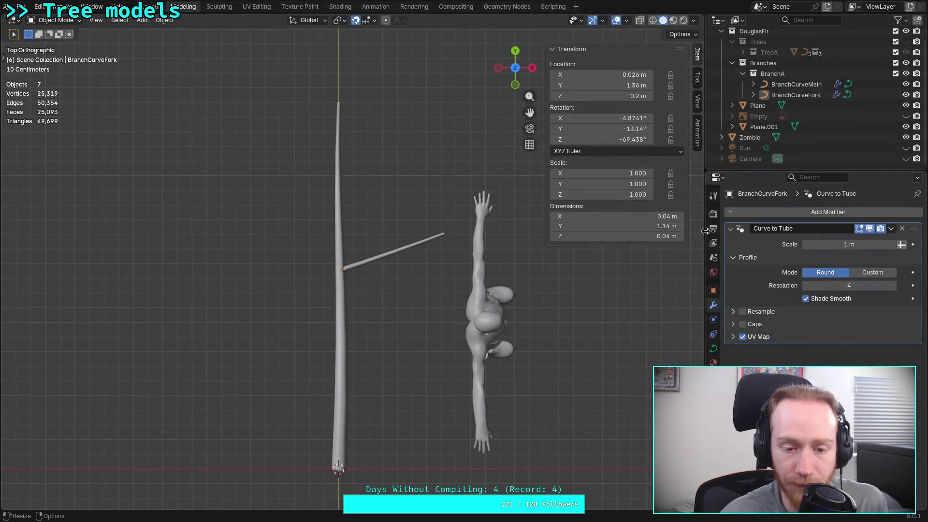
scroll(375, 299, up, 3)
click(361, 271)
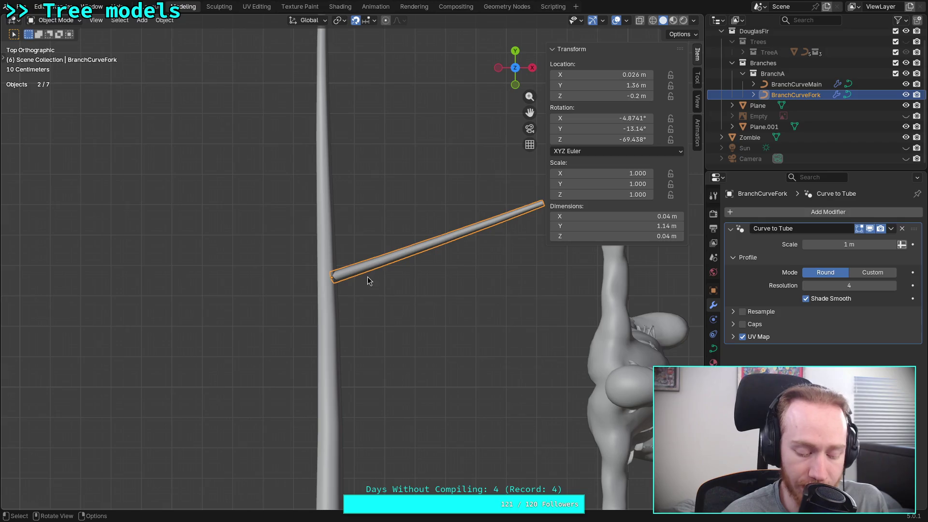
key(r)
key(z)
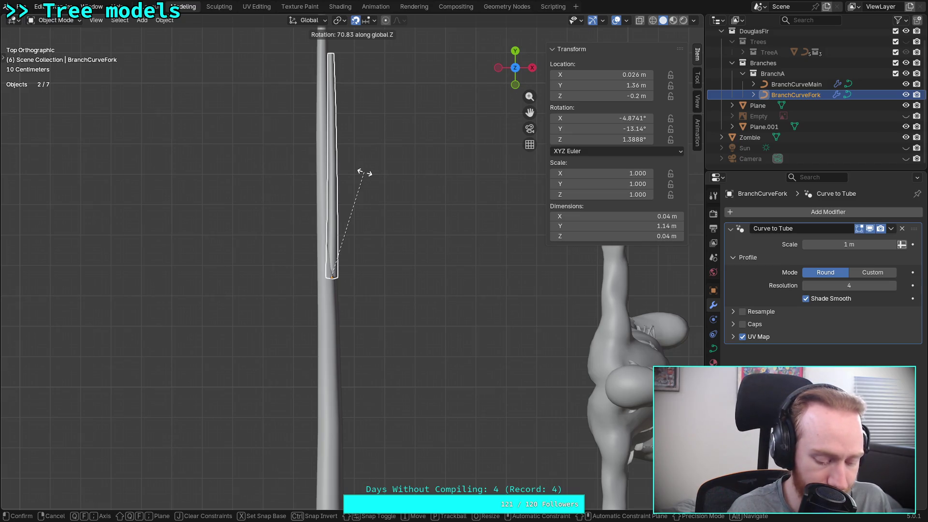
text(70)
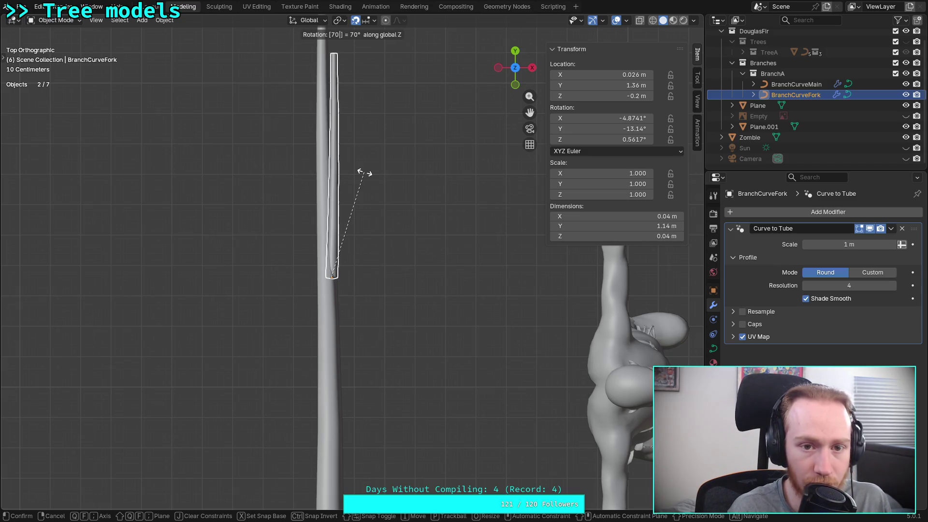
key(BackSpace)
text(2)
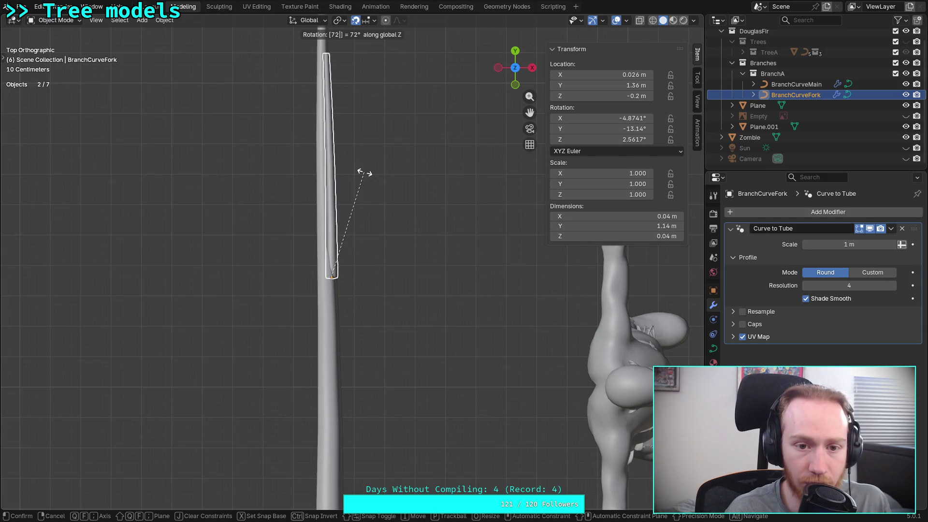
key(BackSpace)
text(1)
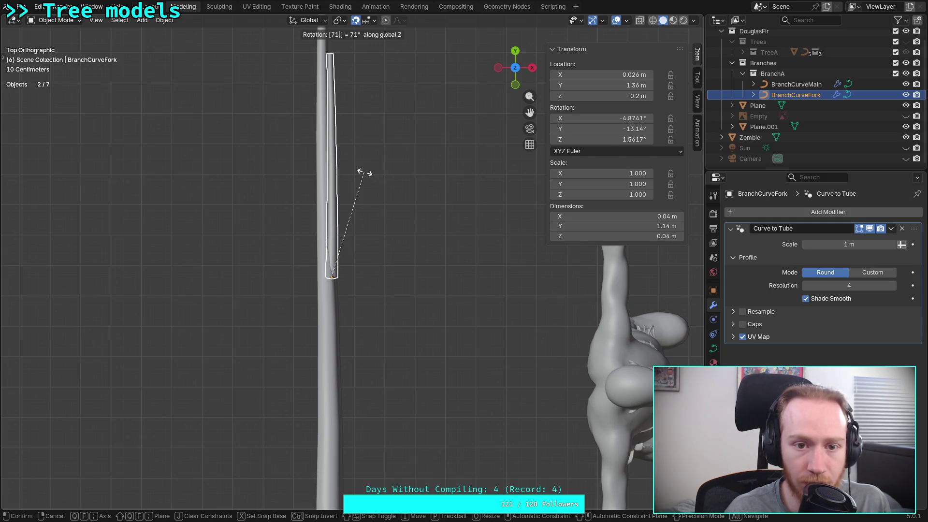
key(BackSpace)
key(BackSpace)
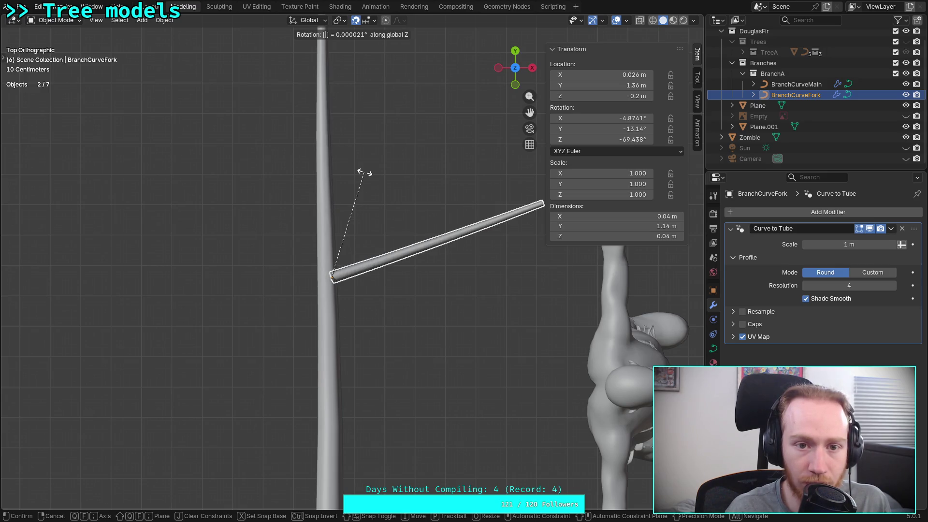
text(670)
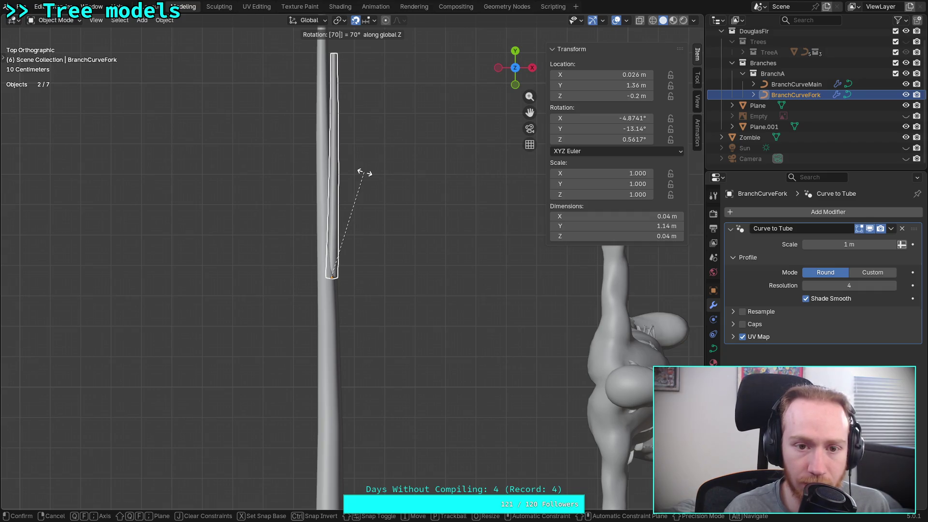
key(Return)
- Set the branch's X, Y and Z rotation to 0 in Object Properties
click(713, 291)
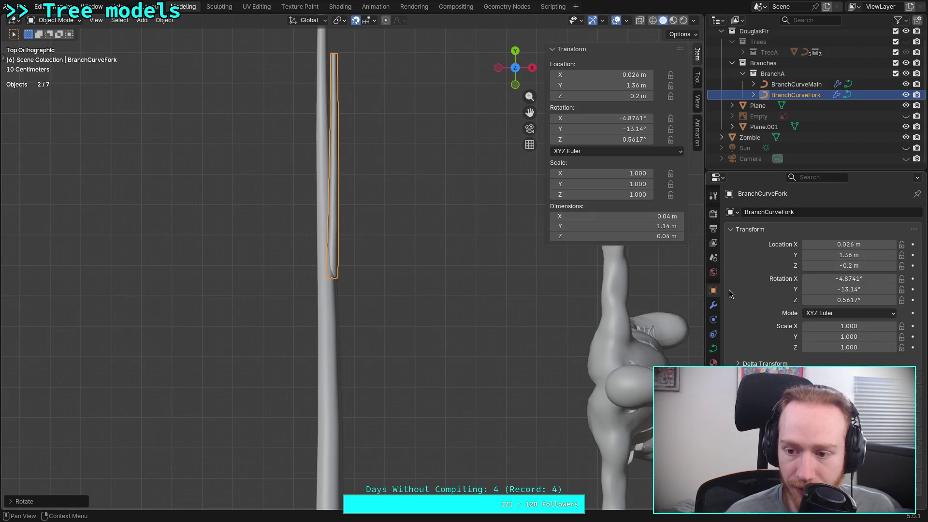
drag(867, 279, 867, 279)
text(0)
key(Tab)
text(0)
key(Return)
click(858, 299)
text(0)
key(Return)
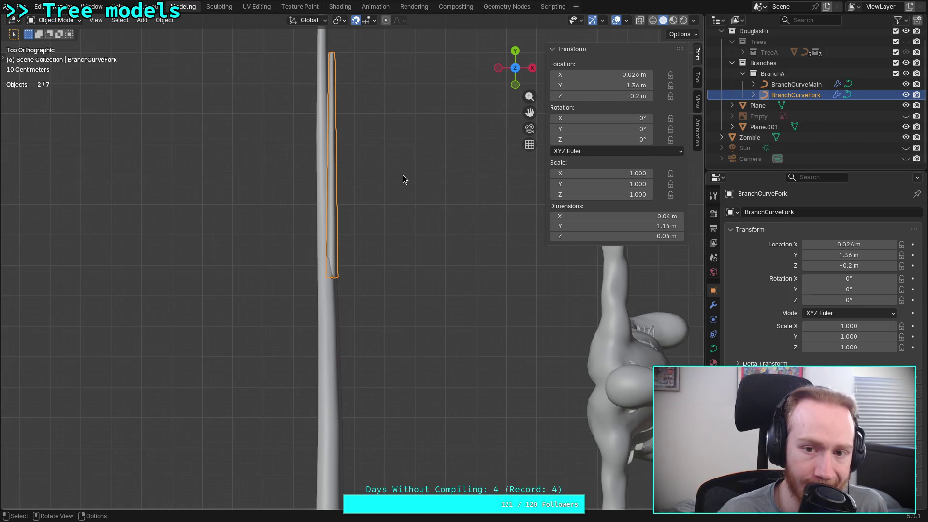
- Rotate the fork branch -45° about Z
key(r)
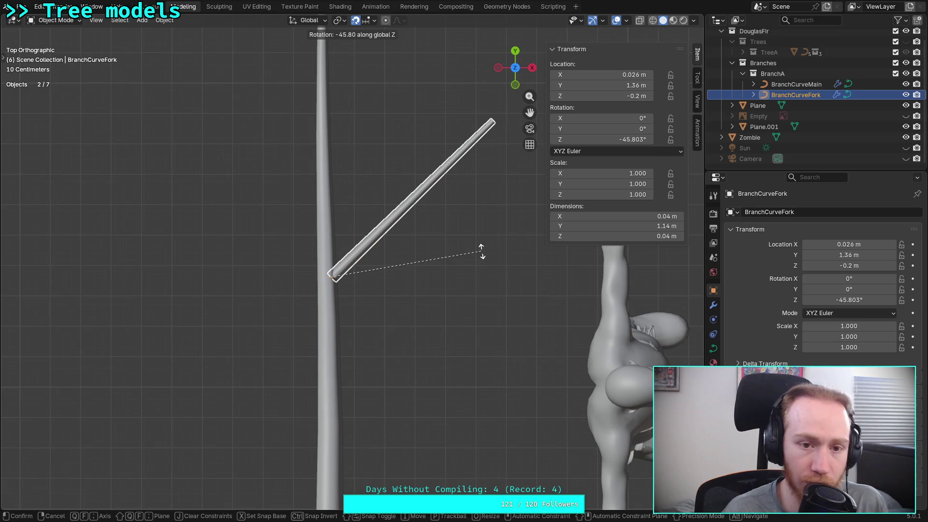
text(-5)
key(BackSpace)
text(45)
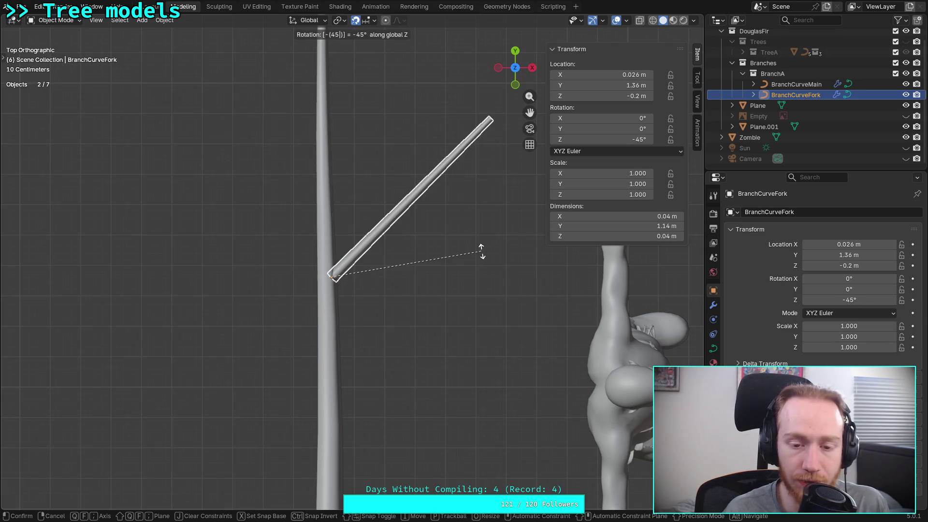
key(Return)
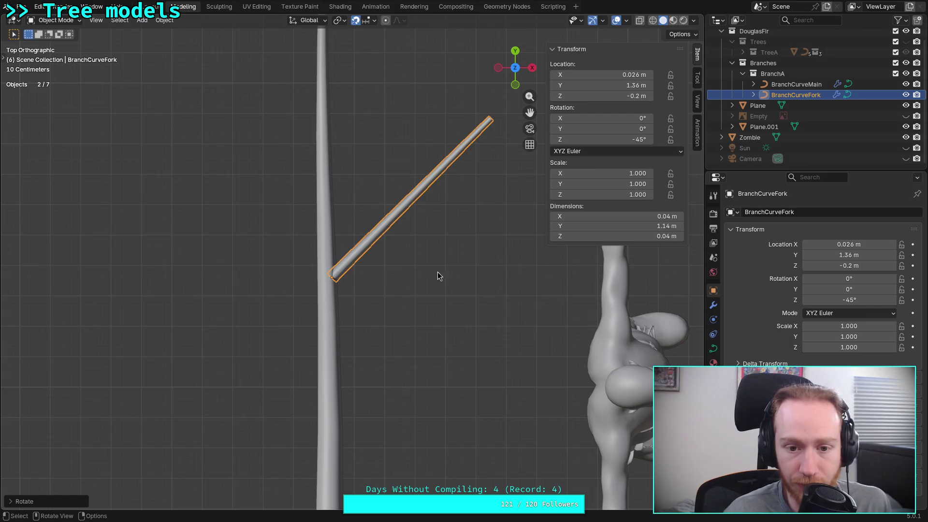
- From the Right Orthographic view, tilt the fork branch -15° about X and orbit to inspect it
shift+scroll(442, 297, up, 5)
click(532, 68)
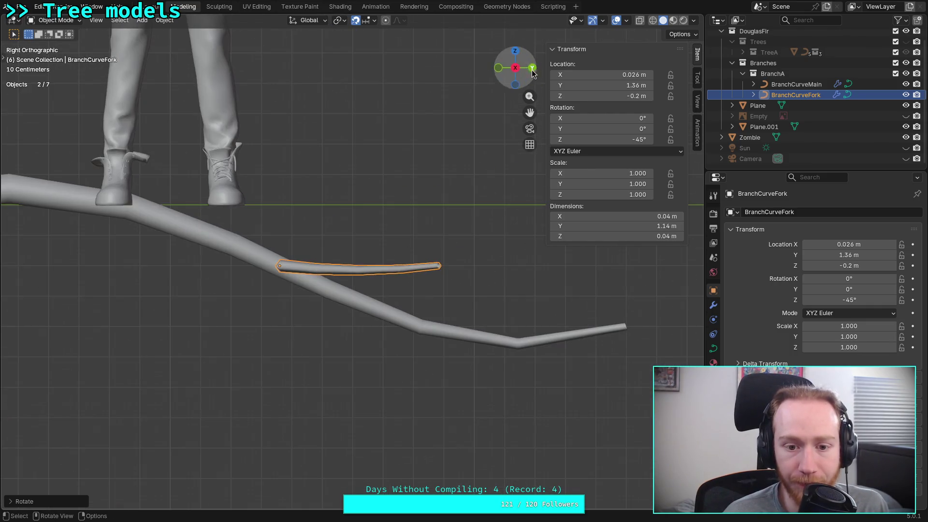
shift+middle_drag(396, 272, 428, 244)
scroll(385, 250, up, 3)
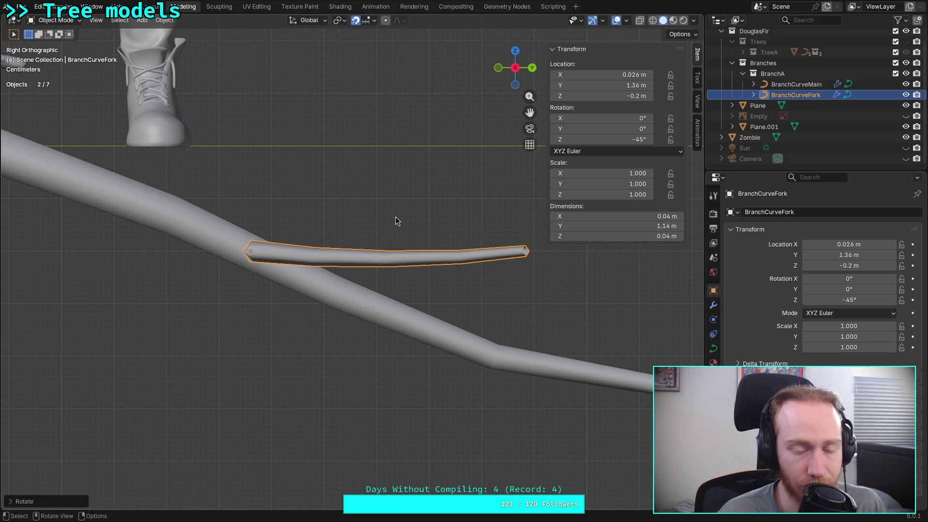
key(r)
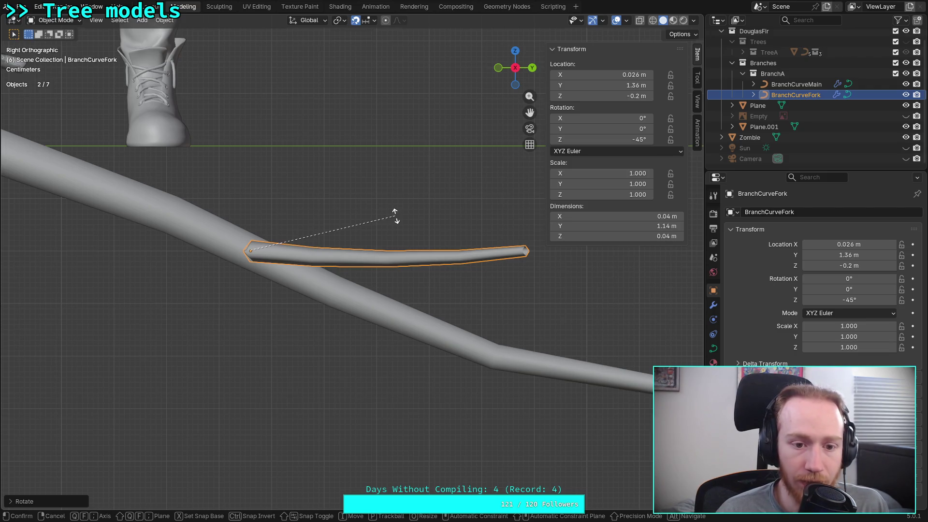
key(x)
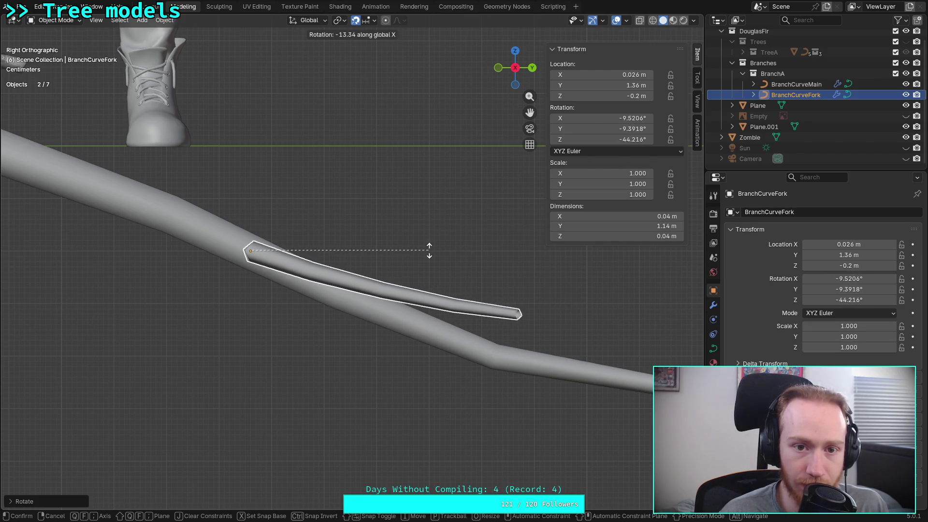
text(-15)
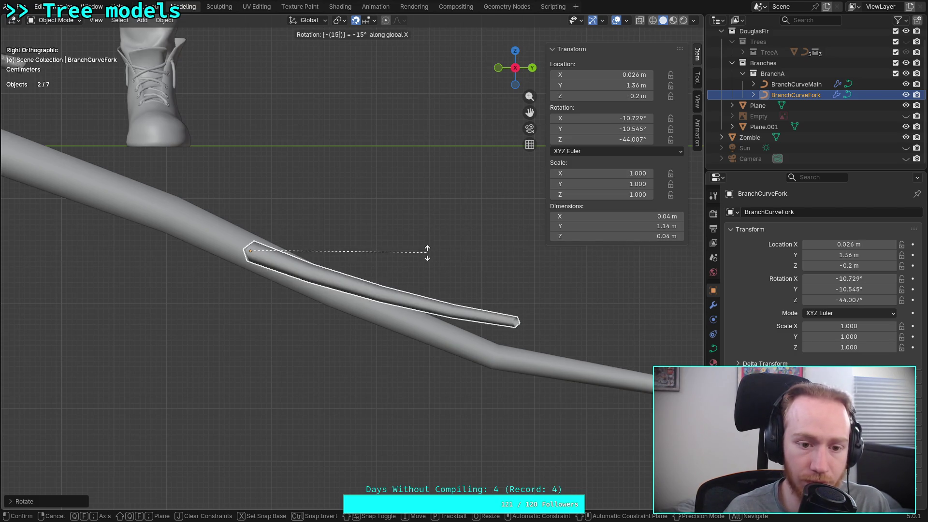
key(Return)
mouse_move(340, 250)
middle_down()
mouse_move(383, 269)
mouse_move(445, 321)
mouse_move(369, 280)
mouse_move(243, 249)
mouse_move(377, 379)
mouse_move(500, 387)
middle_up()
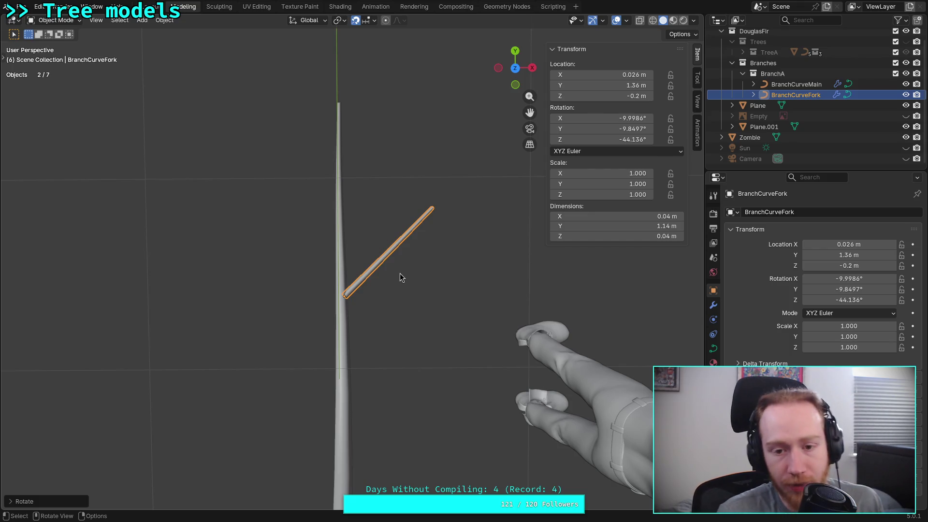
scroll(399, 273, up, 5)
- From the top view, shift the fork branch slightly along X so its base sits on the trunk
scroll(392, 261, up, 8)
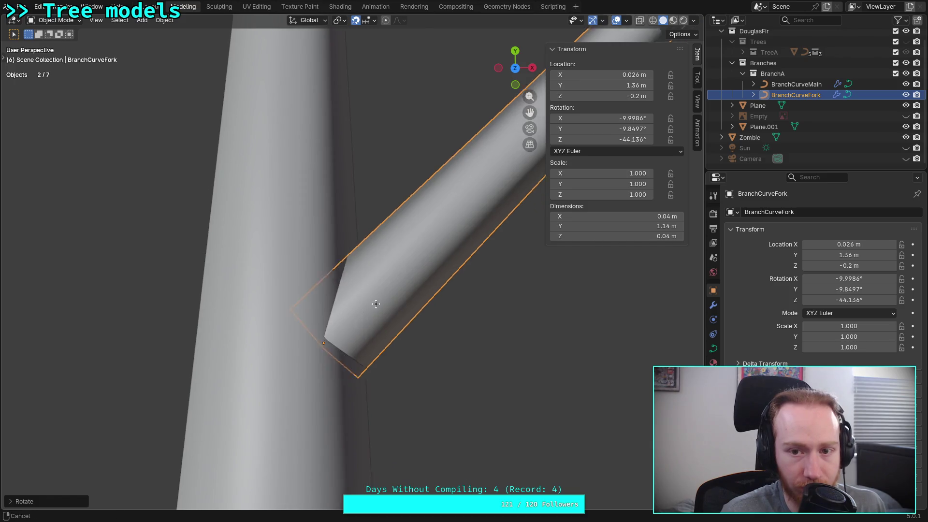
click(515, 68)
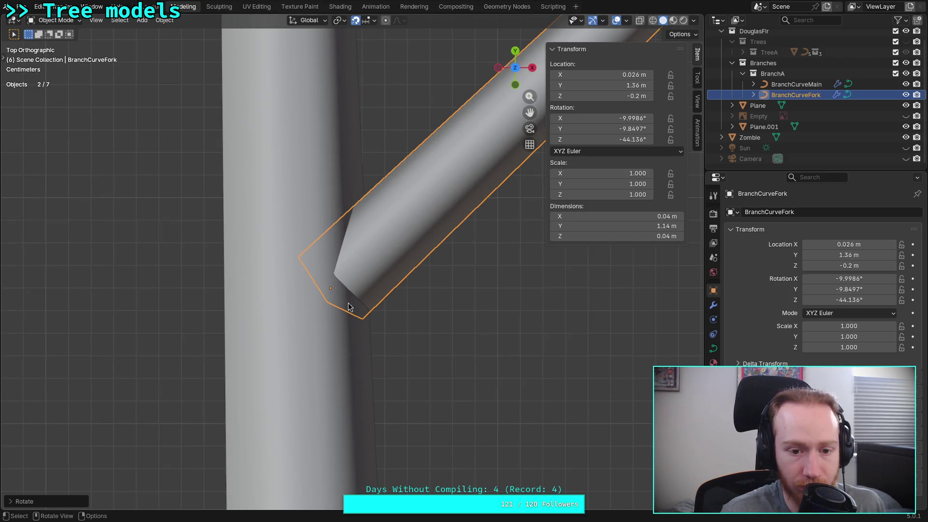
key(g)
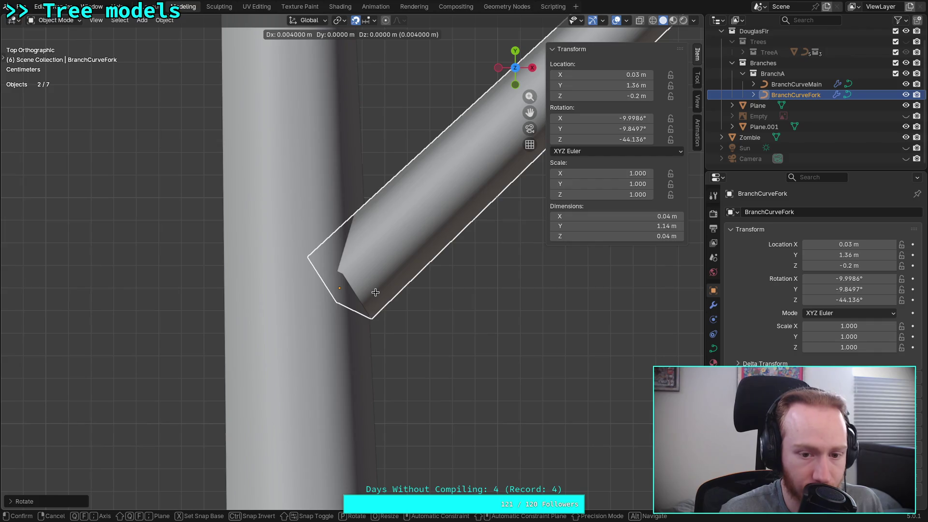
key(x)
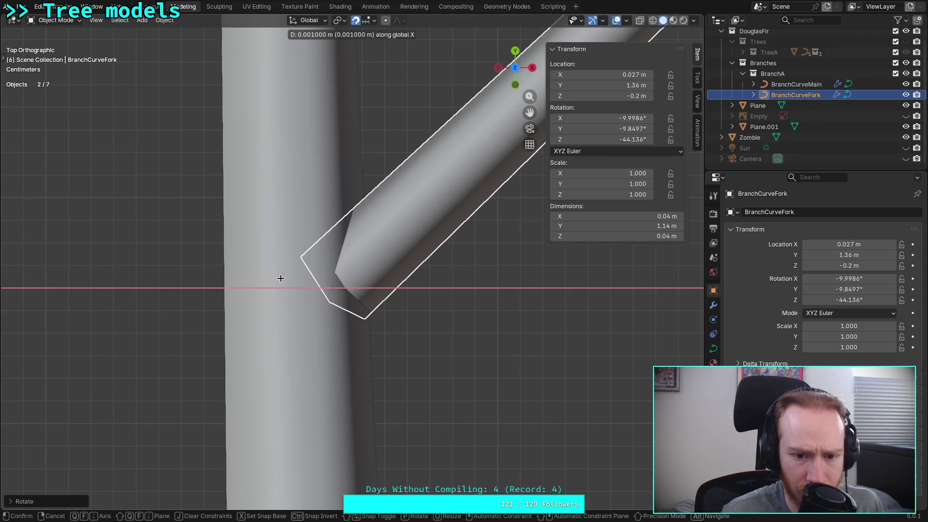
click(243, 277)
click(516, 68)
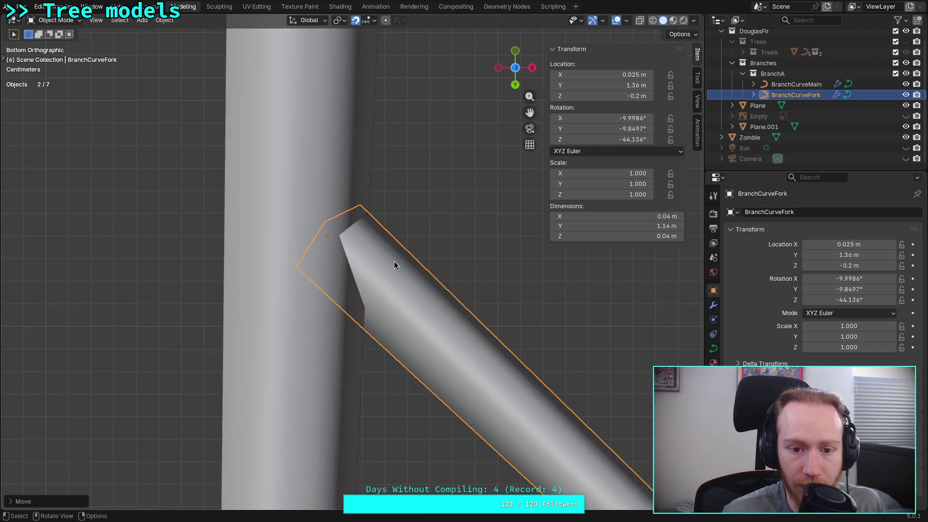
key(g)
key(x)
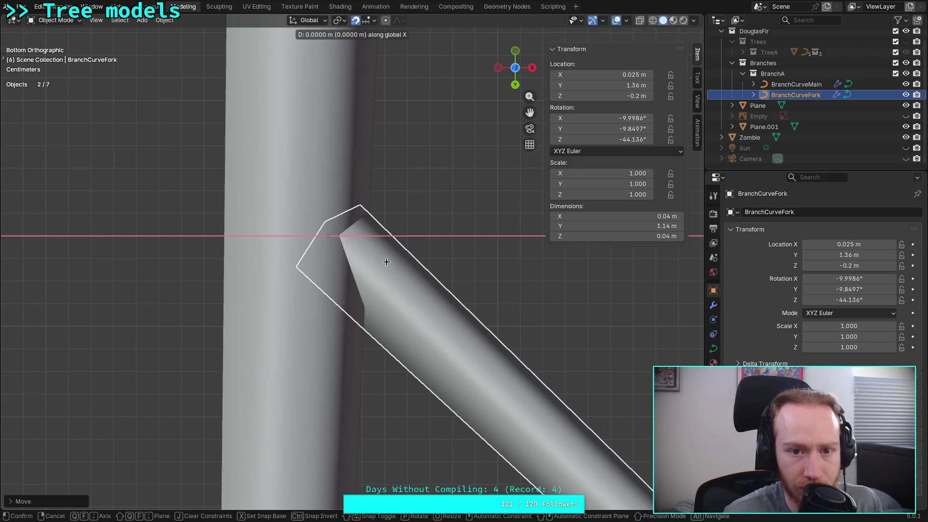
right_click(384, 263)
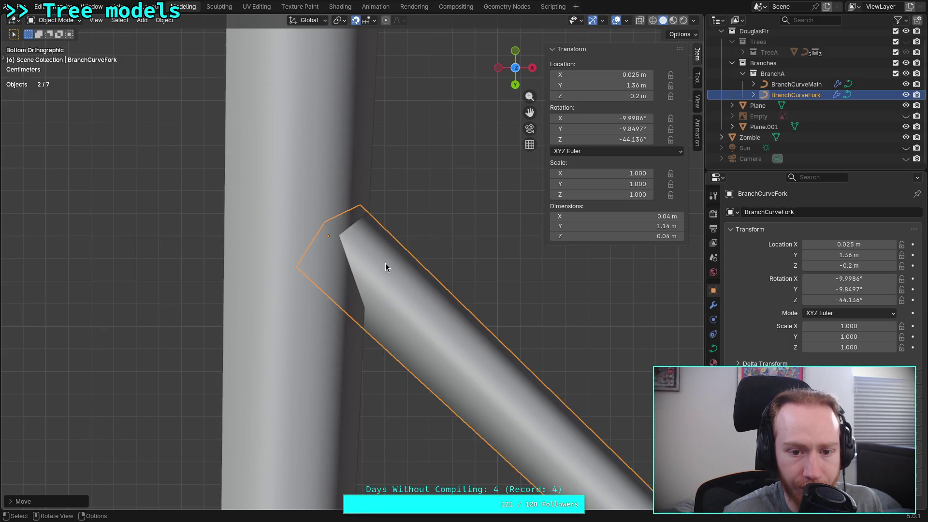
click(515, 69)
scroll(445, 244, down, 8)
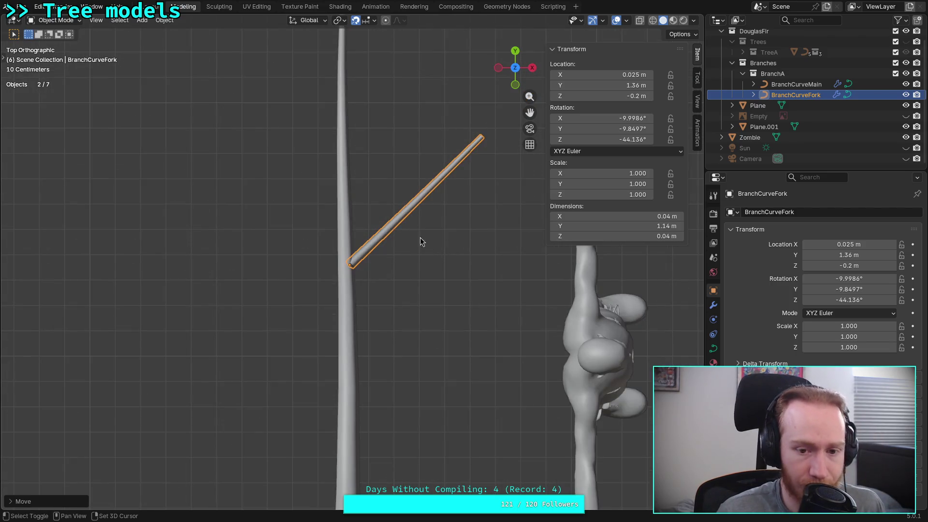
shift+middle_drag(425, 263, 422, 340)
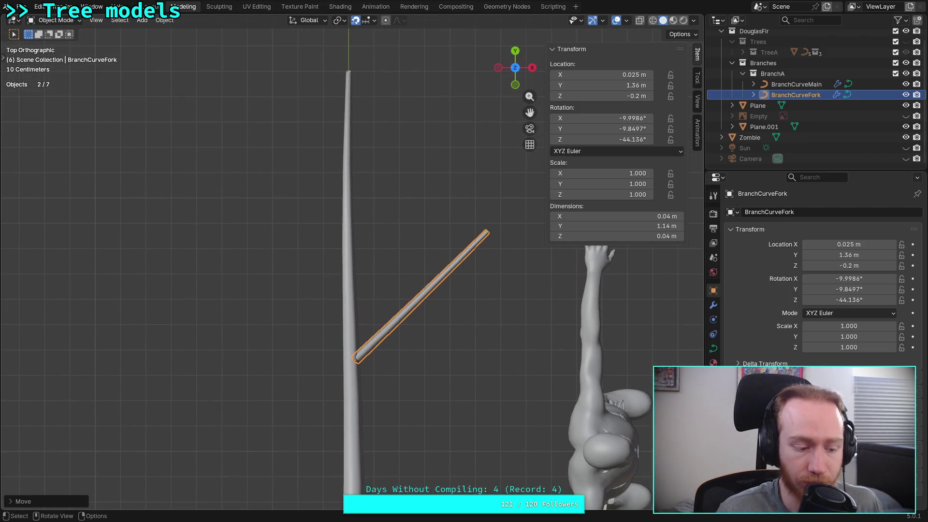
- Save plants.blend
key(ctrl+s)
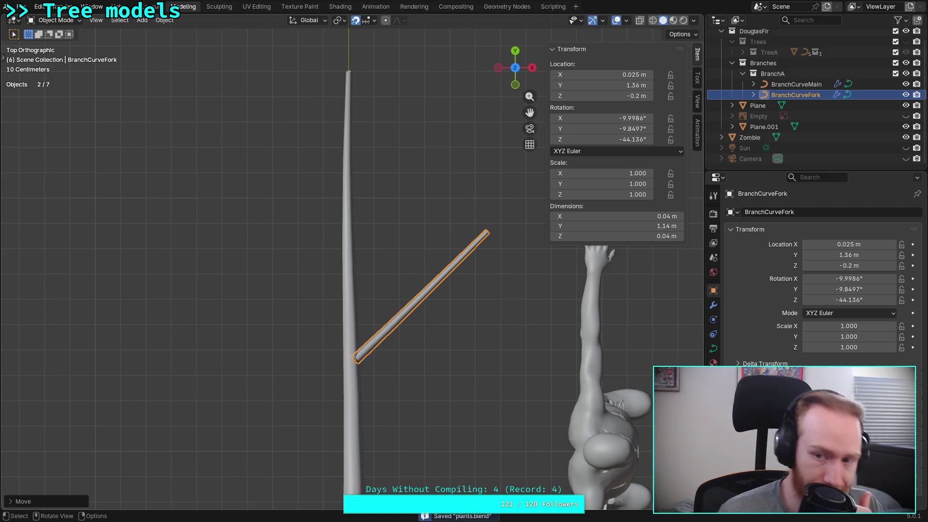
scroll(375, 375, down, 2)
scroll(376, 370, down, 4)
scroll(375, 369, up, 3)
scroll(375, 370, down, 1)
scroll(376, 370, up, 3)
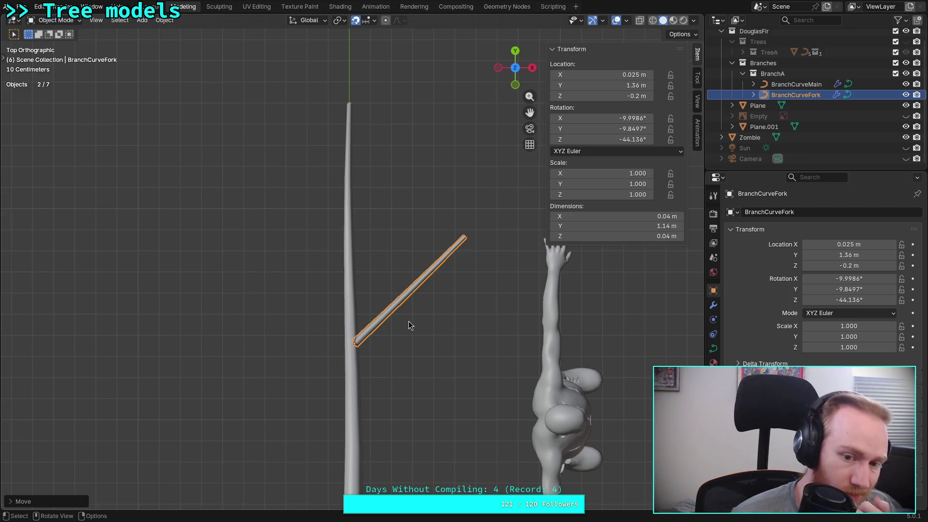
scroll(419, 312, up, 4)
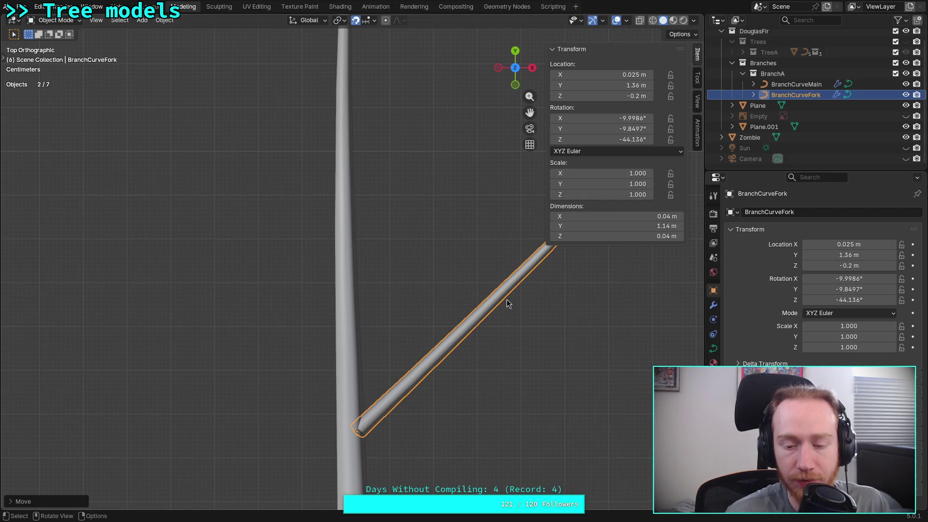
scroll(503, 285, down, 3)
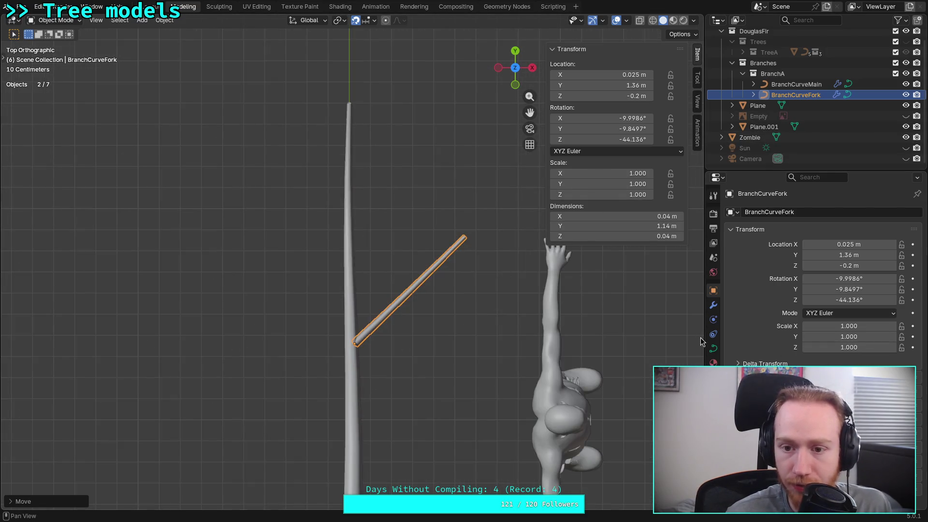
- Select the fork branch's root control point and begin editing its Radius value
key(Tab)
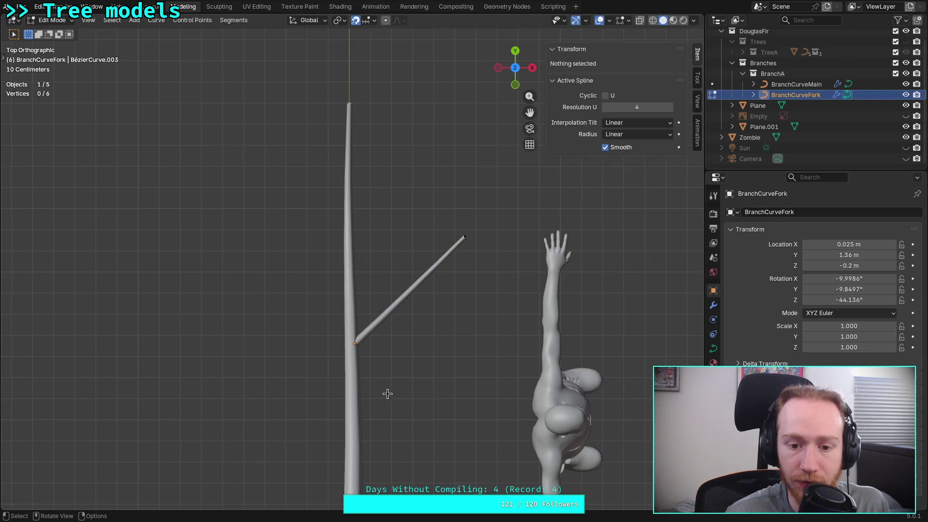
click(354, 344)
double_click(627, 127)
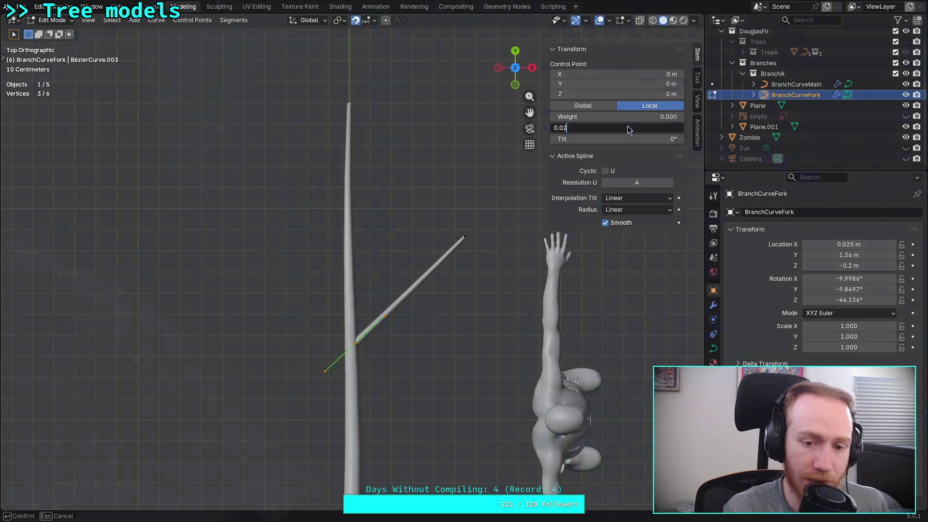
key(super+3)
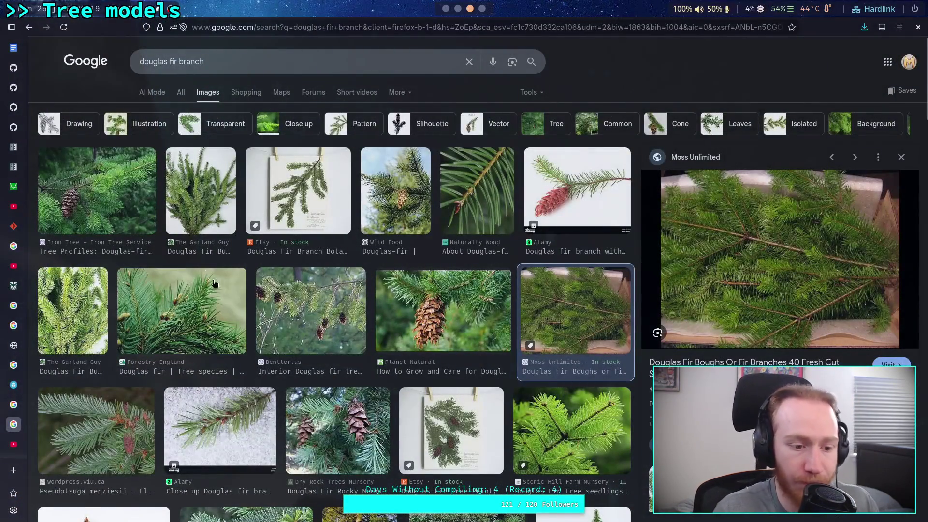
- In the unit converter, enter 0.04 in the meter field
mouse_move(25, 377)
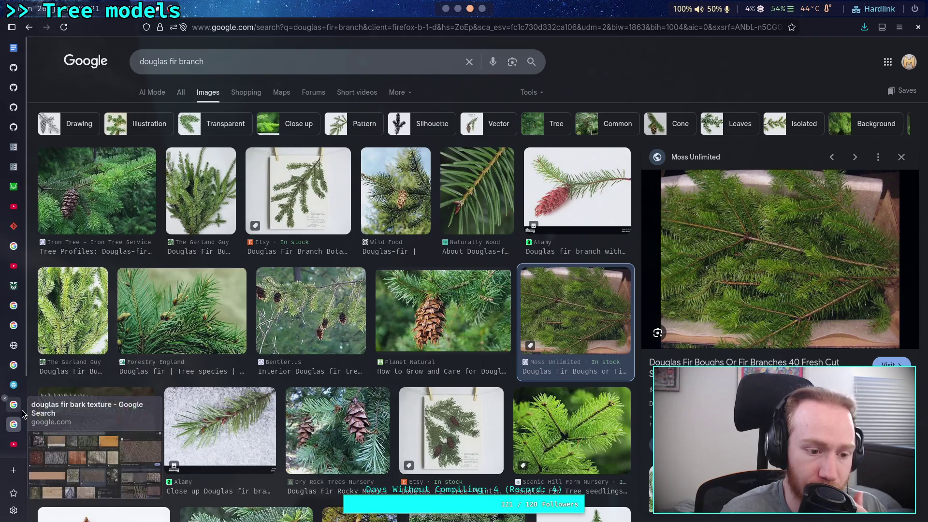
click(14, 305)
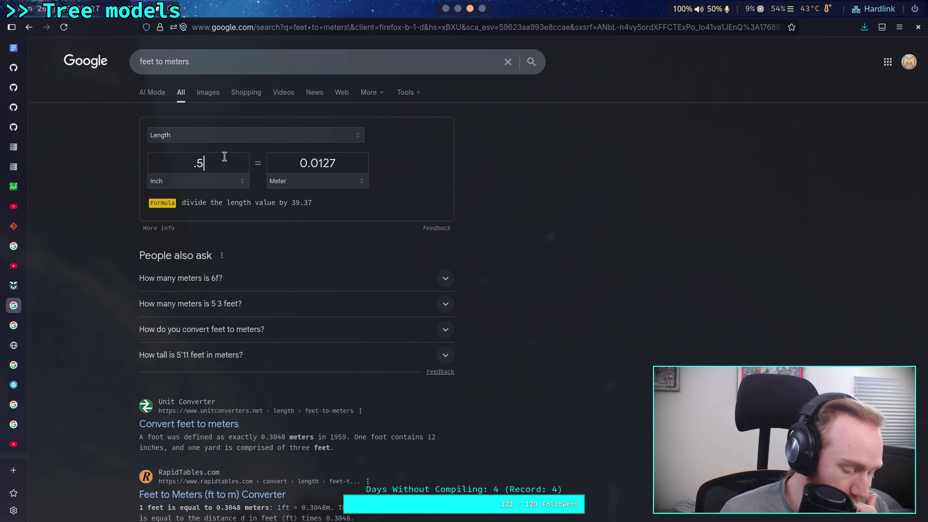
click(322, 164)
text(0.02)
key(BackSpace)
text(5)
key(BackSpace)
text(4)
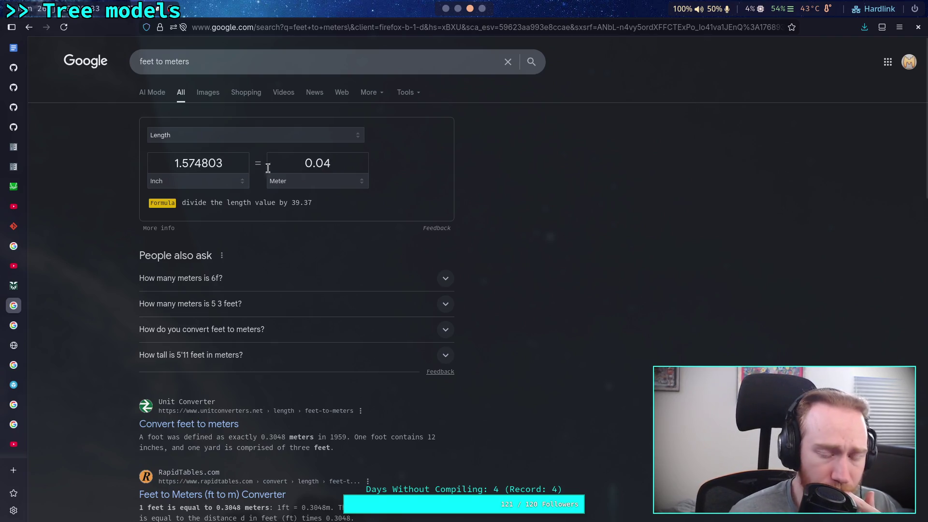
- Change the inch value to 1.7 to read 0.04318 m
double_click(218, 163)
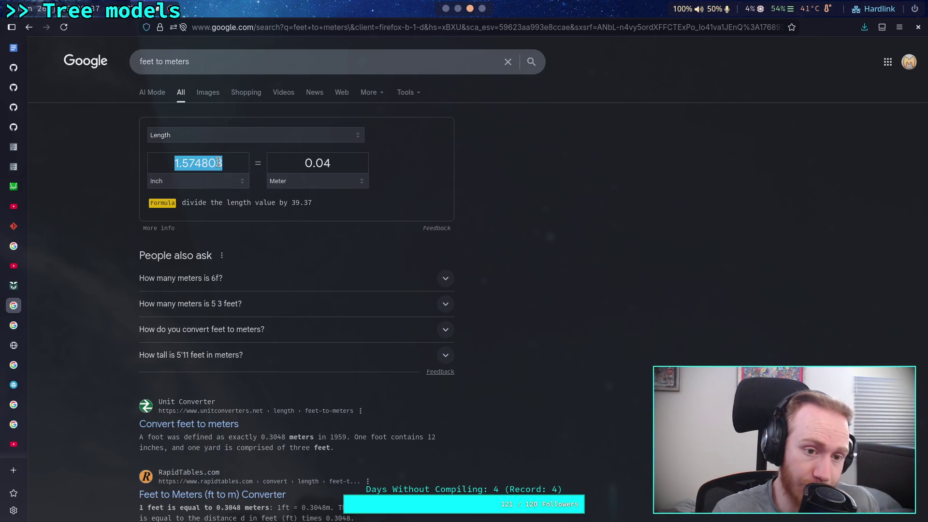
key(End)
key(shift+Left)
key(shift+Left)
key(shift+Left)
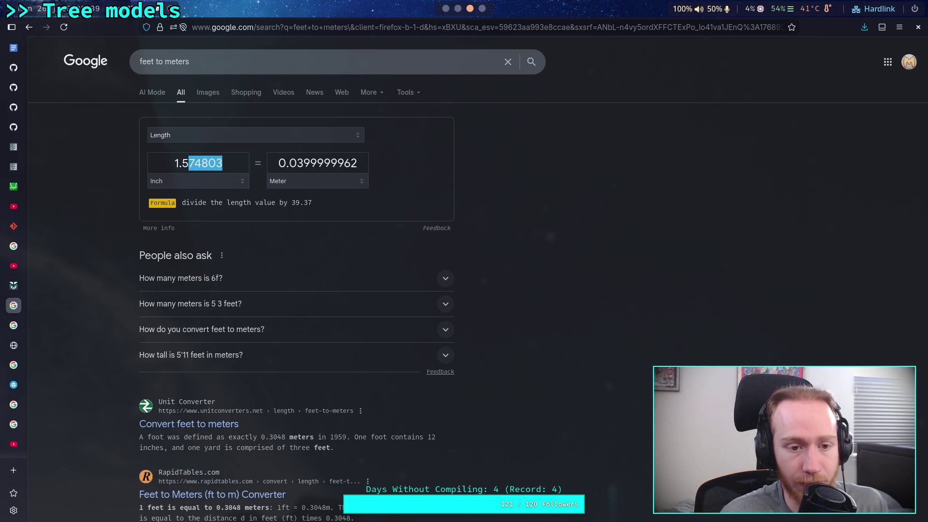
text(6)
key(Left)
text(7)
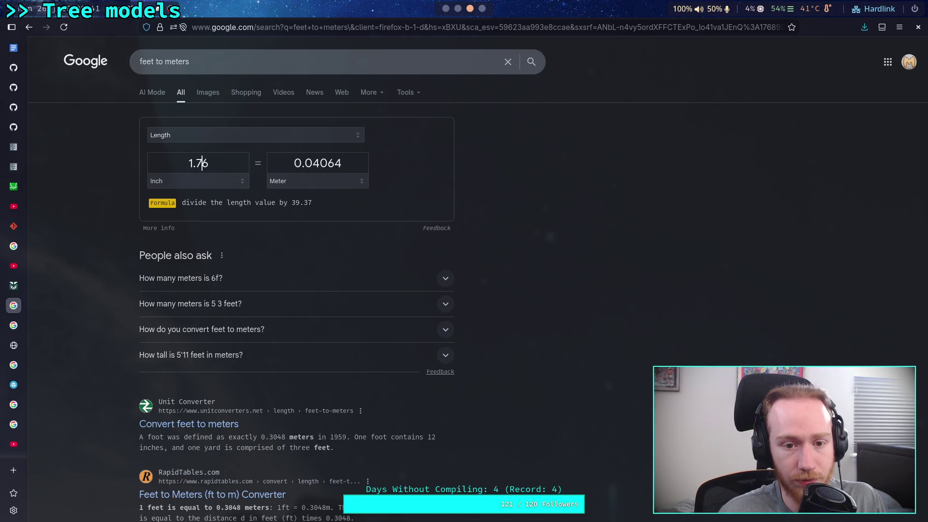
key(shift+Right)
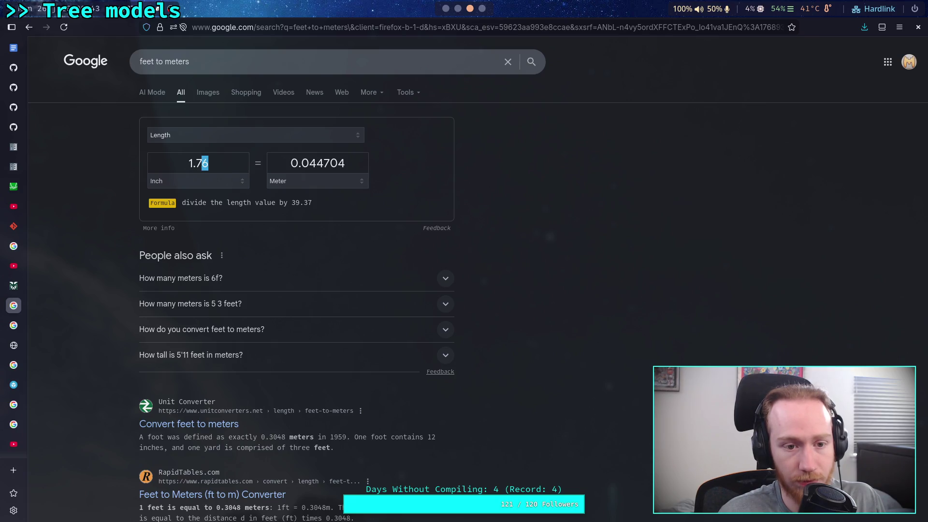
text(7)
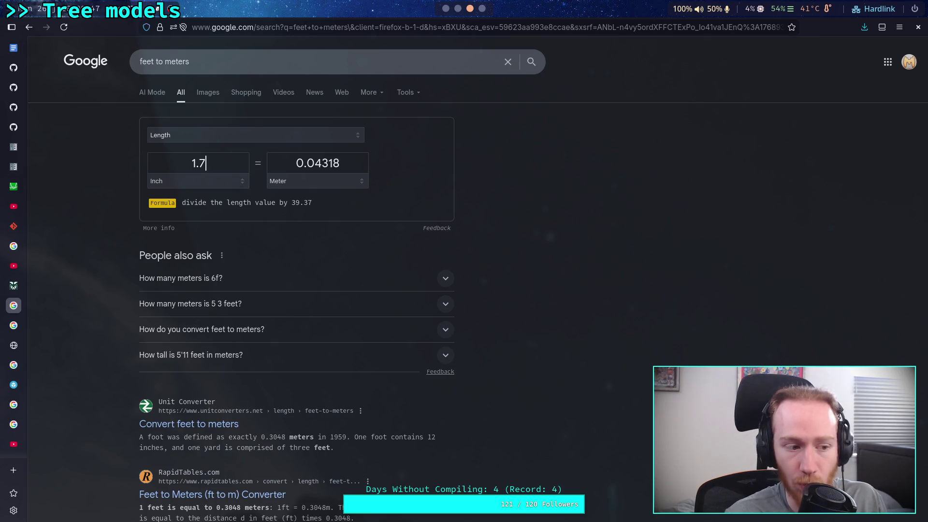
key(alt+Tab)
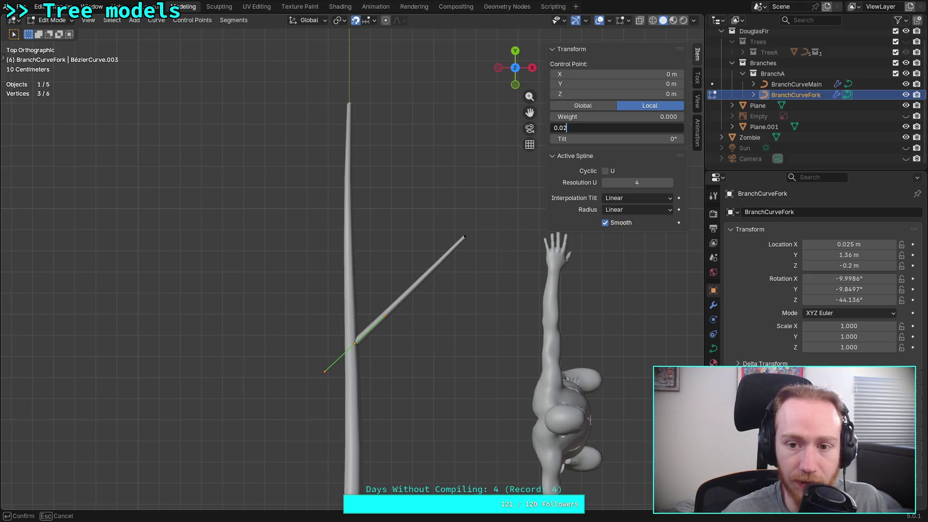
- Set the fork branch base control point's radius to 0.022
text(2)
key(Return)
scroll(290, 331, up, 6)
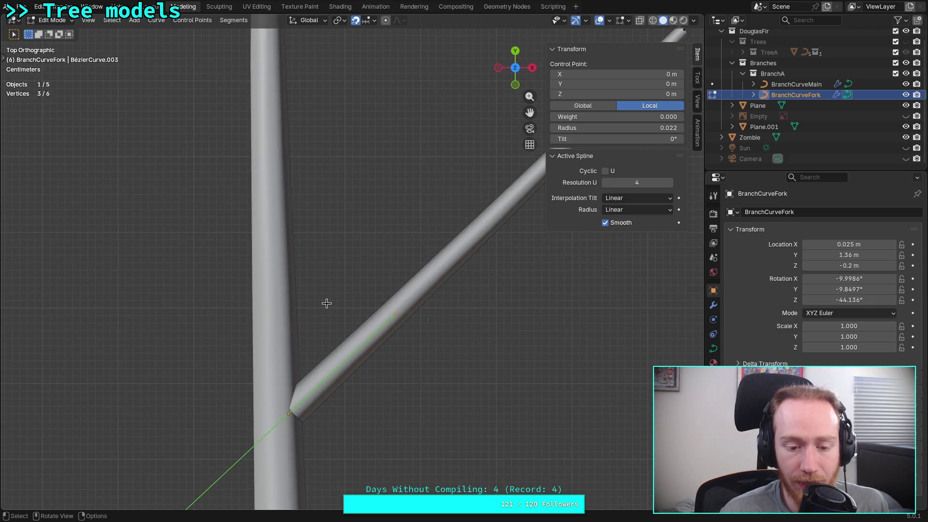
drag(643, 127, 643, 128)
click(649, 127)
key(Return)
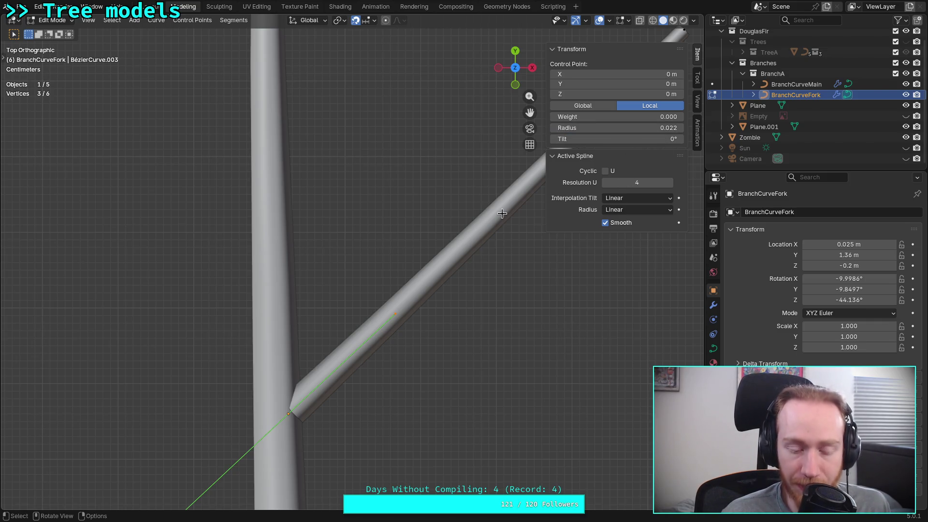
- Box-select the branch tip control point and clear the converter's inch value
scroll(457, 277, down, 6)
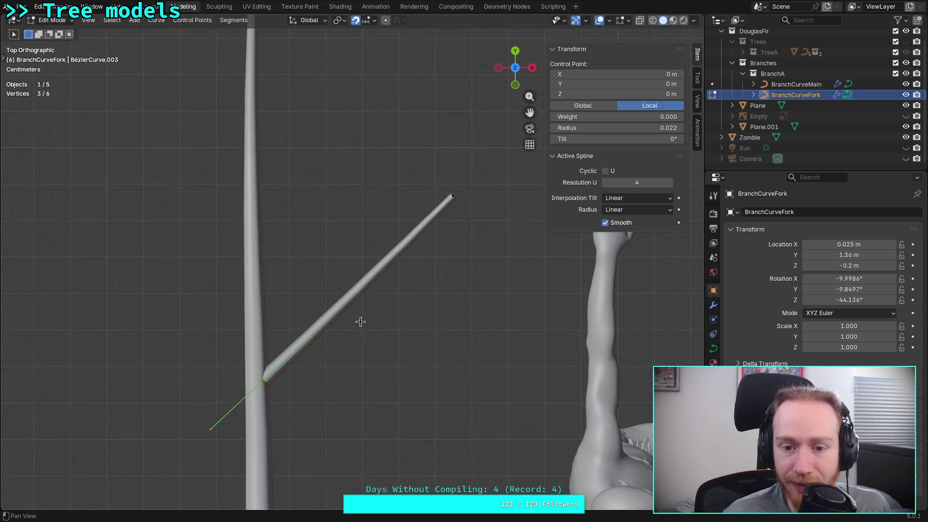
drag(480, 207, 363, 269)
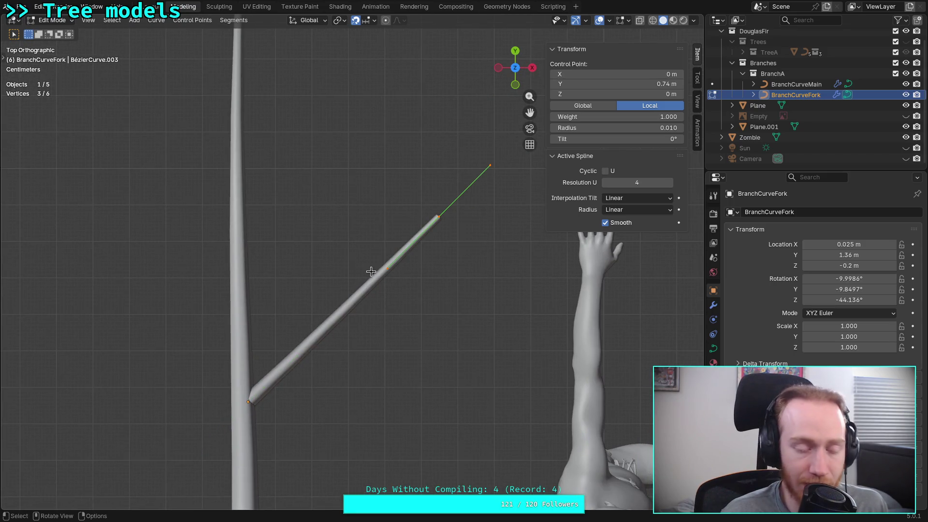
scroll(419, 259, up, 3)
shift+middle_drag(419, 259, 379, 327)
scroll(379, 327, up, 1)
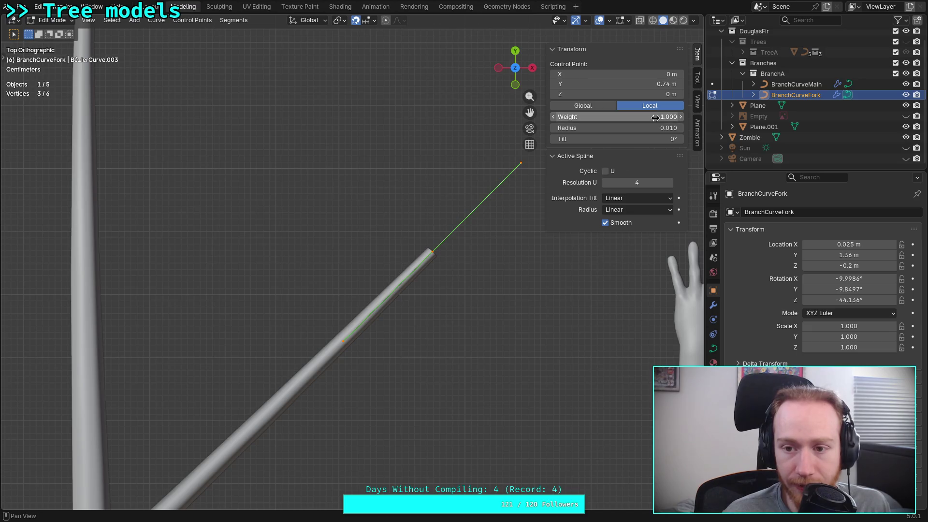
drag(653, 128, 653, 128)
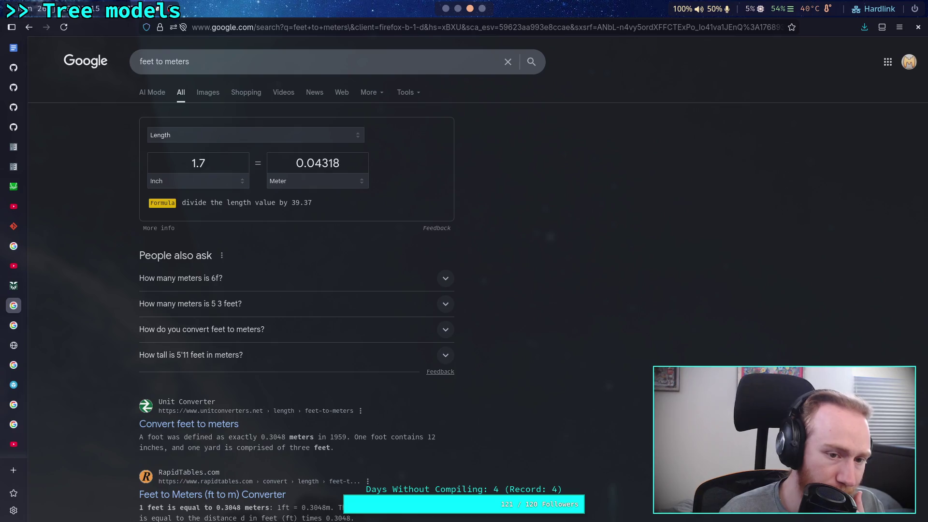
key(BackSpace)
key(BackSpace)
key(BackSpace)
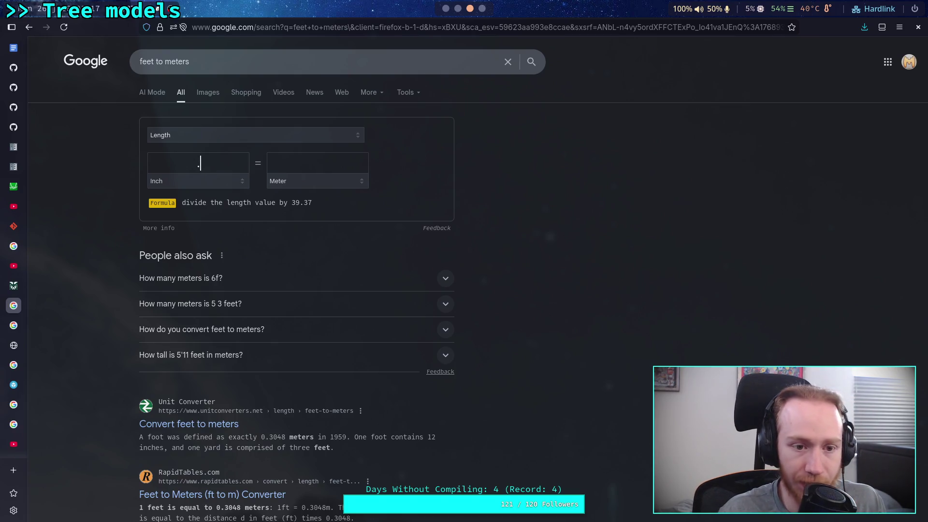
- Enter 0.5 inches in the converter to read 0.0127 m
text(5)
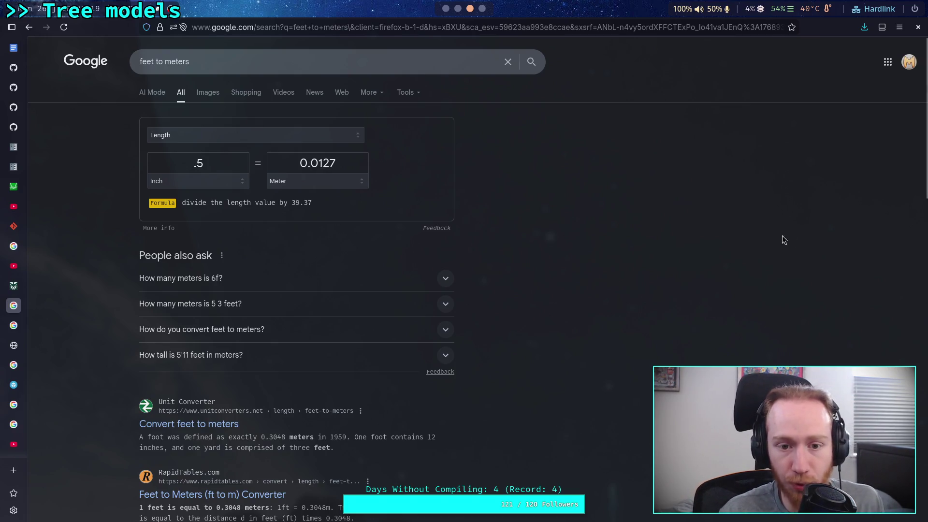
key(alt+Tab)
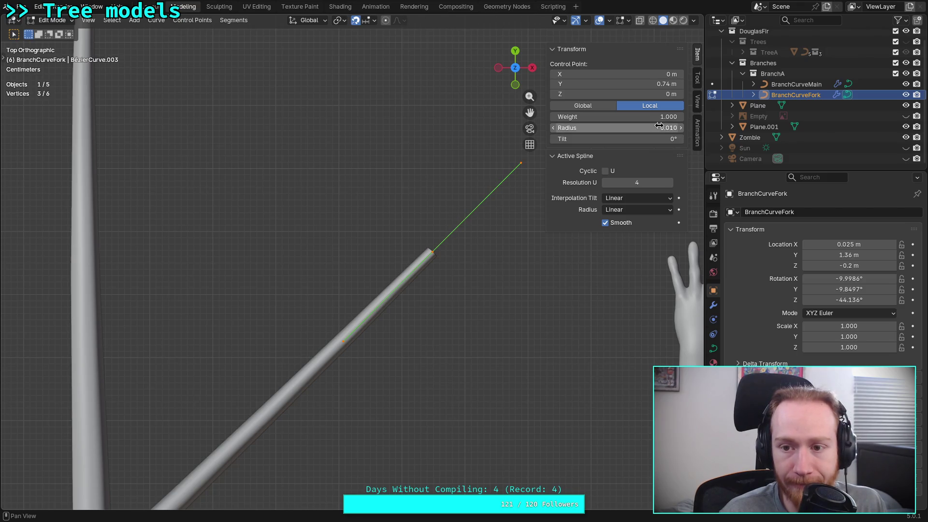
- Start editing the branch tip point's Radius field in the sidebar
click(637, 128)
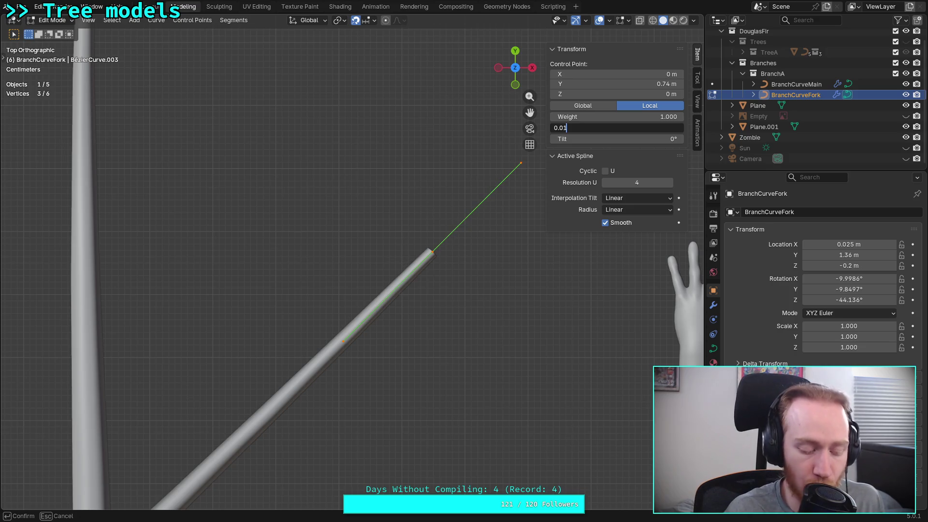
key(super+3)
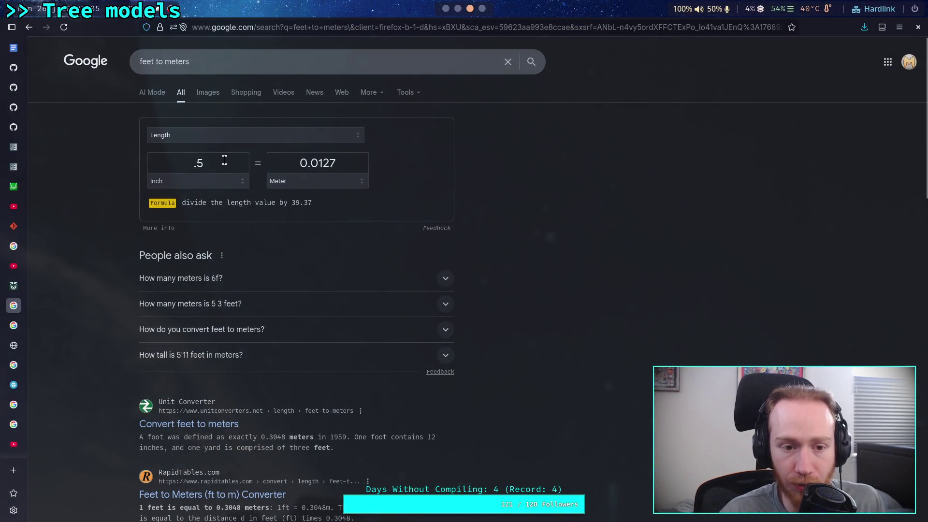
- Change the inch value to 0.25 to read 0.00635 m, then clear Blender's tip Radius field
key(BackSpace)
text(25)
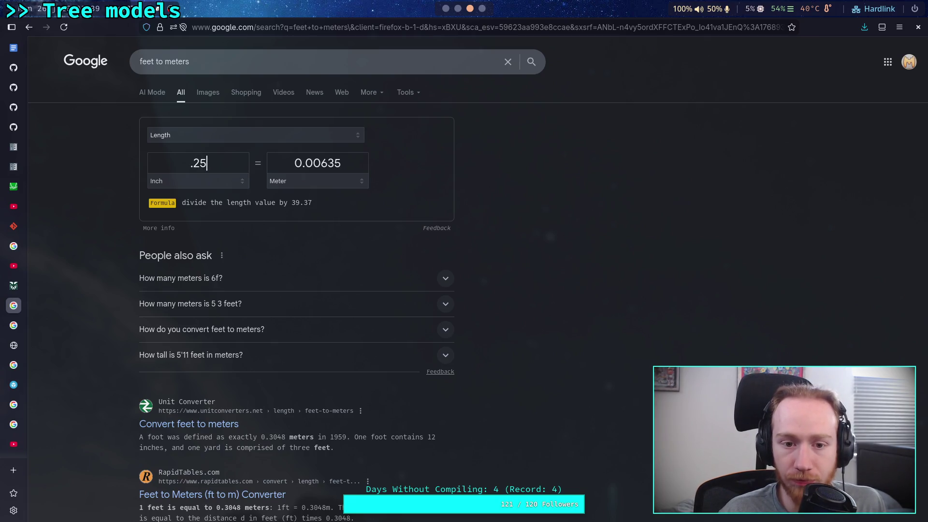
key(super+1)
key(BackSpace)
key(BackSpace)
text(0.0064)
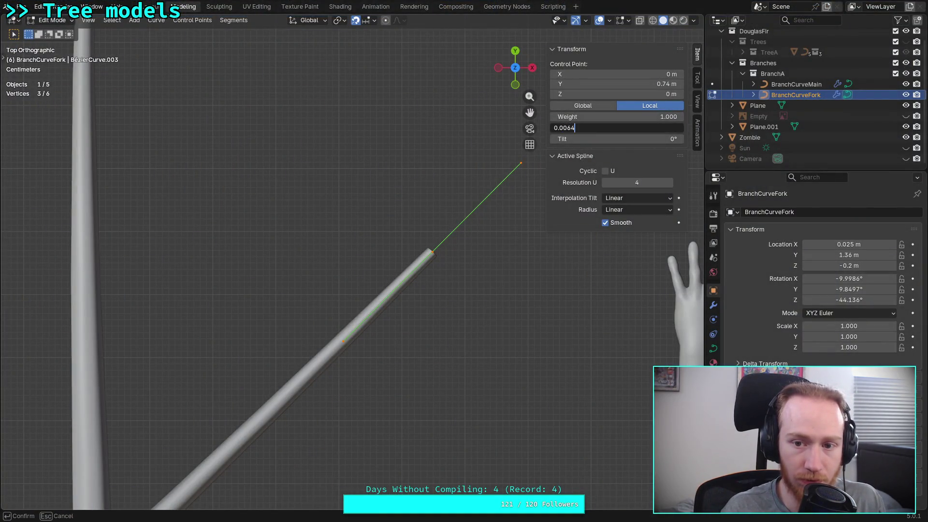
- Commit the 0.006 tip radius, deselect the points, reframe the branch, and save plants.blend
key(Return)
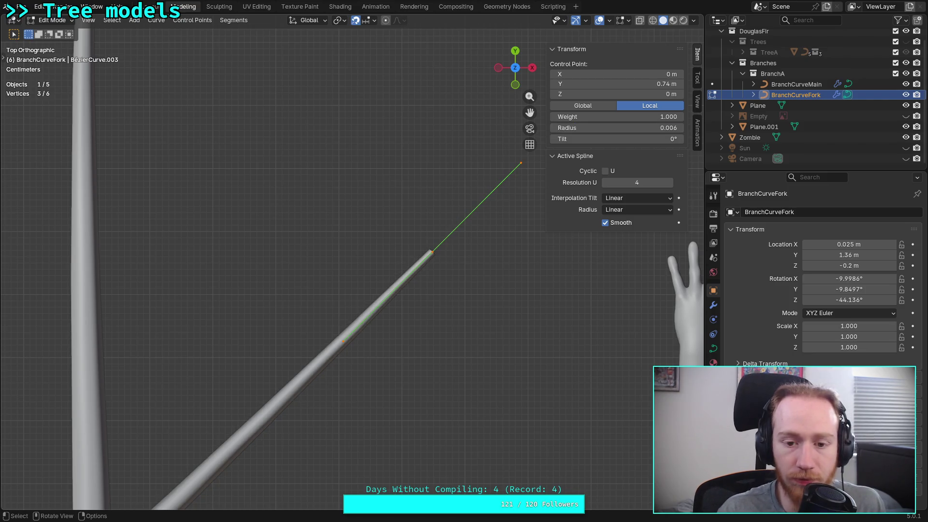
click(408, 213)
scroll(408, 213, down, 3)
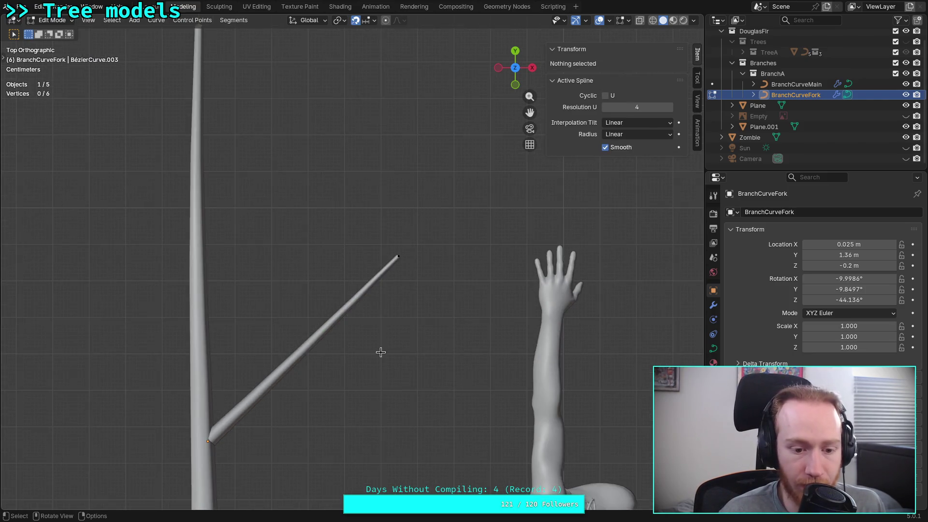
mouse_move(332, 325)
shift+middle_down()
mouse_move(397, 314)
mouse_move(390, 334)
mouse_move(252, 234)
shift+middle_up()
key(ctrl+s)
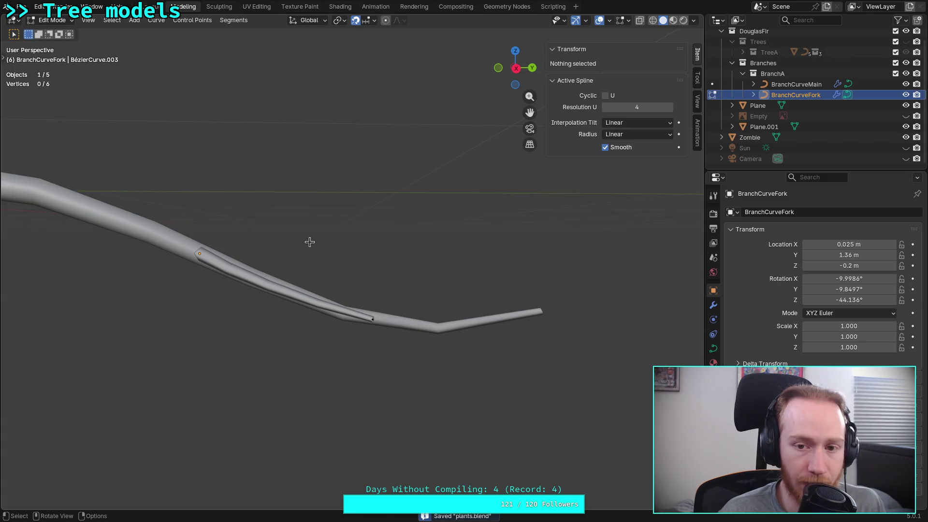
- Switch to see-through wireframe and view the trunk and fork branch from Top Orthographic
key(shift+z)
mouse_move(279, 184)
middle_down()
mouse_move(338, 242)
mouse_move(368, 257)
middle_up()
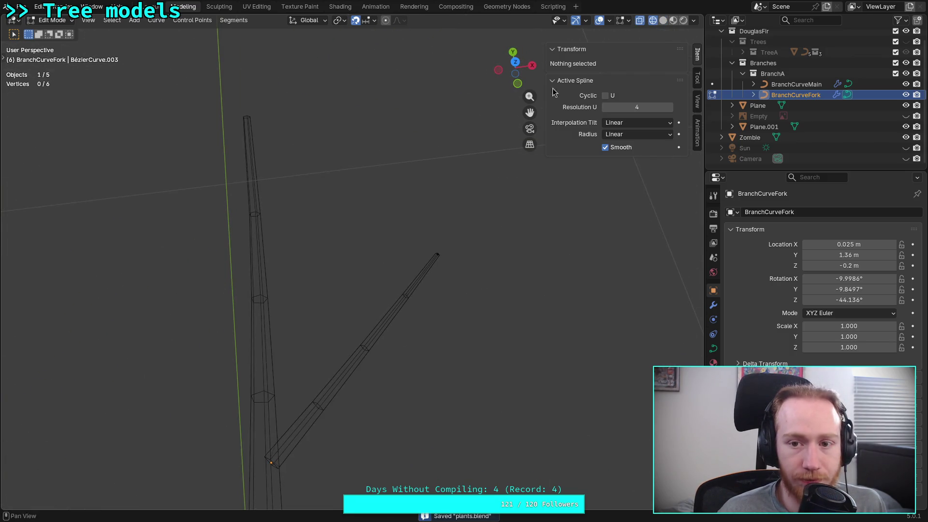
click(516, 63)
mouse_move(387, 192)
shift+middle_down()
mouse_move(396, 280)
mouse_move(411, 261)
mouse_move(405, 239)
shift+middle_up()
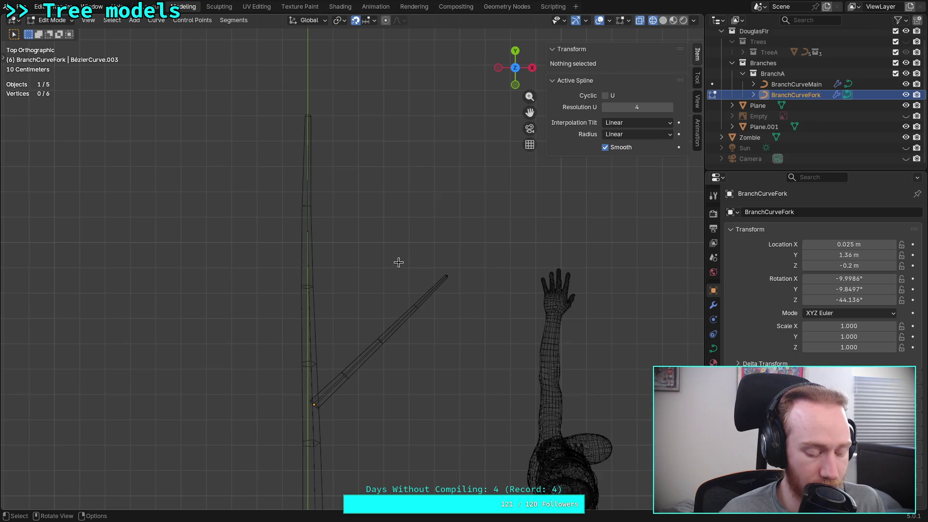
- Select the six fork branch control points and duplicate the spline with Shift+D
key(Tab)
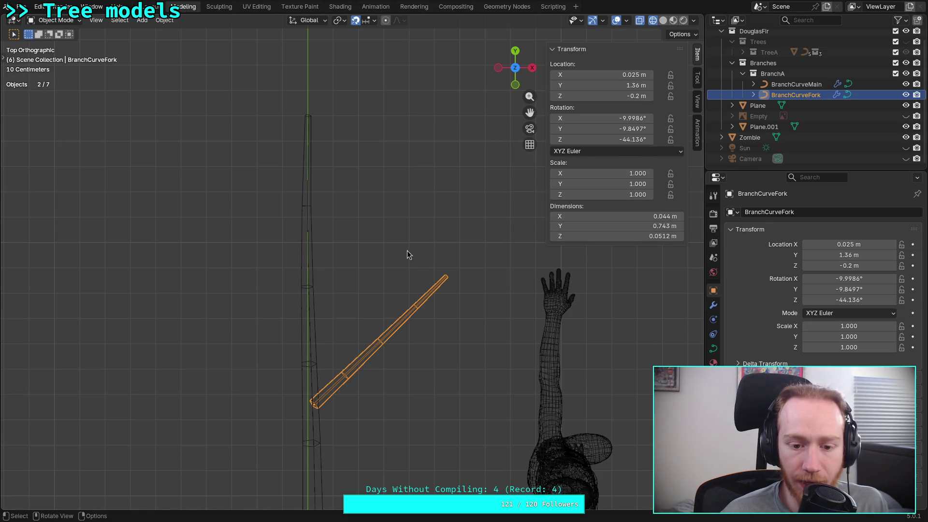
key(Tab)
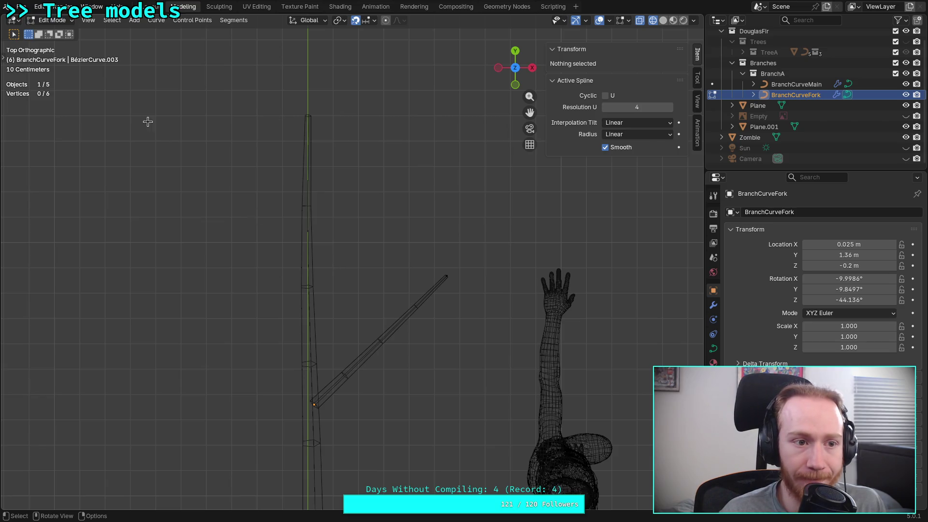
click(4, 58)
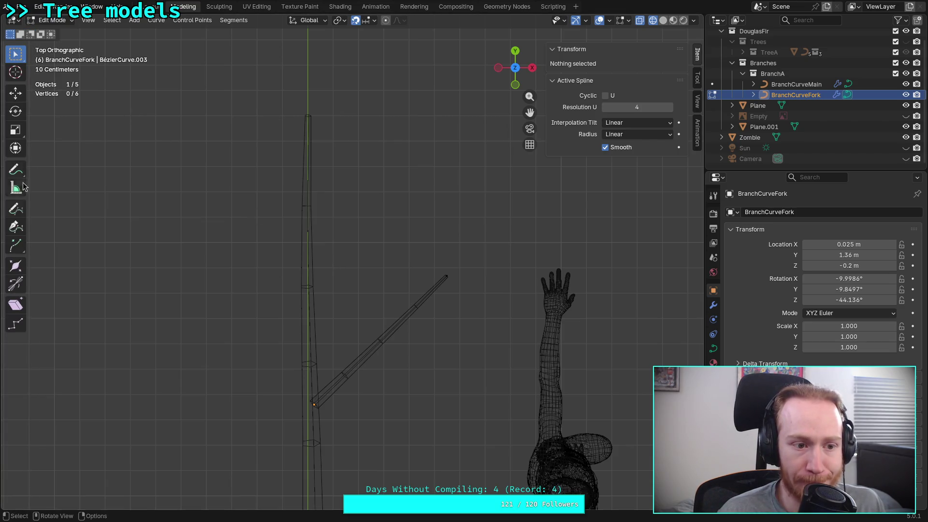
drag(495, 249, 275, 450)
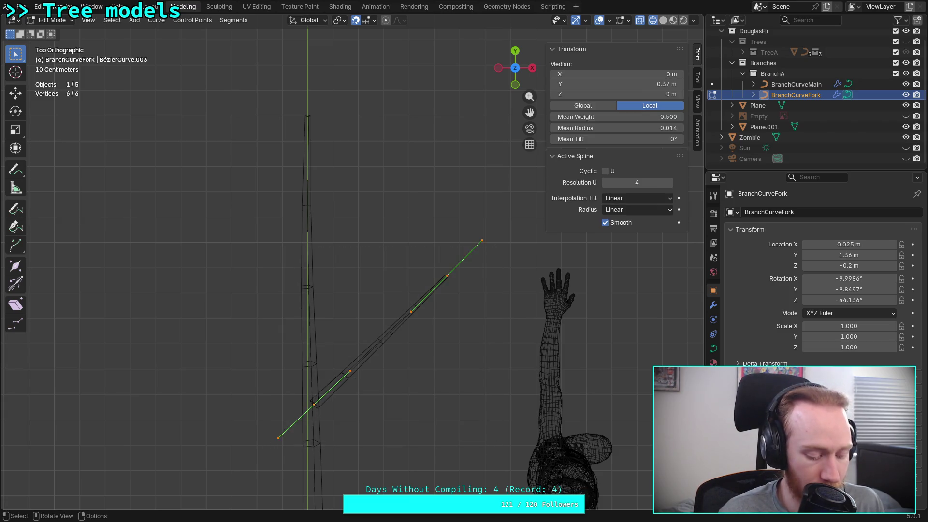
key(h)
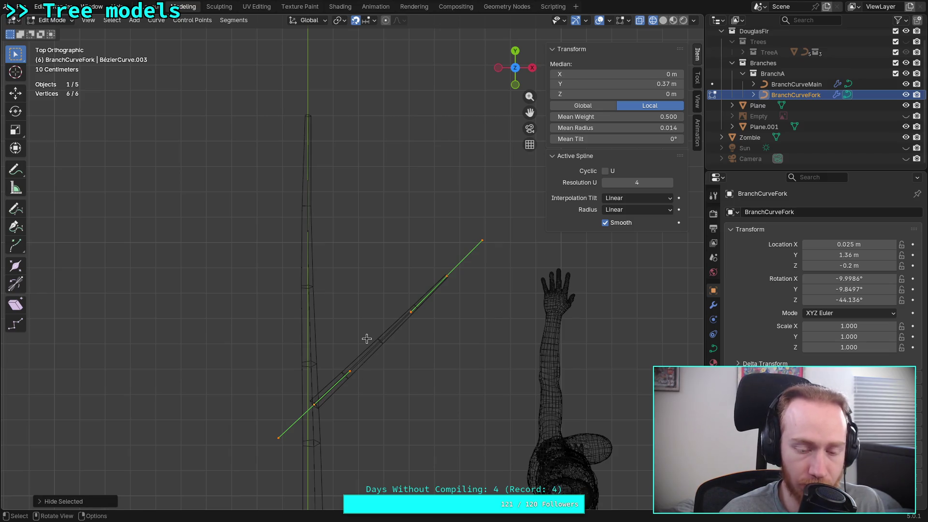
key(shift+g)
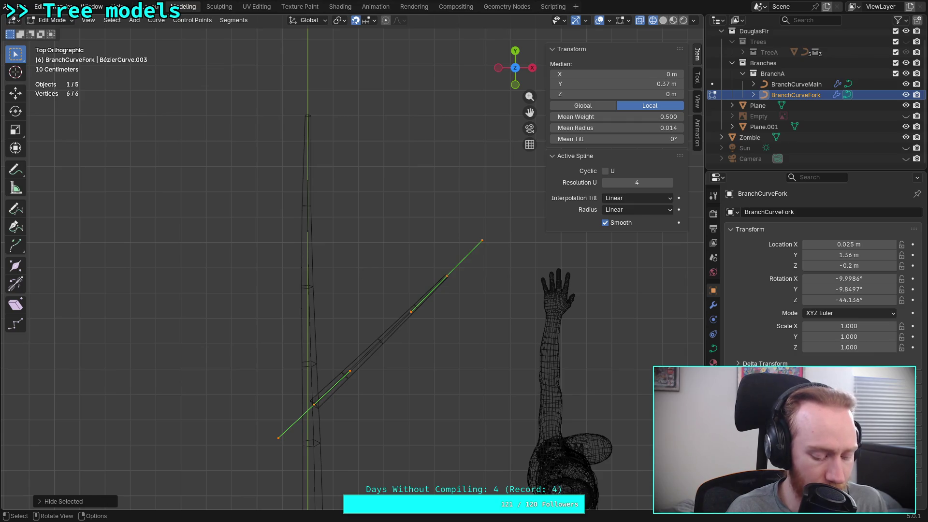
key(shift)
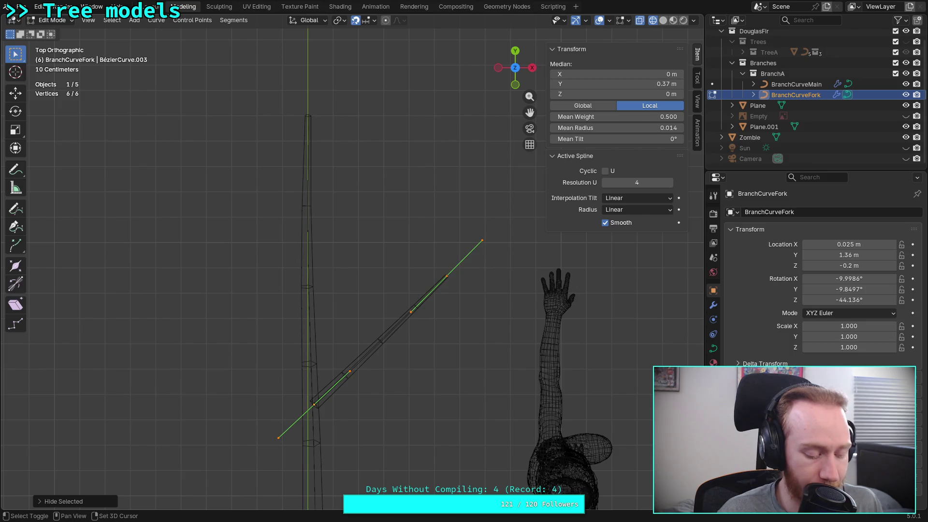
key(shift+d)
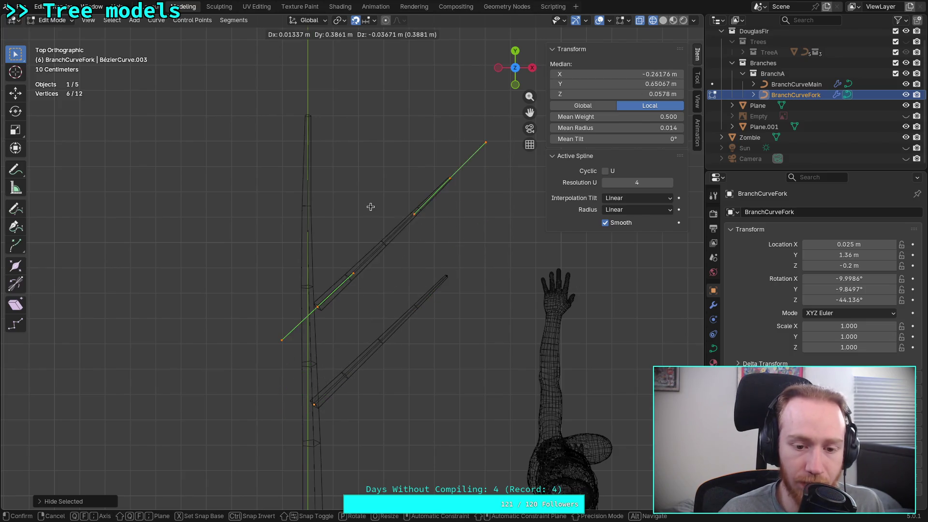
- Place the duplicated branch higher up the trunk
click(362, 160)
scroll(361, 170, up, 2)
scroll(373, 294, up, 2)
scroll(372, 294, up, 2)
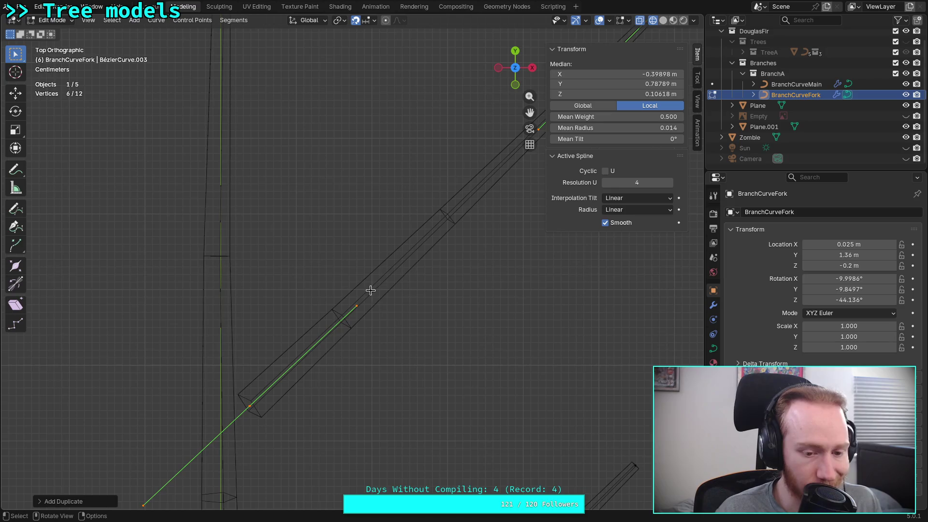
key(g)
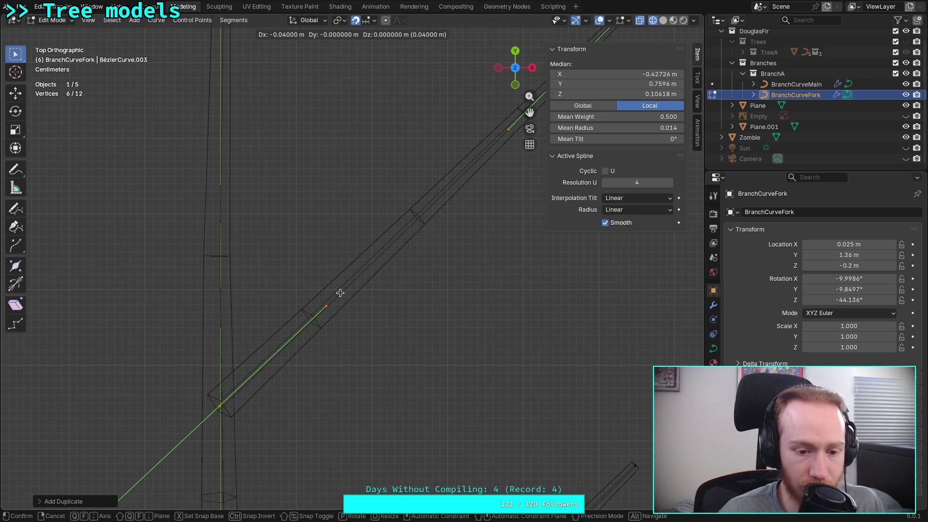
click(340, 291)
scroll(298, 345, down, 3)
- Give the duplicate's base control point a radius of 0.011
click(246, 325)
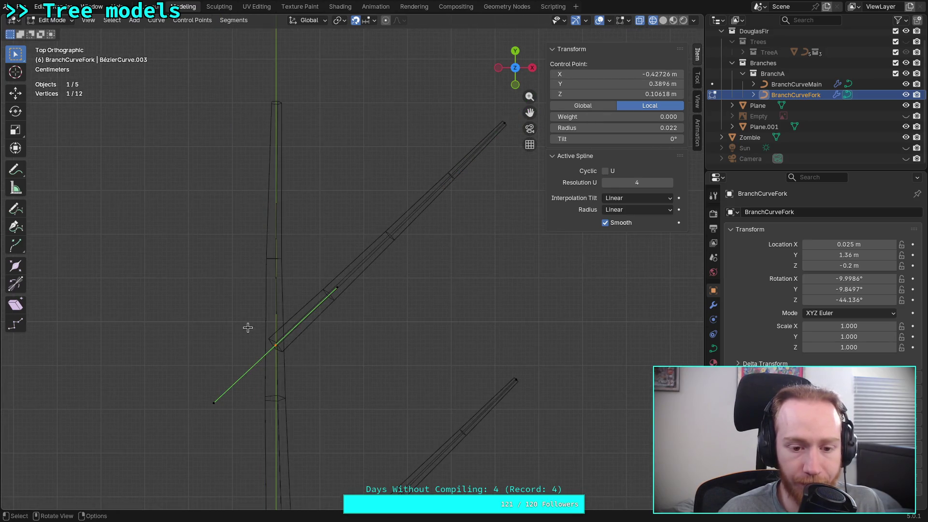
scroll(252, 326, down, 2)
scroll(416, 261, up, 3)
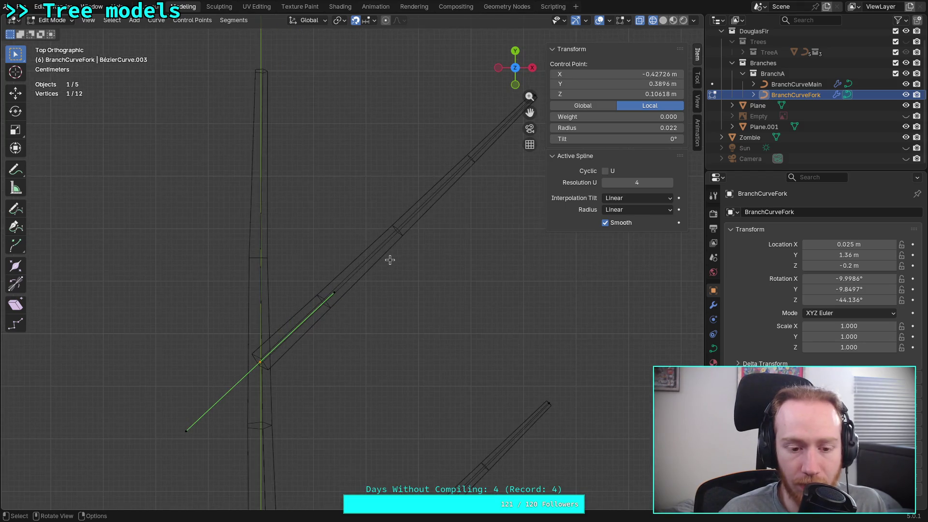
click(600, 128)
text(0.011)
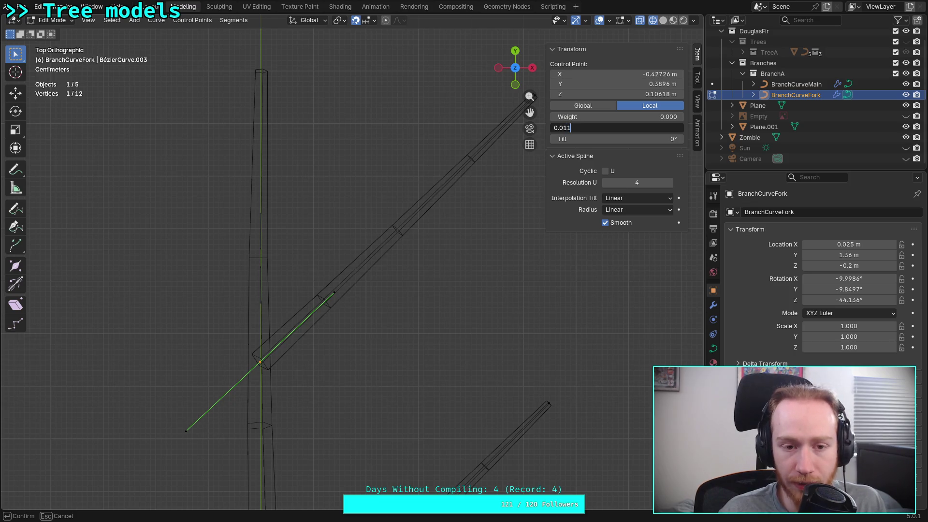
key(Return)
- Box-select the duplicate's tip points and set their radius to 0.003
shift+middle_drag(472, 244, 427, 333)
key(b)
drag(497, 179, 484, 189)
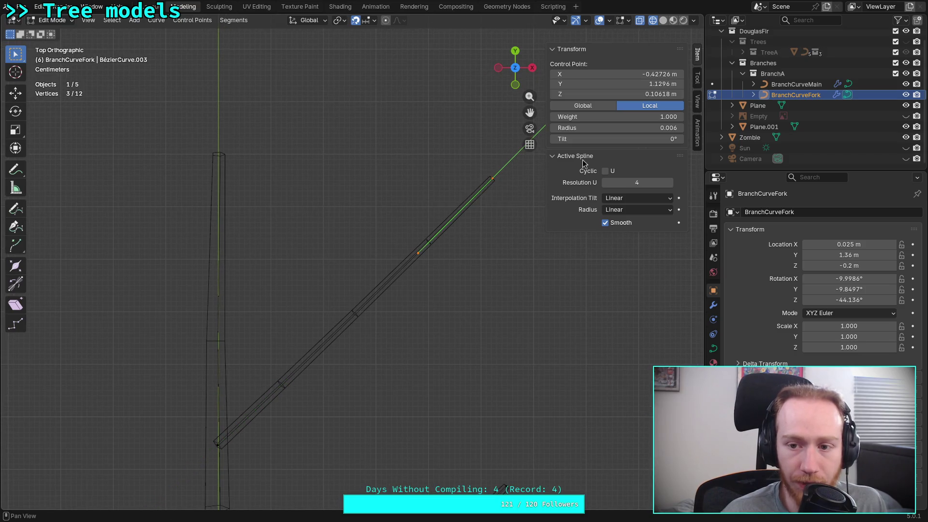
click(633, 128)
text(0.0064)
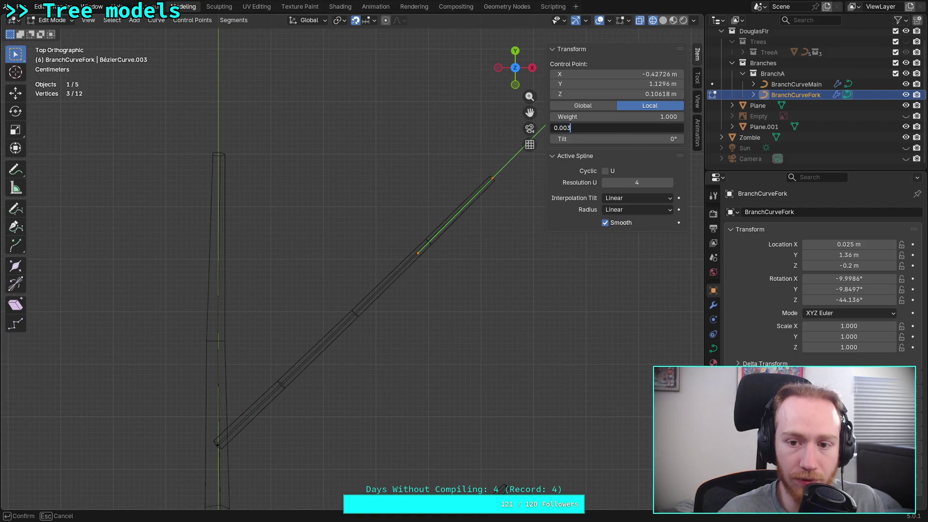
key(Return)
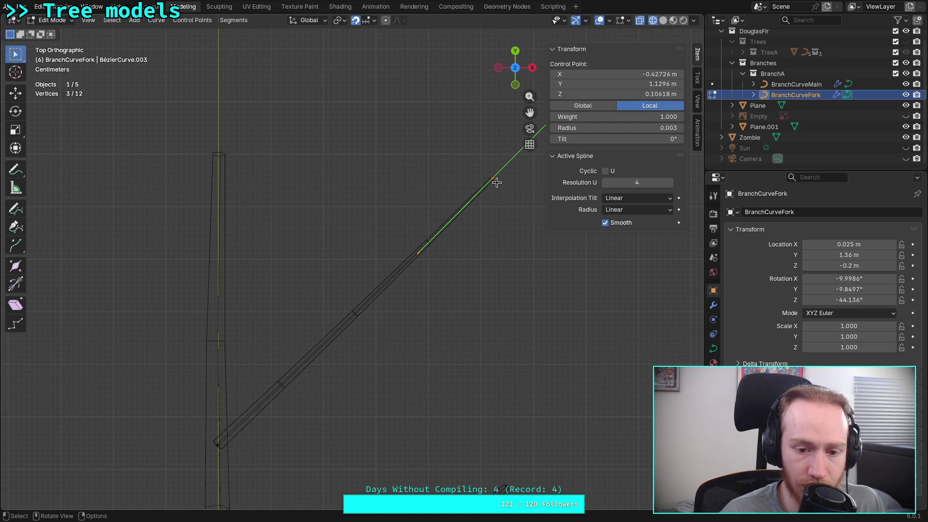
key(g)
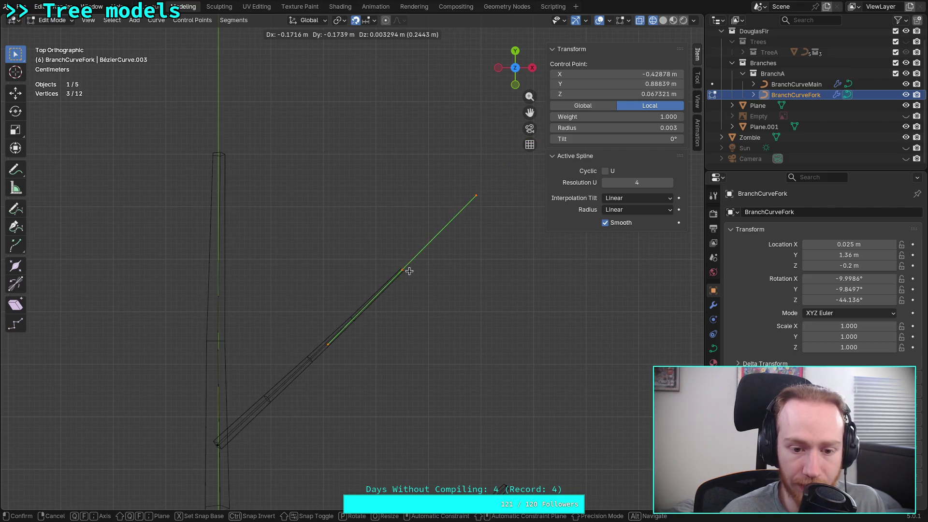
- Reposition the duplicated fork's tip points, then adjust them once more
click(399, 277)
scroll(397, 276, down, 3)
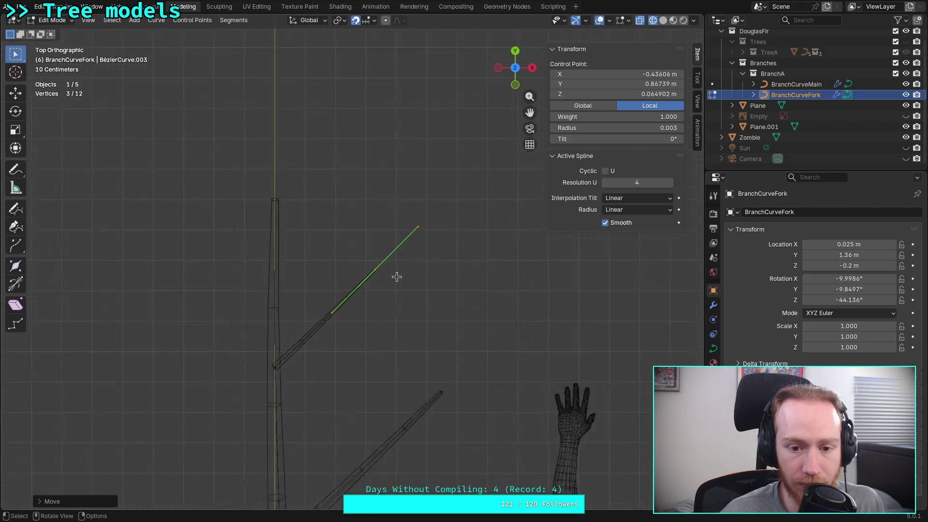
key(g)
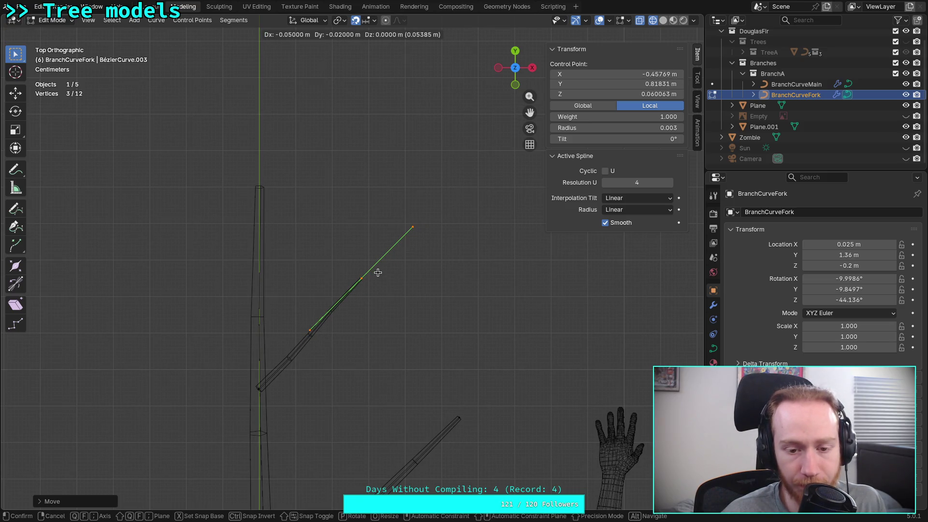
click(374, 276)
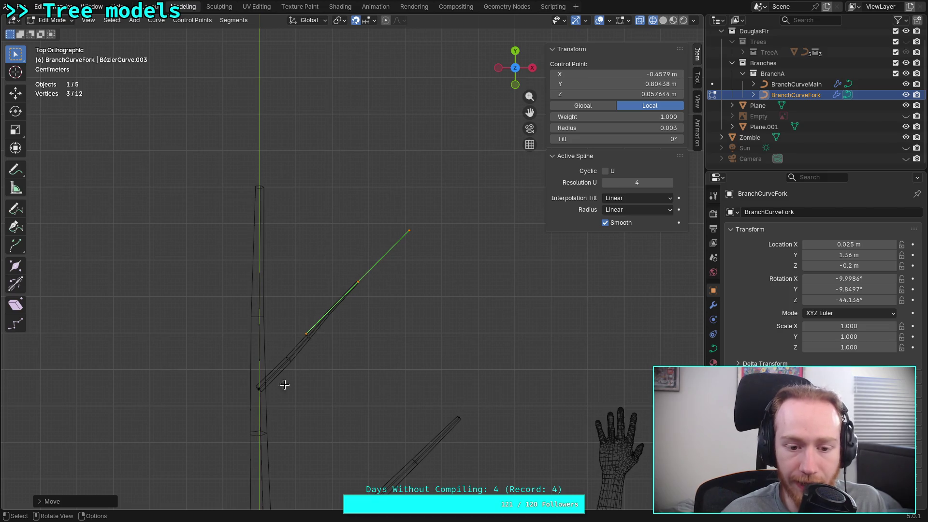
scroll(290, 384, down, 3)
- Select the middle-to-top points of the fork and move them to a new position
ctrl+click(330, 294)
click(307, 322)
ctrl+click(374, 245)
scroll(342, 283, up, 3)
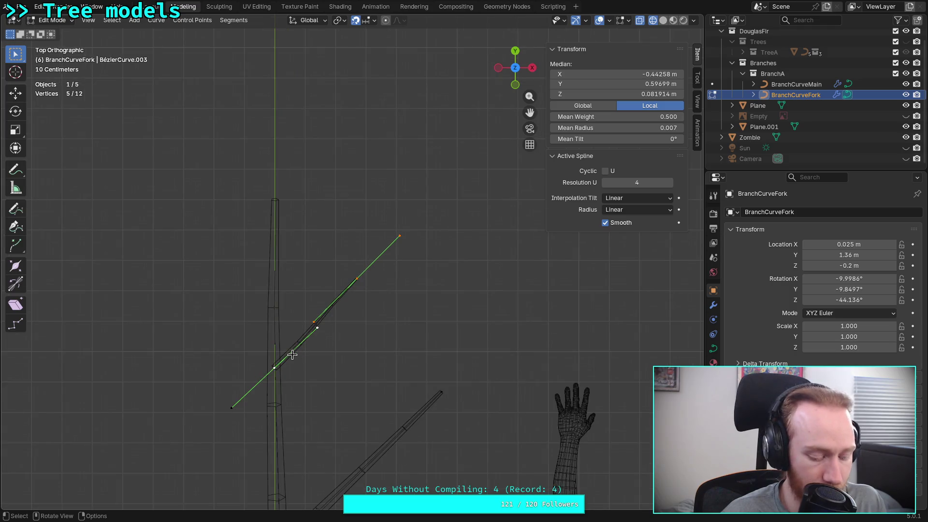
scroll(292, 355, up, 1)
key(g)
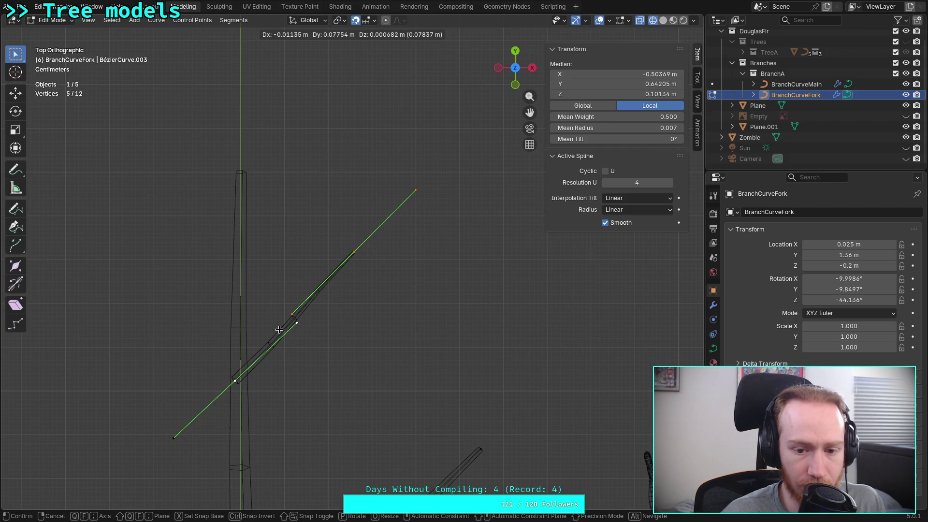
click(279, 334)
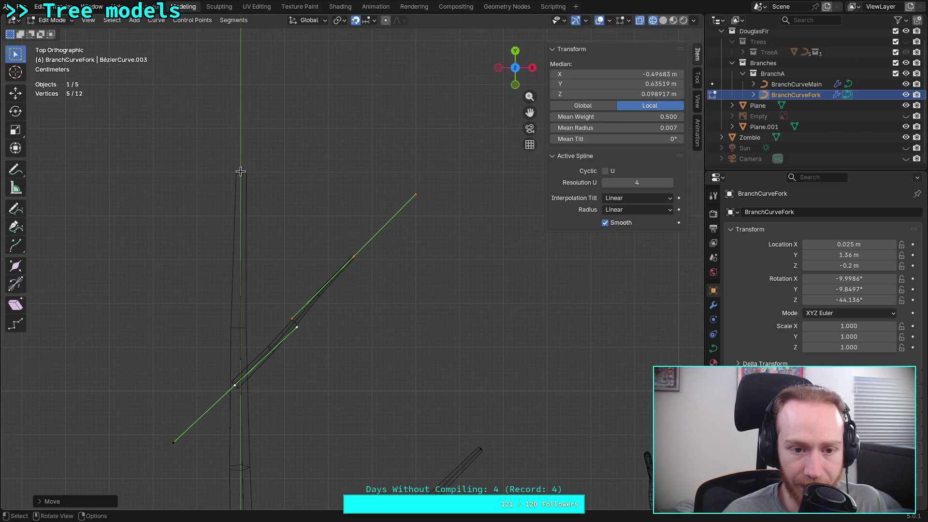
- Deselect all, then move a single control point of the fork
key(alt+a)
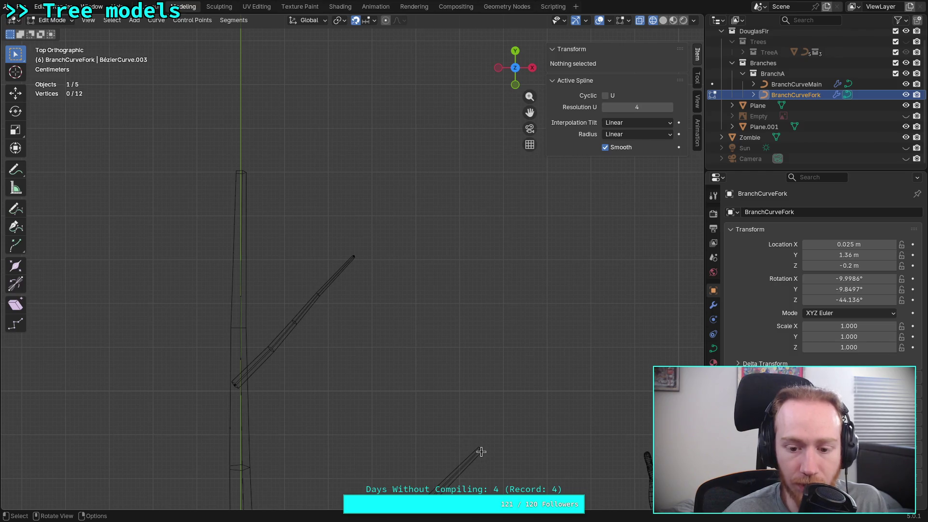
click(354, 255)
key(g)
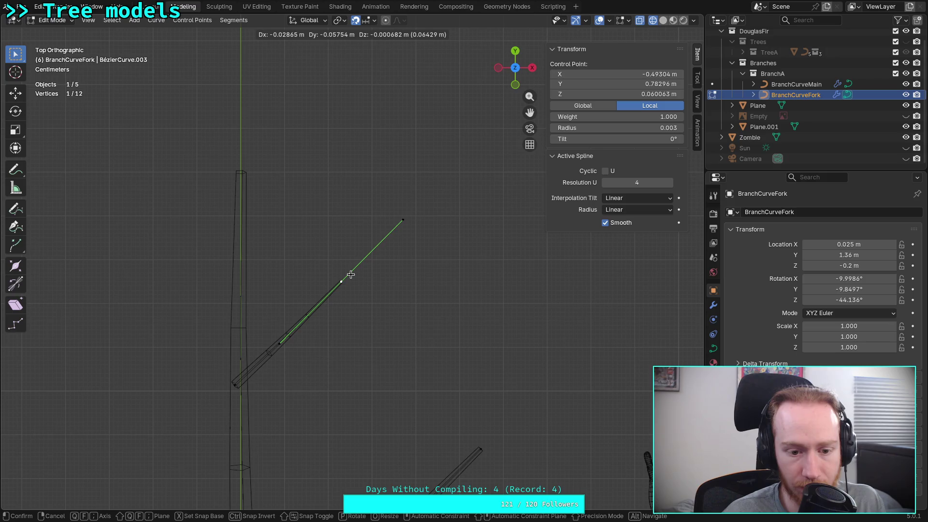
click(351, 274)
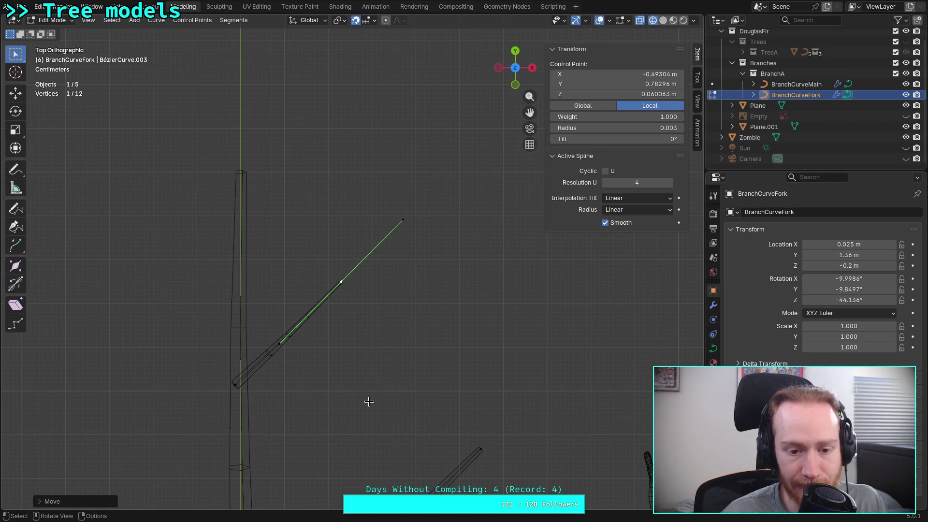
- Rotate the branch's outer five points by 45°
drag(369, 401, 177, 255)
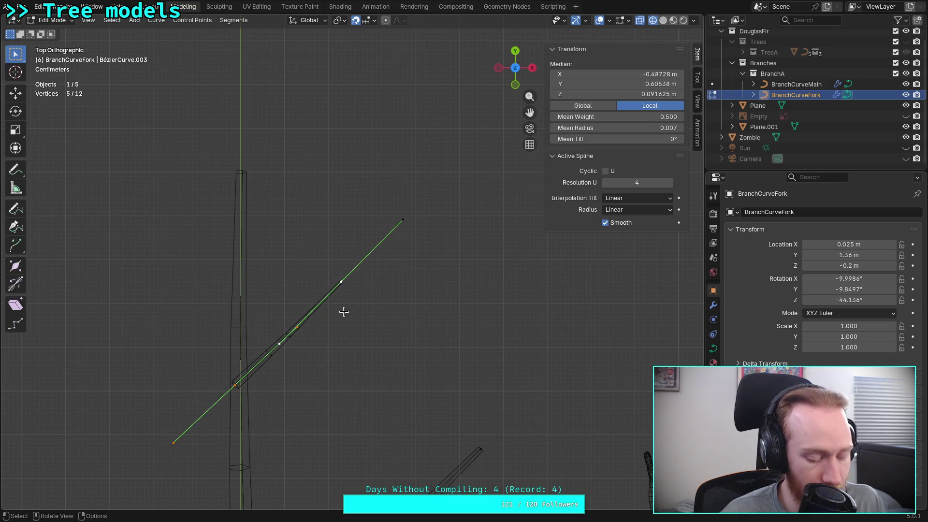
key(r)
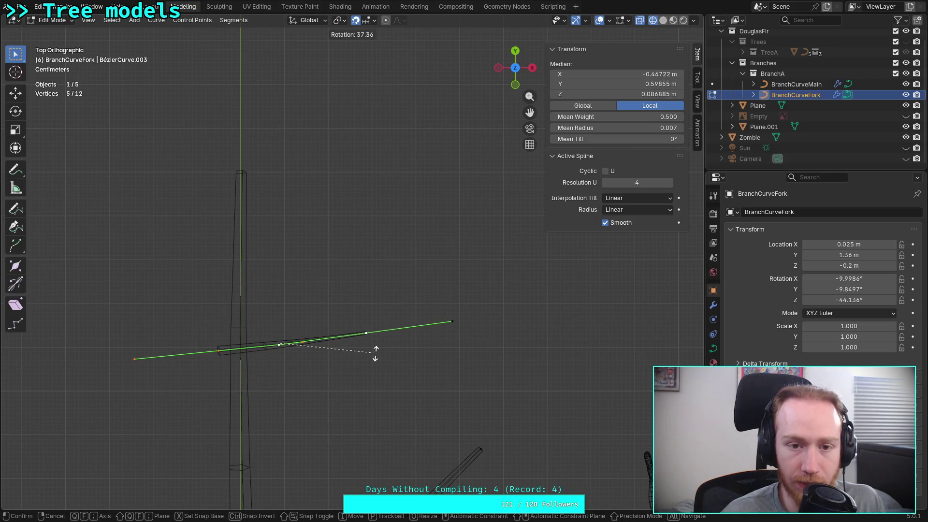
text(56)
key(BackSpace)
key(BackSpace)
text(45)
key(Return)
- Select one of the branch's control points and nudge it slightly
scroll(271, 356, up, 3)
shift+middle_drag(271, 356, 303, 306)
drag(203, 296, 254, 344)
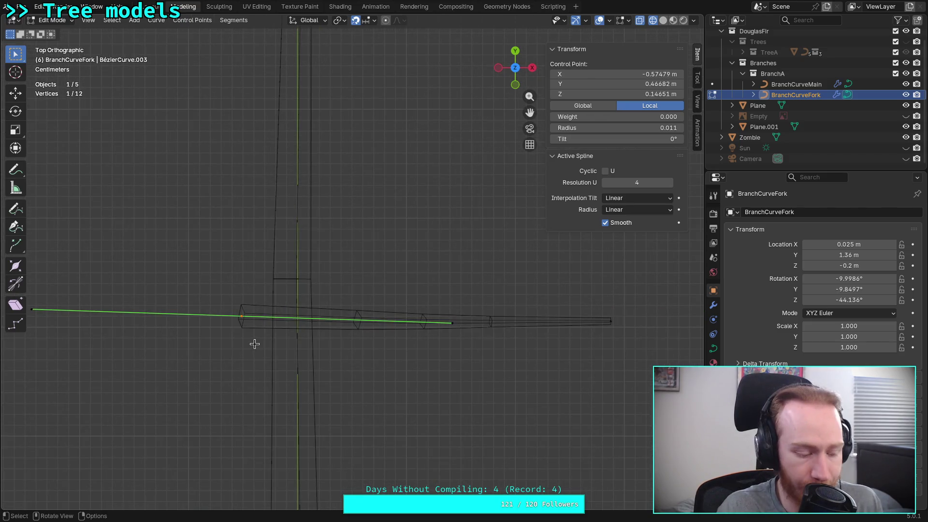
key(g)
click(245, 338)
- Nudge the branch's end point down, pick the point near the trunk, and switch to Right view
click(612, 322)
key(g)
click(612, 325)
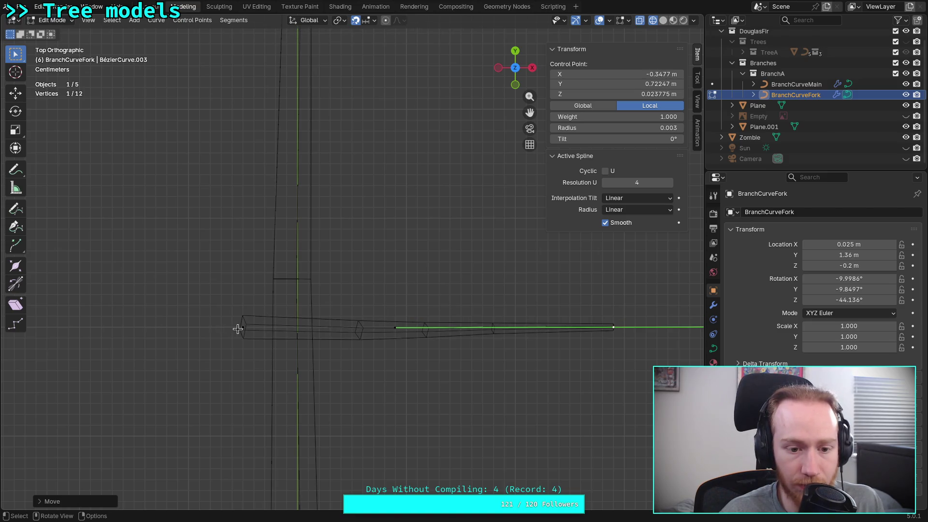
click(241, 328)
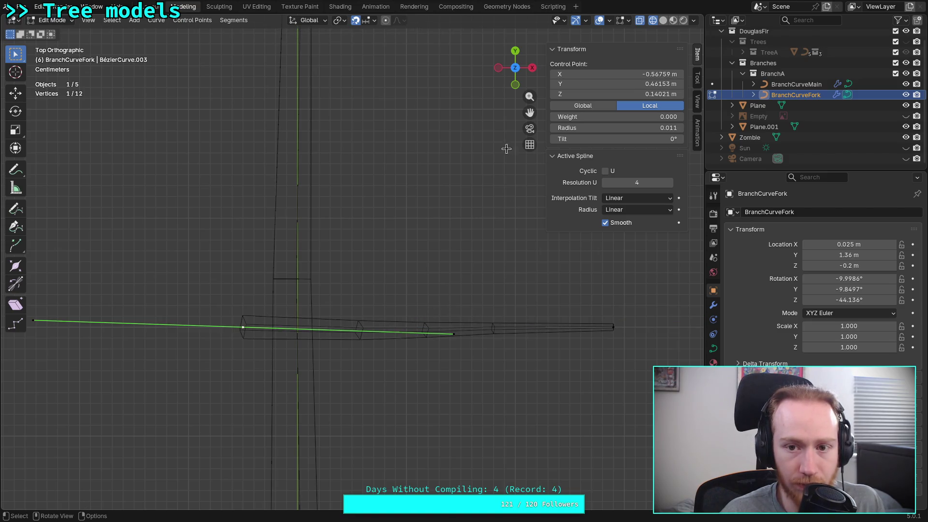
click(532, 67)
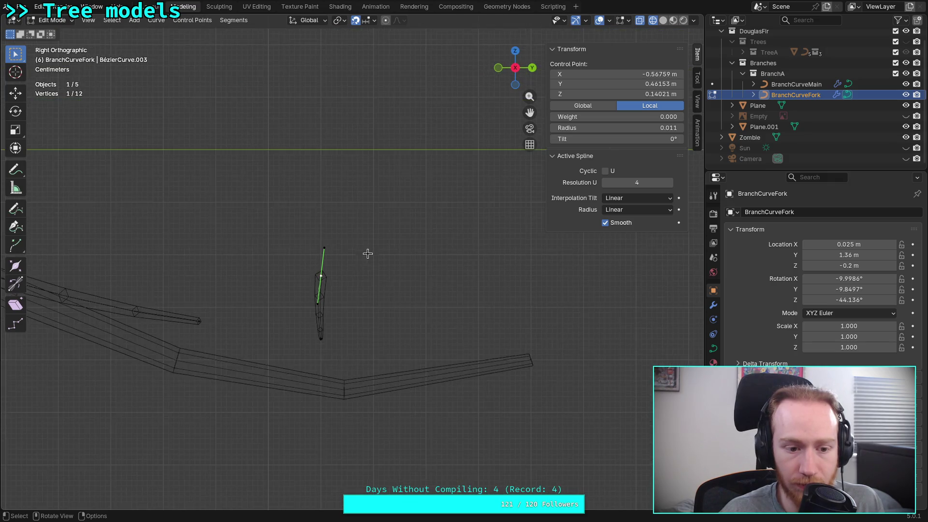
- In side view, raise the branch's bottom control point and adjust its handle
mouse_move(268, 235)
mouse_down()
mouse_move(341, 387)
mouse_move(333, 375)
mouse_up()
click(307, 374)
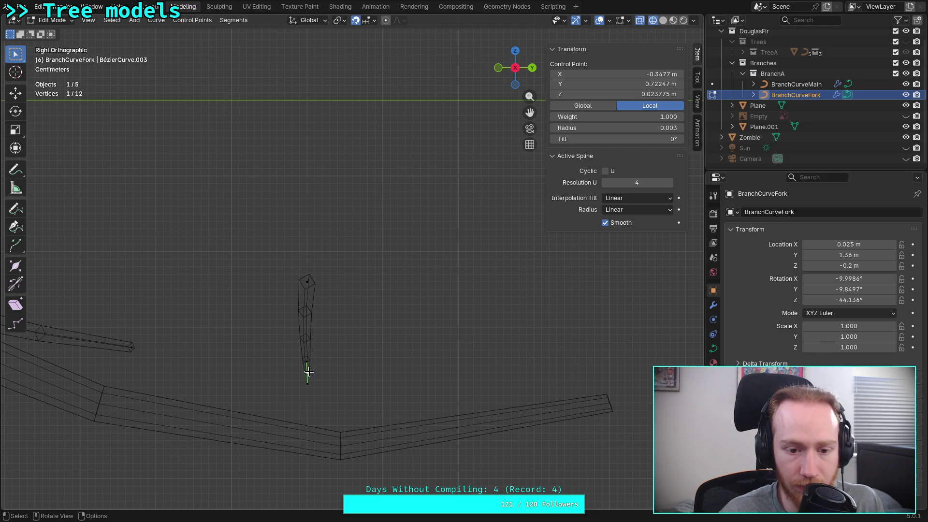
key(g)
click(308, 282)
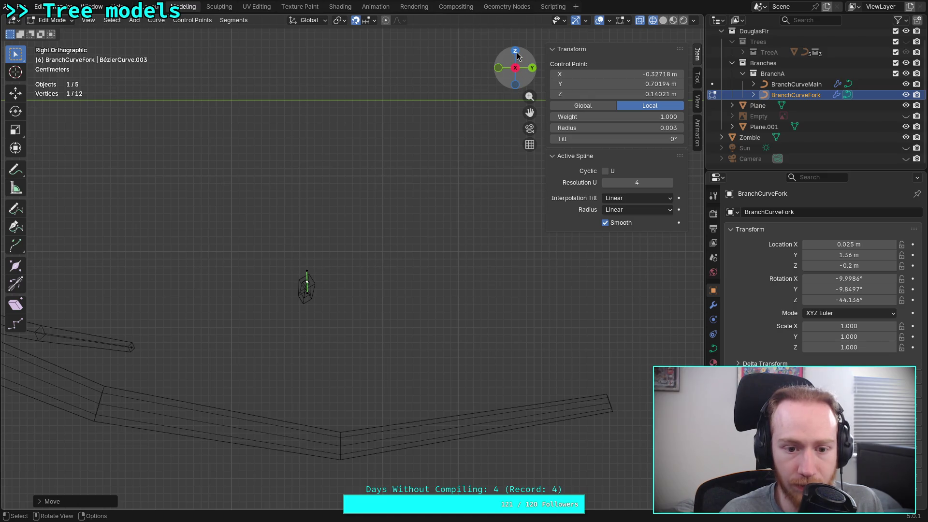
scroll(296, 269, up, 5)
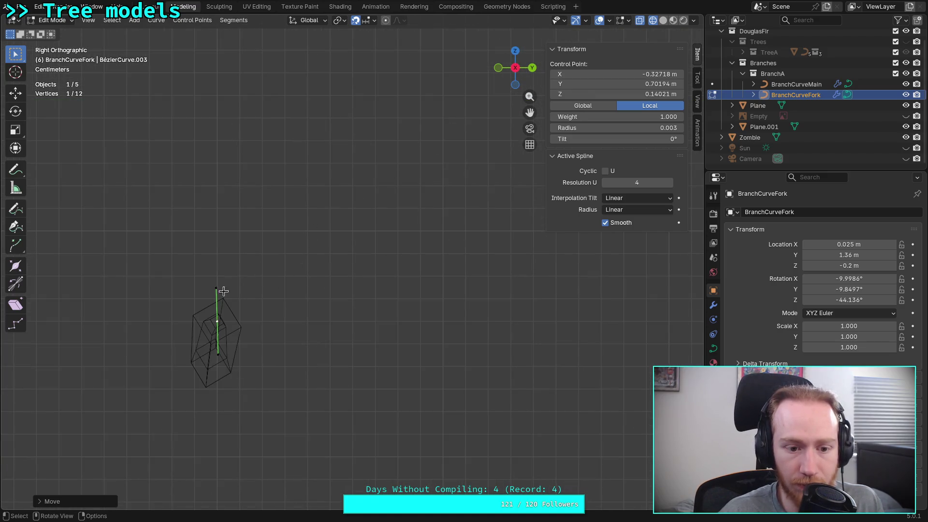
click(217, 290)
key(g)
click(219, 294)
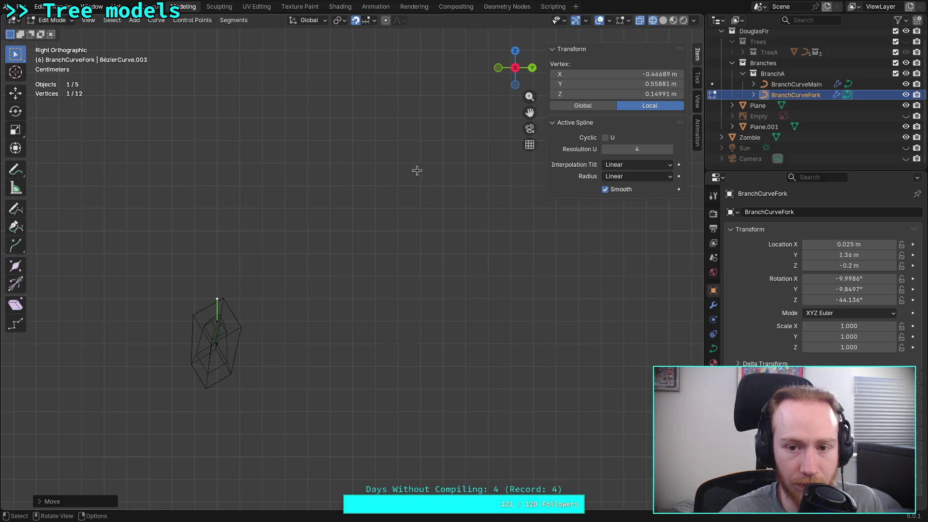
- From Top view, move the selected handle point further left
click(515, 51)
scroll(368, 339, down, 2)
key(g)
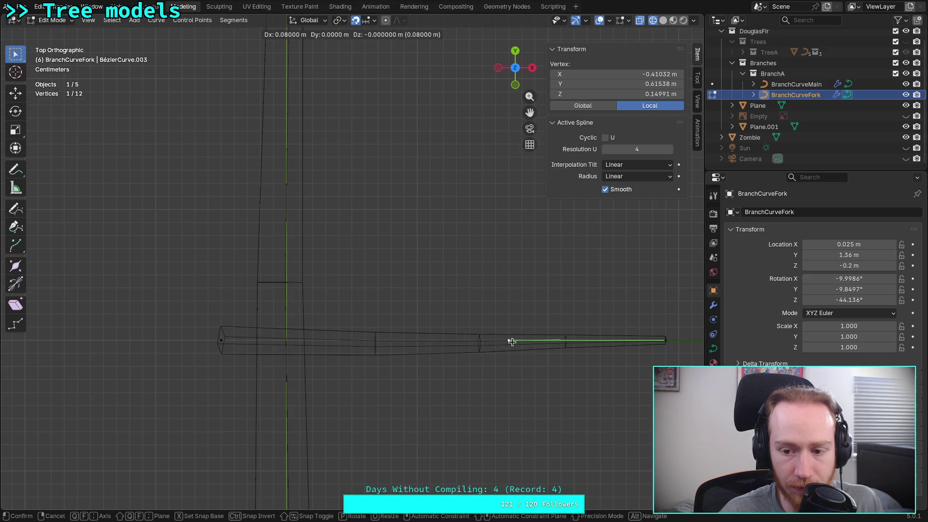
click(509, 340)
scroll(499, 344, down, 3)
key(g)
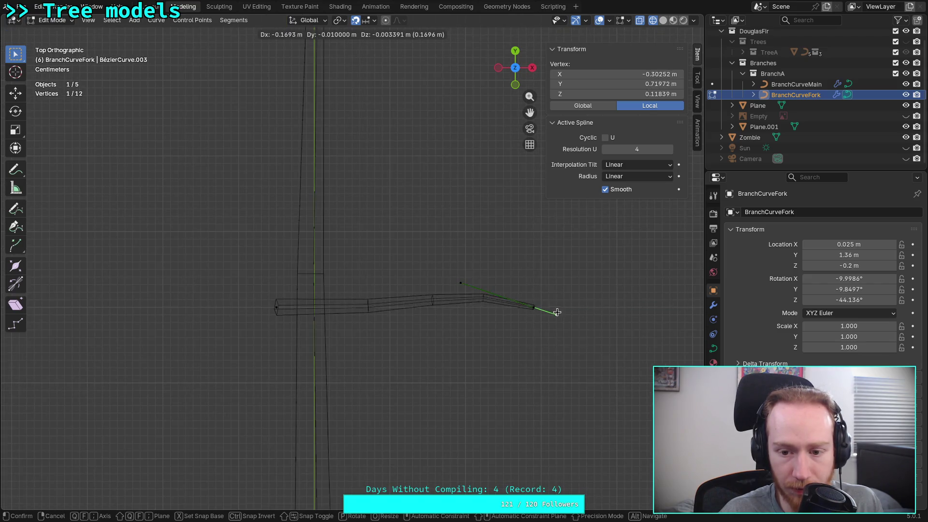
click(564, 307)
- Shift another fork curve point, then move the left end point's handle leftward
click(456, 308)
key(g)
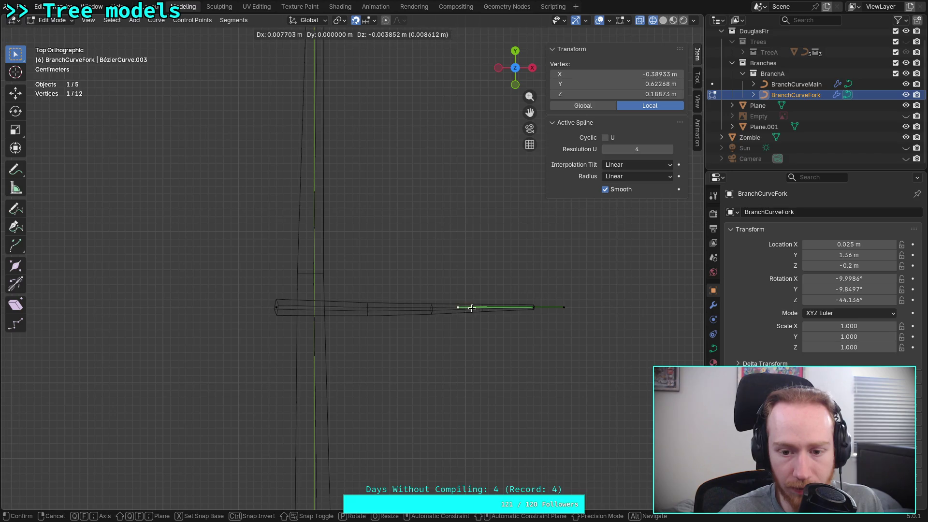
click(472, 310)
click(280, 309)
click(424, 308)
key(g)
click(361, 307)
- Reposition the left handle point, then lower it from a side angle
click(139, 307)
key(g)
click(212, 305)
mouse_move(217, 307)
alt+middle_down()
mouse_move(209, 292)
mouse_move(348, 236)
mouse_move(301, 231)
alt+middle_up()
key(g)
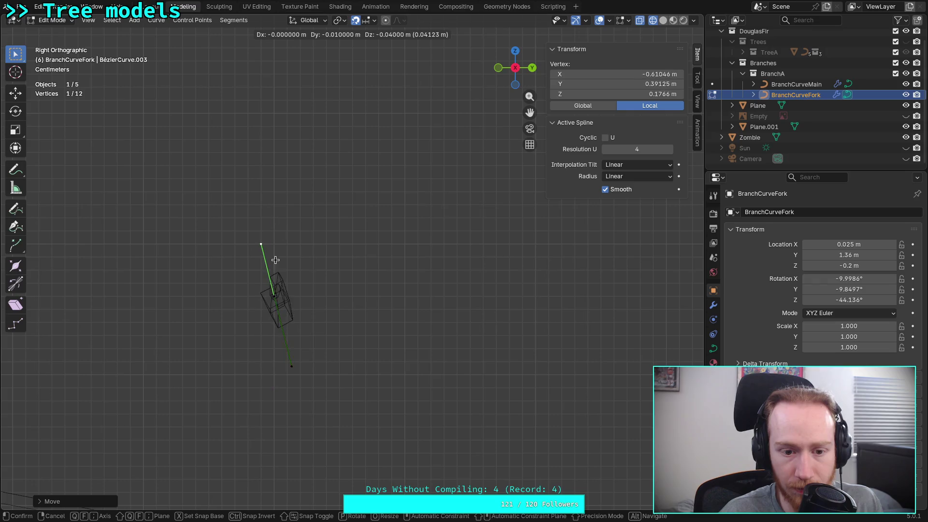
click(277, 312)
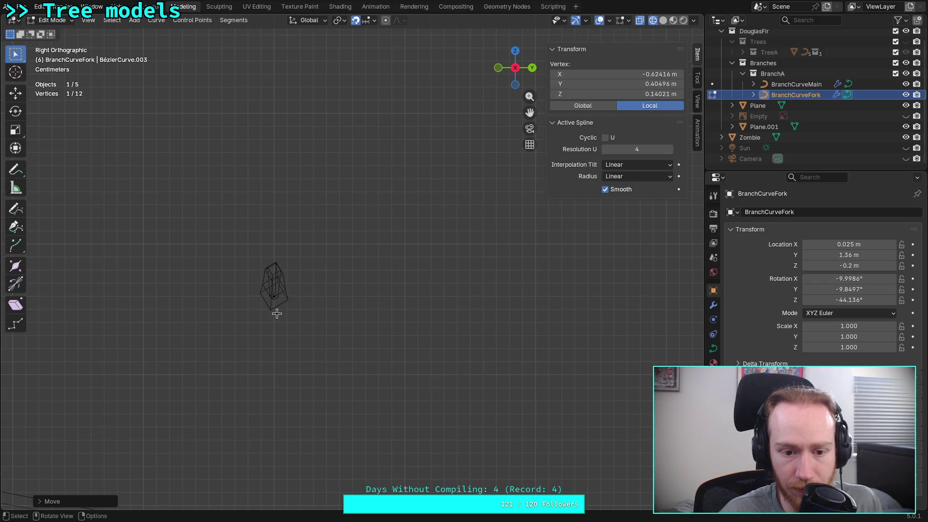
- In Top view, shift the end point right and pull the tip handle inward
click(515, 52)
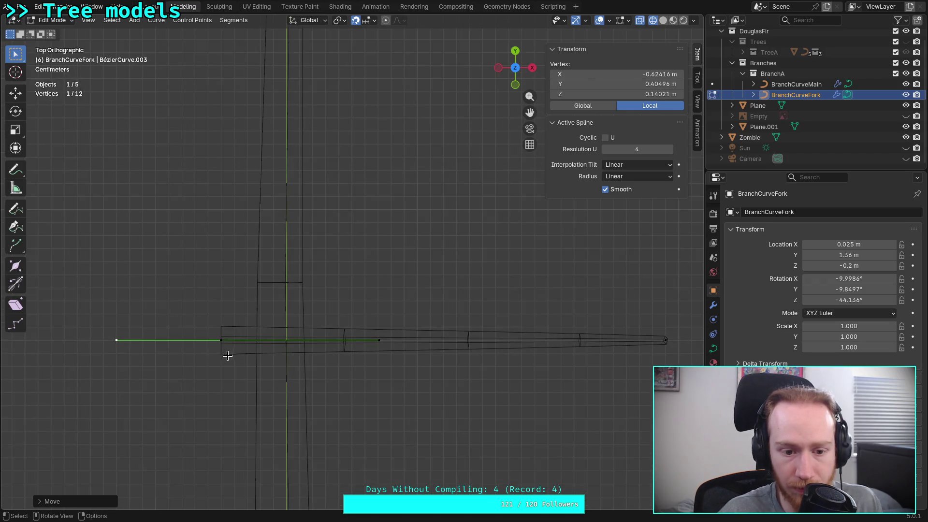
key(g)
click(234, 338)
click(378, 340)
key(g)
click(315, 344)
click(663, 341)
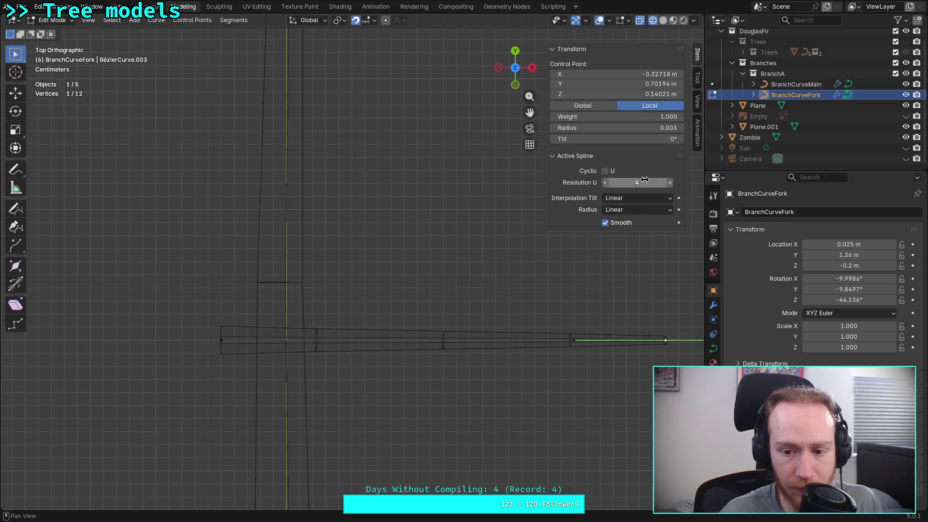
- From the right side view, move one of the fork tip's handle points
click(533, 68)
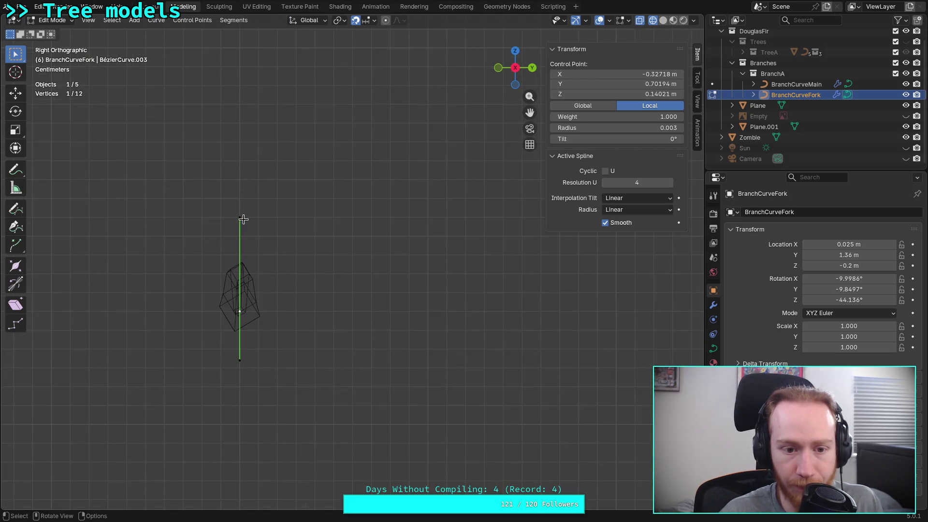
click(241, 216)
key(g)
click(237, 311)
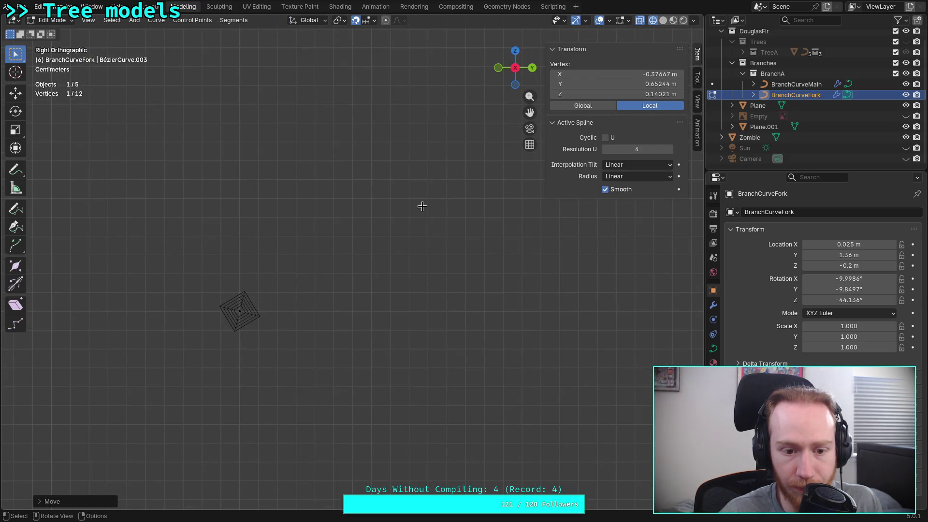
- Select all points around the fork tip and rotate them
drag(193, 266, 310, 360)
click(515, 51)
click(532, 68)
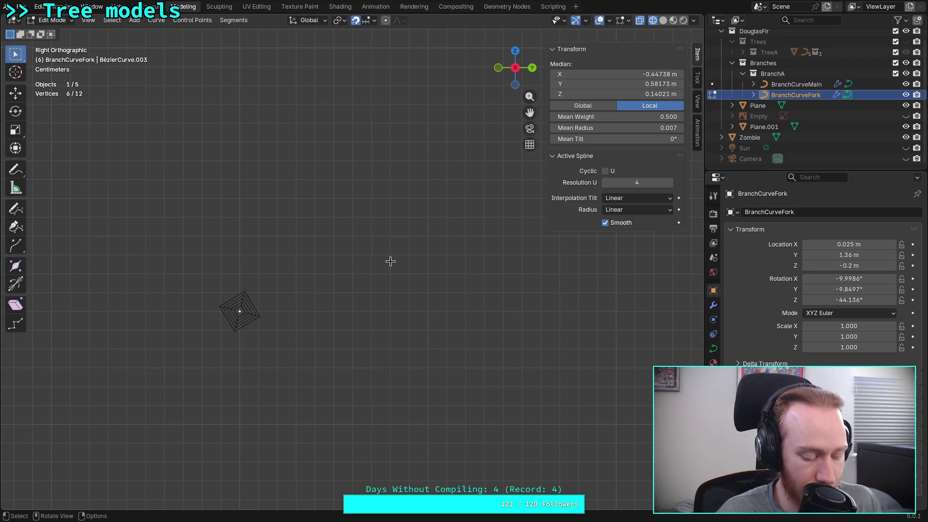
key(r)
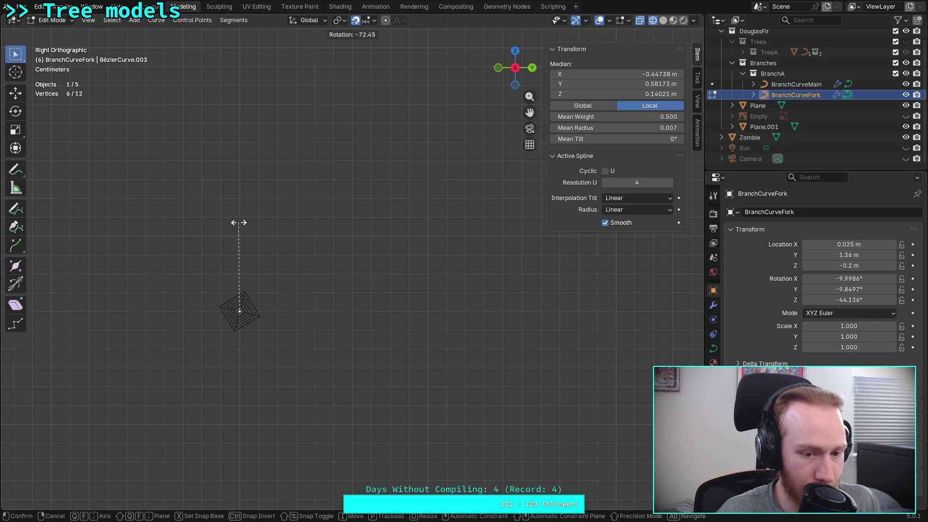
click(373, 279)
- In Top view, select a fork handle point and grab it, leaving it in place
click(517, 54)
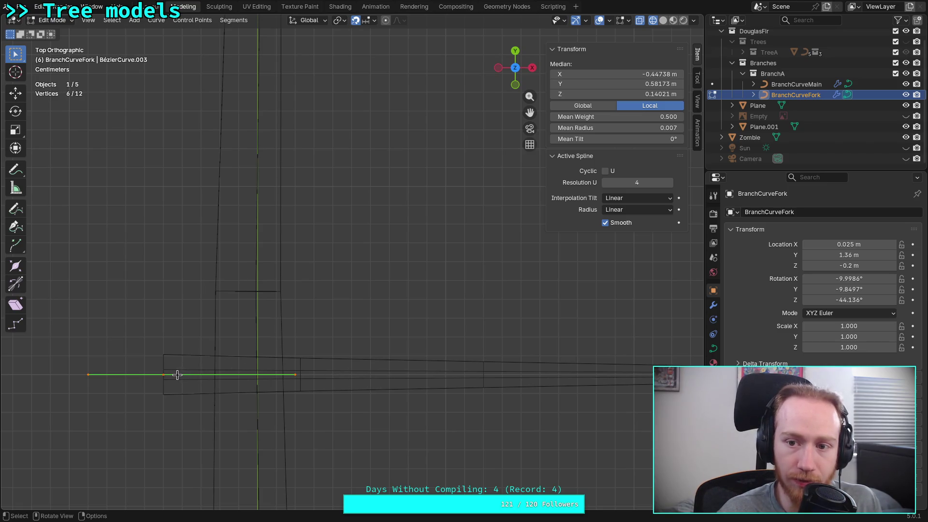
click(160, 375)
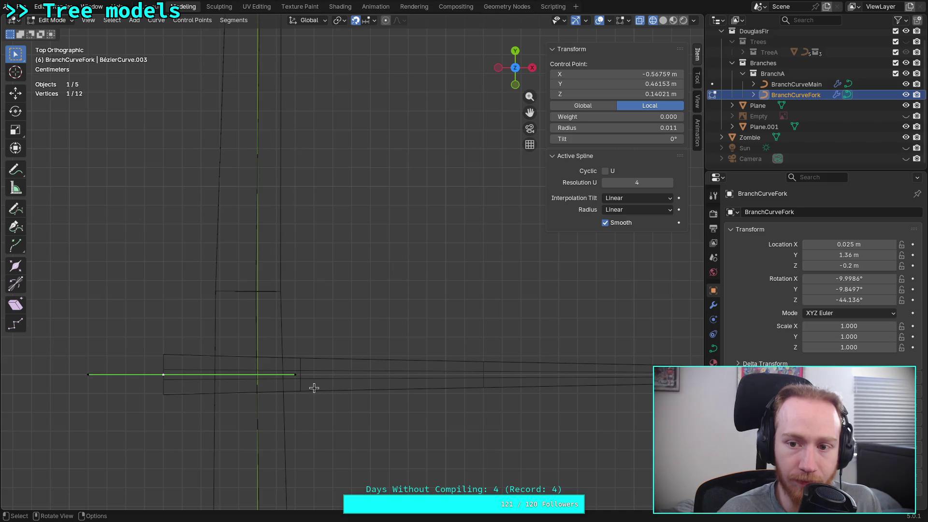
click(295, 376)
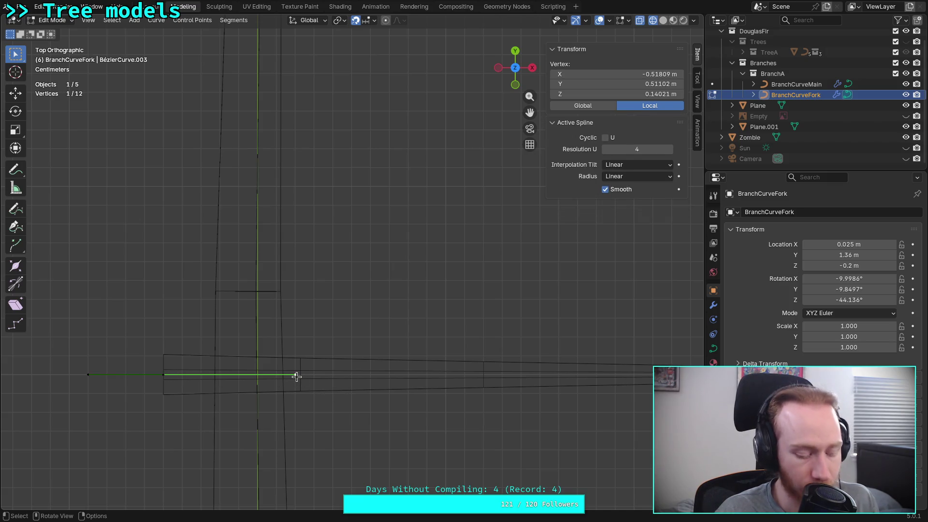
click(156, 375)
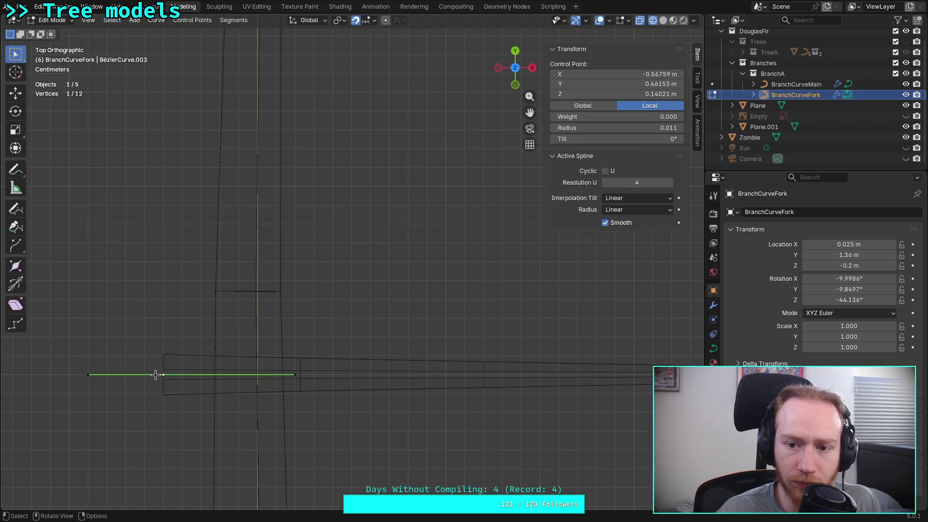
click(303, 381)
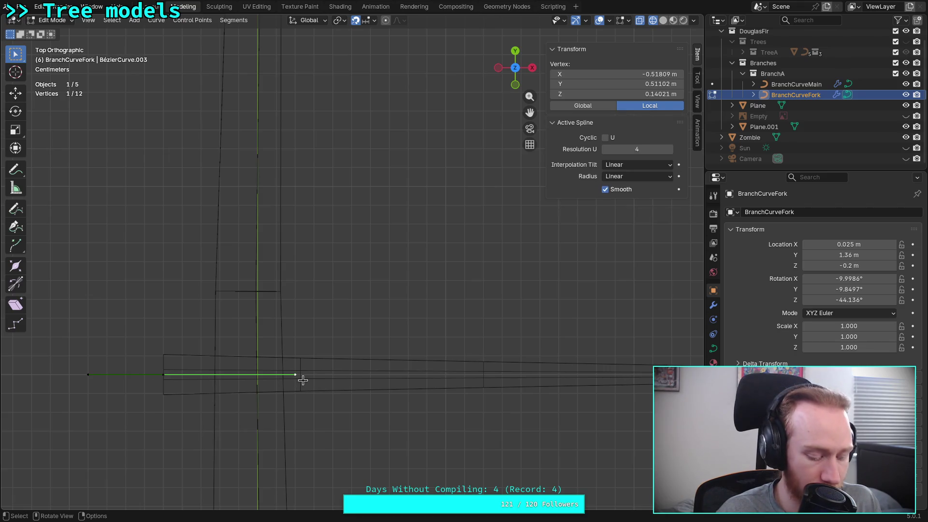
key(g)
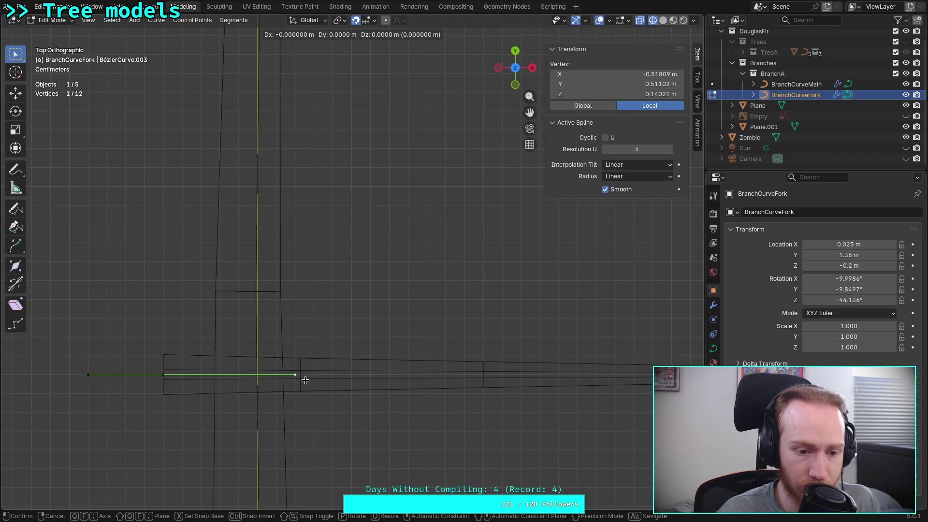
click(275, 380)
- From the back view, nudge the handle point and then raise it
scroll(274, 346, down, 3)
click(516, 51)
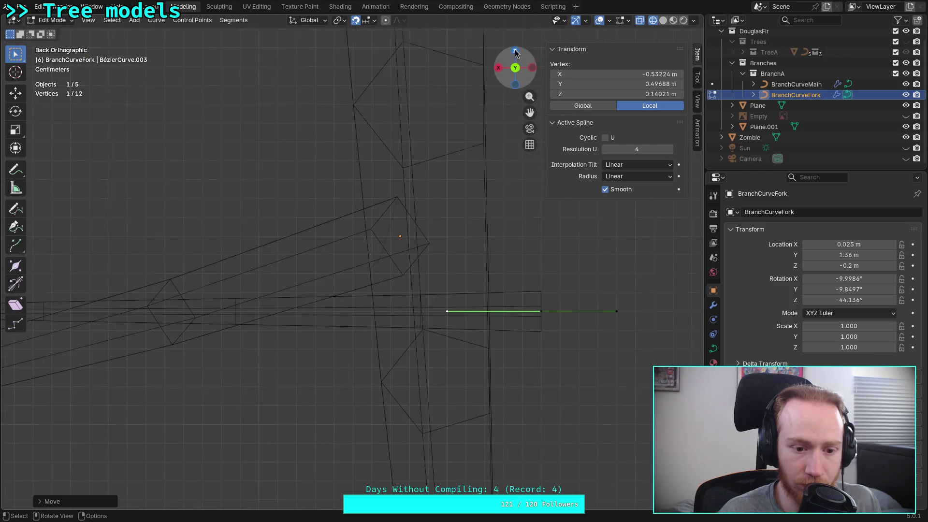
key(g)
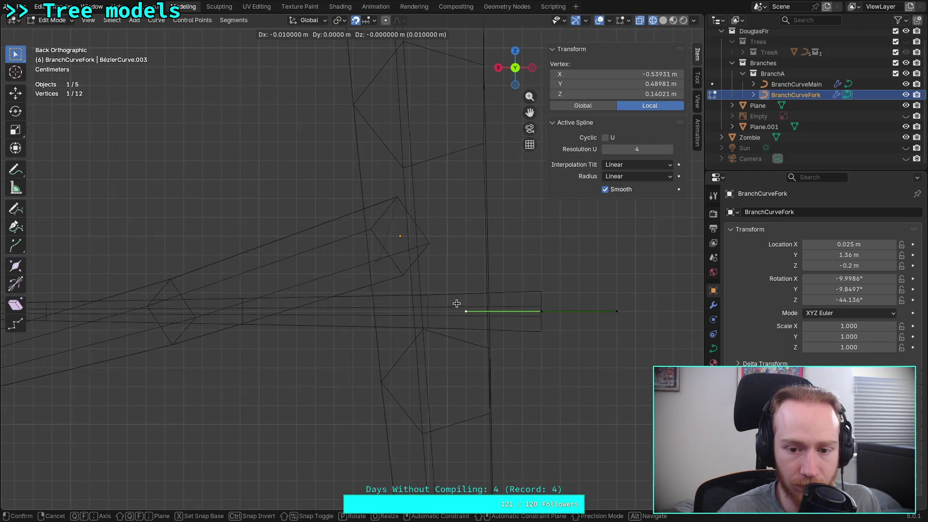
click(457, 303)
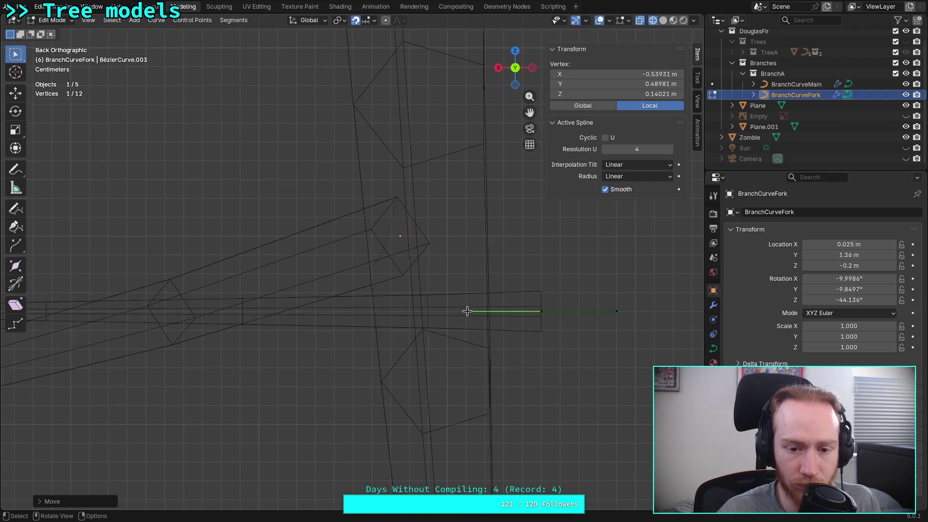
key(g)
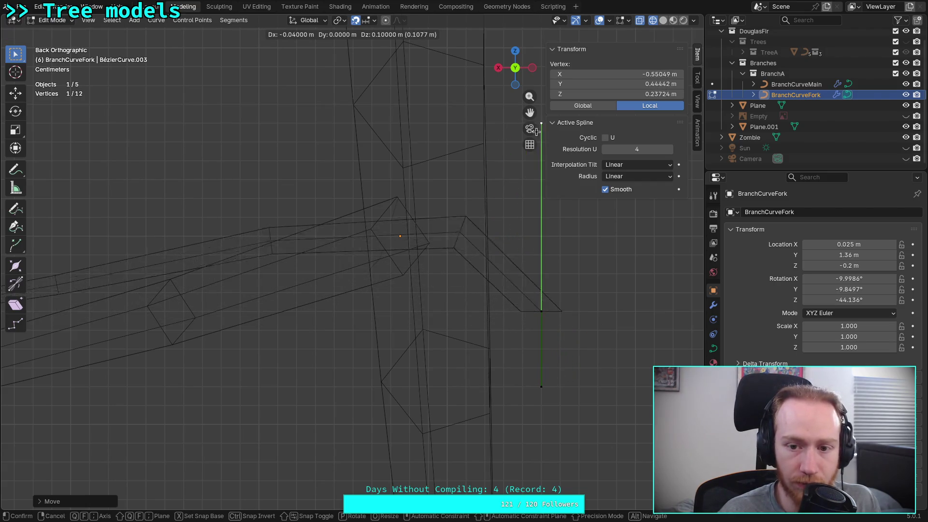
click(550, 230)
- Move the far end point's handle of the fork curve
scroll(544, 230, down, 4)
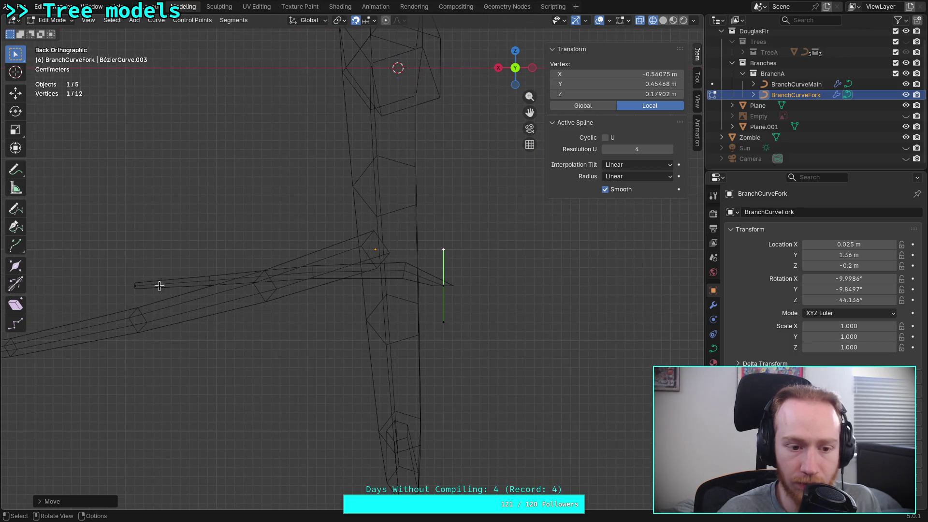
click(137, 285)
click(100, 285)
key(g)
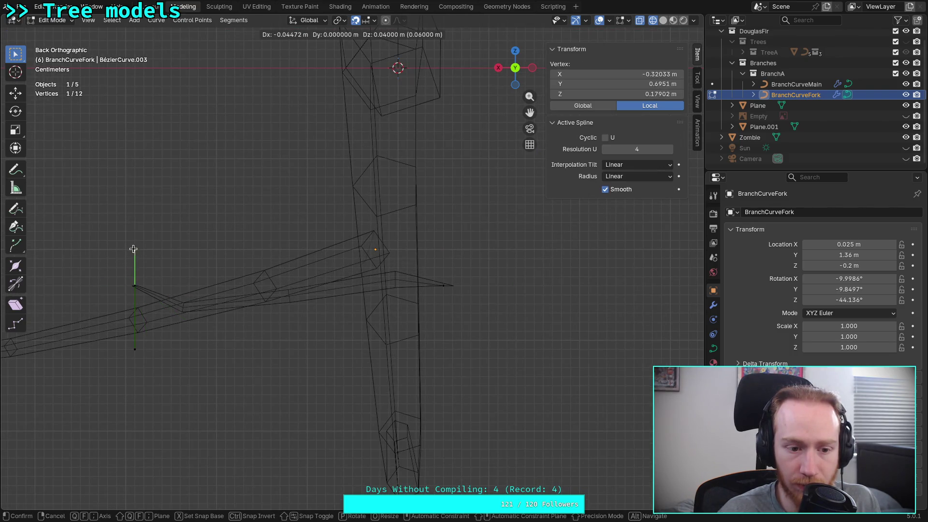
click(134, 250)
- Move the fork's base control point against the main branch, then shift it left
click(135, 286)
key(g)
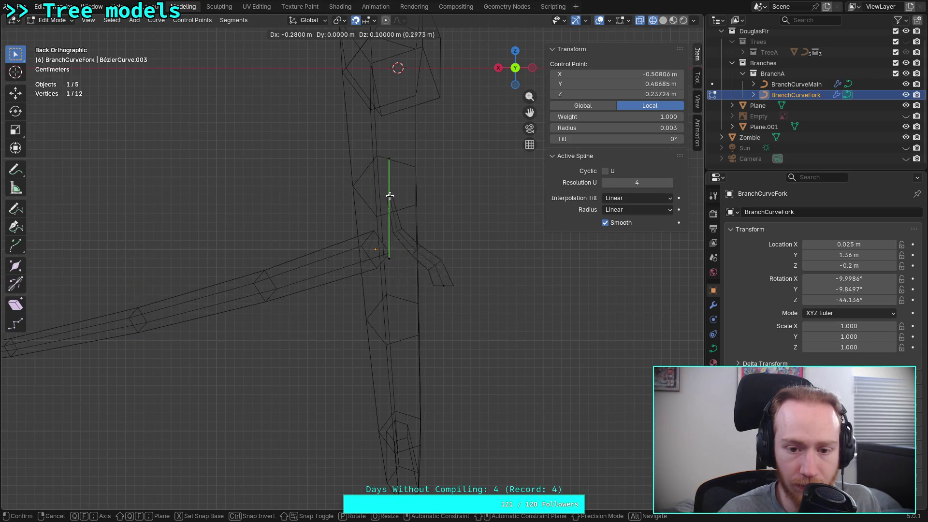
click(447, 189)
drag(515, 61, 521, 55)
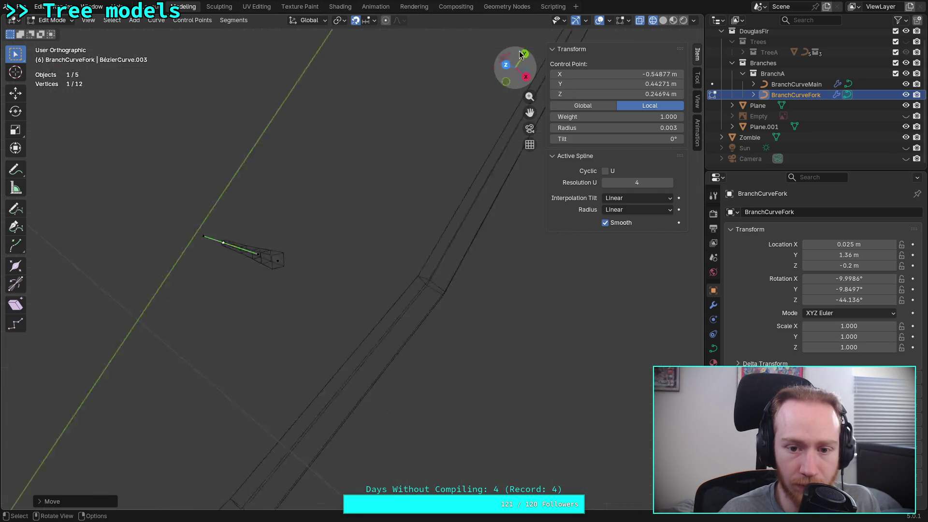
click(521, 54)
click(531, 68)
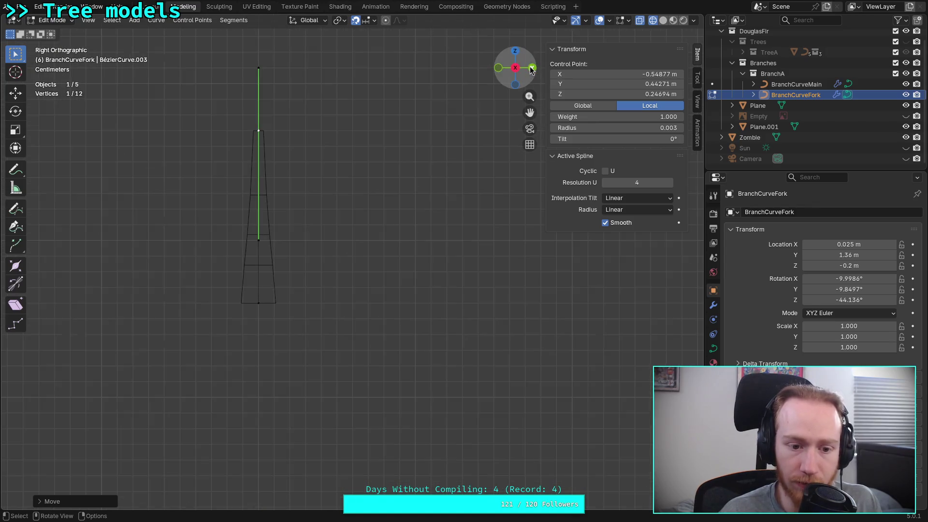
click(532, 68)
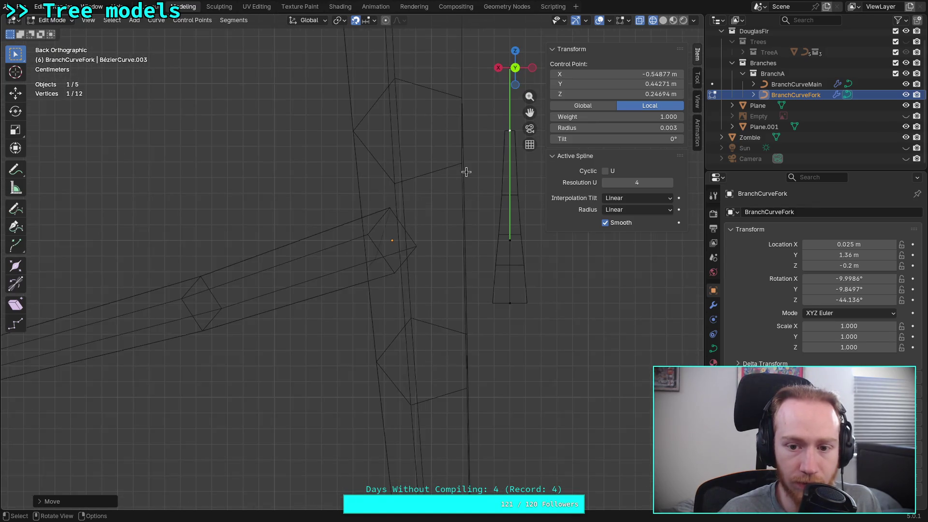
key(g)
click(404, 206)
- Check the fork from the right, orbit, back and top views
key(KP_3)
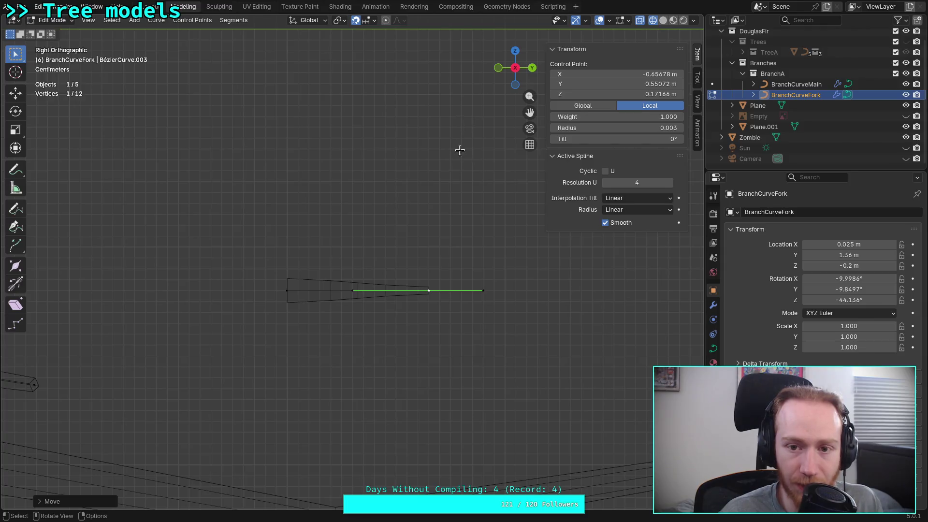
mouse_move(471, 234)
middle_down()
mouse_move(335, 235)
mouse_move(332, 224)
mouse_move(335, 231)
mouse_move(394, 186)
middle_up()
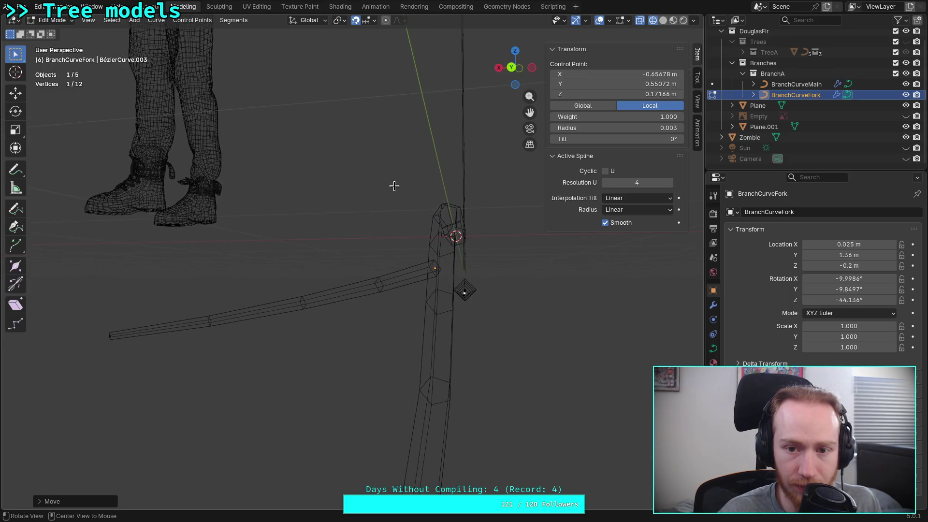
click(514, 69)
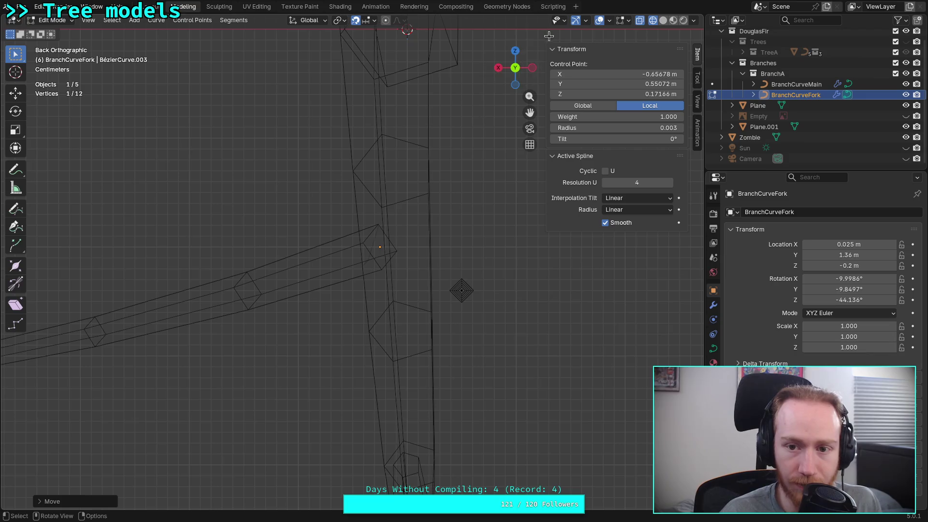
click(516, 50)
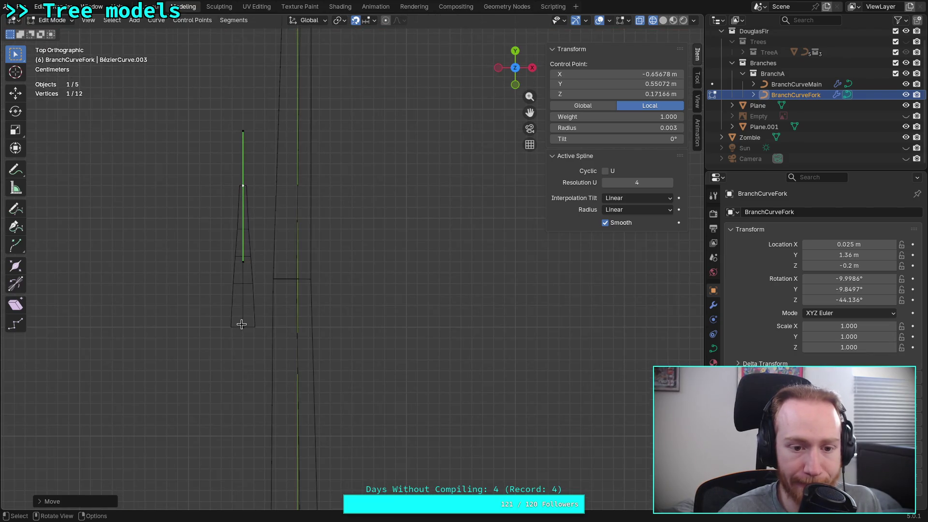
- Box-select the left curve's control points and rotate them 90°
click(242, 324)
click(244, 181)
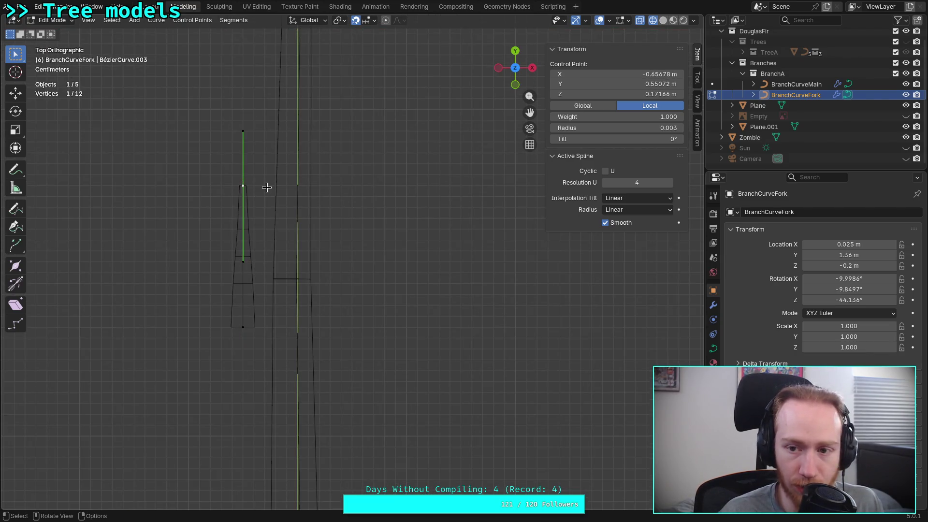
mouse_move(197, 162)
mouse_down()
mouse_move(318, 387)
mouse_move(271, 370)
mouse_up()
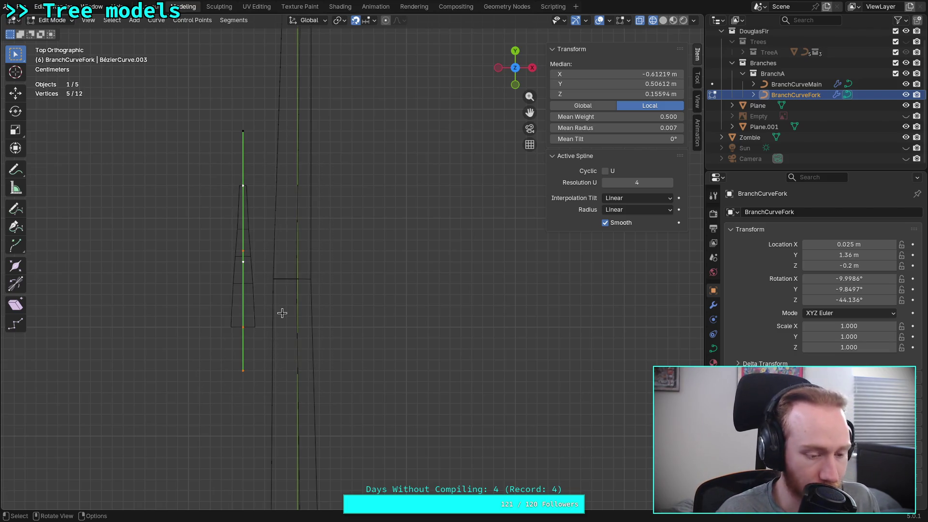
key(r)
text(0)
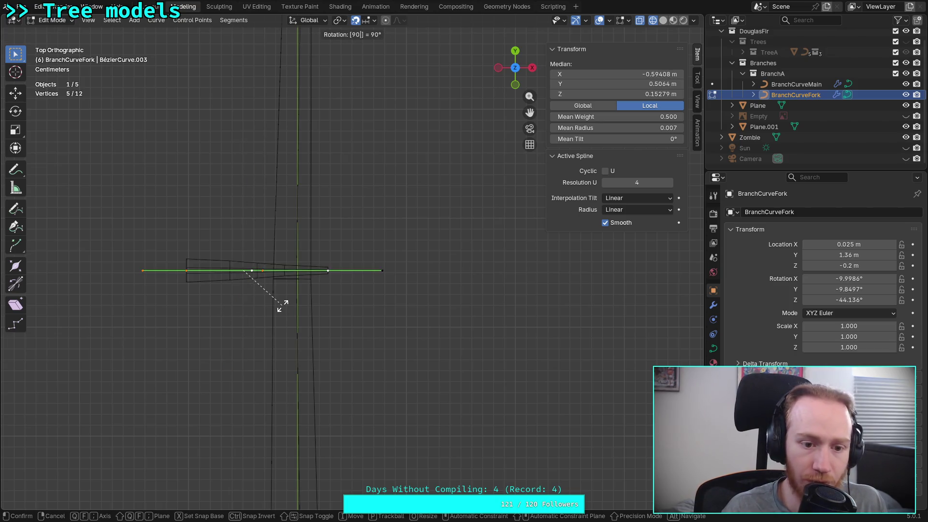
key(Return)
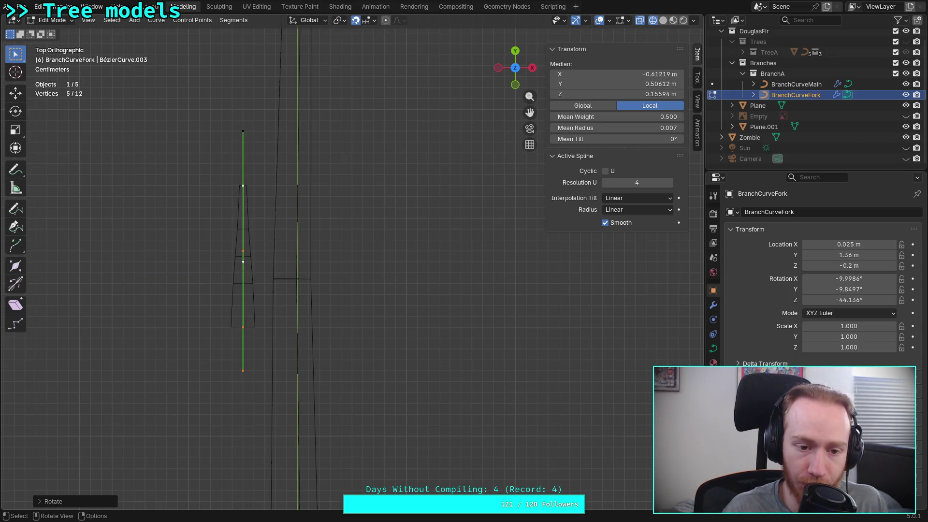
- Select all of the curve's control points, bring the fork into view, and return to Object Mode
scroll(276, 301, up, 1)
click(221, 341)
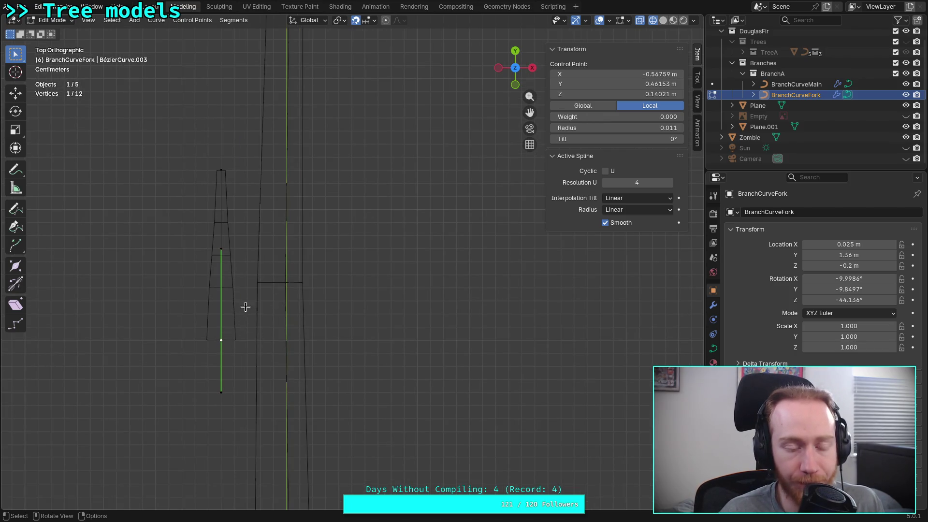
click(221, 170)
drag(171, 370, 264, 99)
mouse_move(264, 99)
shift+middle_down()
mouse_move(276, 251)
mouse_move(398, 406)
mouse_move(369, 169)
mouse_move(375, 313)
shift+middle_up()
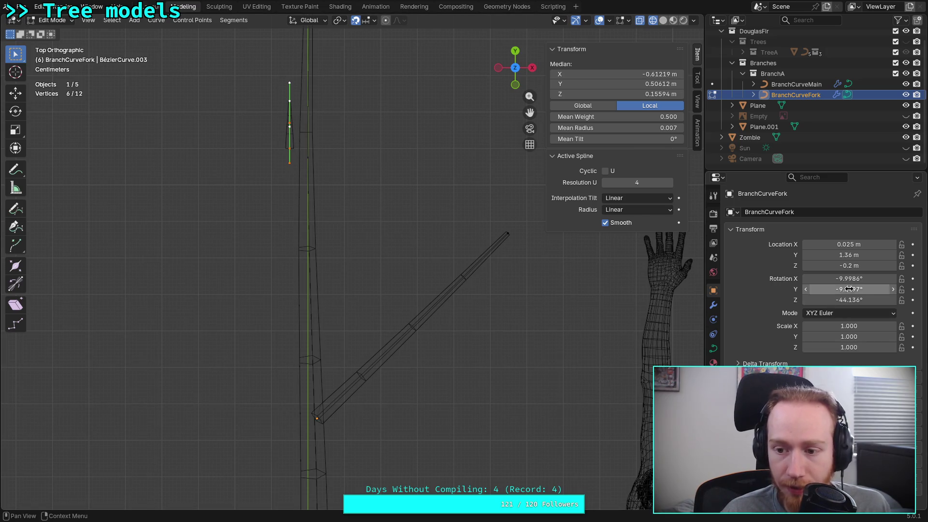
key(Tab)
- Clear the BranchCurveFork object's rotation to 0° on X, Y and Z
drag(850, 299, 862, 297)
text(9)
key(shift+Tab)
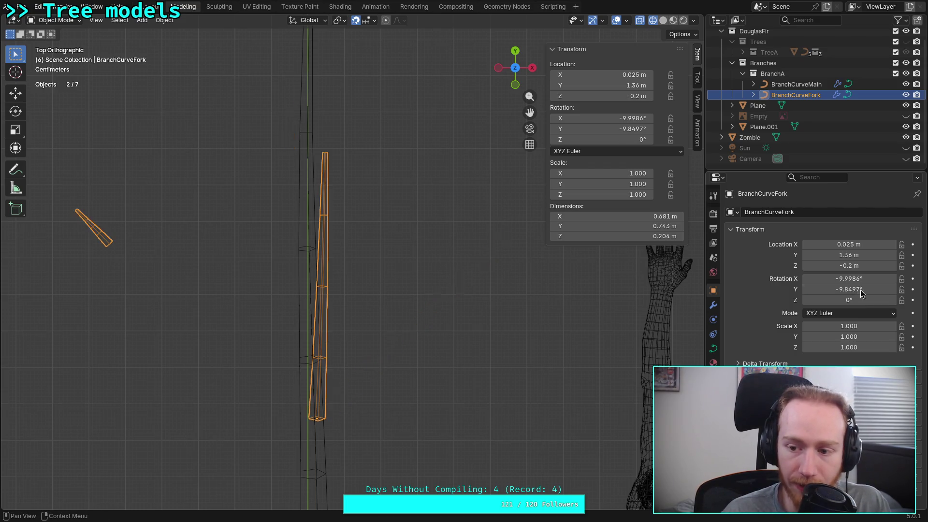
text(0)
key(shift+Tab)
text(0)
key(Return)
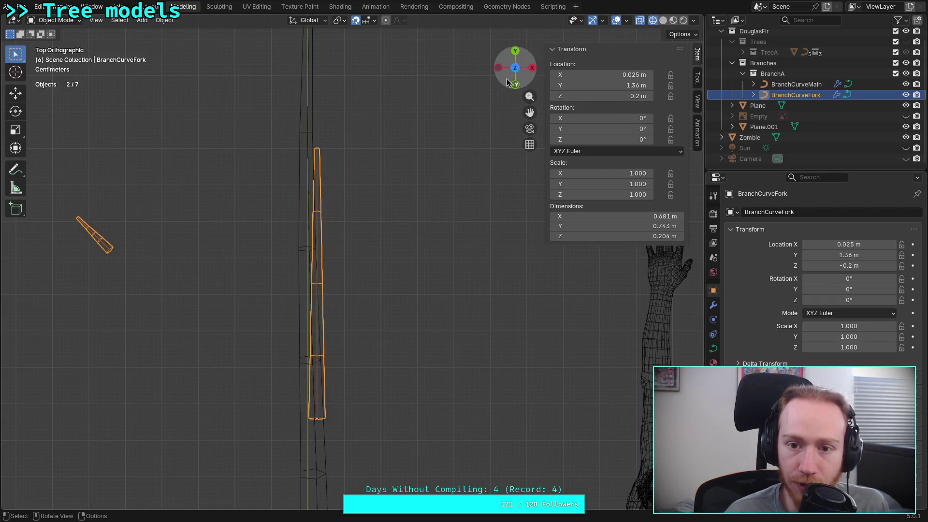
- Select all the fork curve's points and rotate them -45° about Z
key(Tab)
click(317, 419)
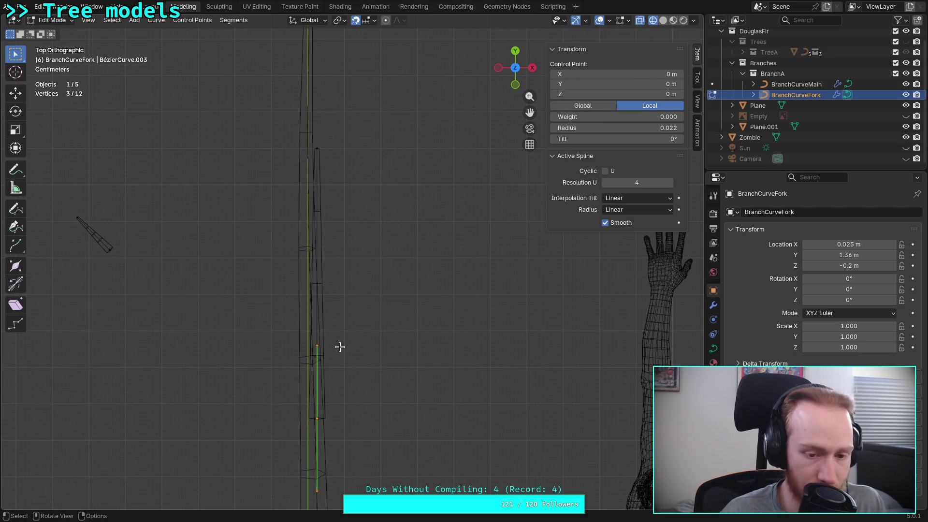
drag(401, 118, 250, 465)
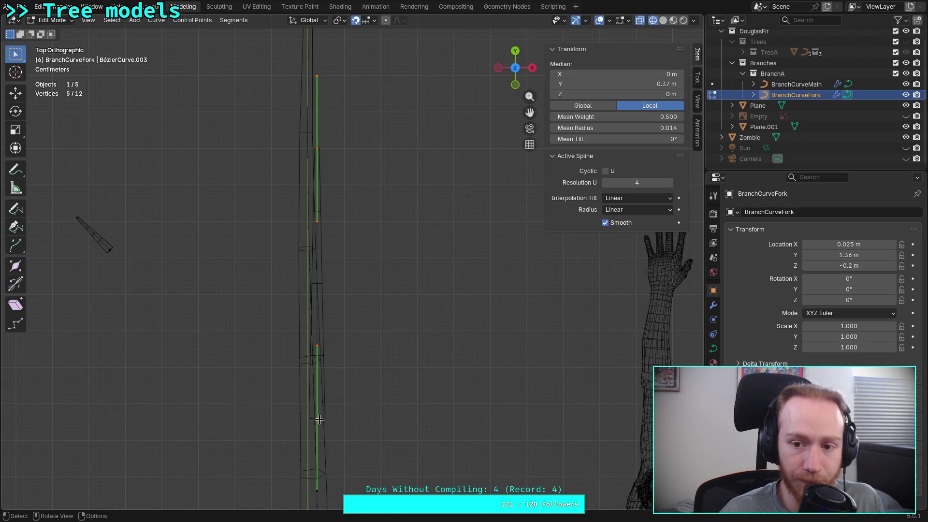
key(t)
key(r)
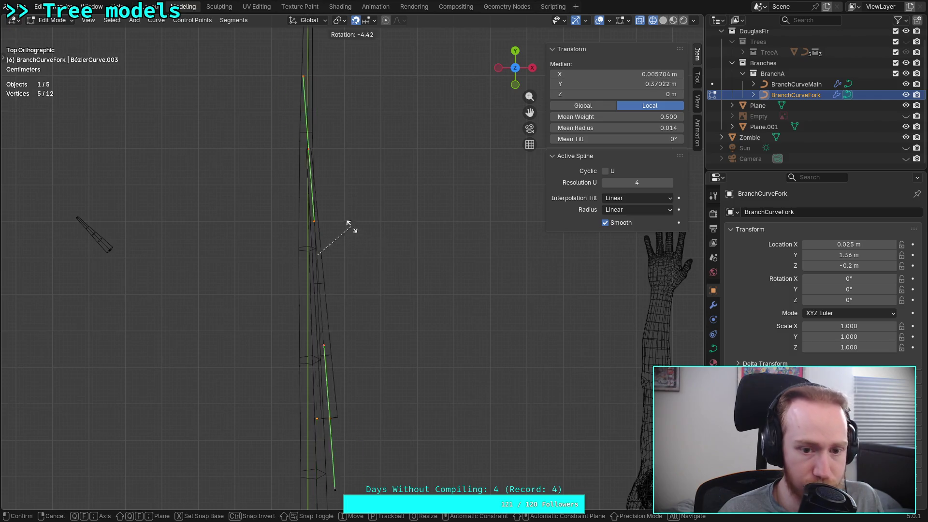
text(45)
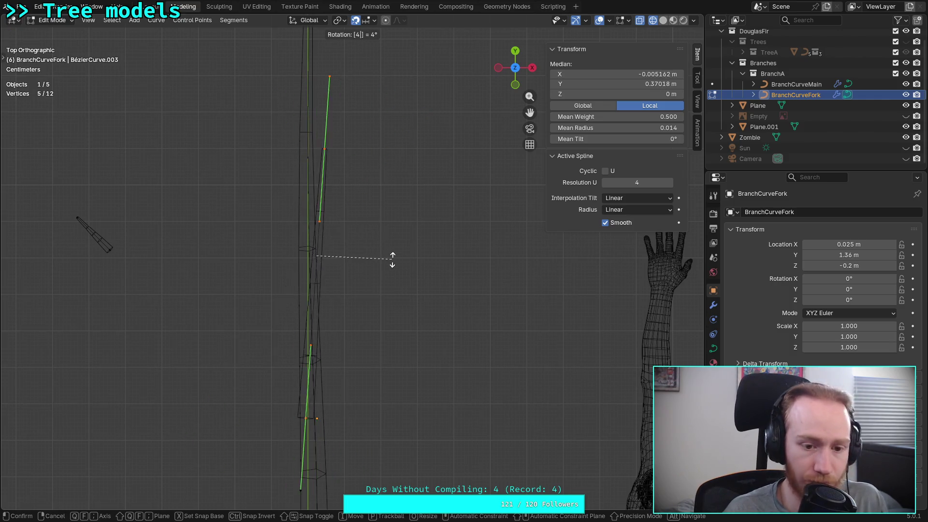
text(z)
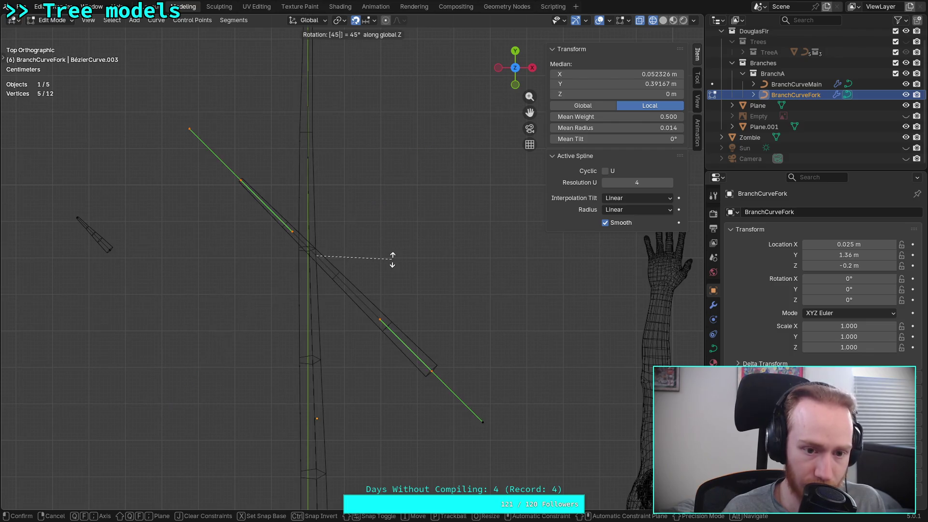
key(minus)
key(Return)
- Move the fork's four points so the branch base meets the trunk
scroll(313, 243, down, 2)
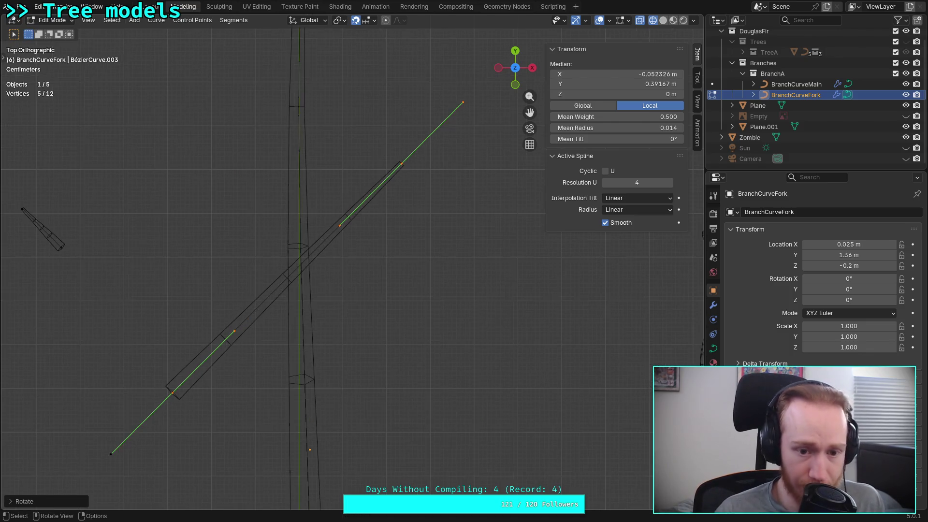
drag(212, 190, 456, 383)
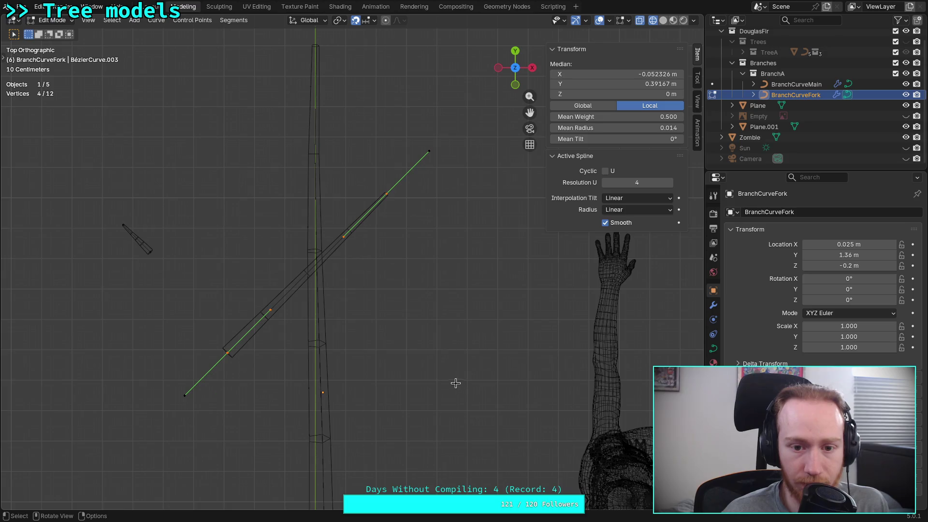
key(g)
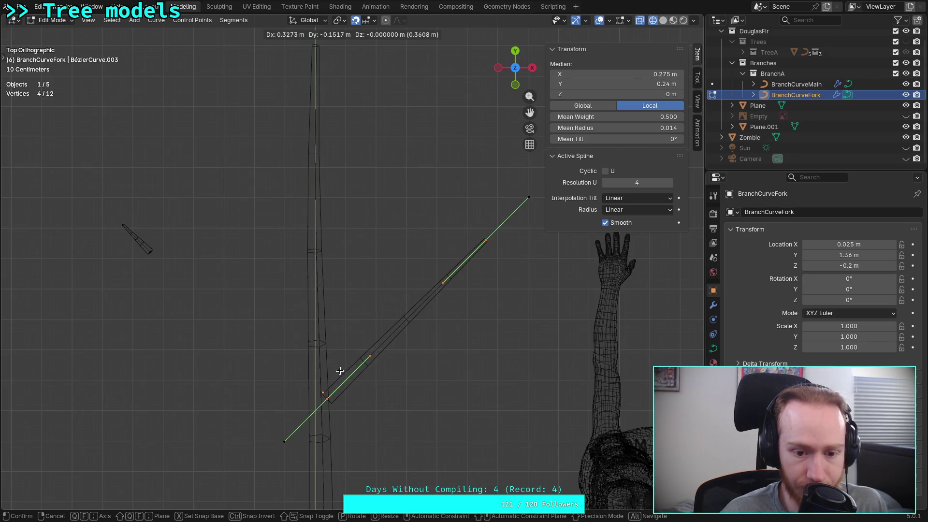
click(338, 373)
scroll(340, 392, up, 3)
mouse_move(342, 440)
shift+middle_down()
mouse_move(348, 307)
mouse_move(357, 308)
shift+middle_up()
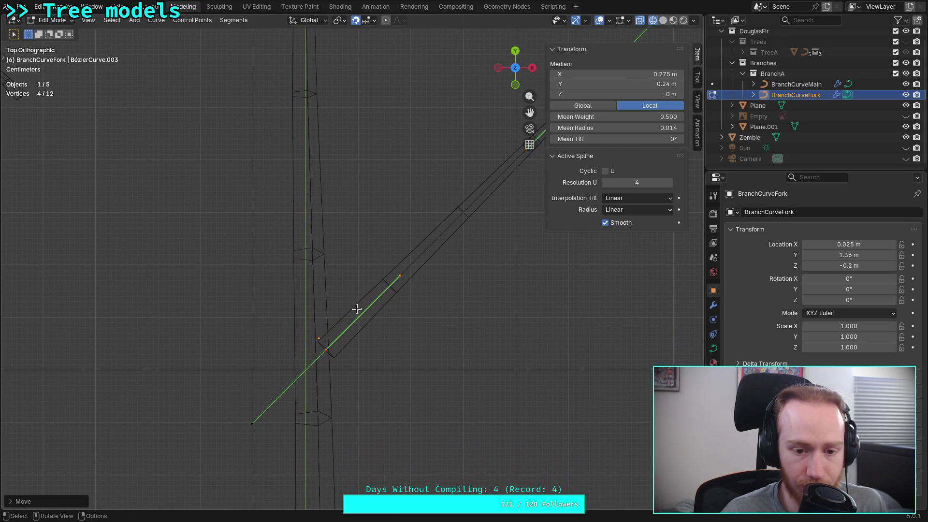
- Deselect all curve points, then reselect the fork curve's points
scroll(351, 325, down, 6)
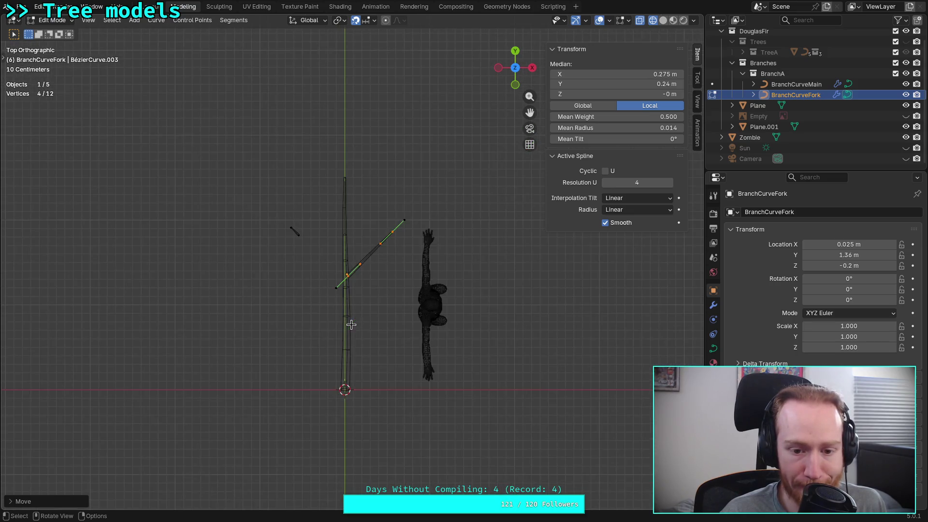
scroll(351, 325, up, 3)
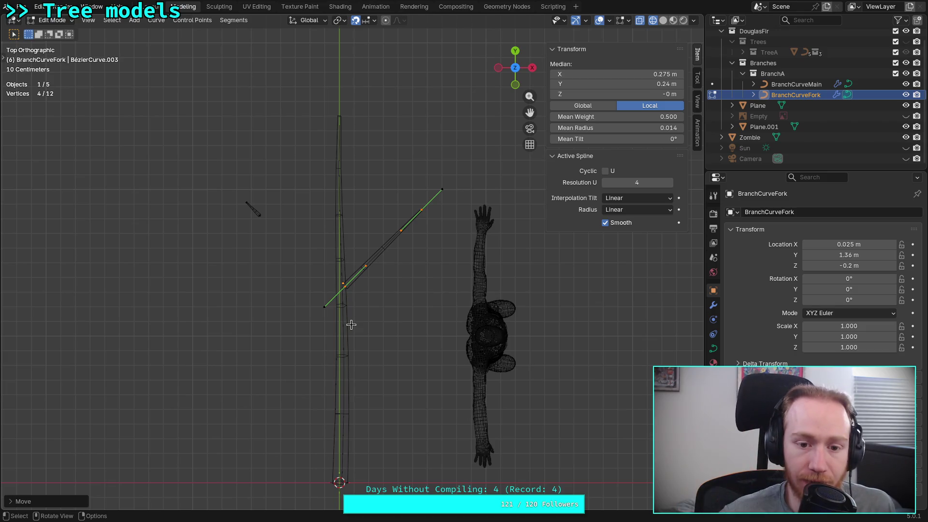
key(alt+a)
scroll(379, 312, up, 2)
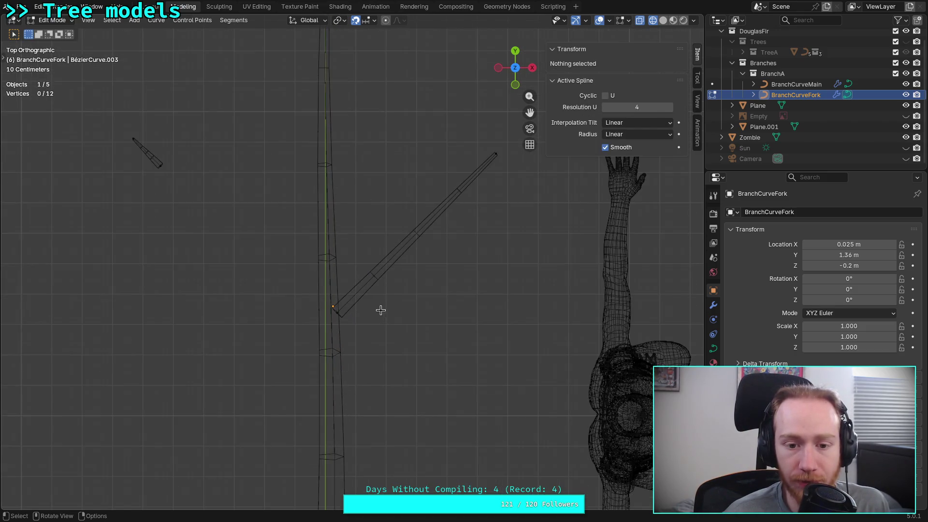
drag(322, 345, 509, 127)
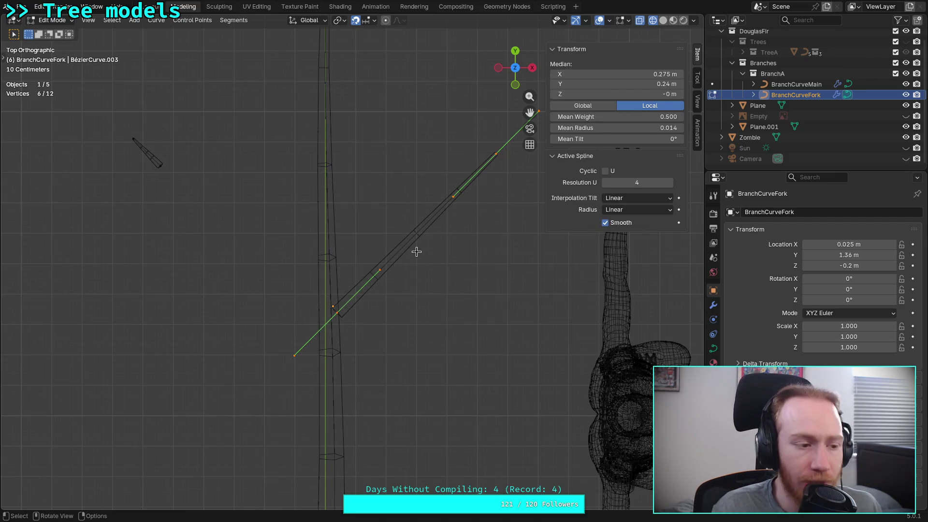
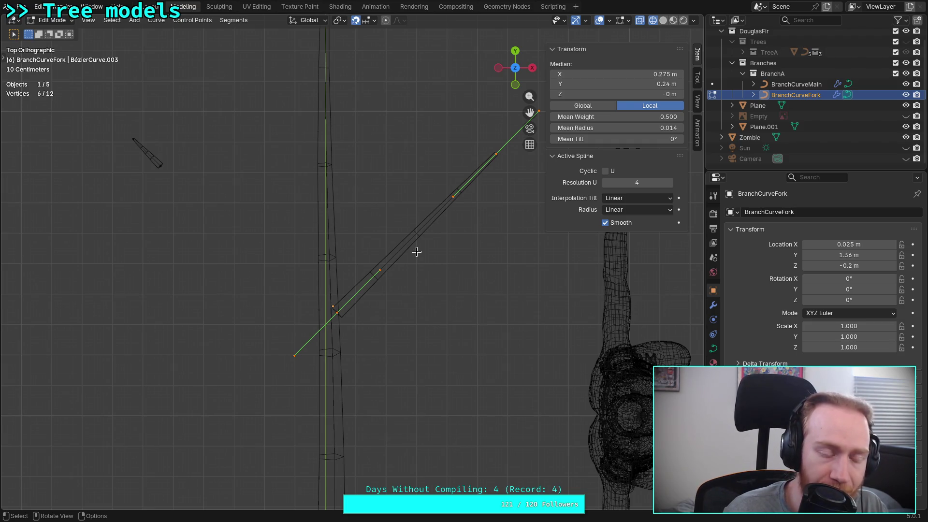
- Delete the stray small curve and move the fork curve down toward the trunk base
drag(245, 250, 116, 103)
key(Delete)
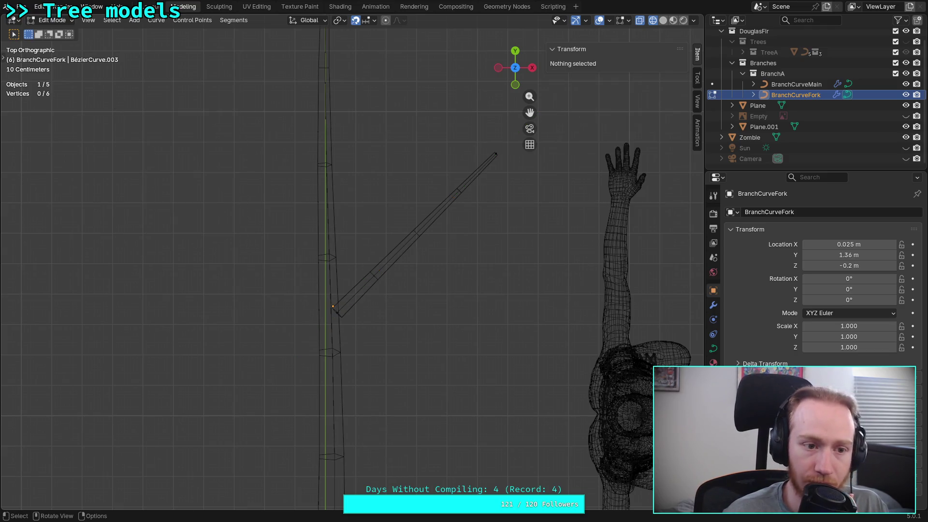
mouse_move(296, 321)
mouse_down()
mouse_move(458, 239)
mouse_move(508, 131)
mouse_up()
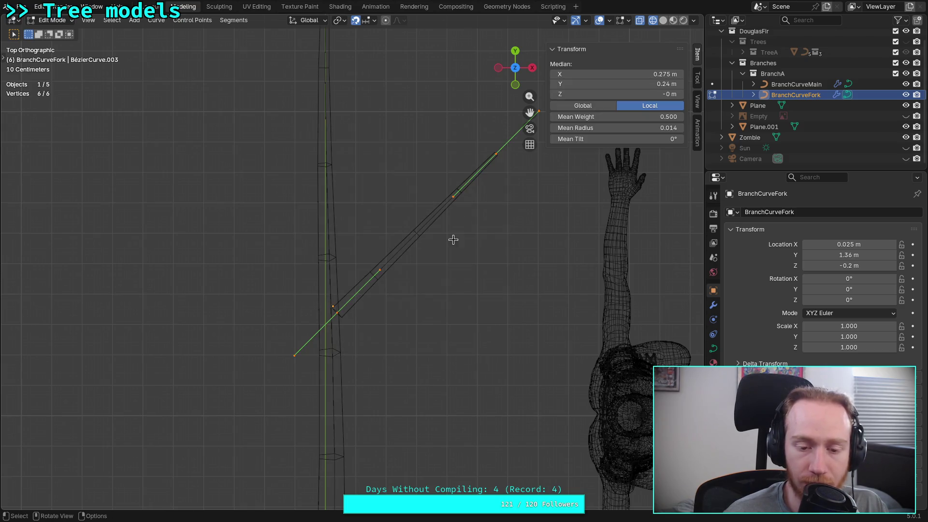
scroll(440, 256, down, 5)
key(g)
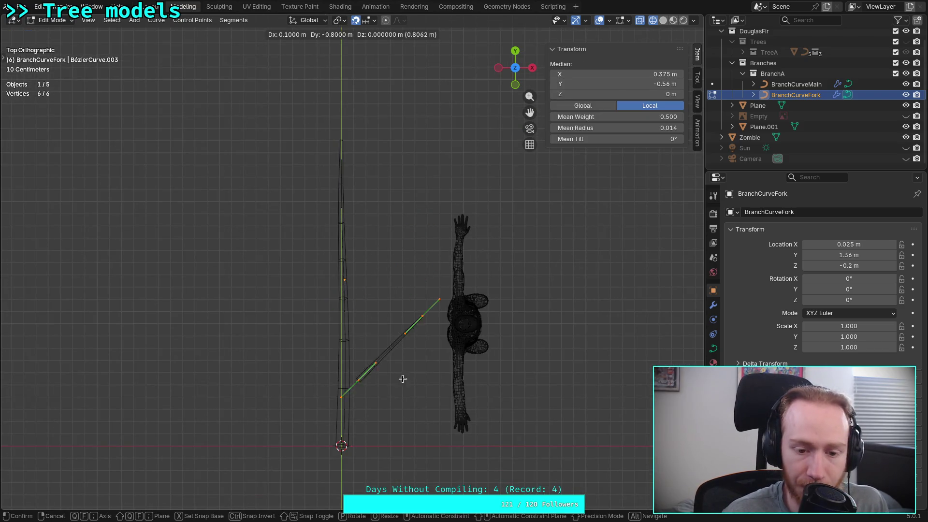
click(399, 435)
scroll(366, 447, up, 3)
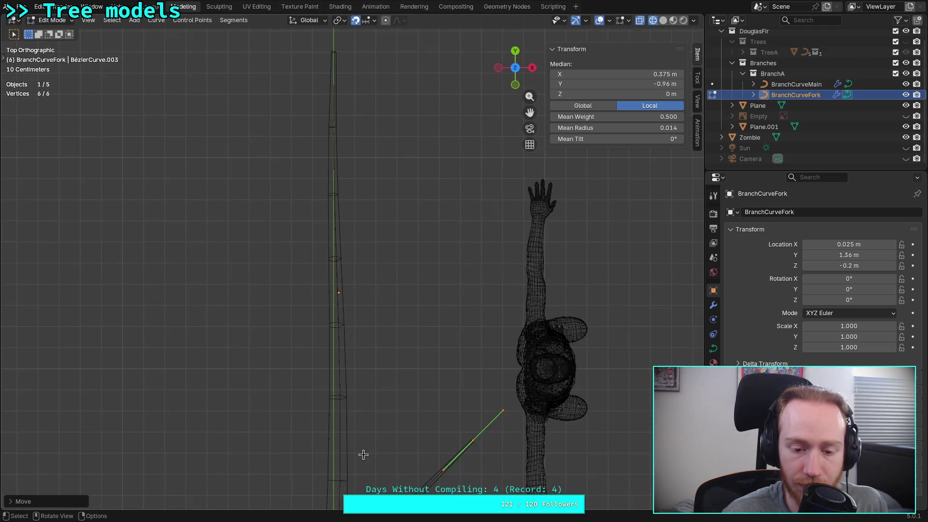
scroll(369, 437, up, 4)
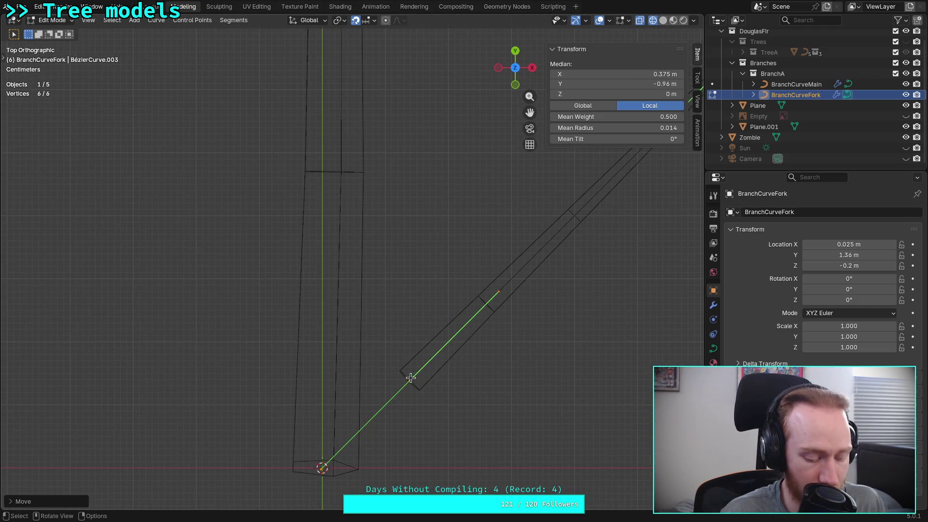
key(g)
click(324, 468)
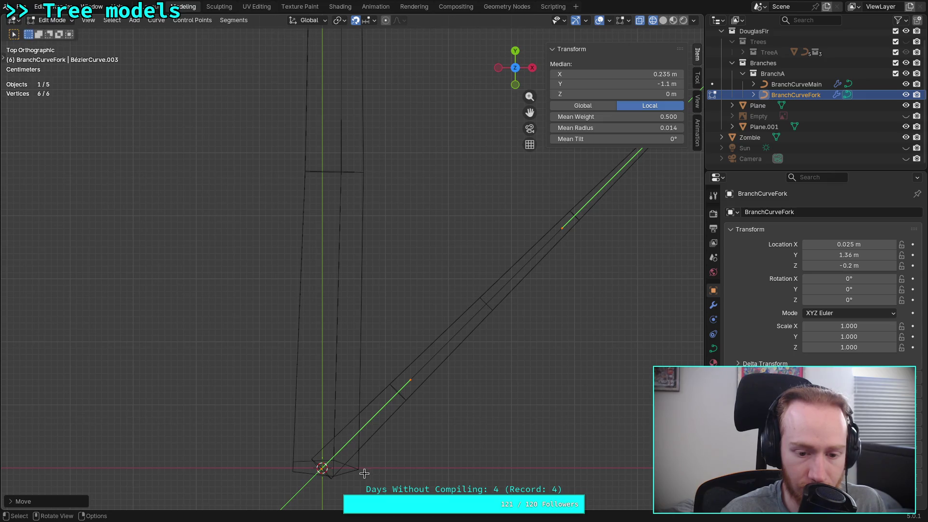
- Nudge the fork curve and snap its root control point onto the origin
scroll(334, 464, up, 3)
mouse_move(334, 464)
shift+middle_down()
mouse_move(355, 244)
mouse_move(353, 332)
shift+middle_up()
scroll(356, 244, up, 4)
key(g)
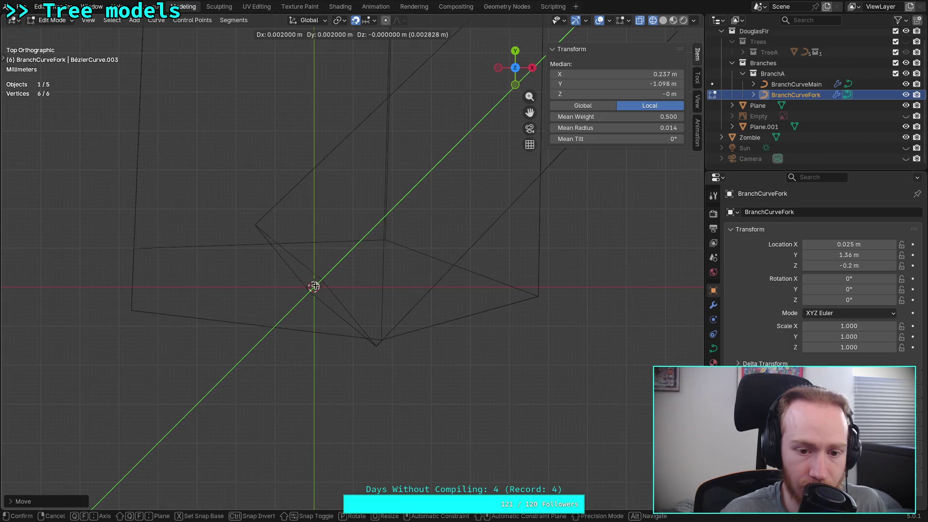
click(314, 287)
click(313, 287)
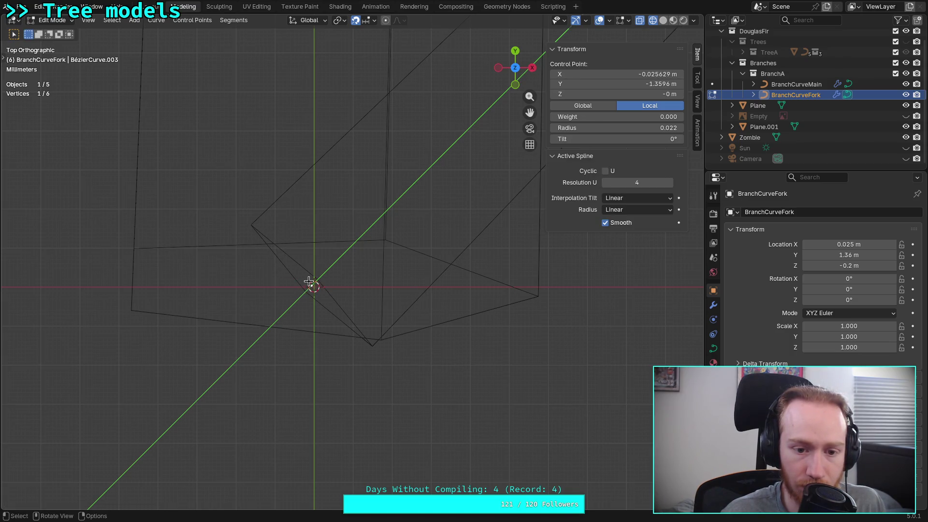
key(g)
click(313, 287)
scroll(337, 304, down, 5)
scroll(336, 303, down, 5)
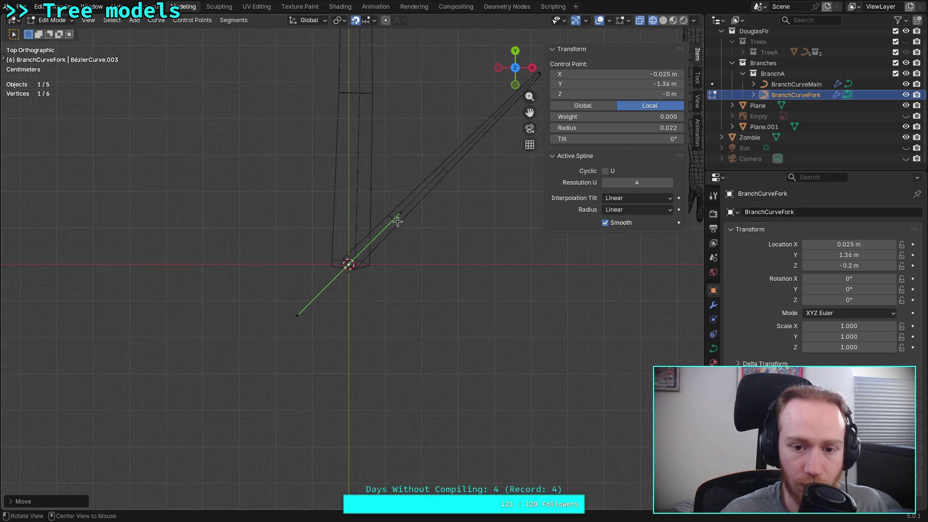
- Shift the fork's middle control point outward to the right
click(408, 240)
scroll(434, 242, up, 4)
scroll(434, 243, up, 3)
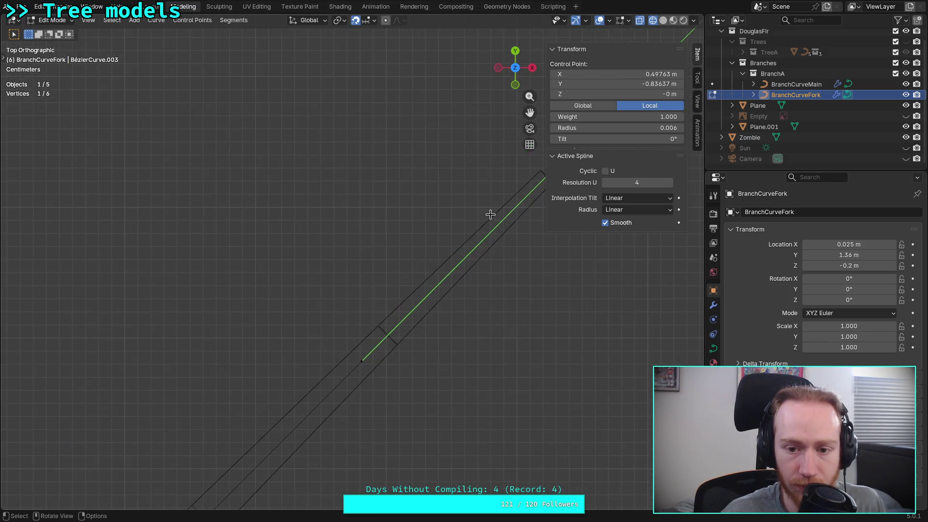
scroll(423, 212, down, 1)
key(g)
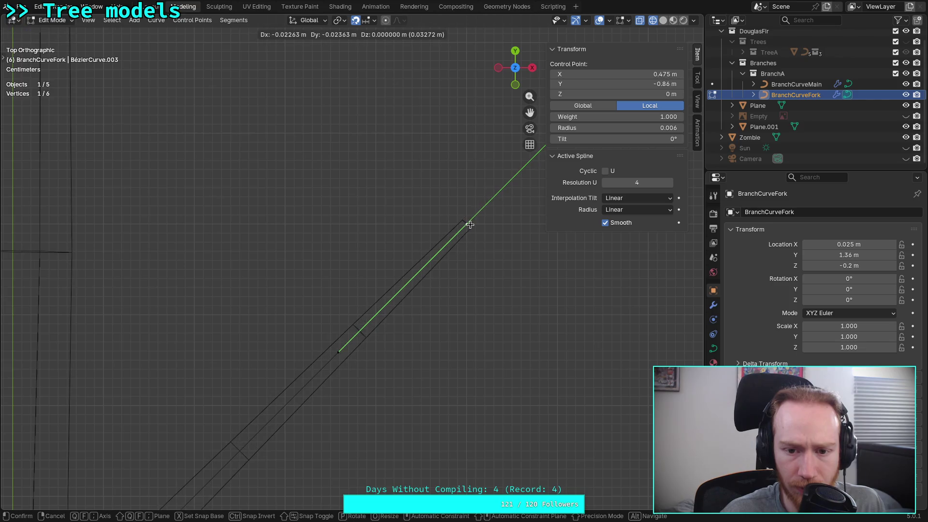
click(469, 226)
scroll(467, 232, down, 3)
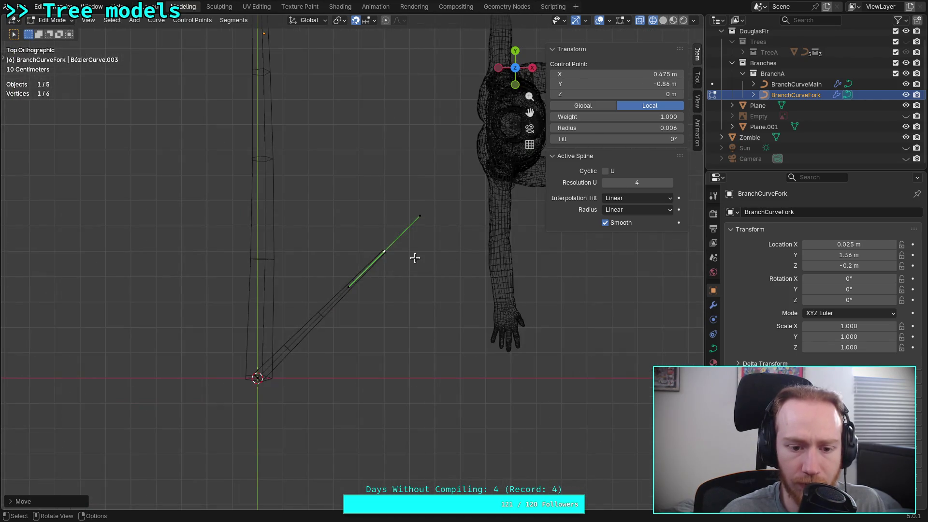
- Reposition the handle of the fork's root control point
click(265, 375)
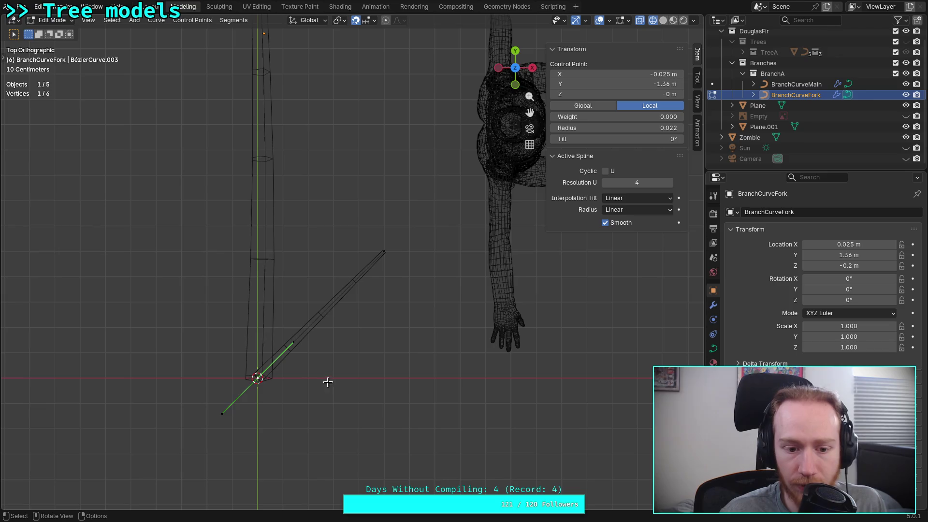
click(293, 343)
scroll(293, 343, up, 3)
mouse_move(305, 377)
shift+middle_down()
mouse_move(434, 311)
mouse_move(429, 348)
shift+middle_up()
key(g)
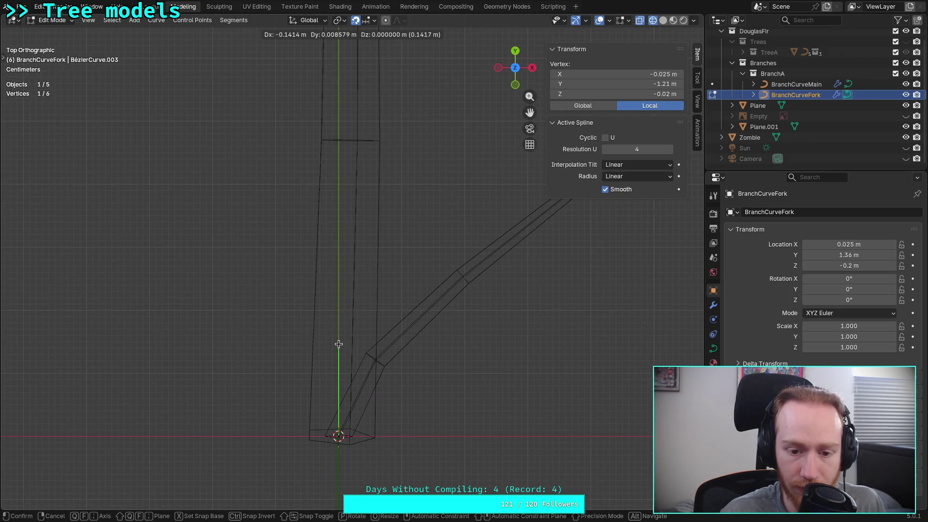
click(337, 321)
scroll(358, 319, down, 4)
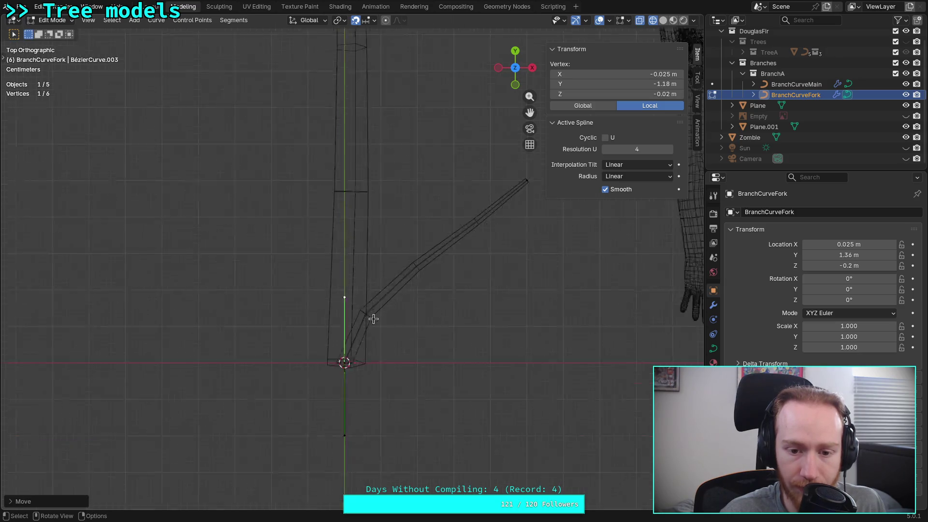
- Move another fork control point and raise its handle, then switch to Right view
click(474, 206)
key(g)
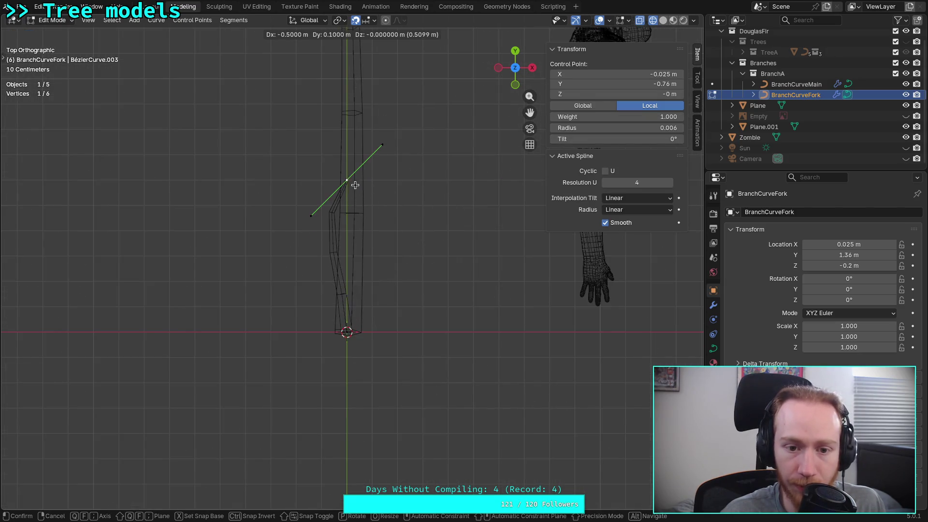
click(356, 181)
click(381, 145)
key(g)
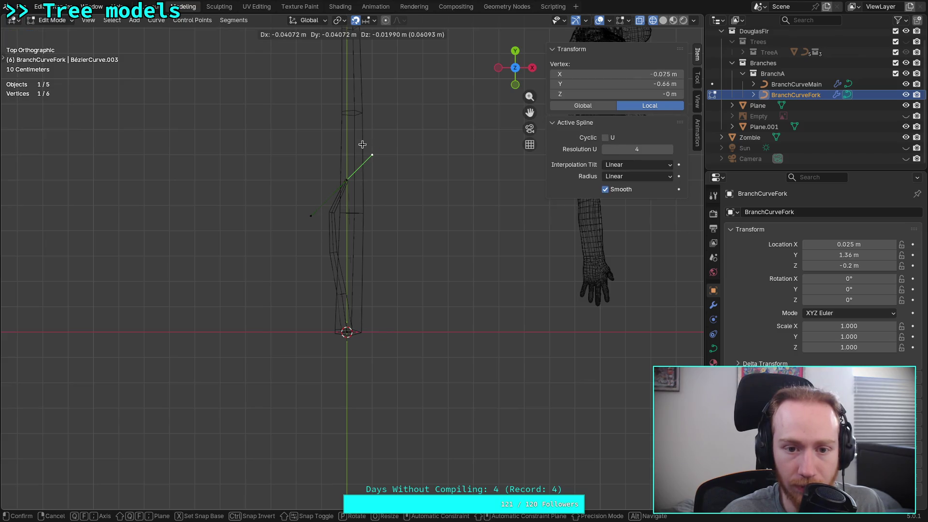
click(351, 128)
click(532, 67)
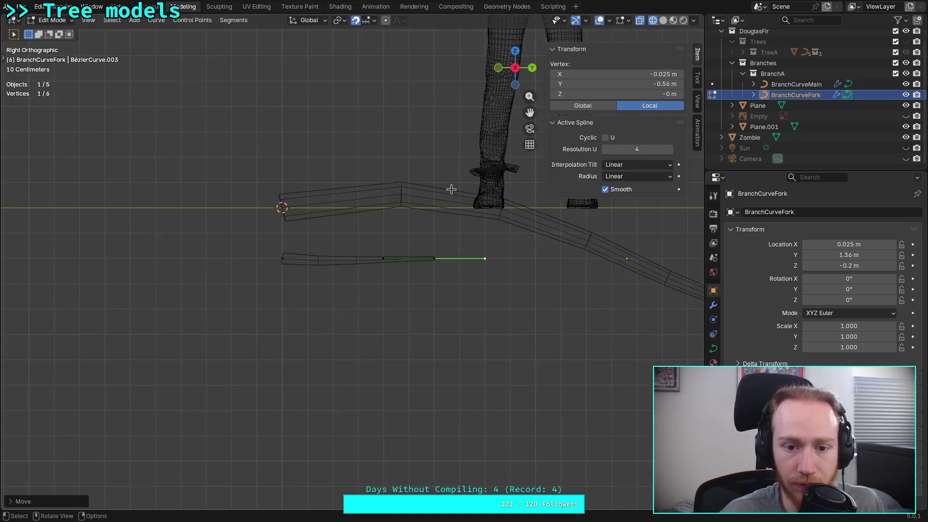
- From the side, swing the fork's root handle right and adjust the right-end handle
mouse_move(431, 235)
shift+middle_down()
mouse_move(382, 268)
mouse_move(316, 282)
shift+middle_up()
scroll(242, 300, up, 1)
drag(78, 309, 189, 319)
click(452, 307)
drag(325, 307, 326, 320)
drag(576, 294, 552, 296)
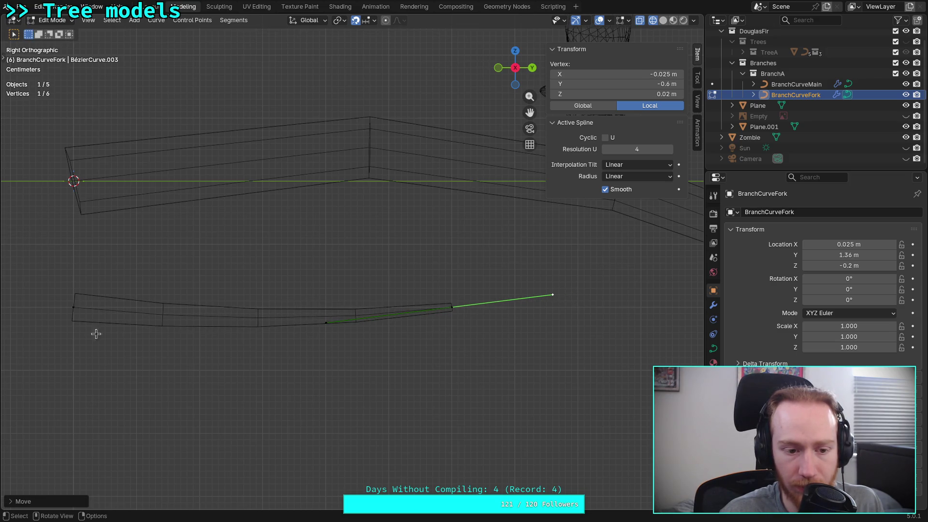
drag(75, 311, 228, 328)
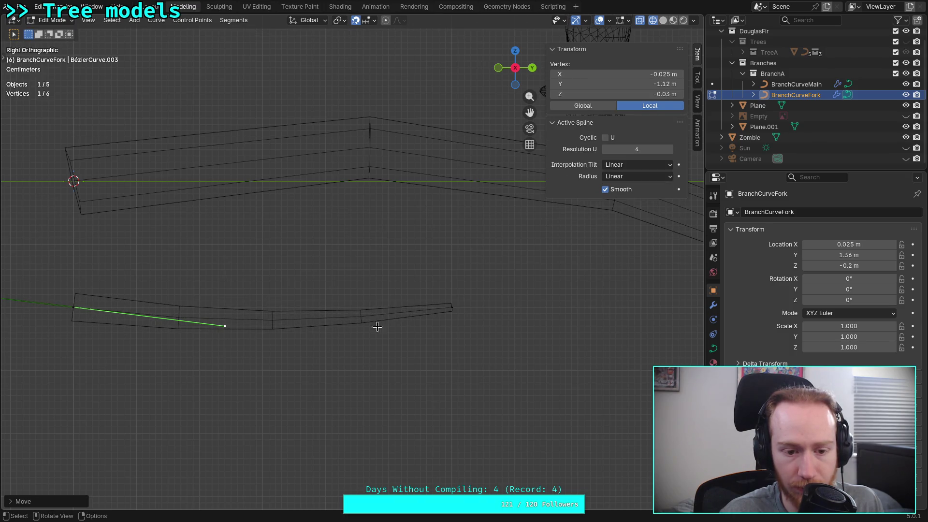
- Tilt the root handle up-left and angle the end handle down-left to set the bend
click(452, 307)
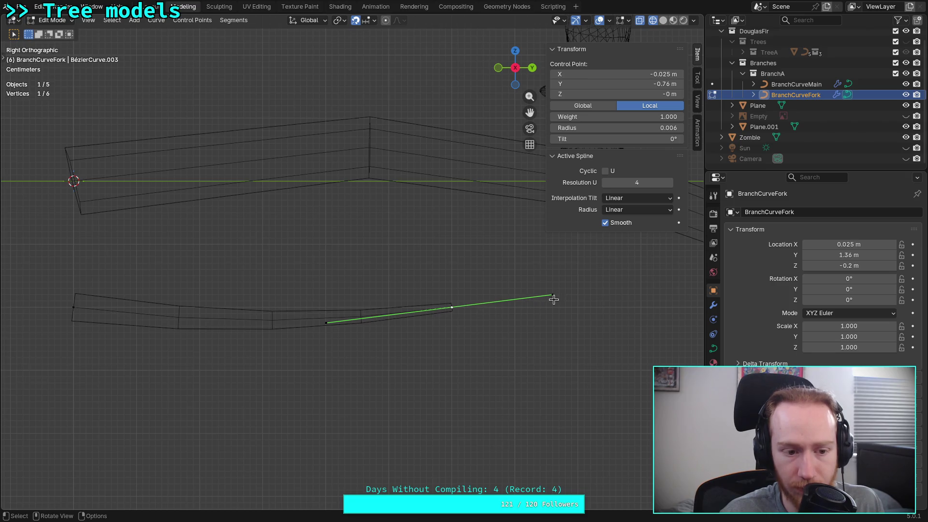
click(73, 308)
mouse_move(226, 327)
mouse_down()
mouse_move(209, 282)
mouse_move(209, 300)
mouse_move(226, 292)
mouse_move(193, 309)
mouse_move(202, 308)
mouse_move(163, 309)
mouse_move(199, 300)
mouse_up()
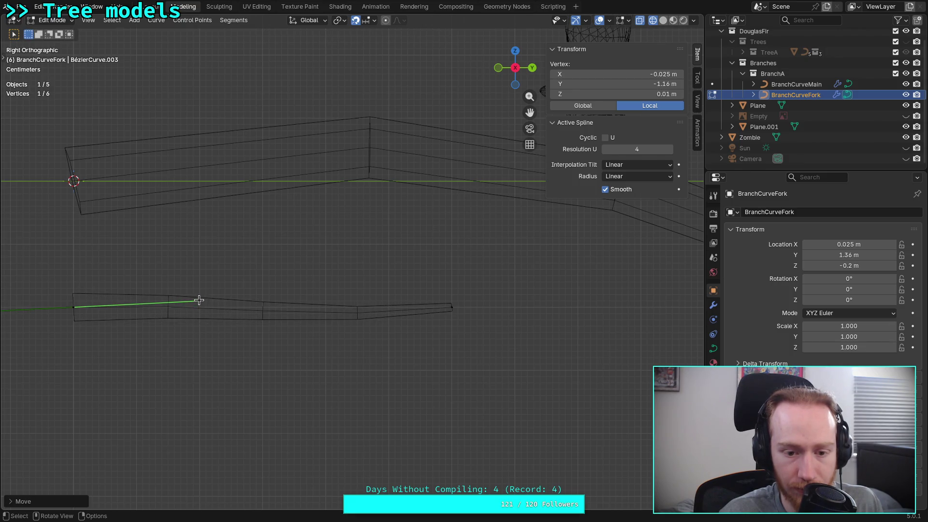
click(452, 307)
mouse_move(325, 323)
mouse_down()
mouse_move(303, 344)
mouse_move(255, 340)
mouse_move(280, 347)
mouse_move(201, 353)
mouse_move(393, 323)
mouse_move(381, 364)
mouse_move(356, 373)
mouse_move(341, 343)
mouse_up()
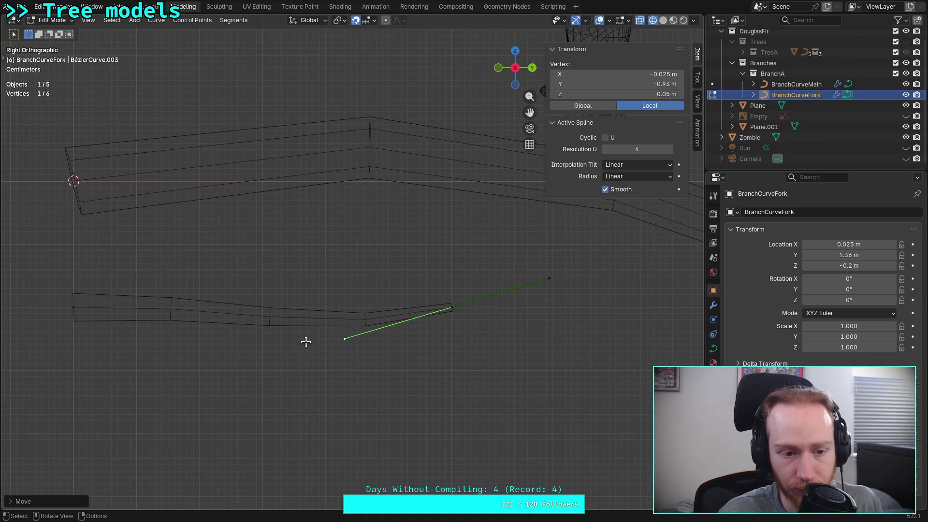
scroll(414, 300, down, 8)
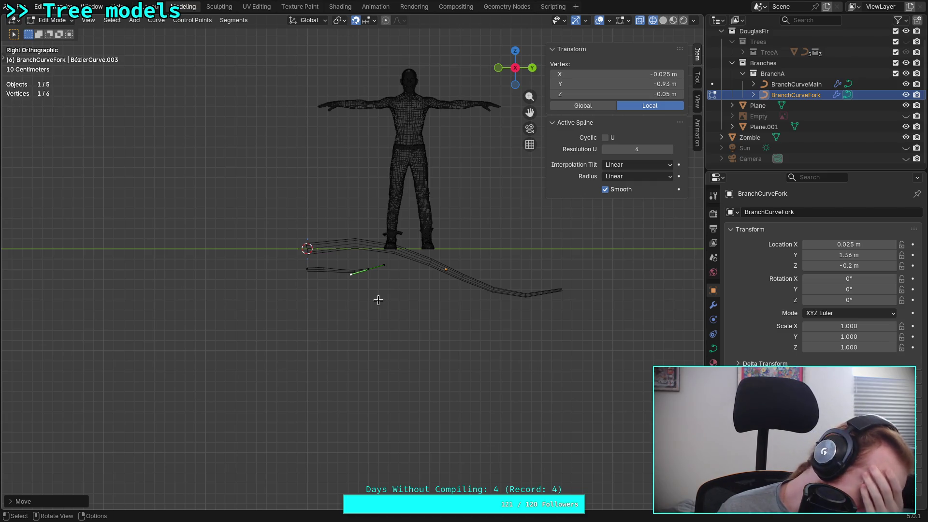
scroll(378, 299, up, 10)
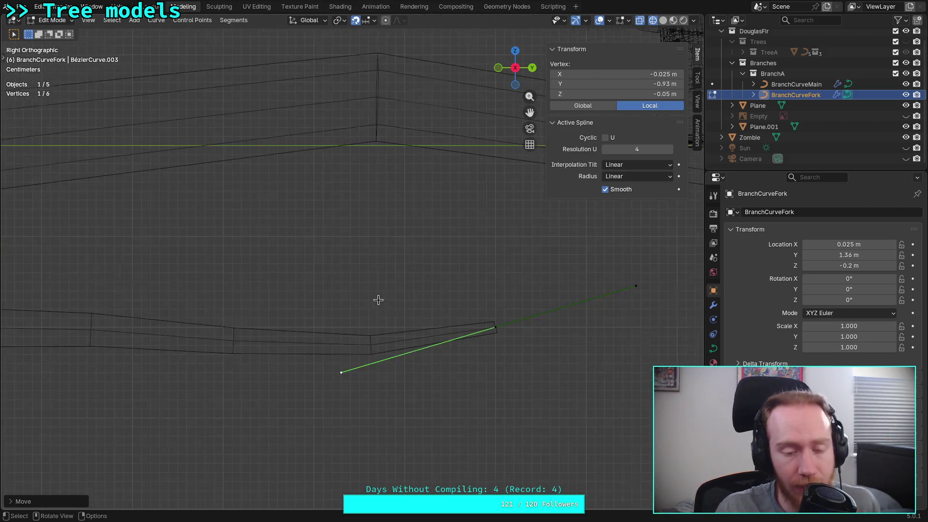
- Adjust the handles of the fork's root and left-end control points
ctrl+scroll(249, 329, up, 4)
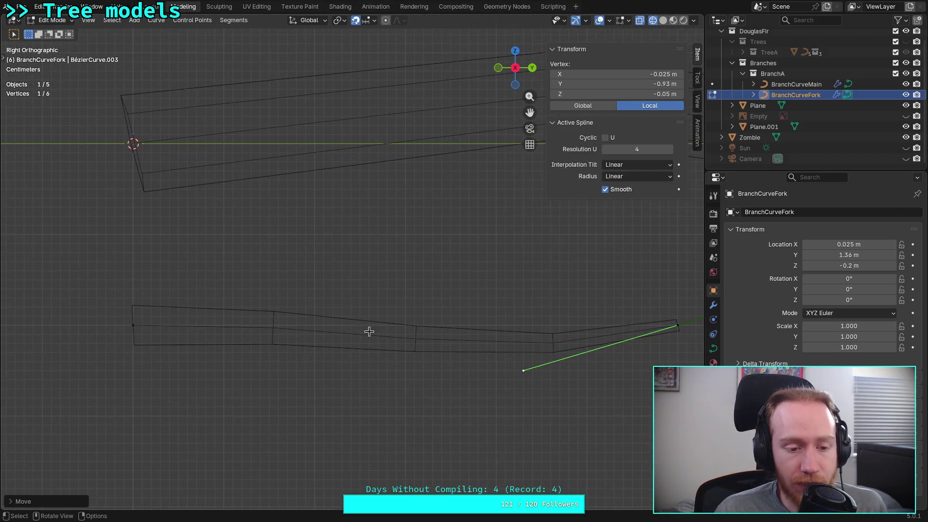
click(137, 326)
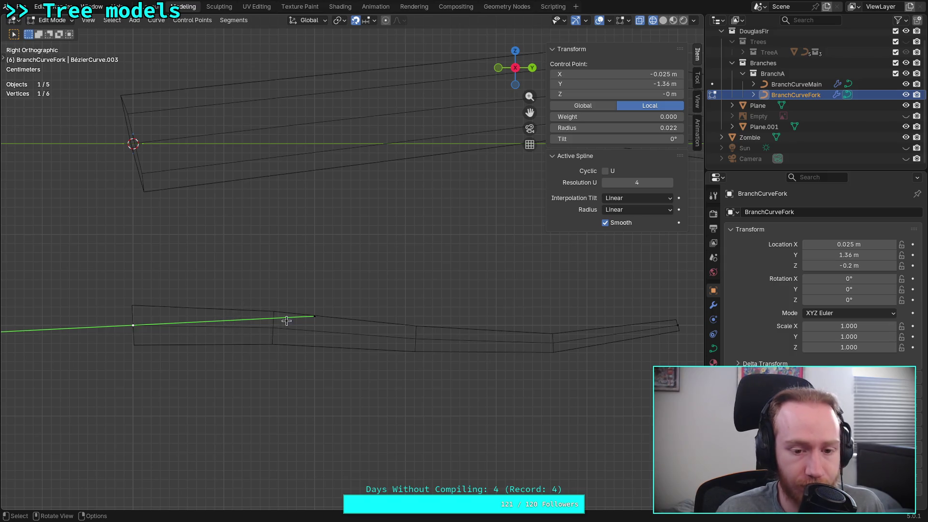
click(314, 316)
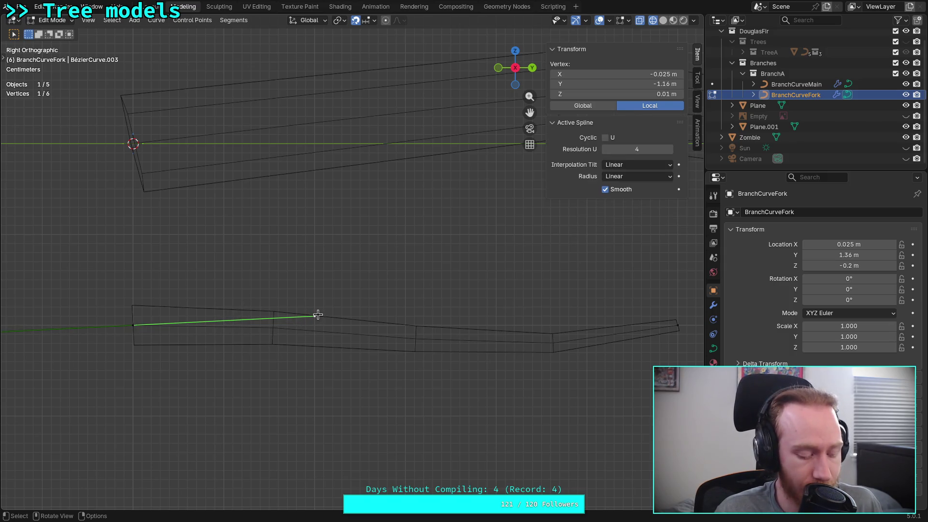
key(g)
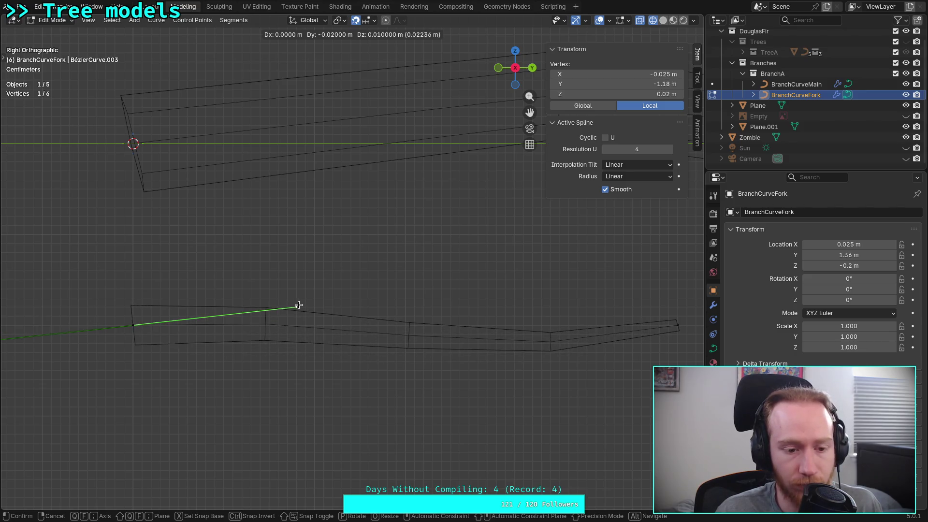
click(295, 328)
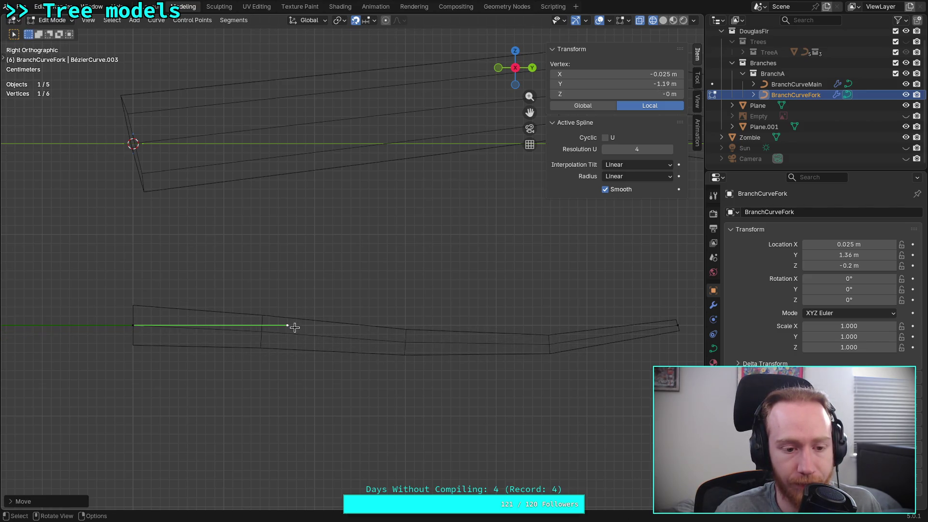
drag(118, 333, 156, 305)
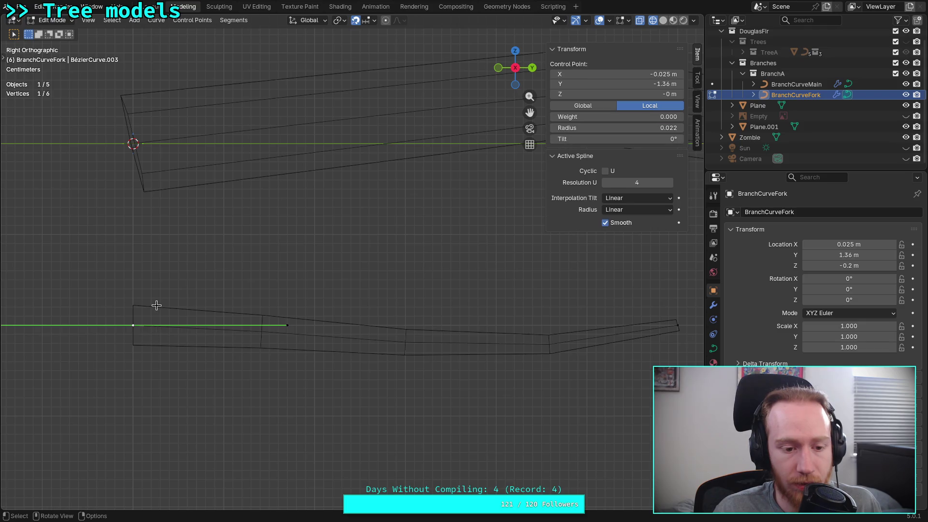
click(283, 325)
key(g)
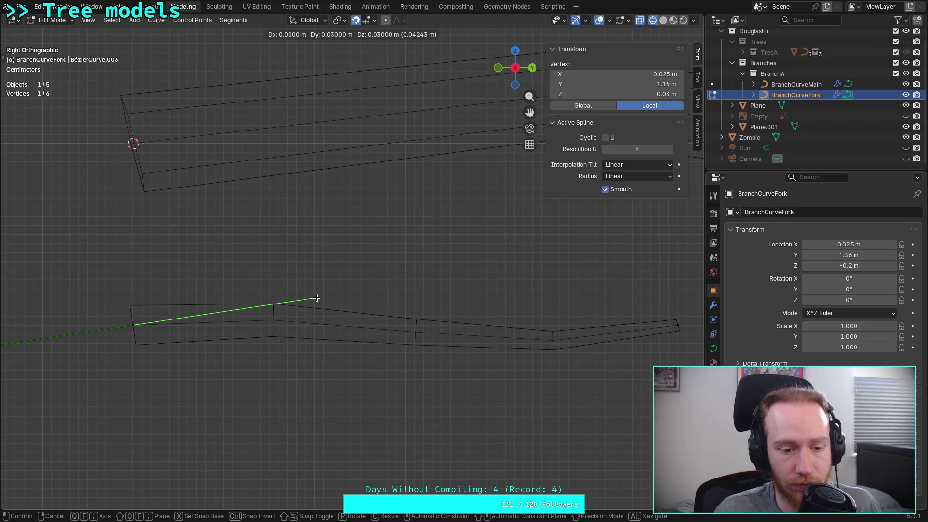
click(317, 322)
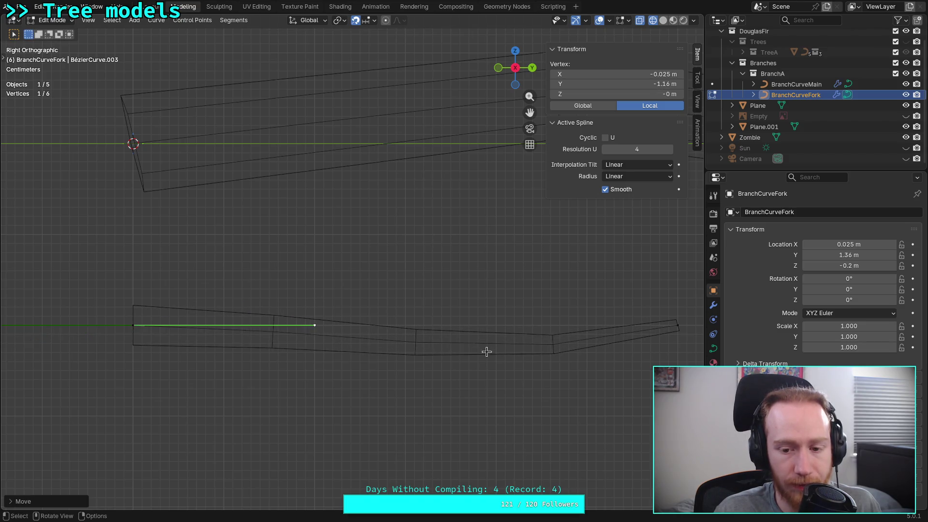
- Move the right-end handle and raise the fork's right-end control point
click(678, 326)
click(523, 371)
key(g)
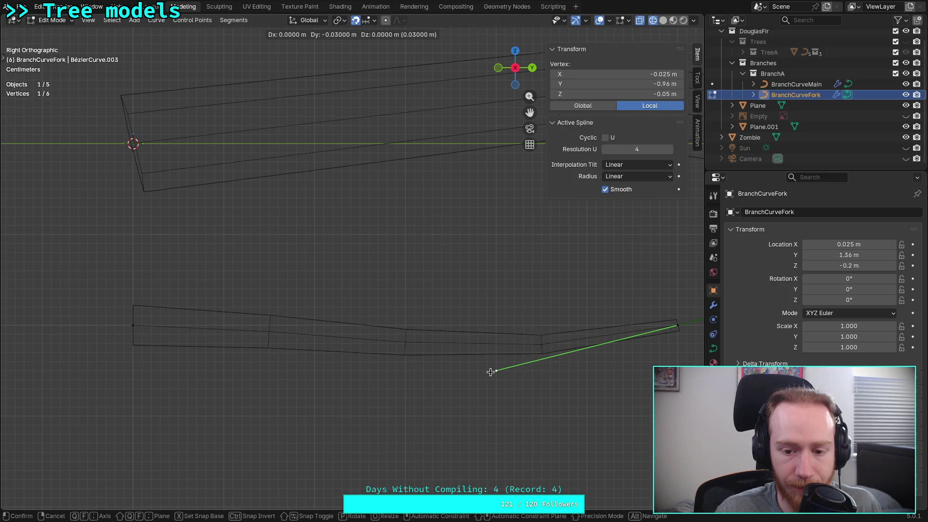
click(491, 371)
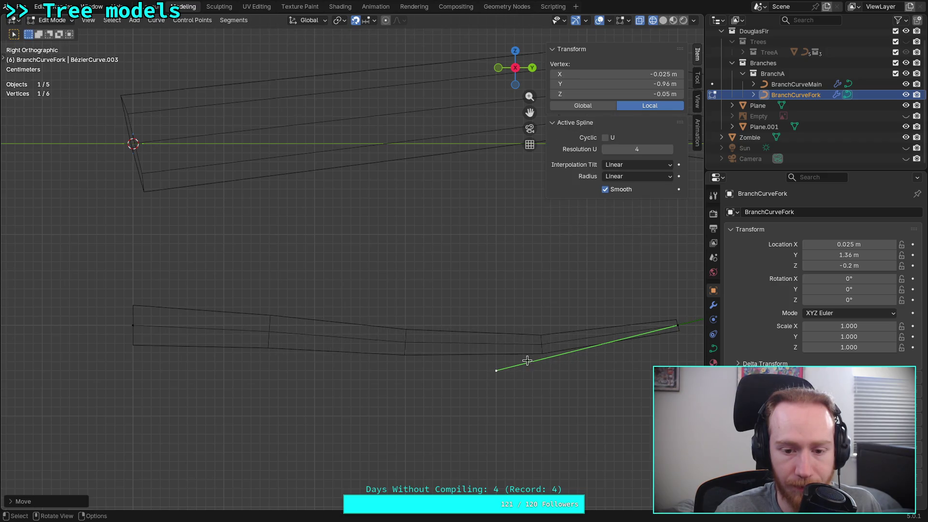
click(677, 326)
key(g)
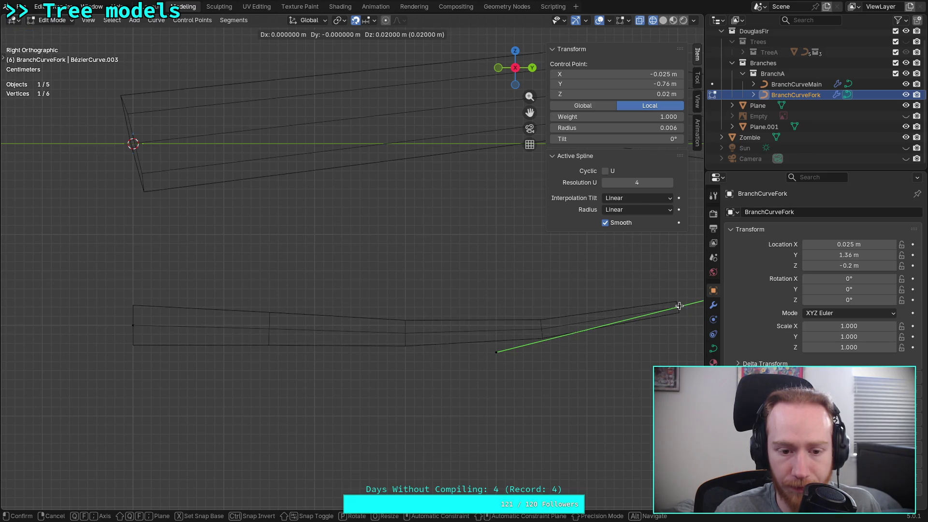
click(679, 301)
- Lower the left-end handle and reposition the fork's far-end point and handle slightly lower
click(134, 323)
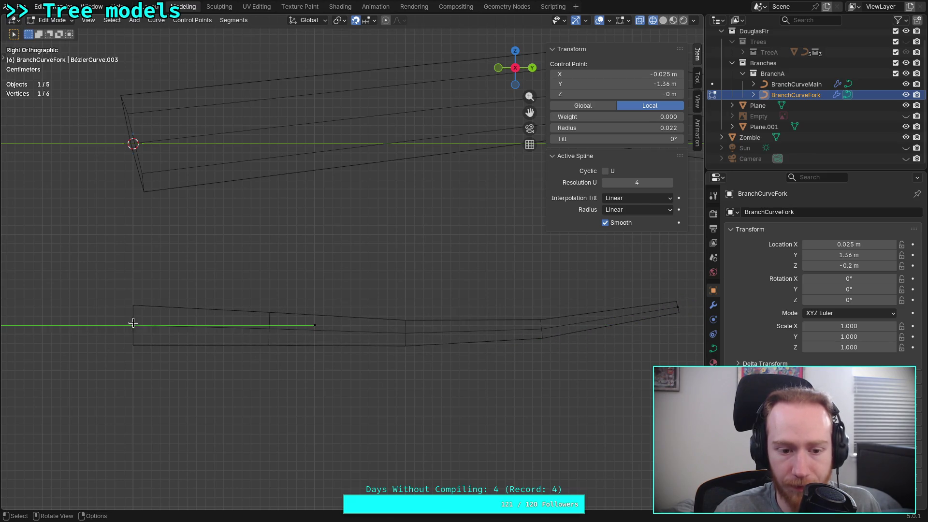
click(314, 323)
key(g)
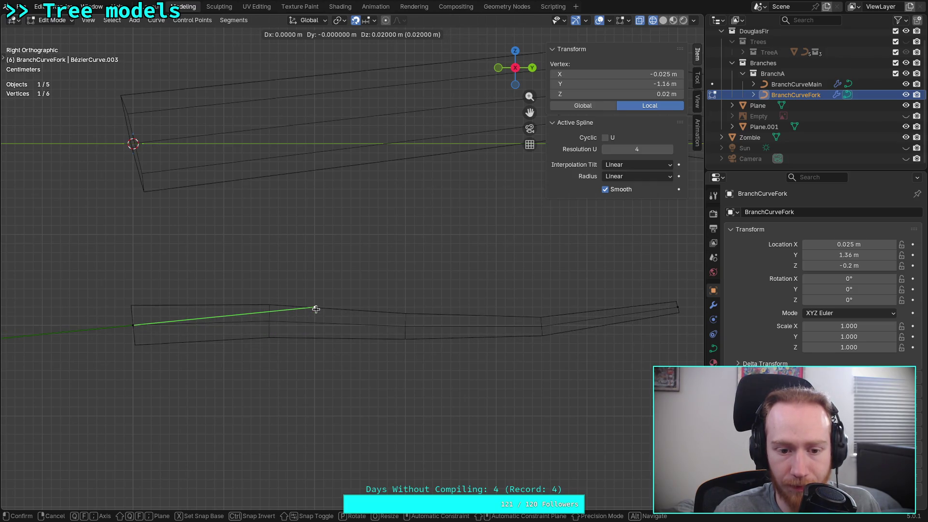
click(316, 309)
scroll(440, 322, down, 3)
click(541, 288)
click(435, 313)
key(g)
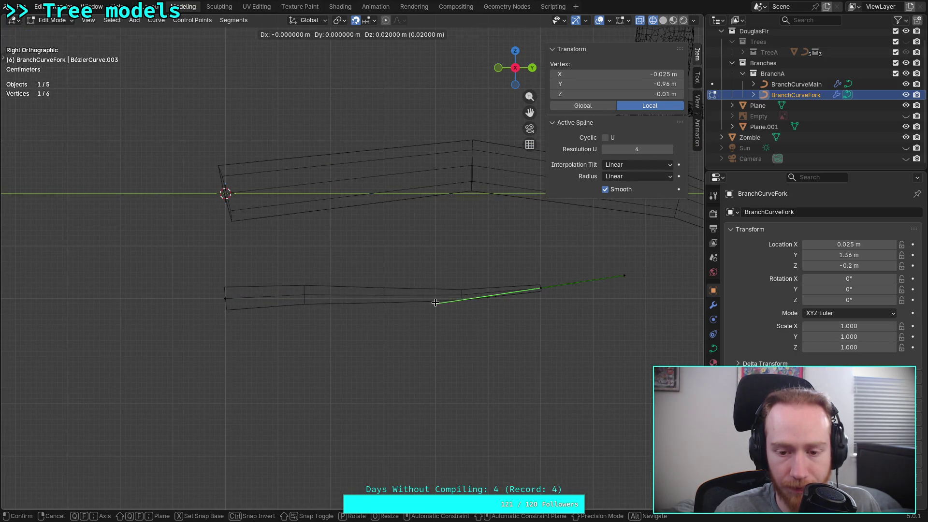
drag(539, 288, 540, 298)
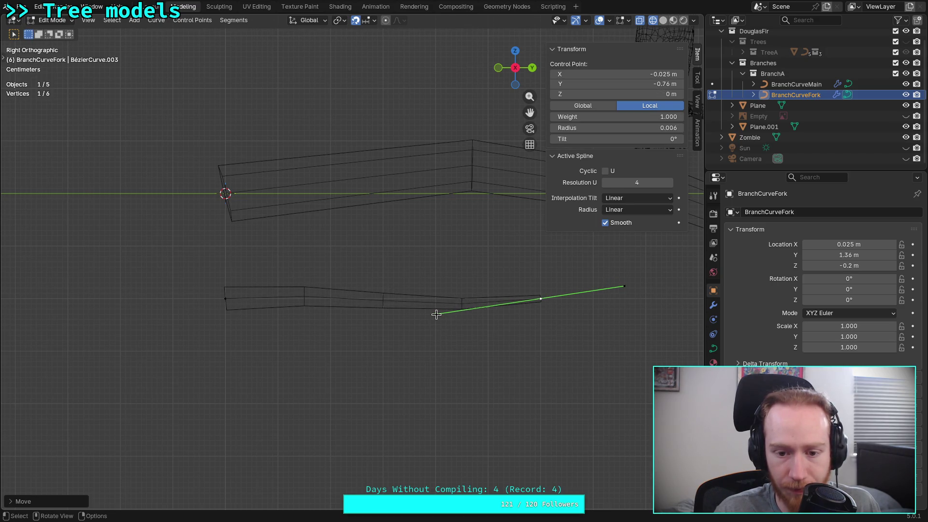
key(g)
click(437, 324)
scroll(413, 323, down, 3)
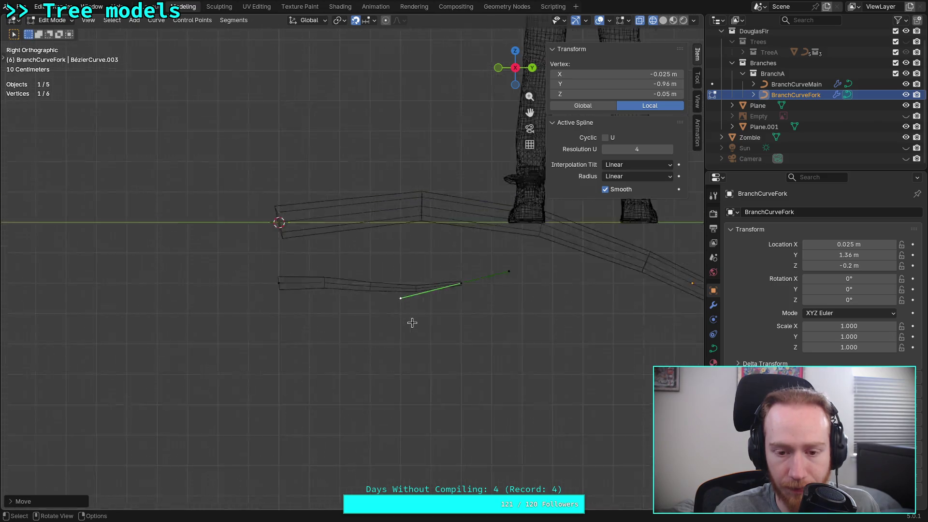
scroll(412, 323, down, 4)
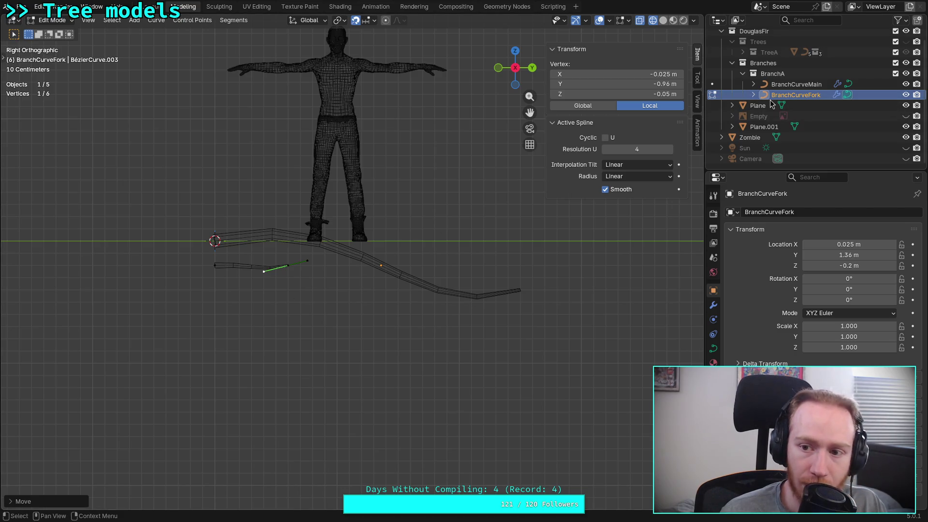
- Delete BranchCurveFork and select BranchCurveMain, briefly checking its points in Edit Mode
key(x)
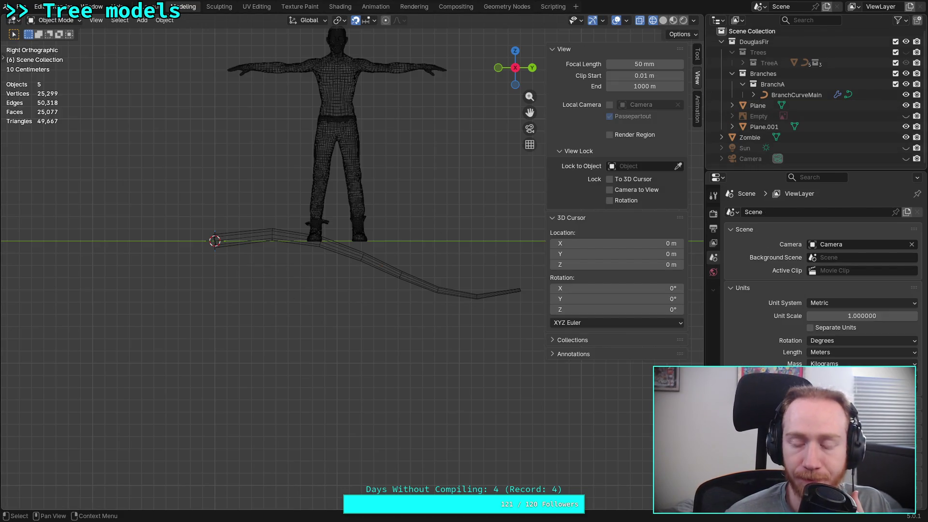
click(796, 95)
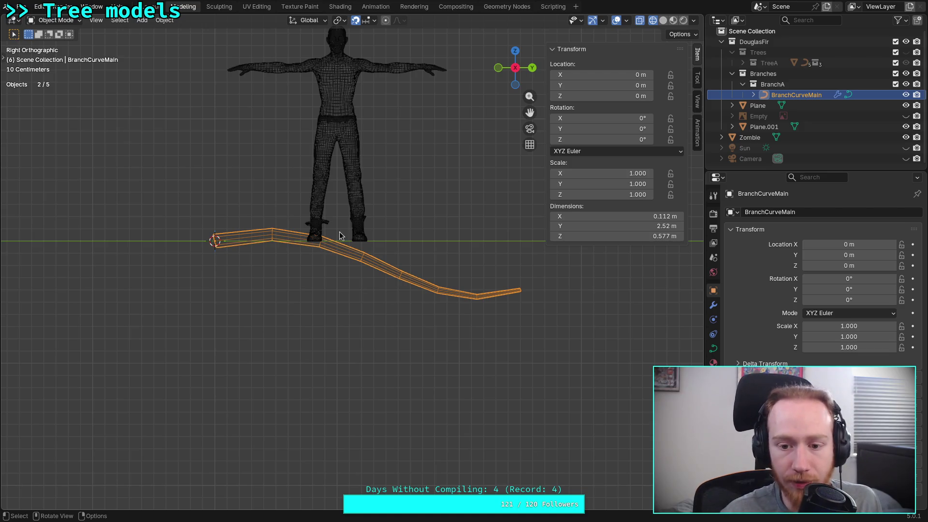
key(Tab)
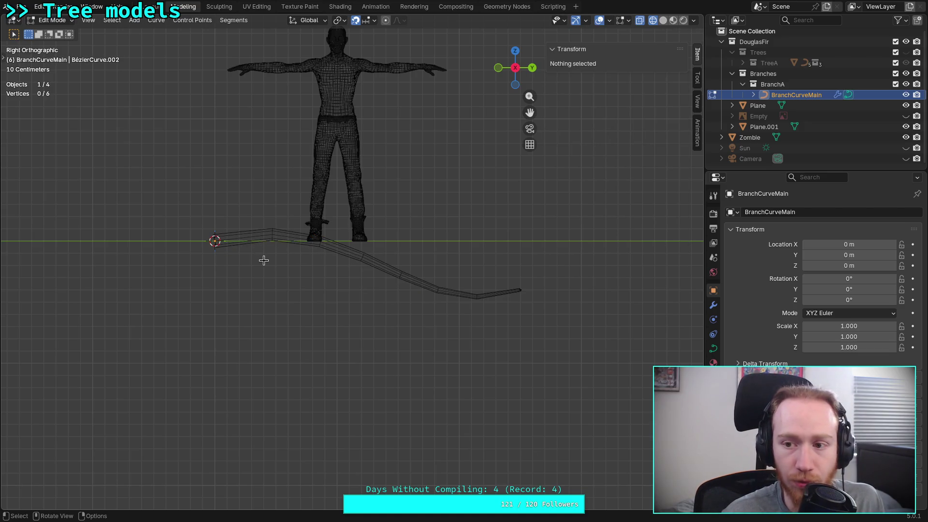
key(Tab)
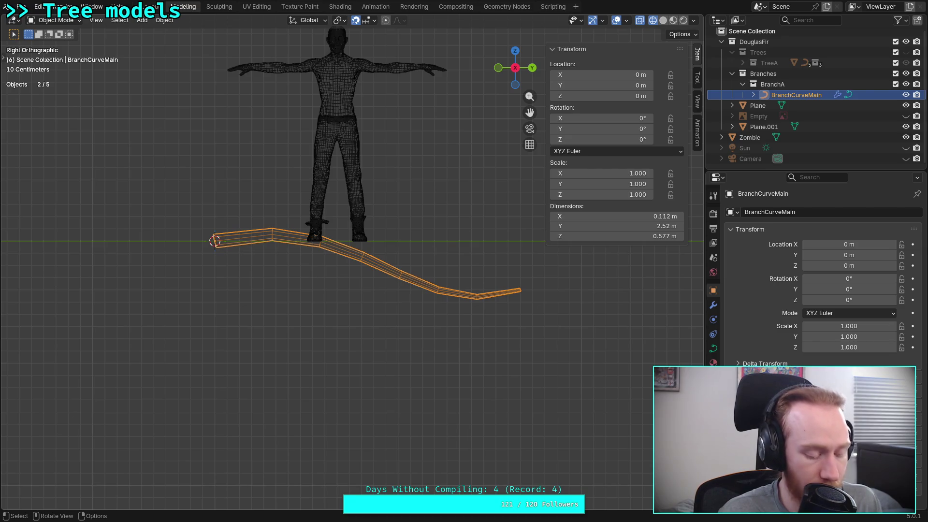
- Duplicate BranchCurveMain and place the copy 0.3 m below the original
key(shift+d)
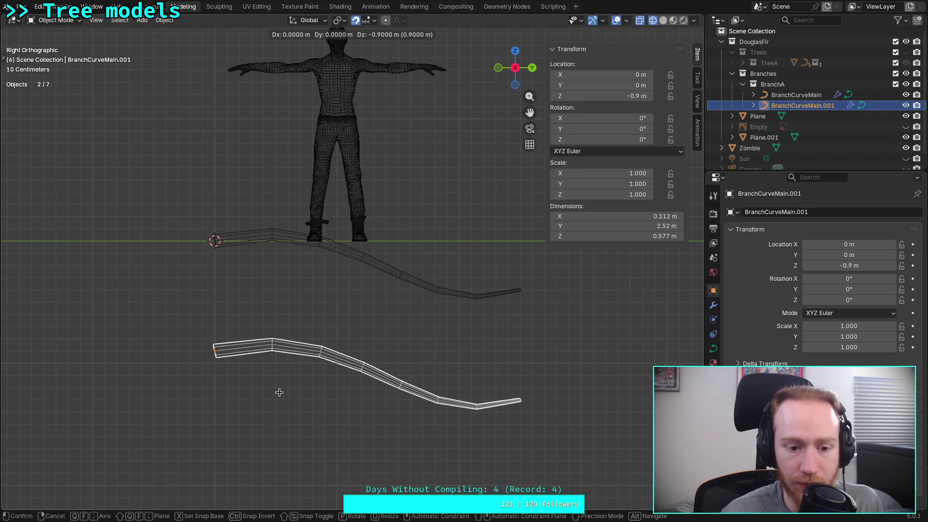
click(274, 326)
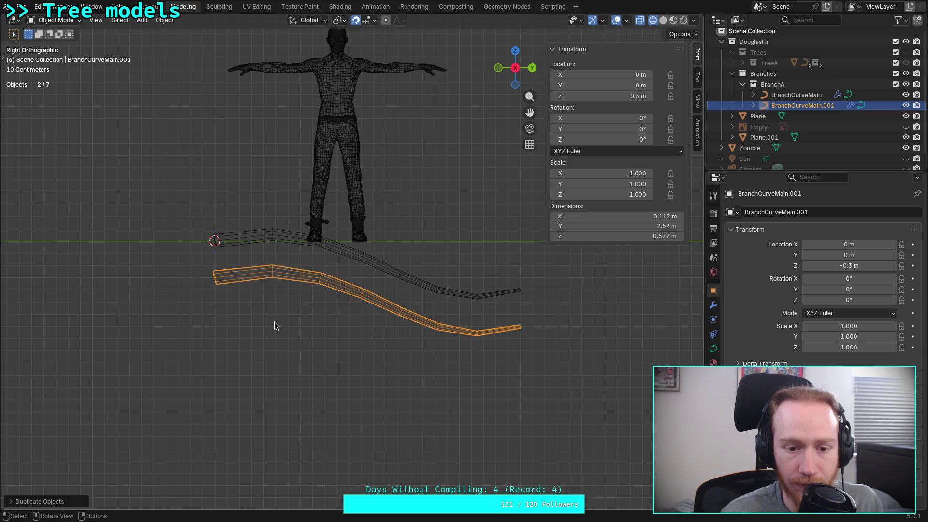
scroll(274, 322, up, 2)
- Box-select the copy's left-end control point, then return to Object Mode
key(Tab)
key(b)
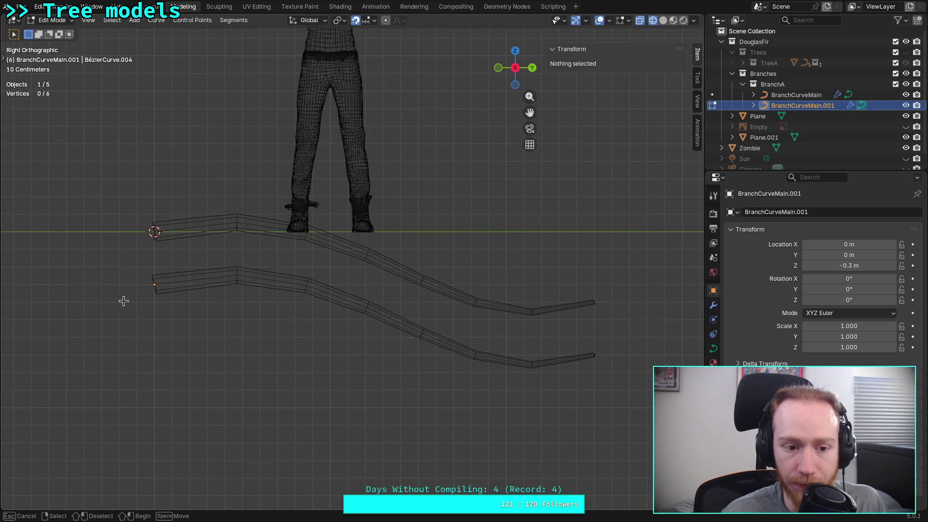
drag(124, 301, 208, 262)
scroll(203, 268, up, 2)
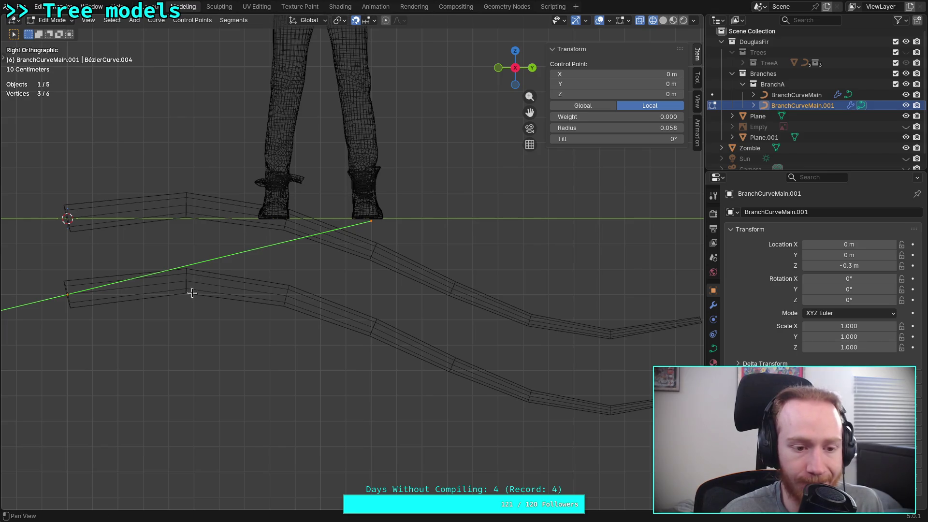
shift+middle_drag(192, 293, 268, 304)
scroll(328, 276, down, 3)
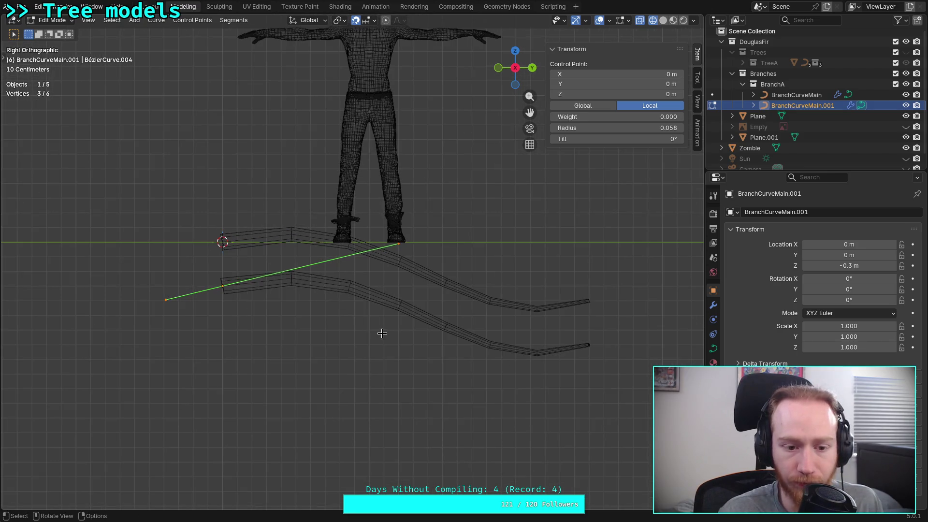
key(Tab)
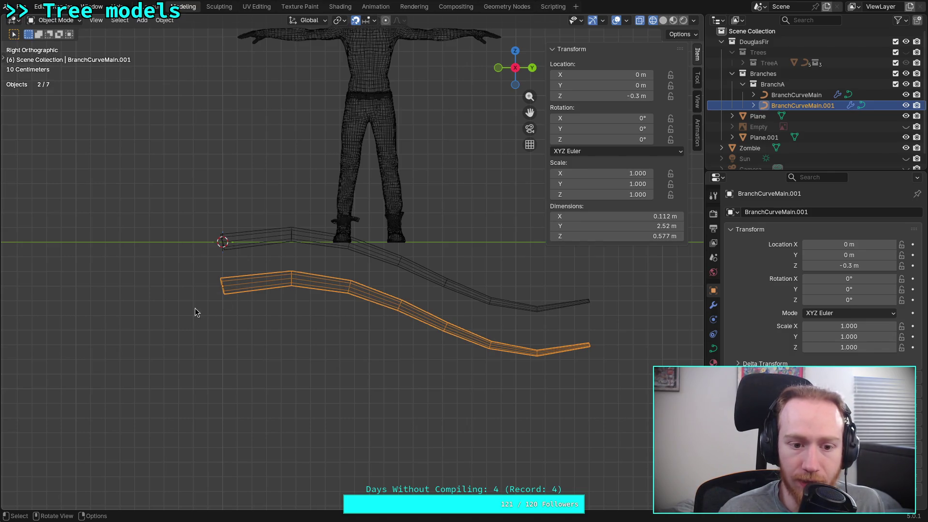
key(s)
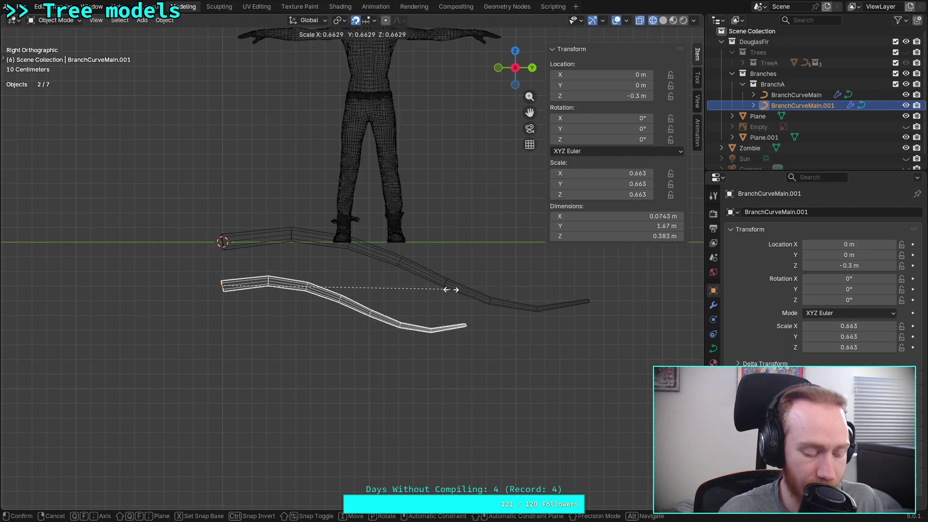
- Scale BranchCurveMain.001 by .5 on all axes, then open its points in Edit Mode
text(6)
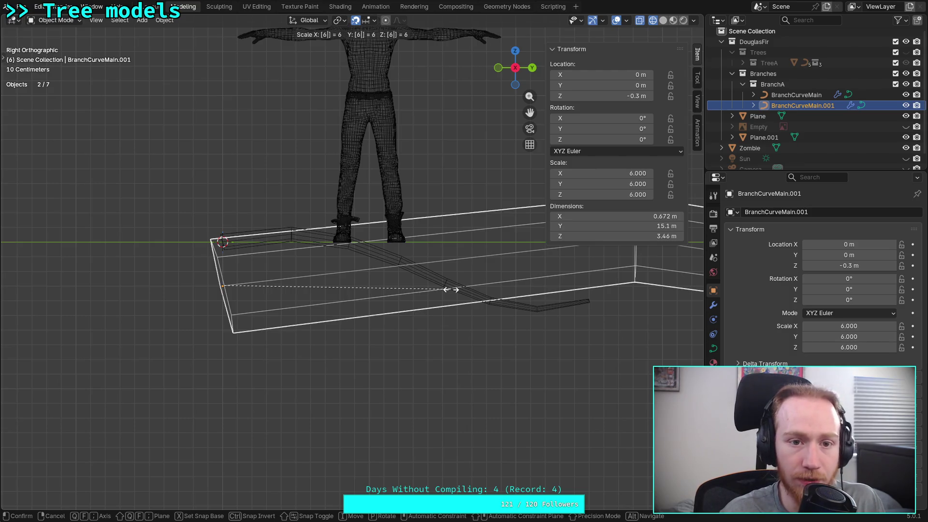
key(BackSpace)
text(.5)
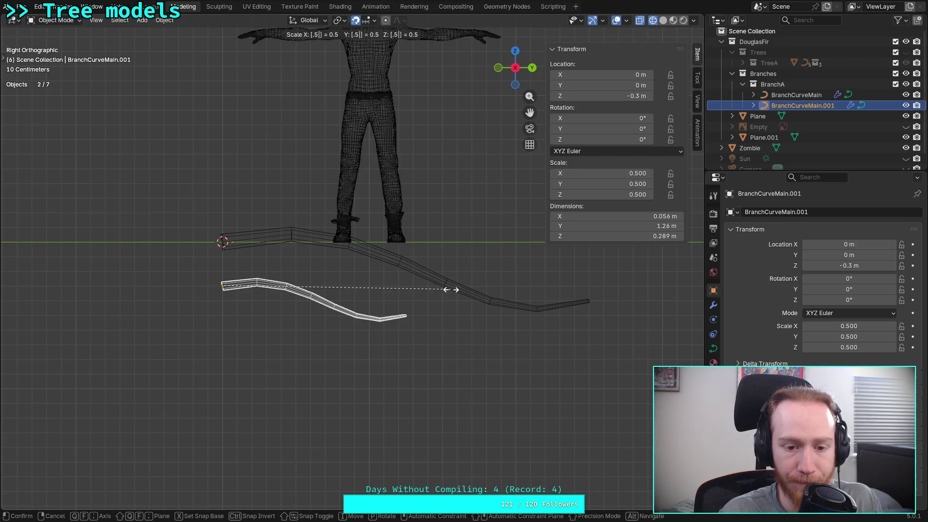
key(Return)
scroll(387, 303, up, 2)
scroll(391, 310, up, 1)
key(Tab)
scroll(394, 312, up, 2)
- Raise the copy's right end and drag the end handles to bend the lower branch
shift+middle_drag(394, 311, 424, 314)
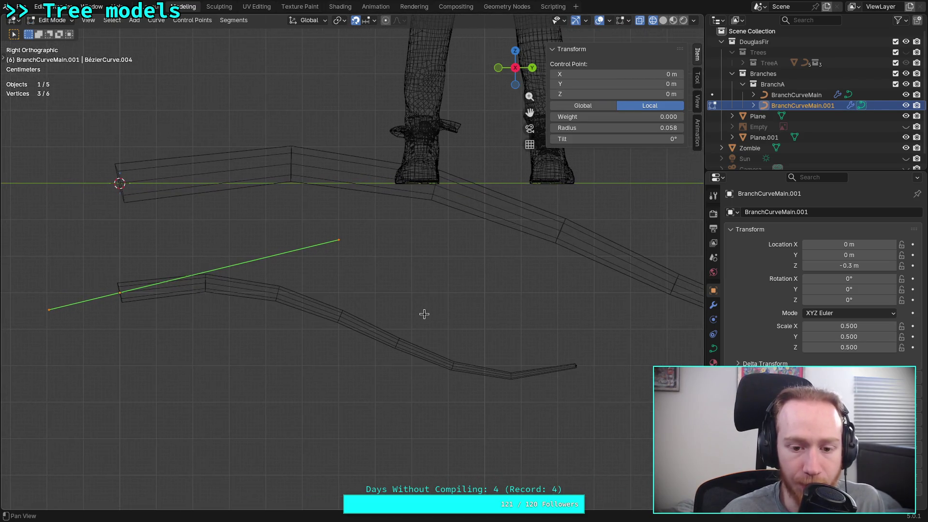
click(574, 366)
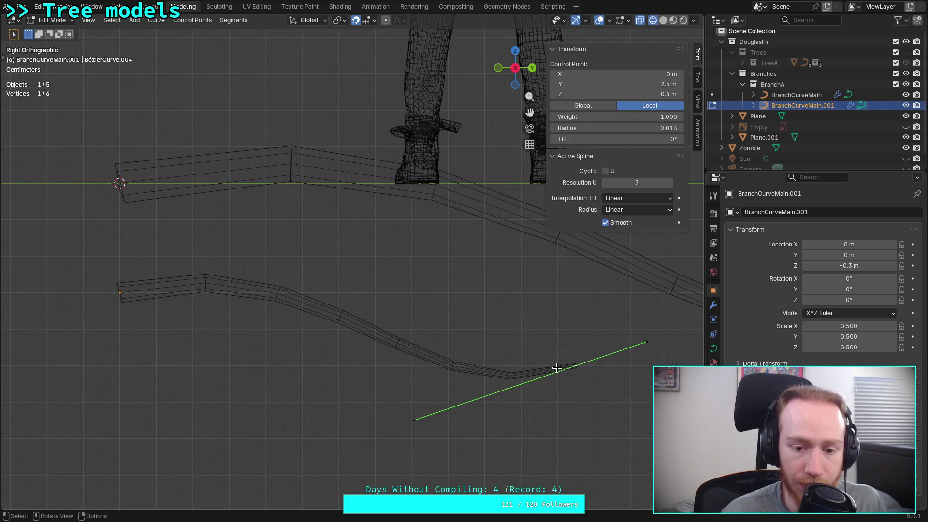
mouse_move(566, 368)
mouse_down()
mouse_move(567, 327)
mouse_move(546, 333)
mouse_up()
click(126, 295)
drag(342, 238, 269, 272)
click(573, 331)
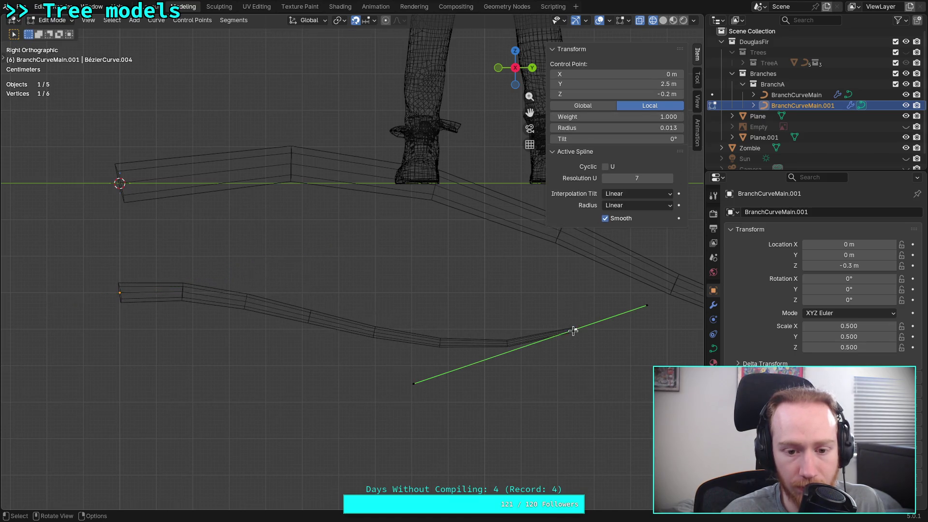
drag(414, 383, 404, 351)
drag(574, 329, 574, 308)
drag(405, 327, 404, 348)
- Lower the curve's Resolution U back to 4
scroll(351, 342, down, 5)
scroll(351, 342, up, 3)
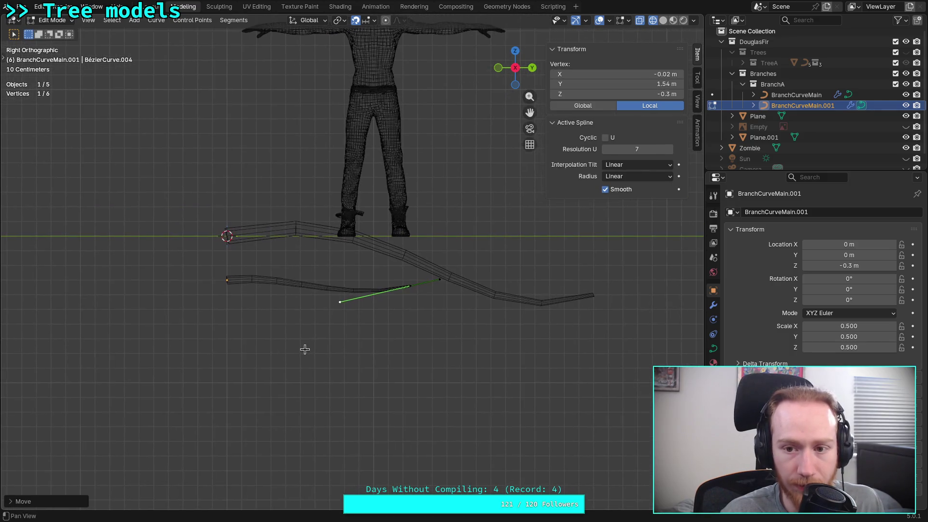
ctrl+scroll(671, 151, down, 2)
ctrl+scroll(672, 153, down, 1)
ctrl+scroll(672, 153, up, 1)
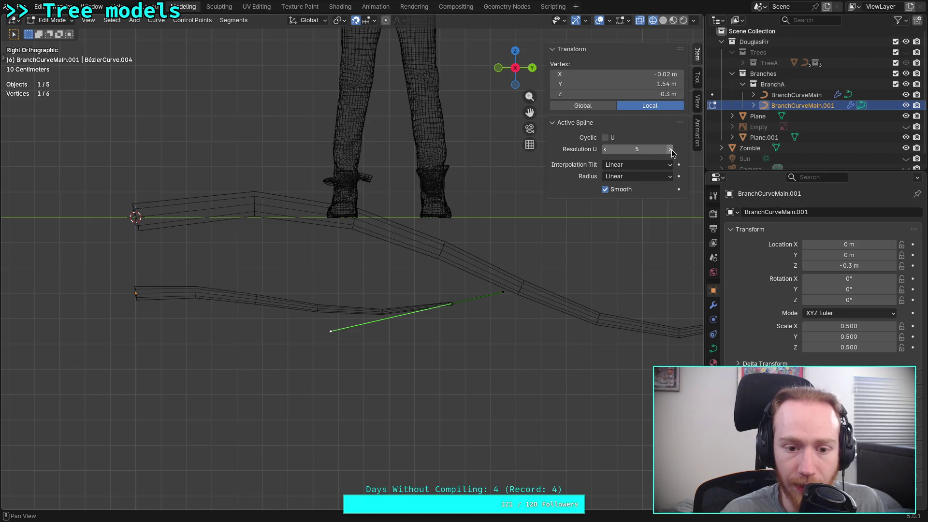
ctrl+scroll(672, 153, up, 1)
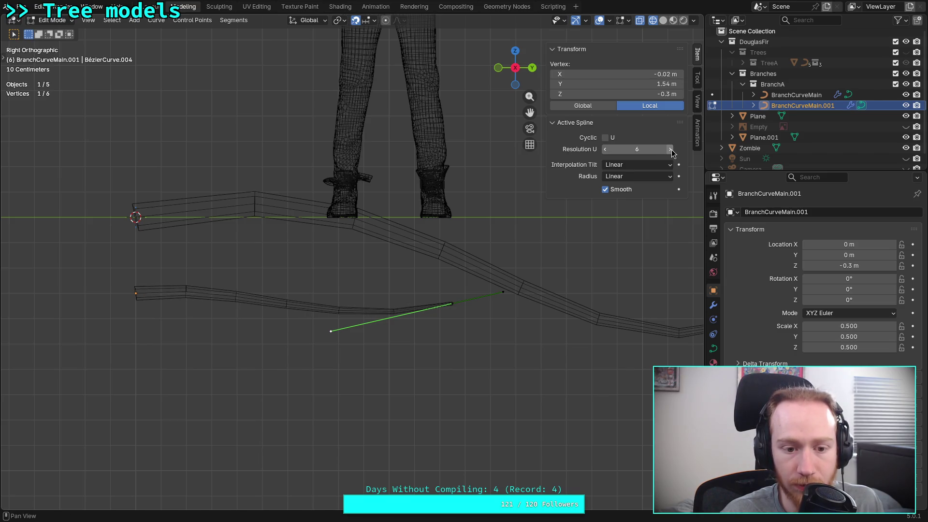
click(604, 151)
click(605, 151)
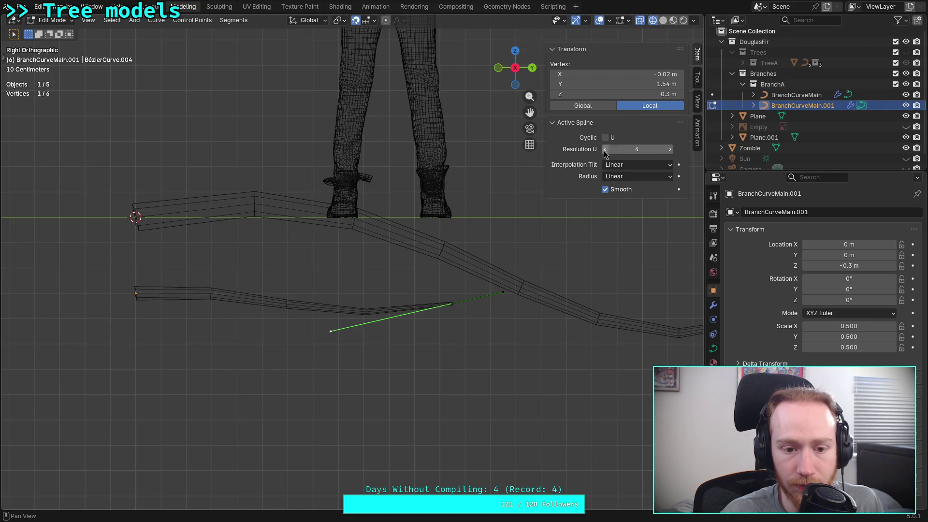
scroll(352, 338, up, 2)
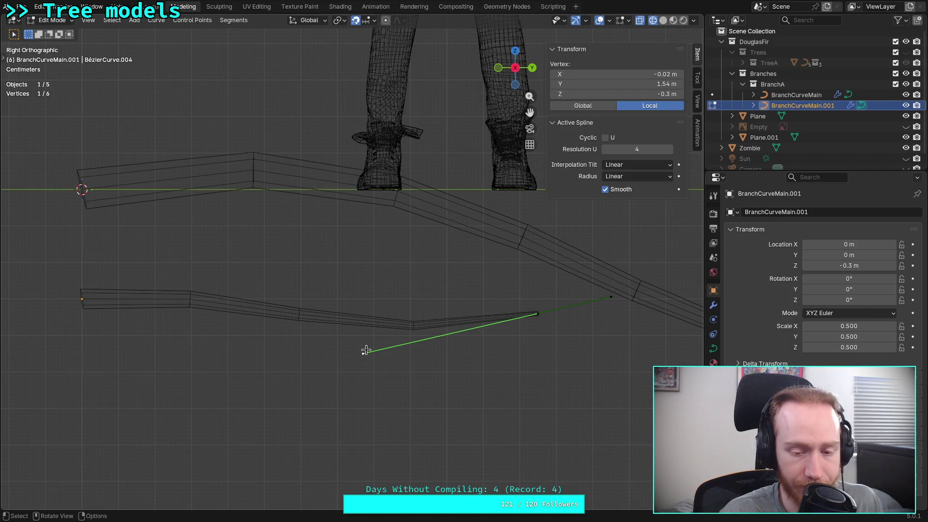
- Reposition the handles at both ends of the branch to reshape its curve
key(g)
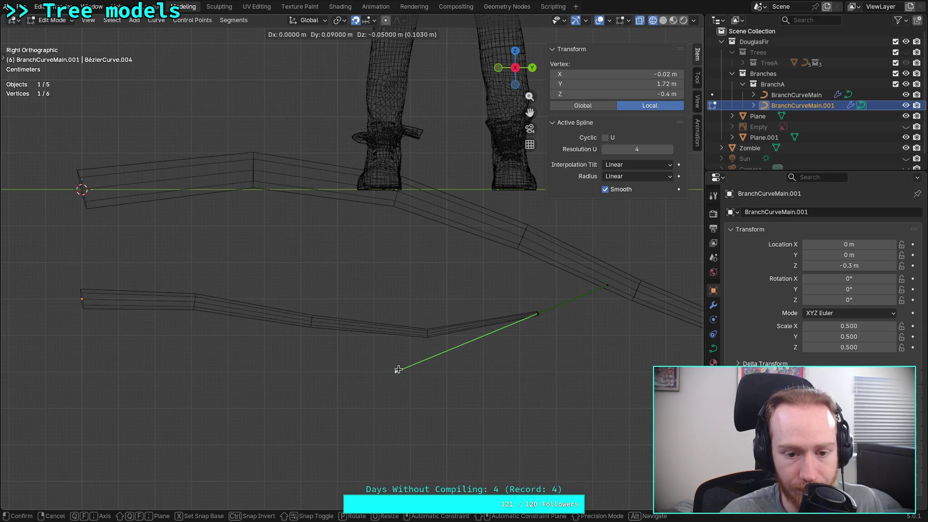
click(399, 370)
click(82, 299)
click(224, 280)
key(g)
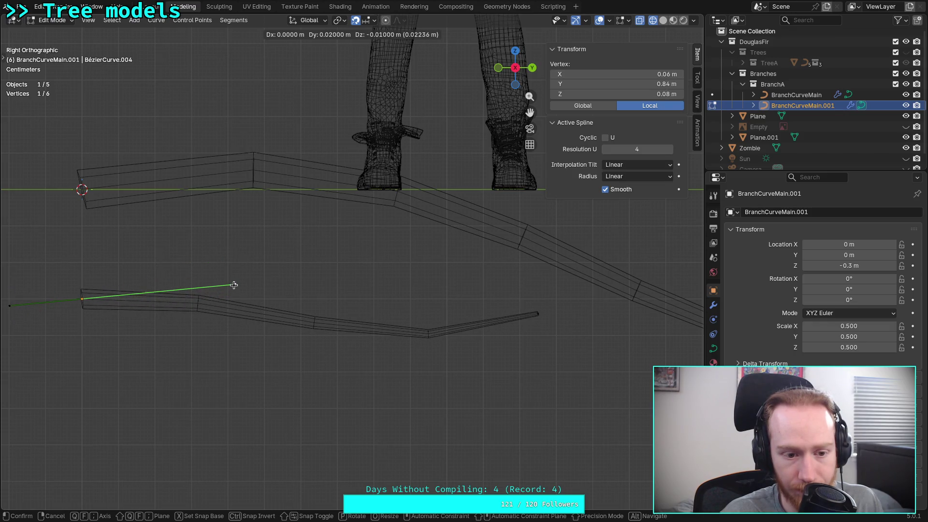
click(187, 286)
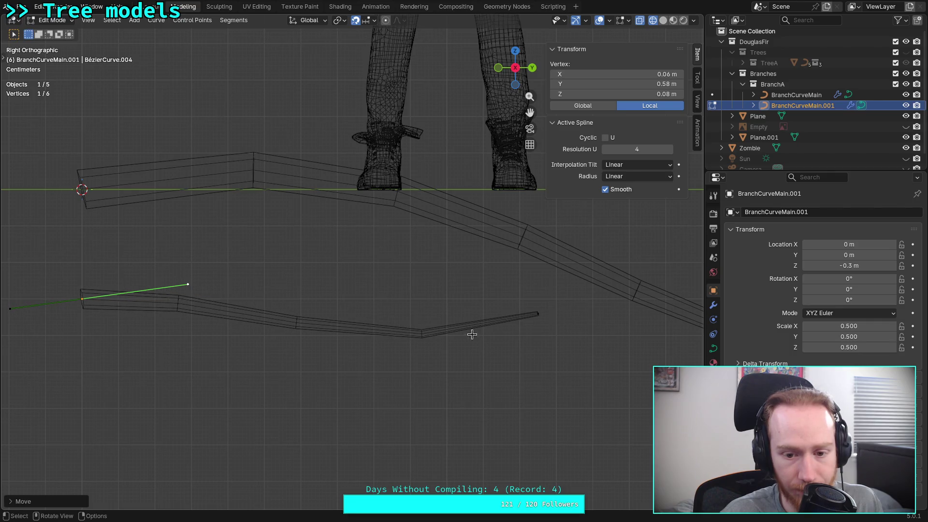
click(534, 316)
click(397, 372)
key(g)
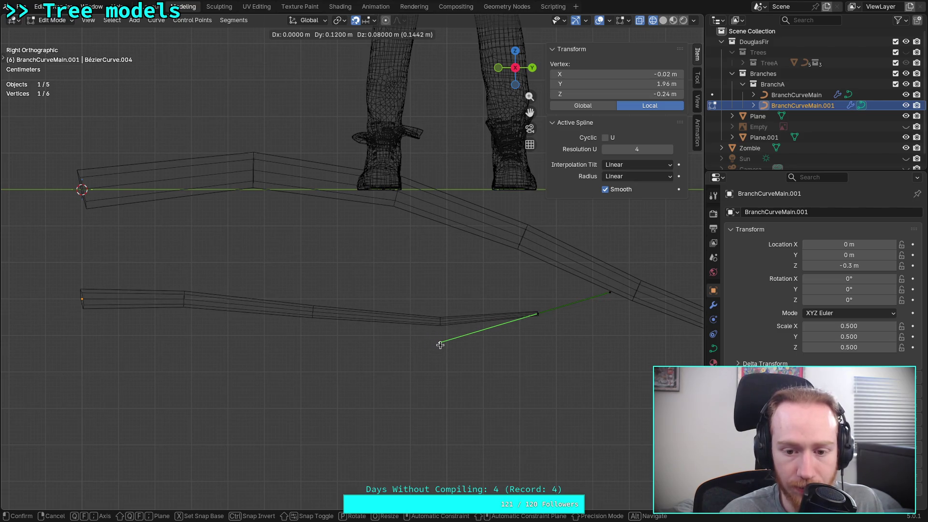
click(427, 351)
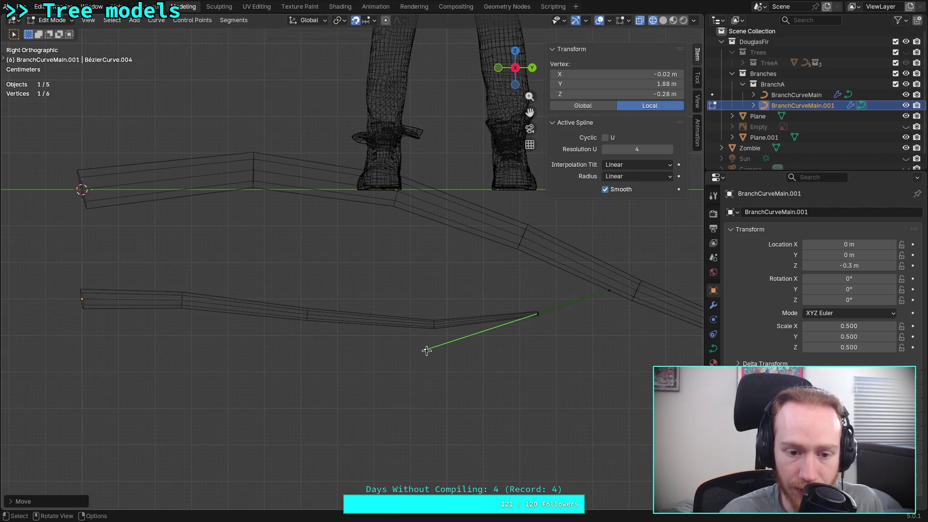
- Adjust the right-end handle again, then the left endpoint's handle, to refine the bend
scroll(388, 356, down, 3)
scroll(389, 355, up, 3)
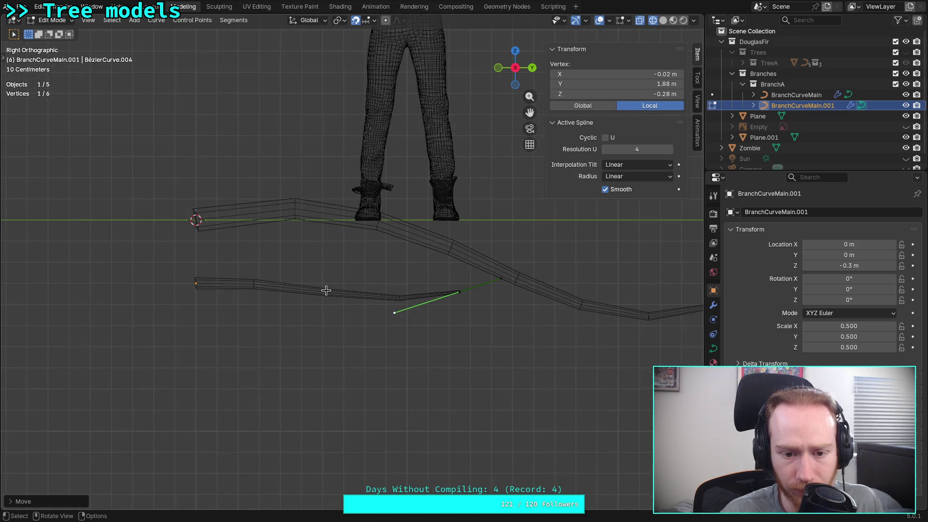
key(g)
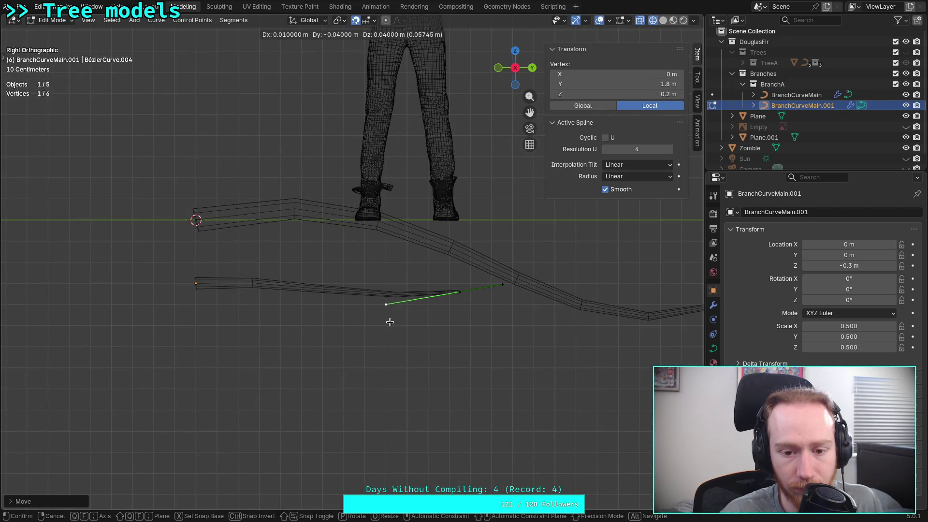
alt+scroll(393, 311, up, 2)
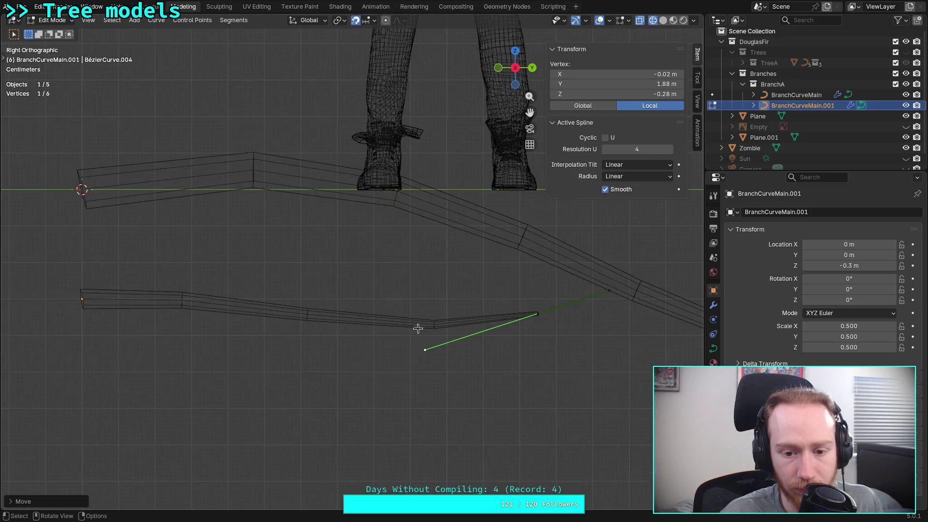
click(367, 369)
click(80, 300)
click(193, 284)
key(g)
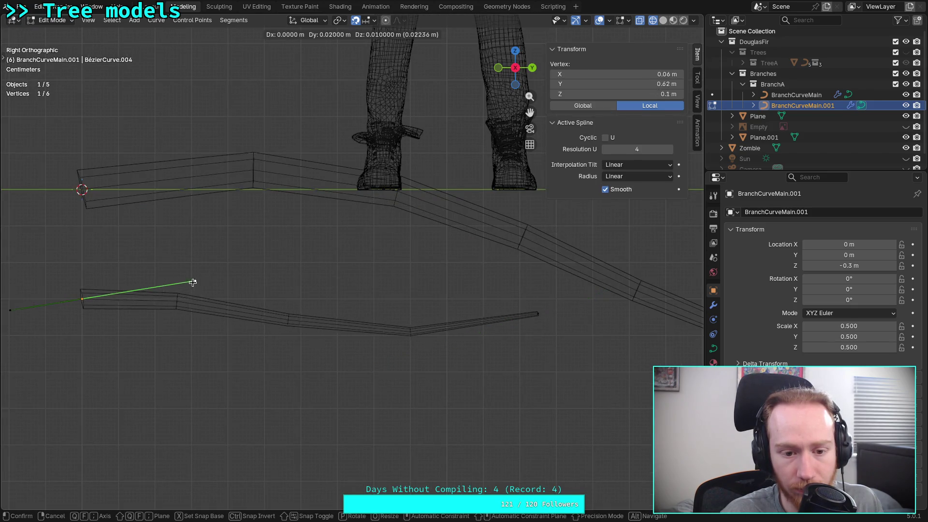
click(256, 250)
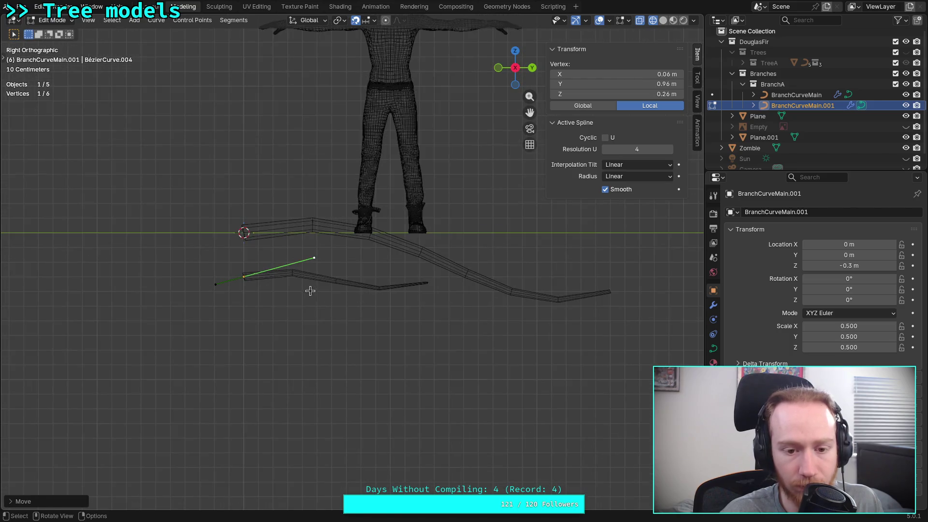
- Set the Active Spline Resolution U to 5
scroll(309, 289, down, 2)
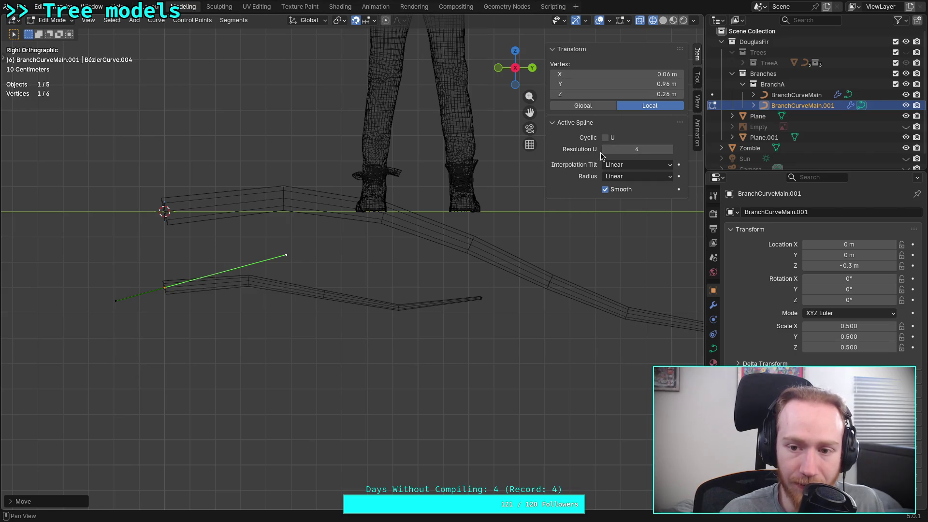
click(605, 149)
click(671, 149)
click(670, 149)
scroll(261, 263, up, 3)
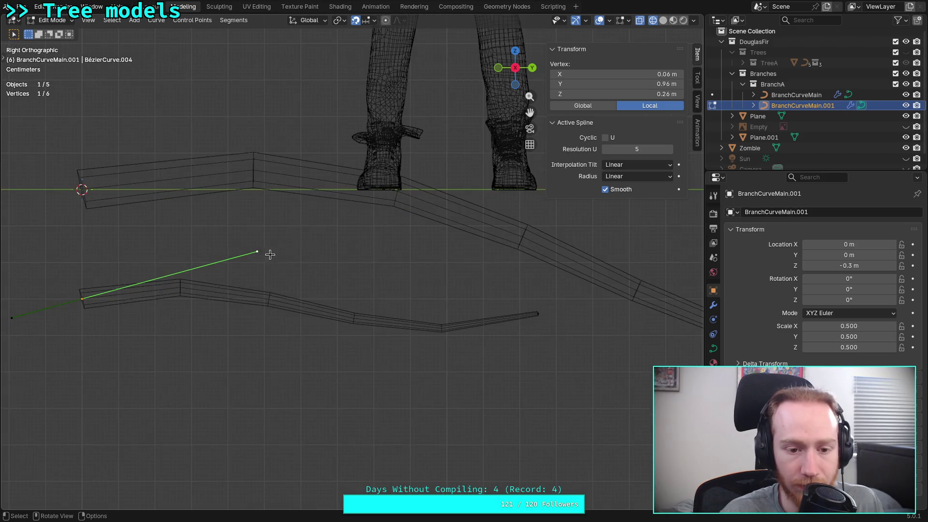
- Pull the left and tip handles so the tip handle sits at -0.02, 1.8, -0.34 m
drag(237, 250, 182, 263)
click(576, 325)
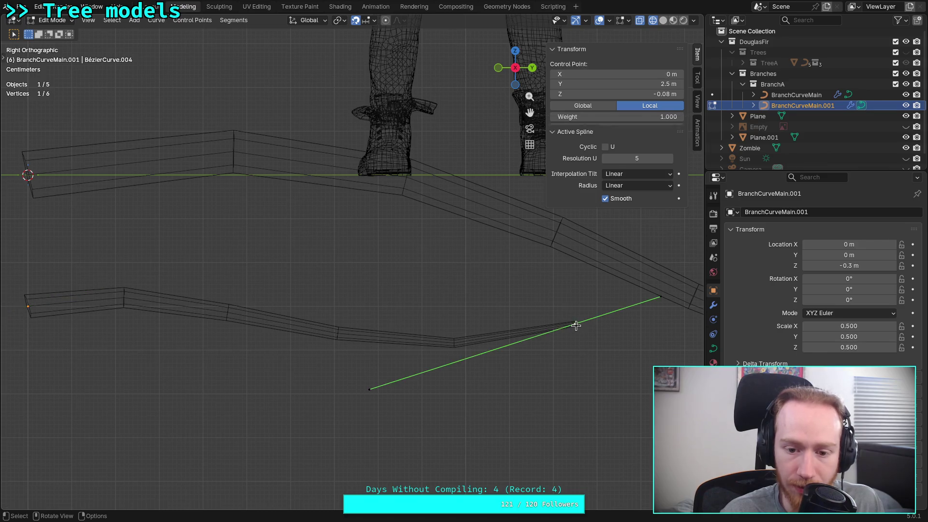
mouse_move(367, 387)
mouse_down()
mouse_move(441, 368)
mouse_move(420, 378)
mouse_up()
scroll(392, 368, down, 4)
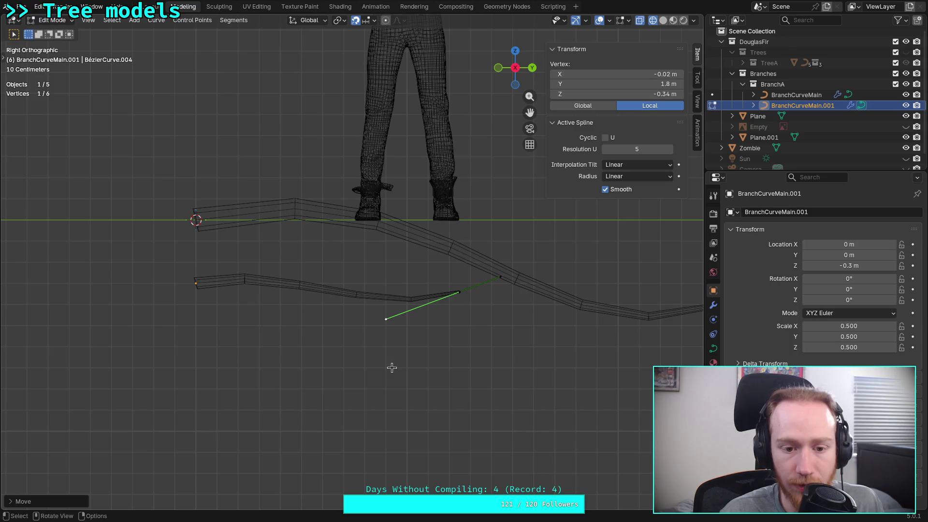
- Show the curve's modifier settings and return to Object Mode
click(712, 306)
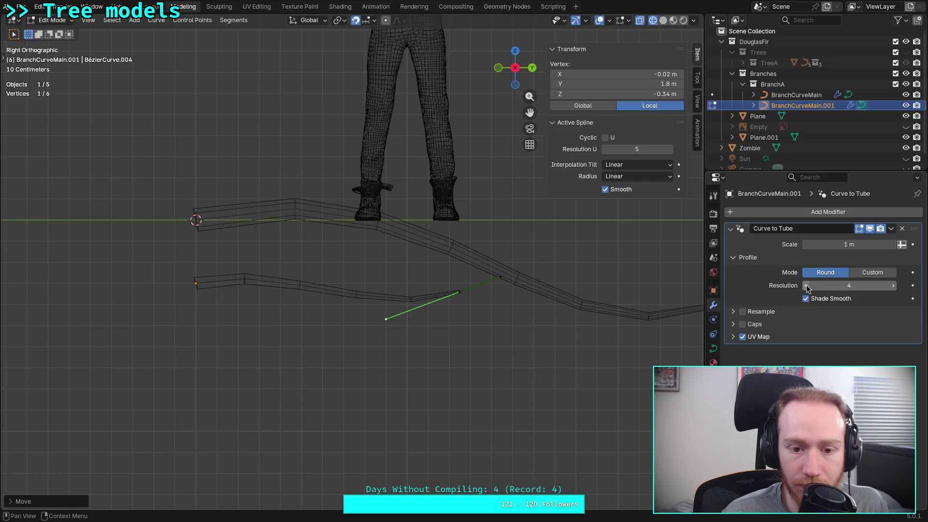
scroll(436, 363, up, 2)
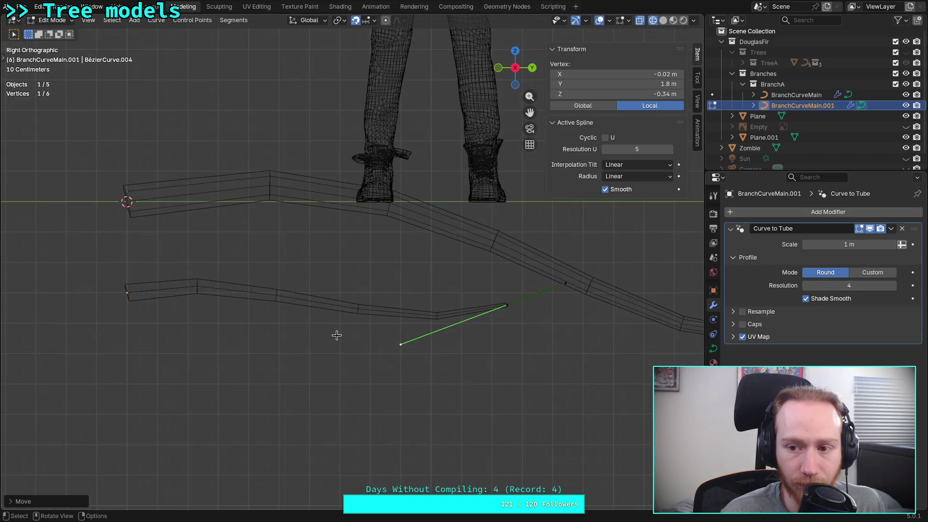
key(Tab)
scroll(802, 111, down, 1)
- Rename BranchCurveMain.001 to BranchCurve2 and start a duplicate of it
double_click(802, 101)
drag(808, 101, 850, 98)
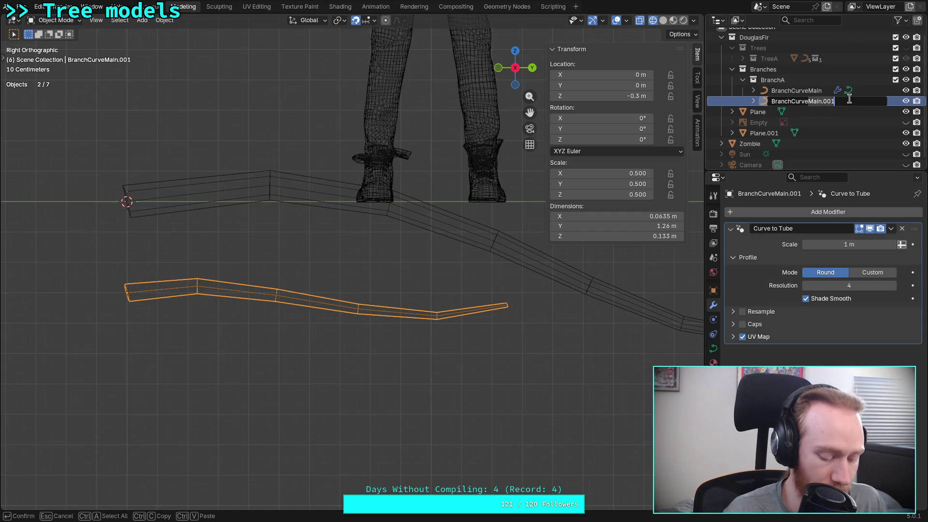
text(2)
key(Return)
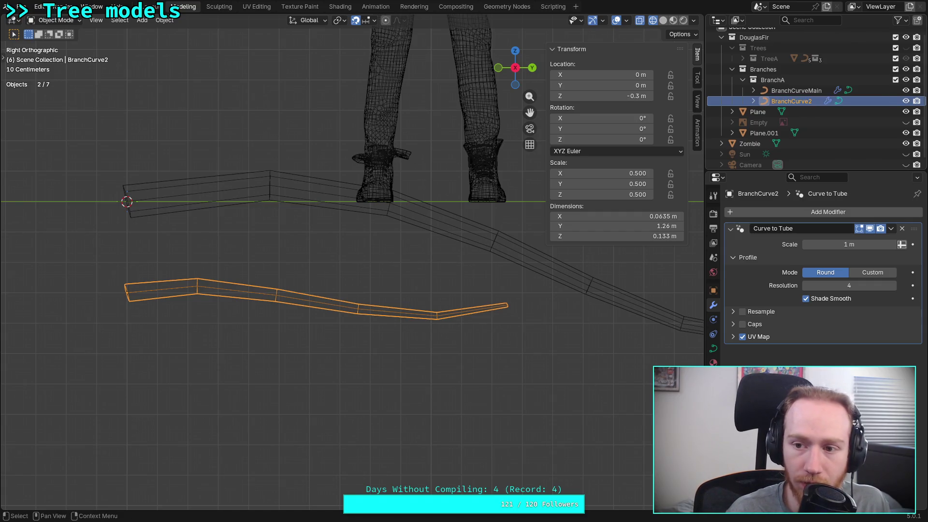
scroll(411, 290, down, 3)
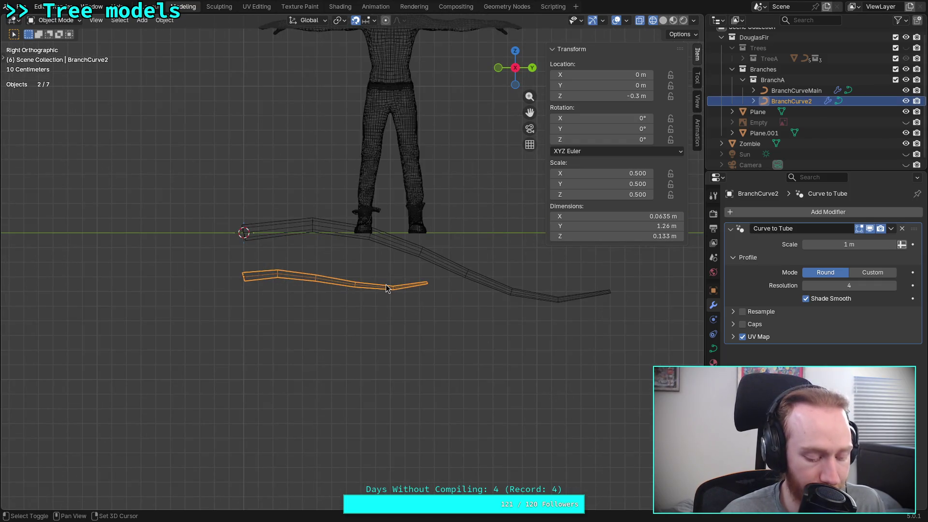
key(shift+d)
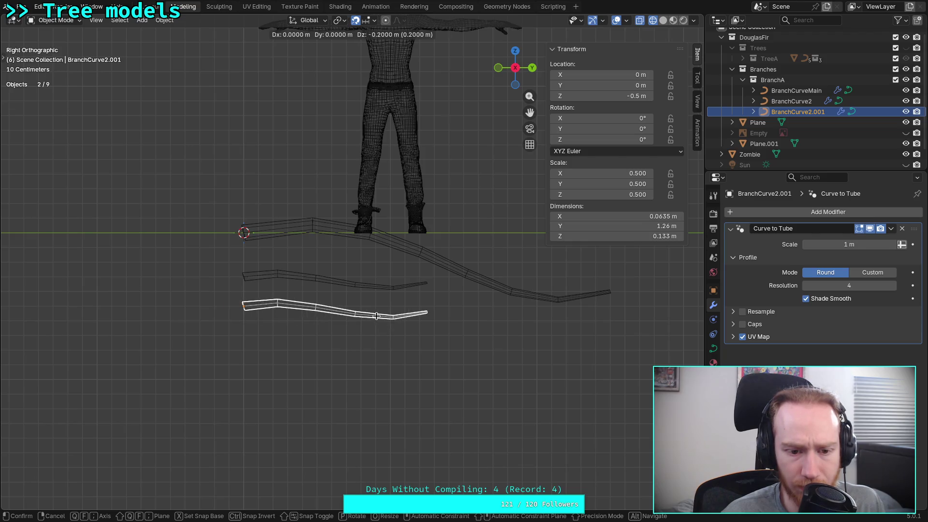
- Drop the duplicate at Z -0.5 m below BranchCurve2 and scale it by 0.5 to 0.25
click(381, 320)
scroll(371, 332, up, 4)
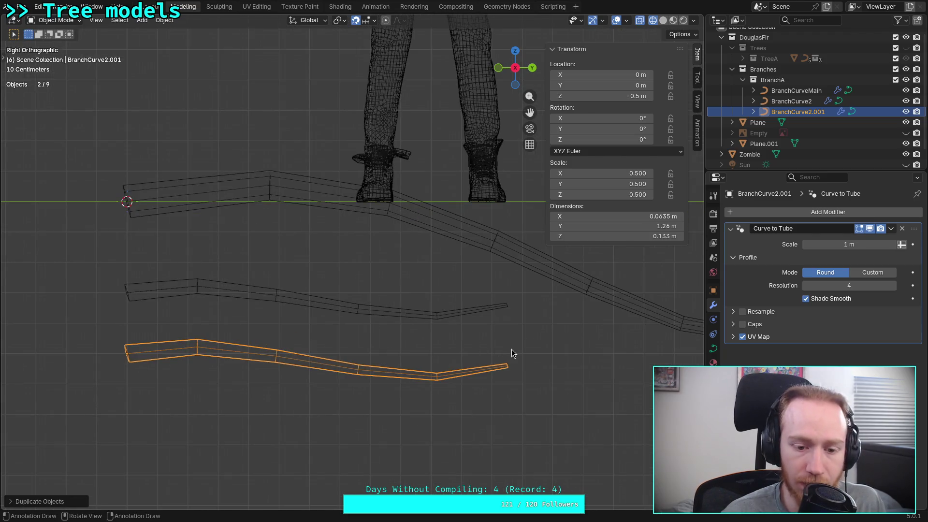
text(s)
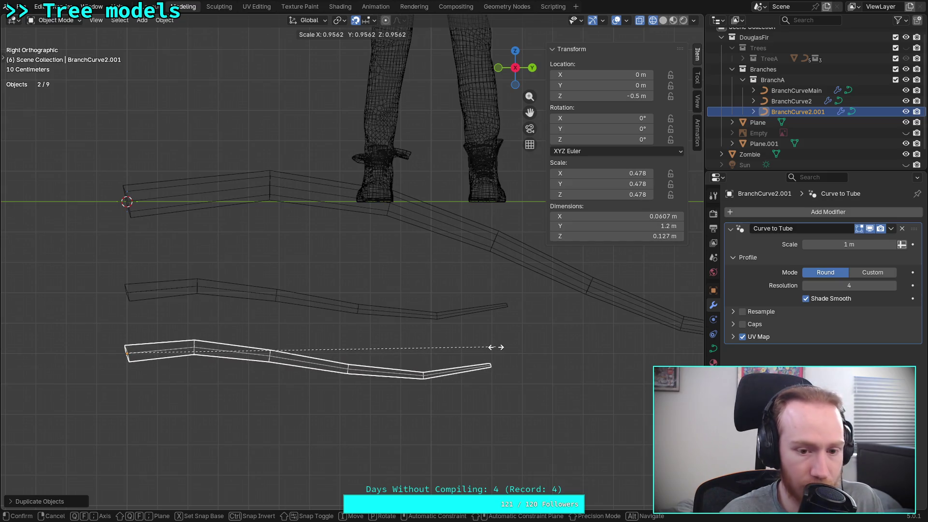
text(6)
key(BackSpace)
text(.5)
key(Return)
shift+middle_drag(365, 389, 420, 363)
scroll(353, 367, up, 2)
mouse_move(353, 367)
shift+middle_down()
mouse_move(398, 328)
mouse_move(261, 348)
shift+middle_up()
scroll(304, 352, down, 4)
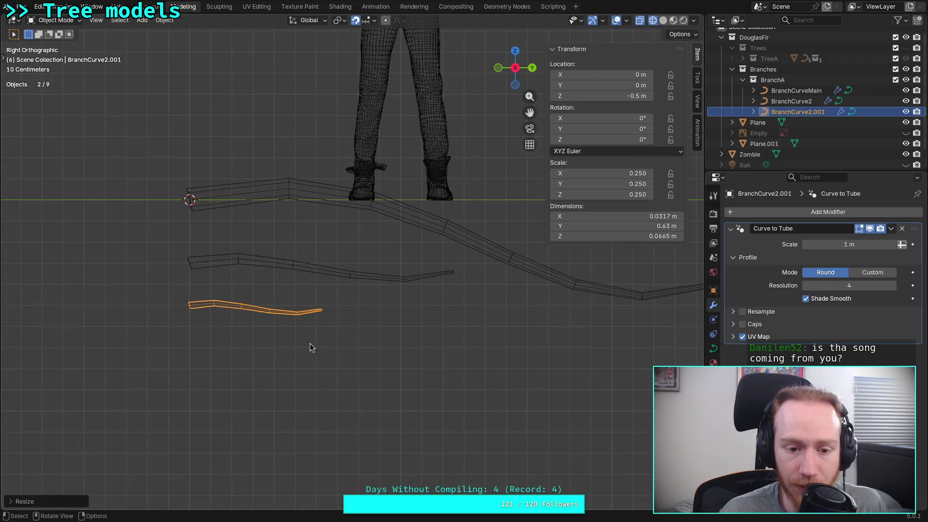
scroll(311, 348, up, 4)
shift+middle_drag(292, 322, 367, 320)
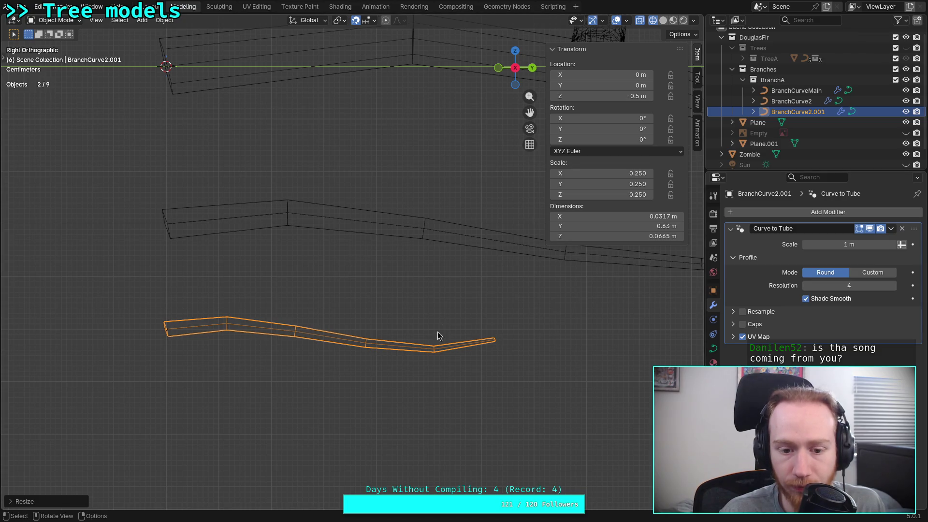
- In Edit Mode, move the small copy's left endpoint handle to a new position
key(Tab)
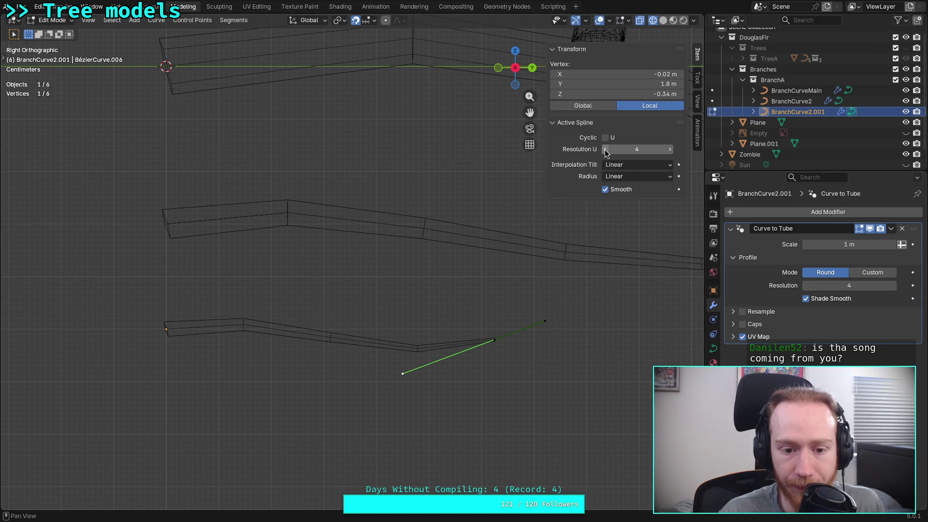
click(166, 329)
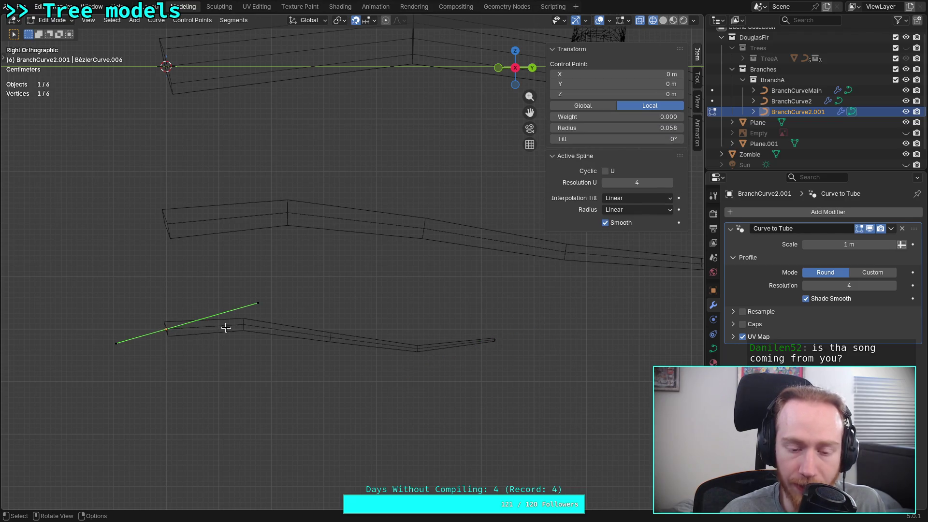
click(252, 304)
scroll(253, 306, up, 1)
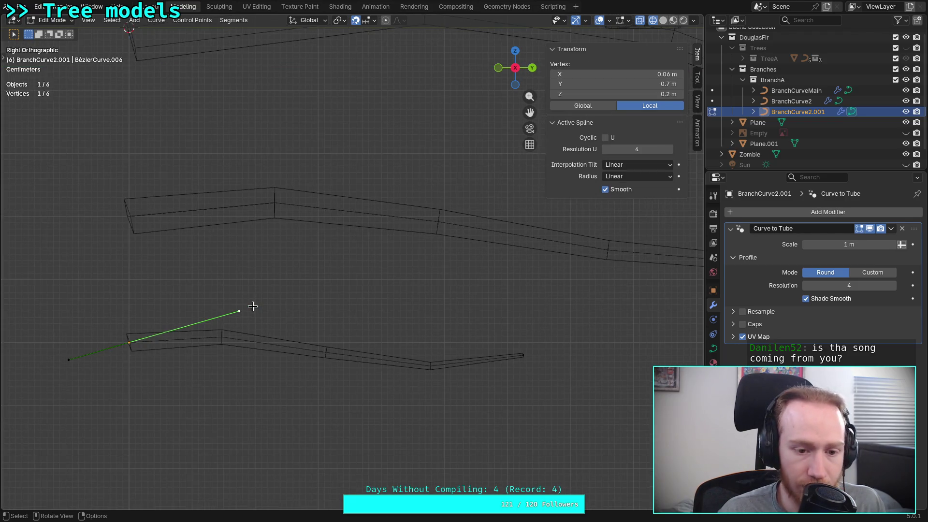
key(g)
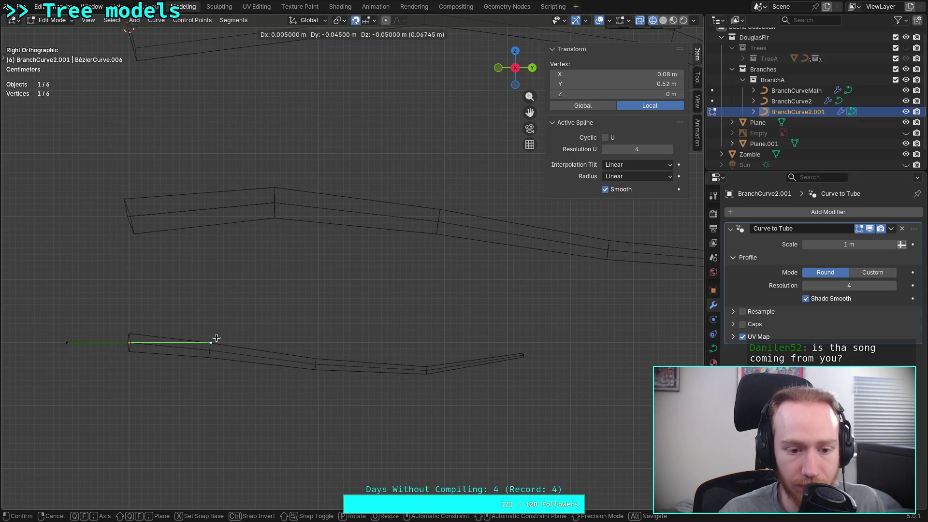
click(217, 337)
- Raise the twig's right-end control point, adjust its handle, then deselect all points
click(522, 356)
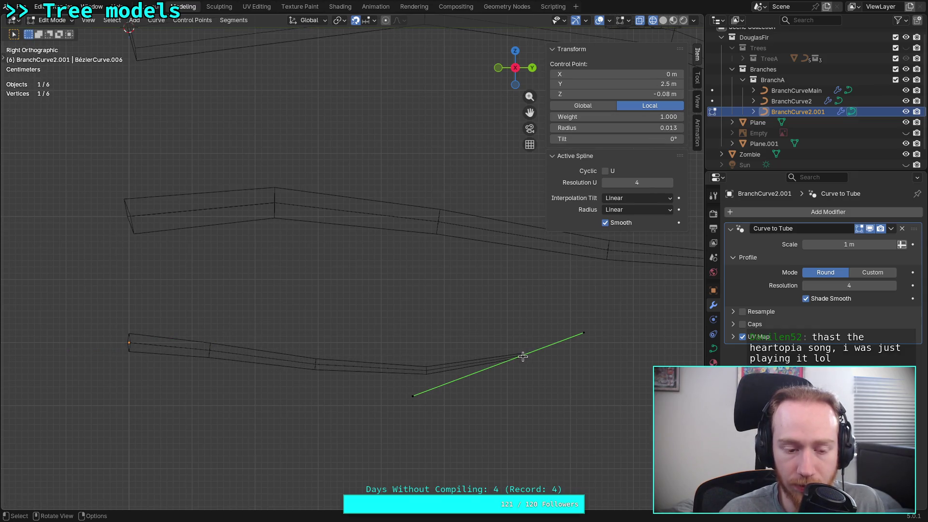
key(g)
click(518, 318)
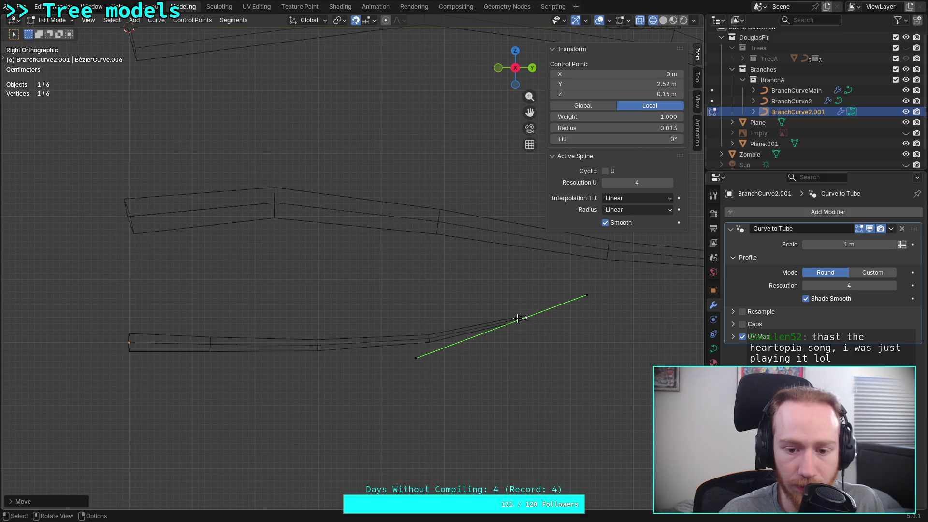
click(418, 356)
key(g)
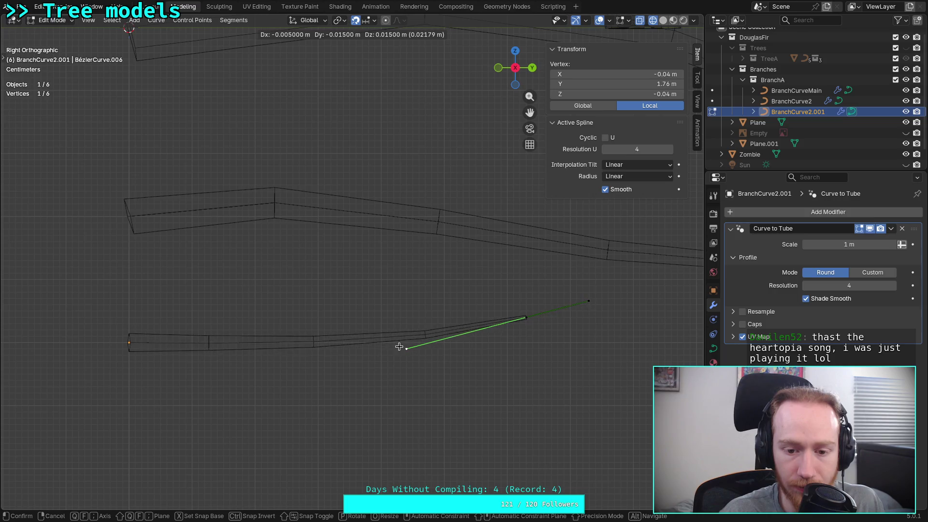
click(405, 351)
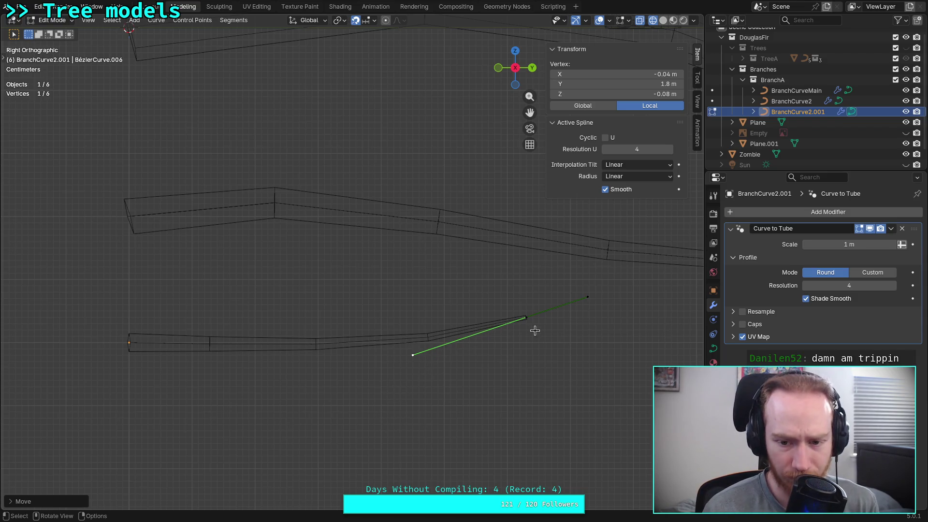
click(526, 318)
click(311, 358)
scroll(312, 358, down, 5)
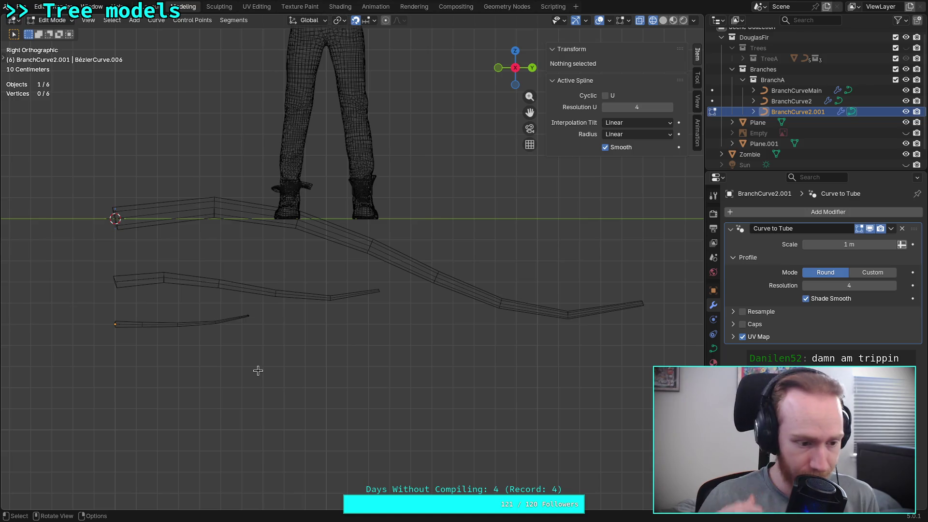
- Save plants.blend and rename BranchCurve2.001 to BranchCurve4
key(ctrl+s)
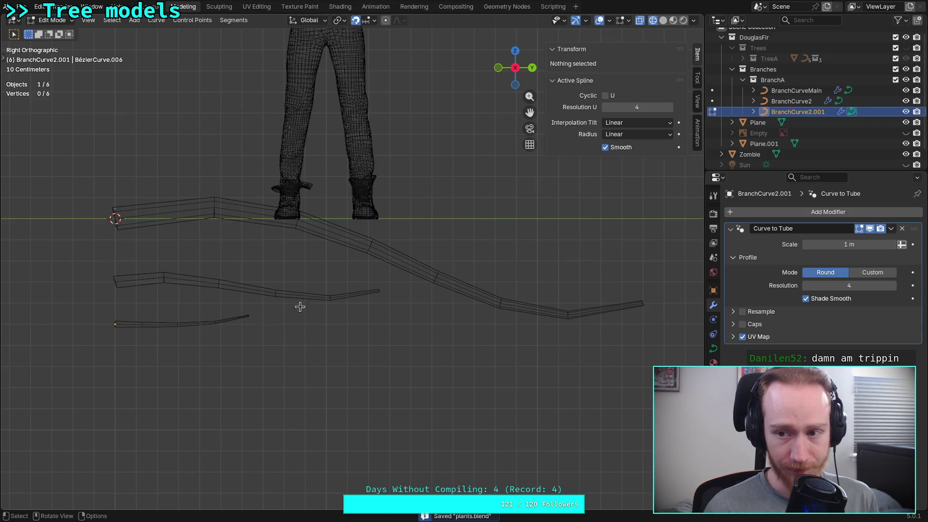
scroll(827, 116, down, 1)
double_click(833, 101)
key(BackSpace)
key(BackSpace)
key(BackSpace)
text(4)
key(Return)
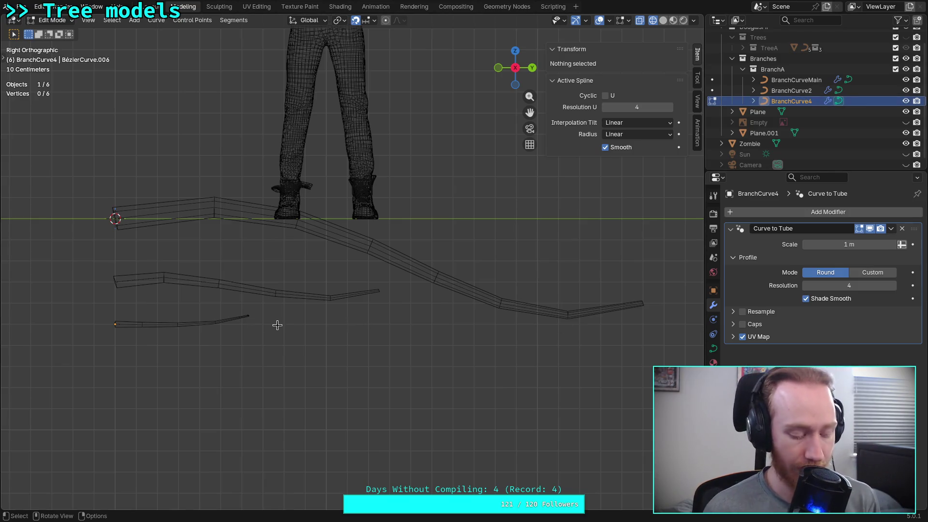
- Return to Object Mode and duplicate the BranchCurve4 twig
scroll(273, 322, up, 2)
shift+middle_drag(283, 348, 347, 311)
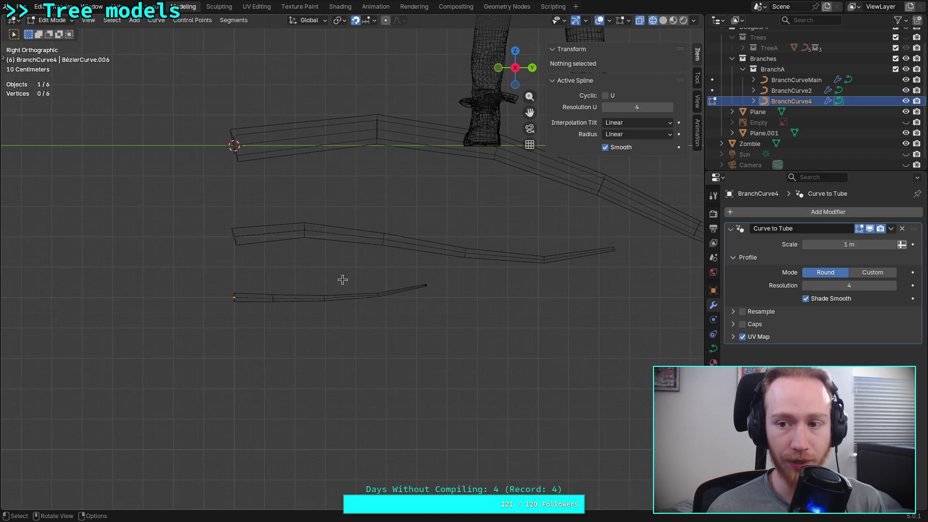
key(Tab)
key(shift+d)
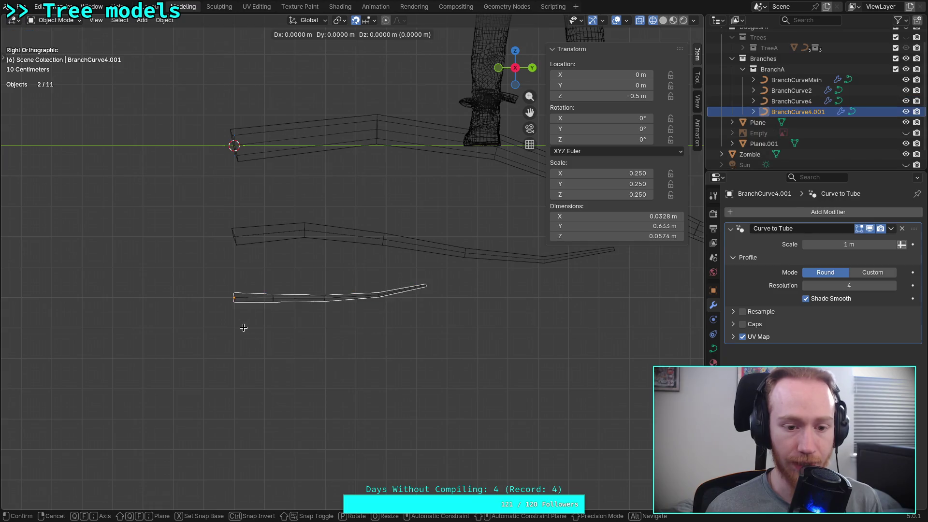
- Place BranchCurve4.001 at Z -0.6 m and scale it by 0.5 to 0.125, then enter Edit Mode
click(246, 336)
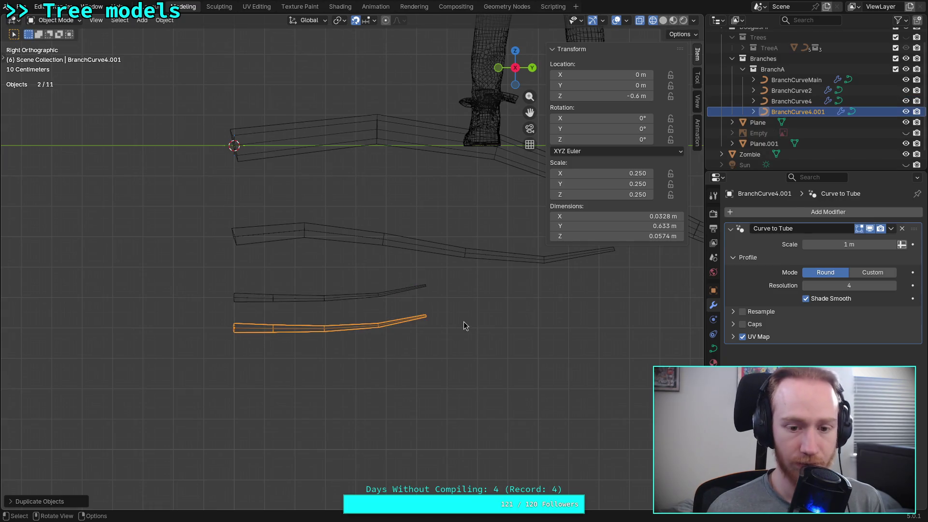
scroll(472, 324, down, 3)
ctrl+middle_drag(472, 325, 424, 331)
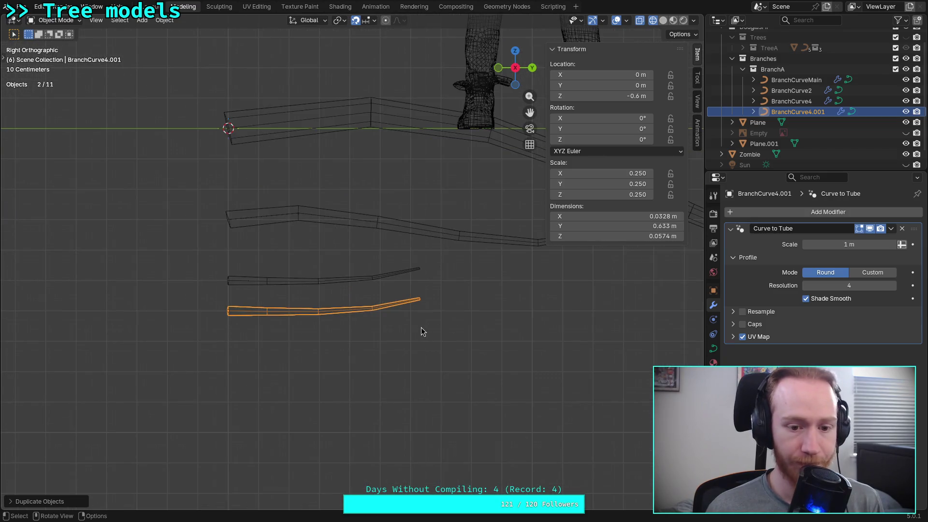
key(s)
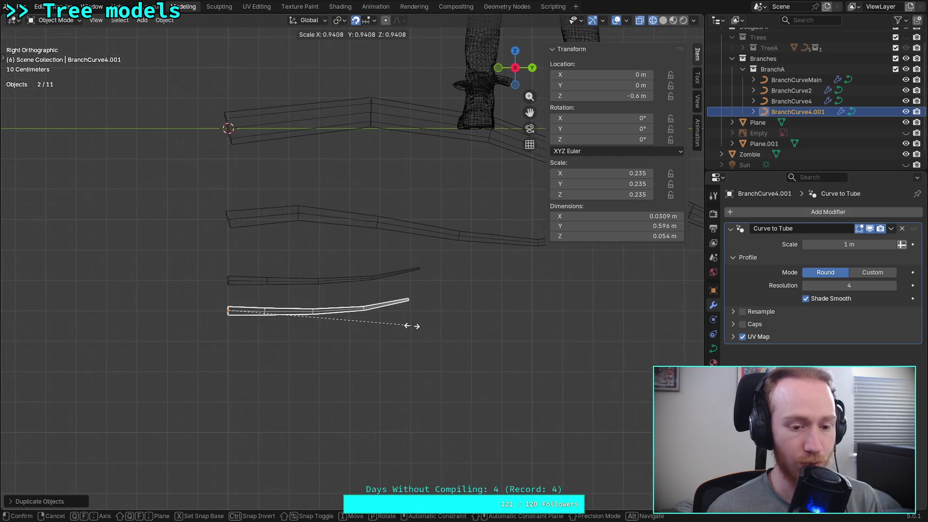
text(.6)
key(BackSpace)
text(5)
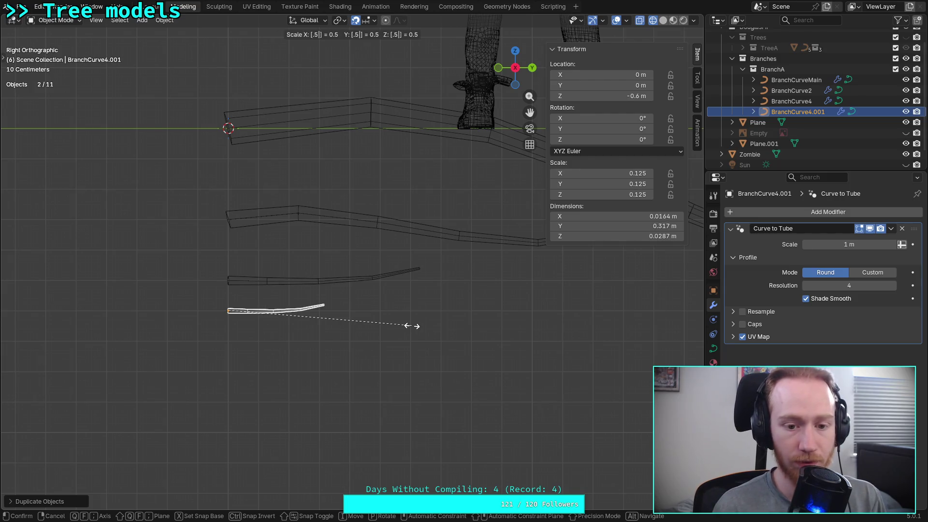
key(Return)
scroll(280, 381, up, 6)
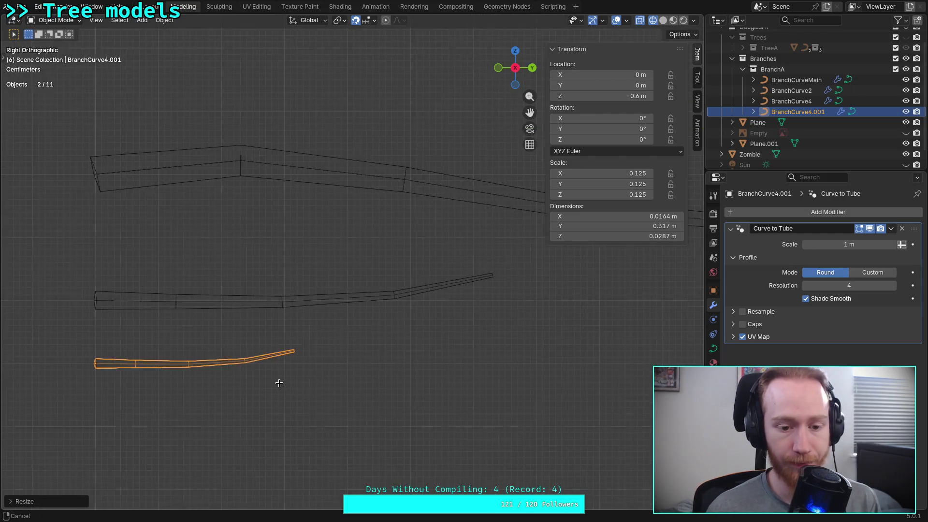
key(Tab)
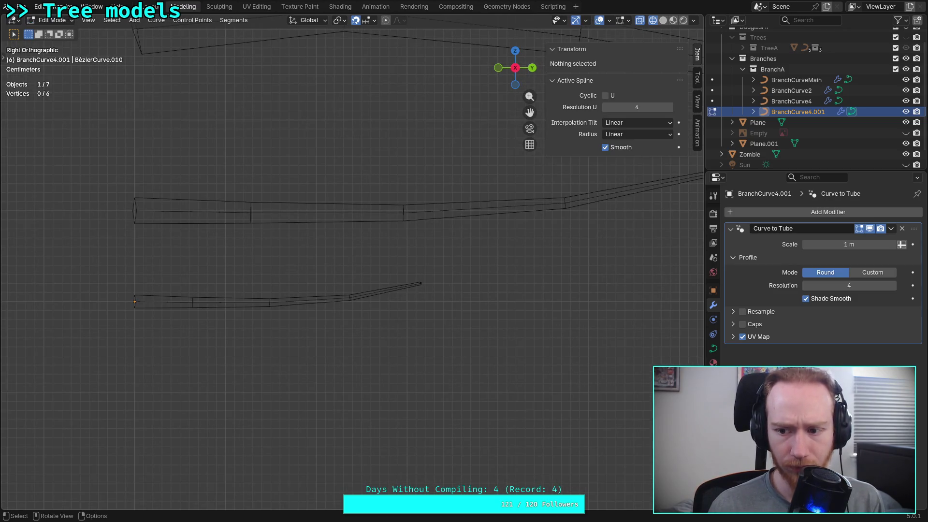
- Set the twig's tube profile resolution to 5 and its spline Resolution U to 2
click(806, 285)
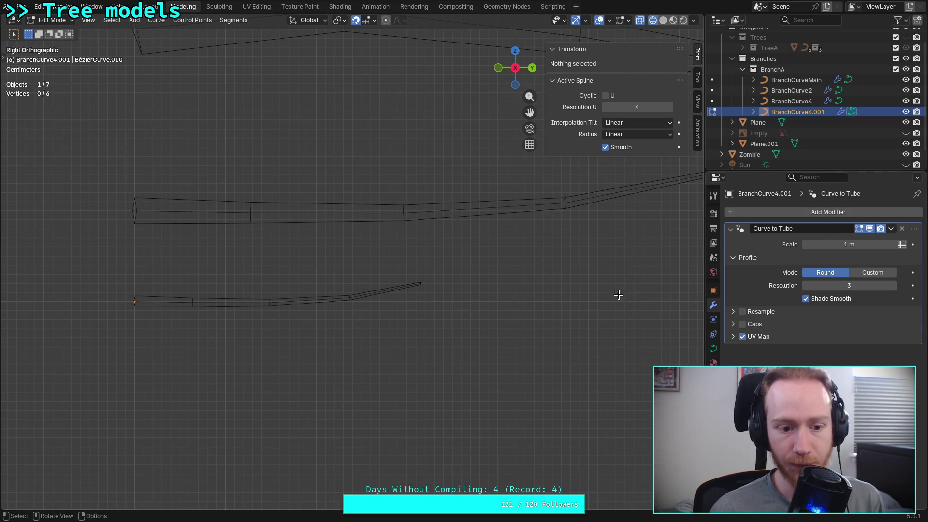
click(893, 286)
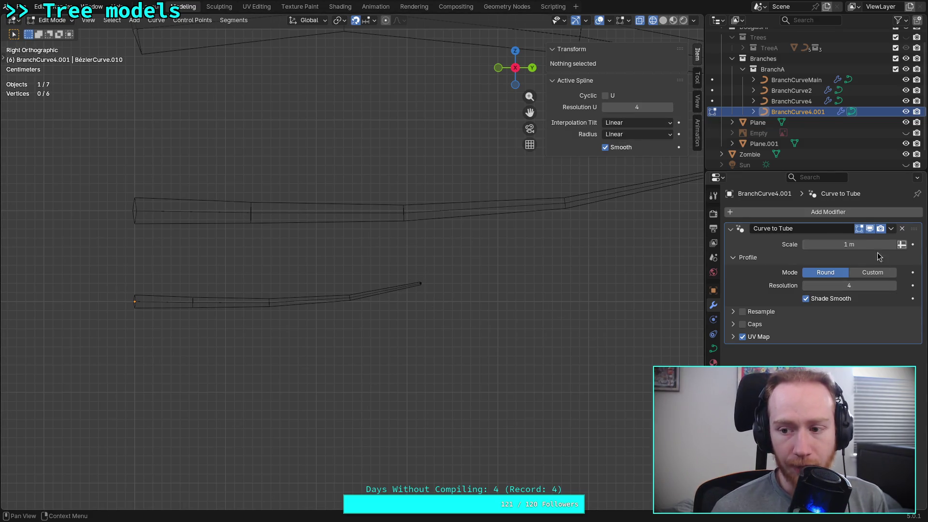
click(893, 285)
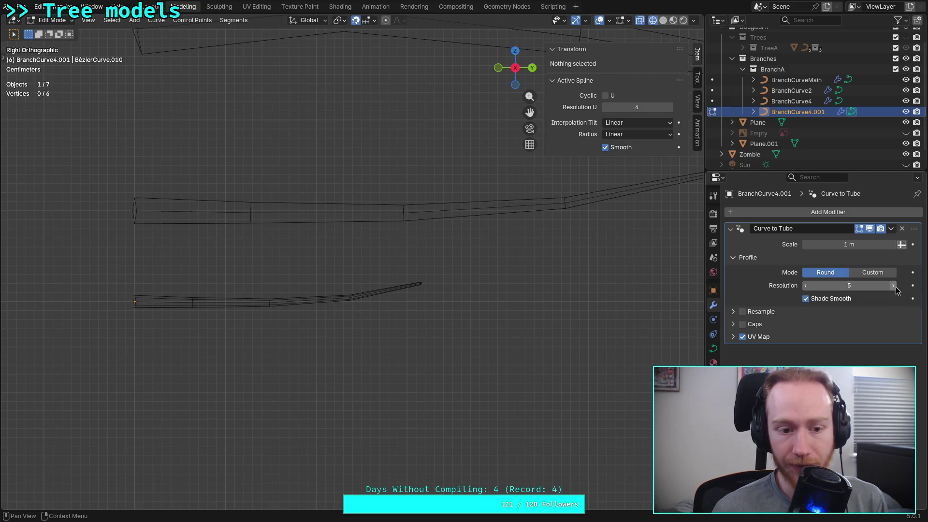
click(606, 107)
click(606, 107)
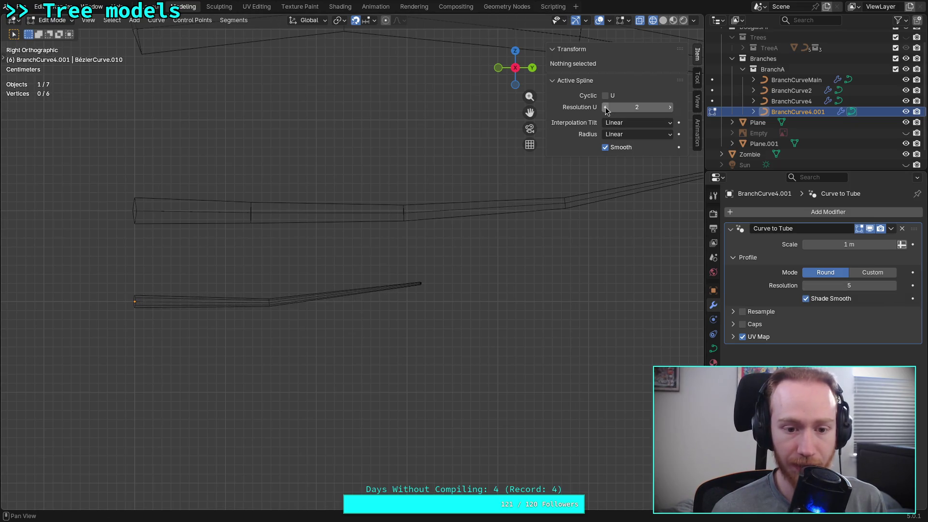
click(606, 108)
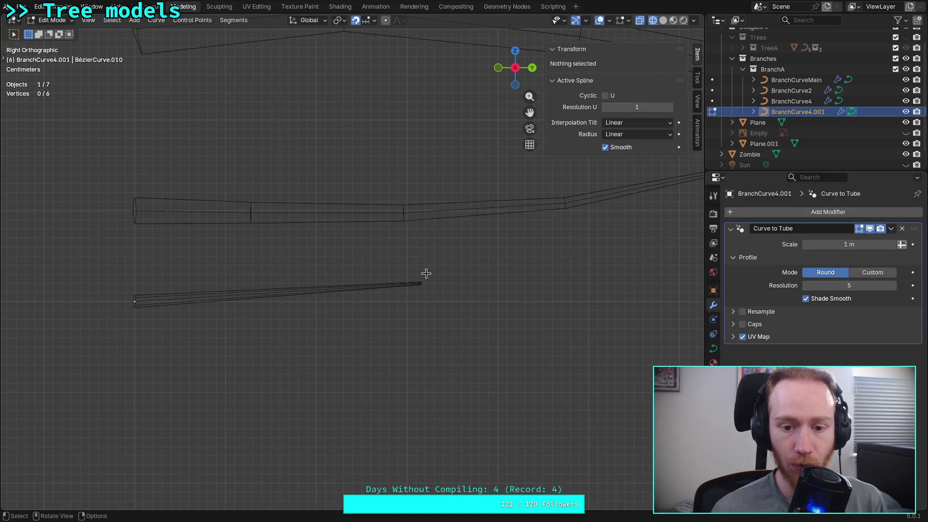
scroll(433, 292, up, 2)
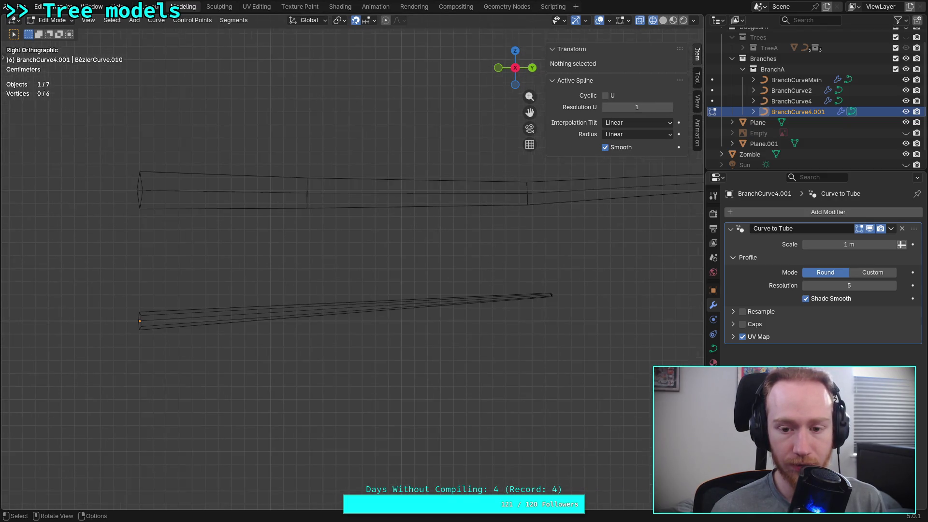
click(551, 294)
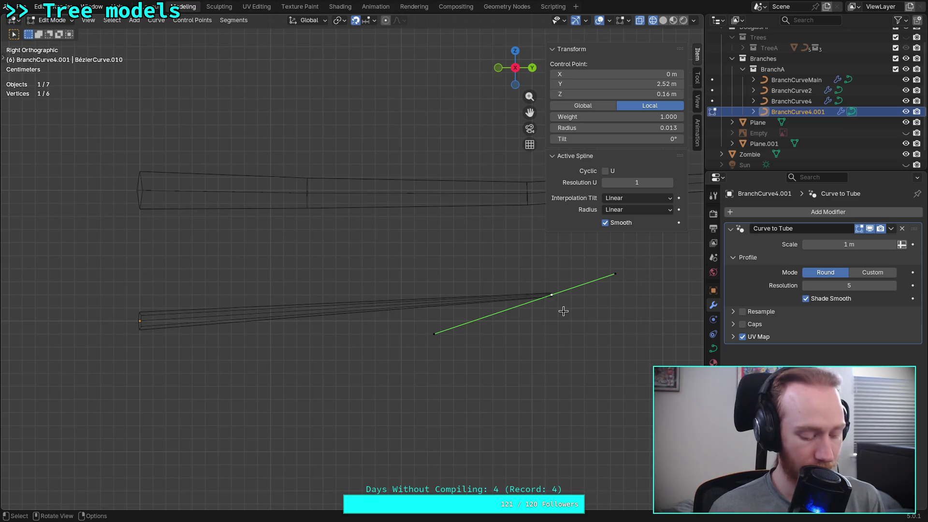
click(675, 184)
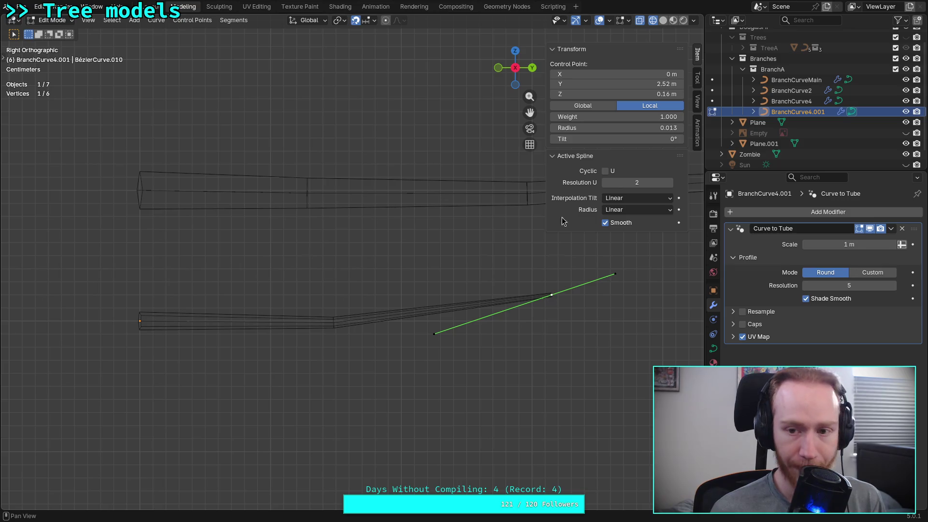
click(605, 183)
click(670, 183)
- Switch to top view, hide BranchCurve4.001, BranchCurve4 and BranchCurveMain, and return to Object Mode
click(515, 54)
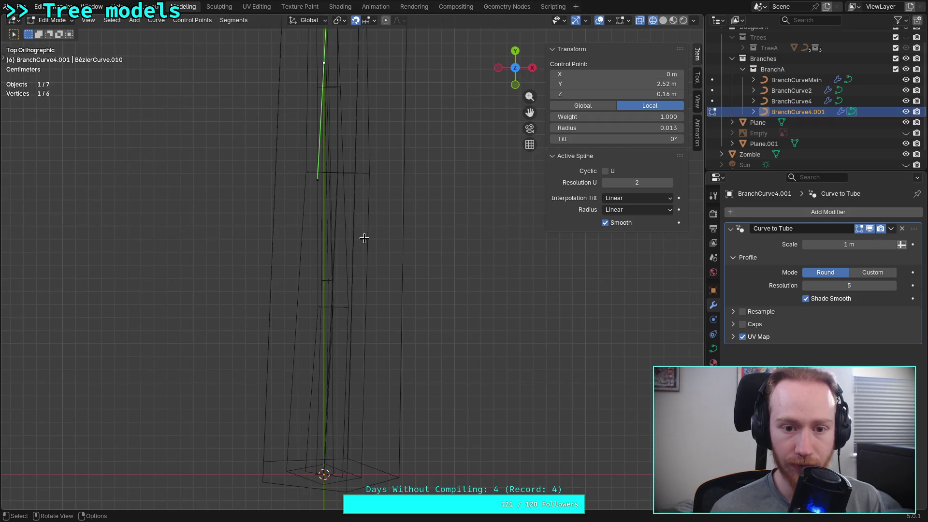
scroll(382, 190, down, 6)
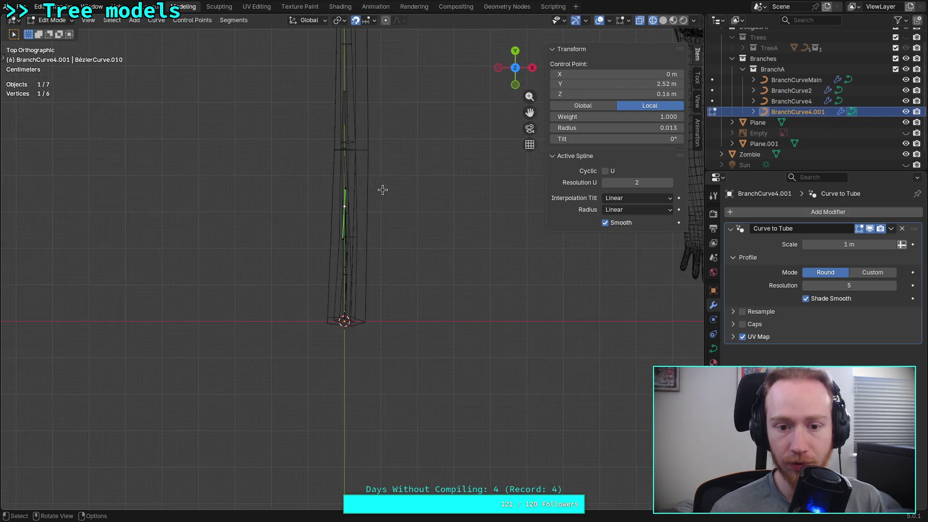
shift+middle_drag(382, 190, 381, 329)
scroll(376, 296, down, 2)
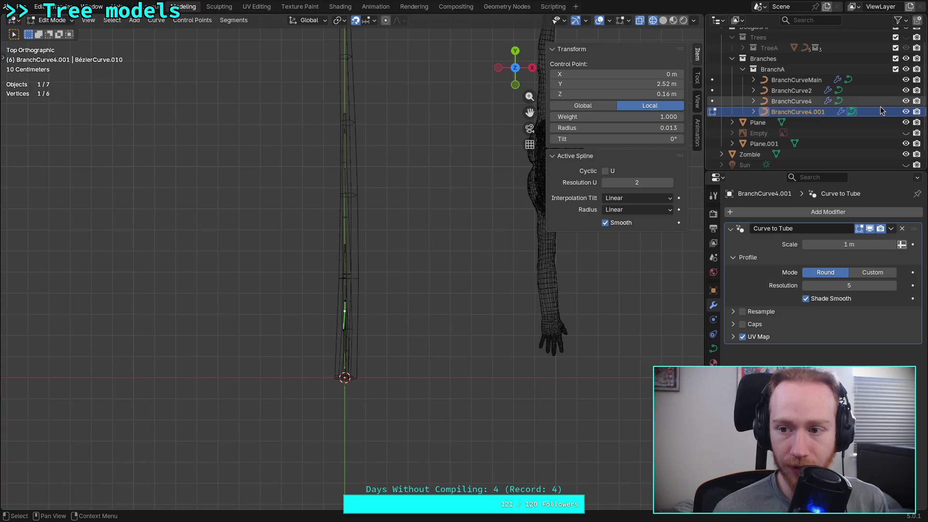
click(907, 112)
click(906, 101)
ctrl+click(906, 90)
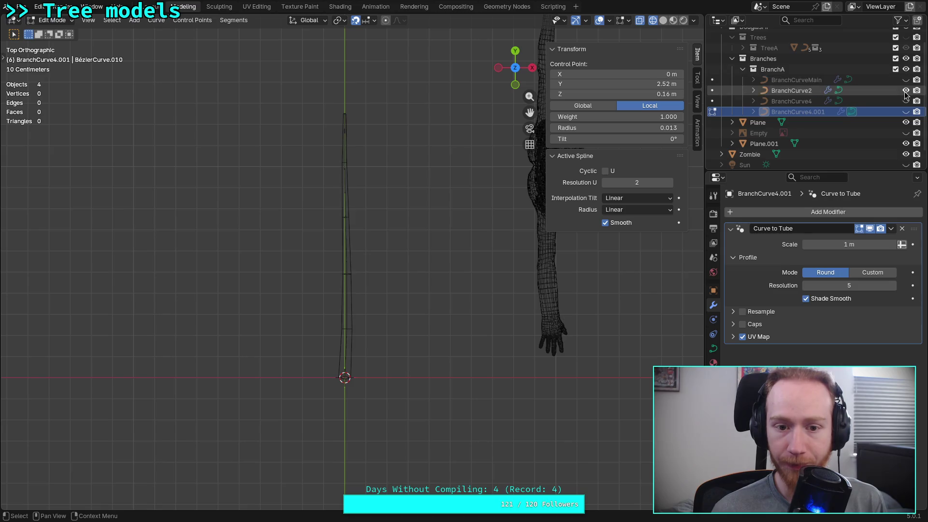
key(Tab)
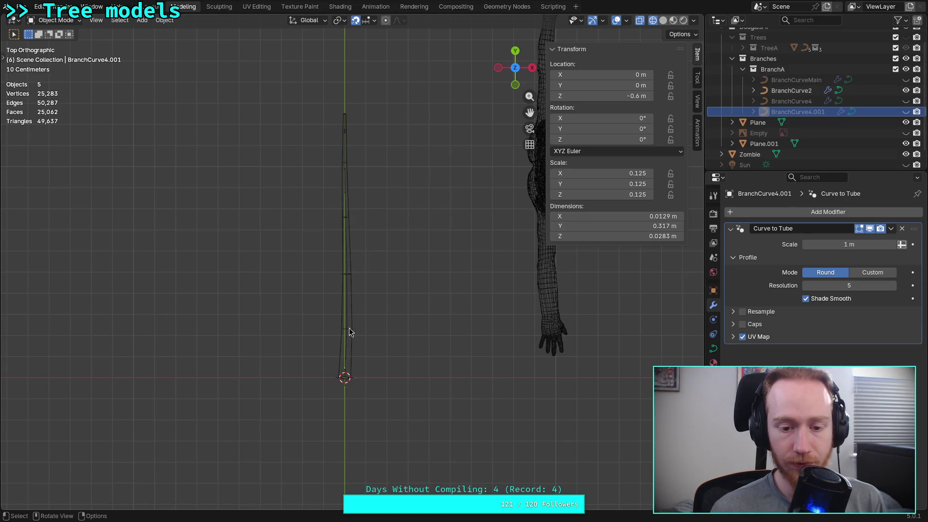
- Select BranchCurve2 and move its tip vertex so the branch runs nearly straight
click(349, 332)
key(Tab)
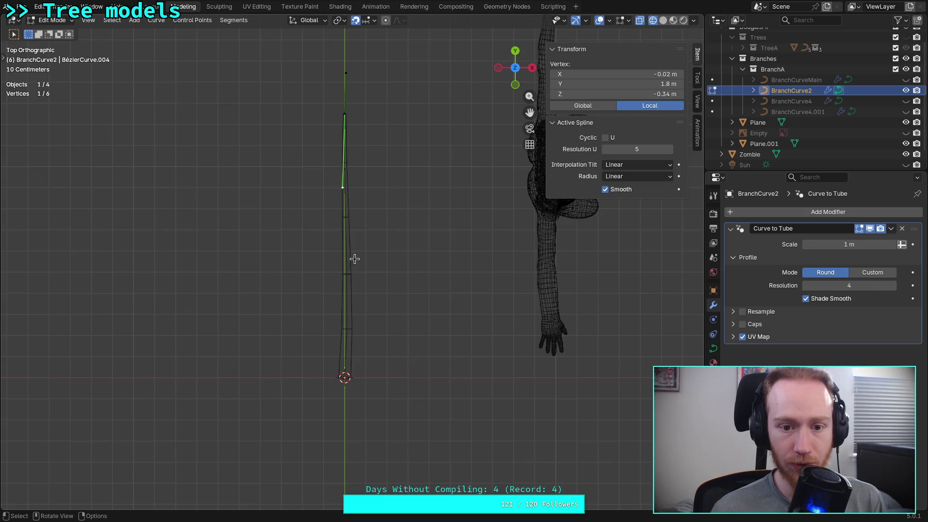
scroll(355, 260, up, 5)
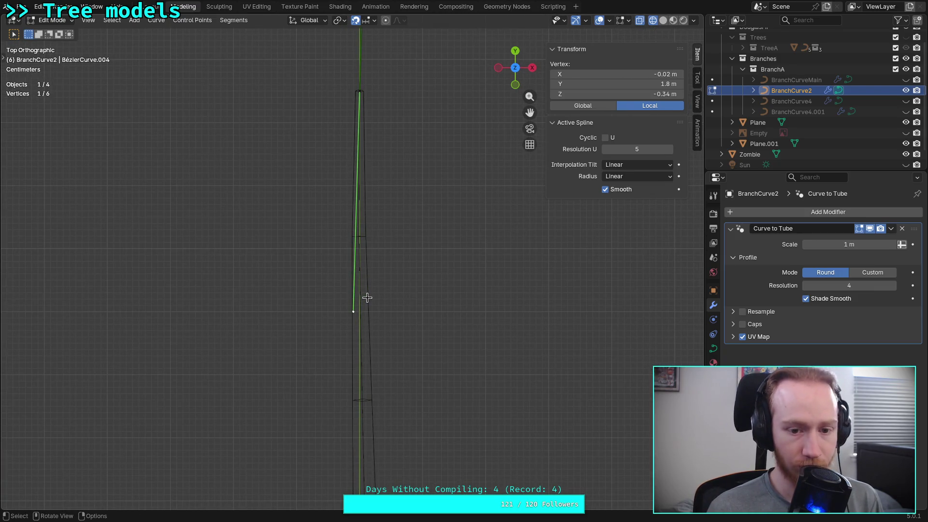
key(g)
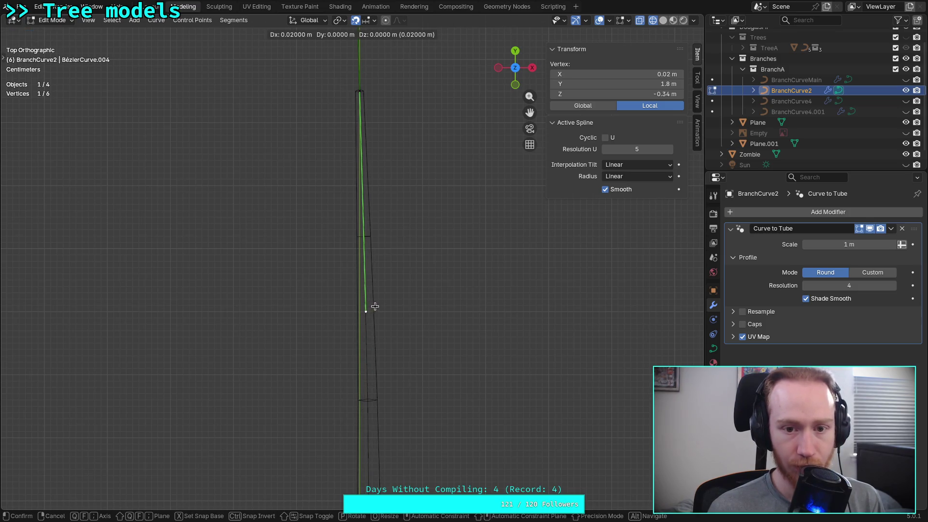
click(380, 306)
- Move the base control point's handle closer to the stem
scroll(381, 308, down, 3)
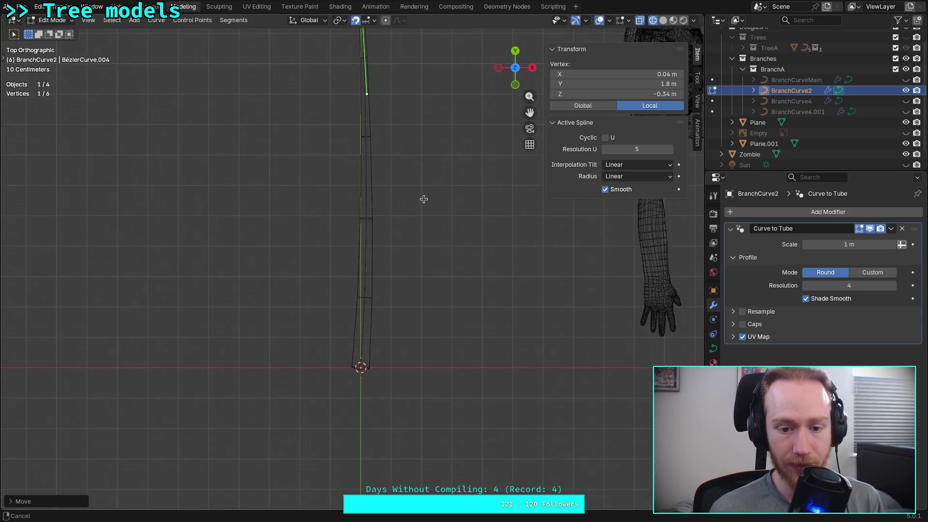
click(361, 368)
click(370, 261)
scroll(414, 255, up, 3)
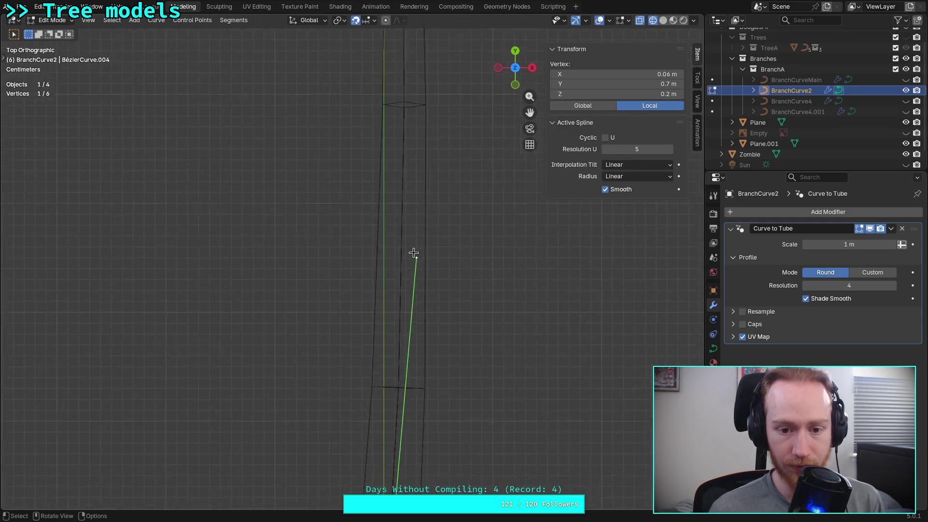
key(g)
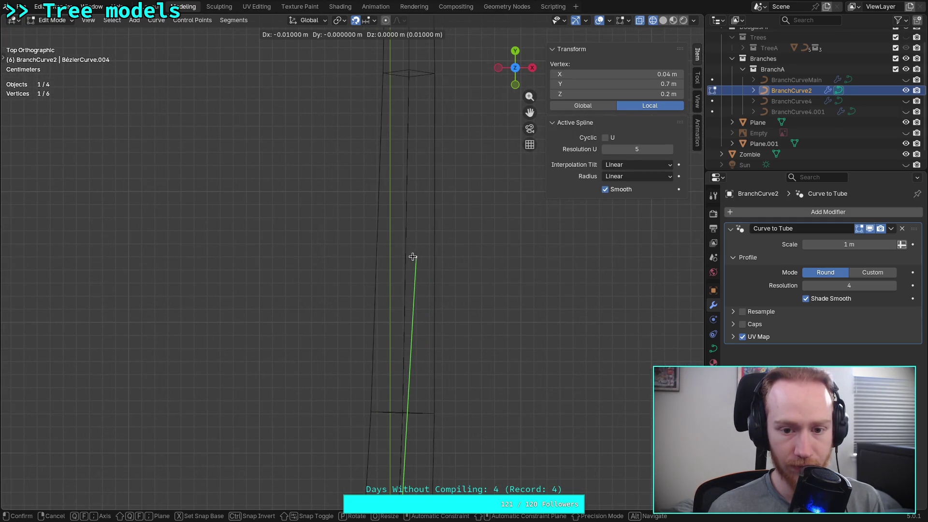
click(405, 257)
scroll(407, 257, down, 6)
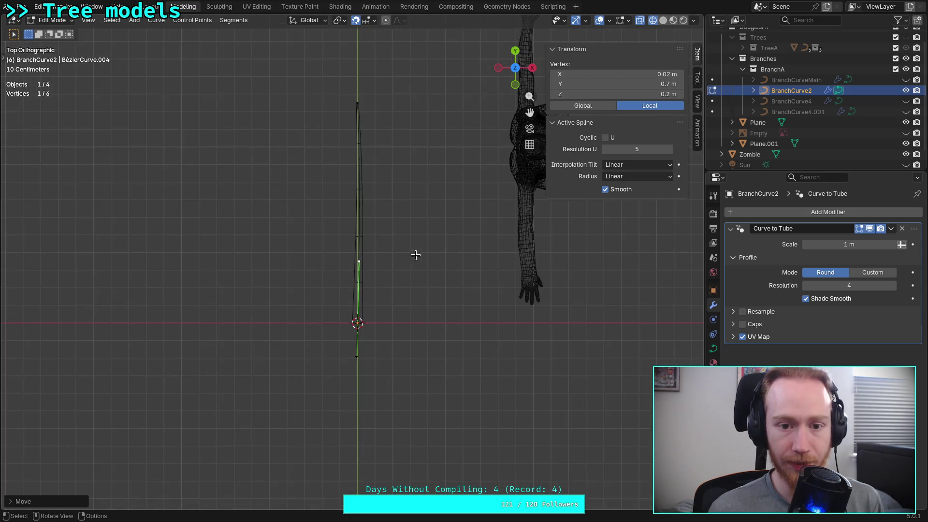
- Save the file, hide BranchCurve2, show BranchCurve4 and make it active in Object Mode
key(ctrl+s)
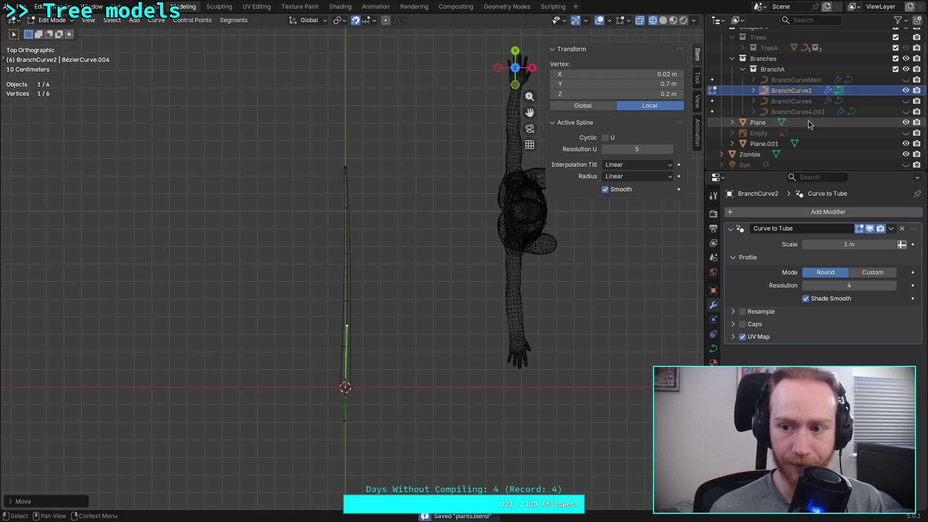
click(906, 90)
click(906, 101)
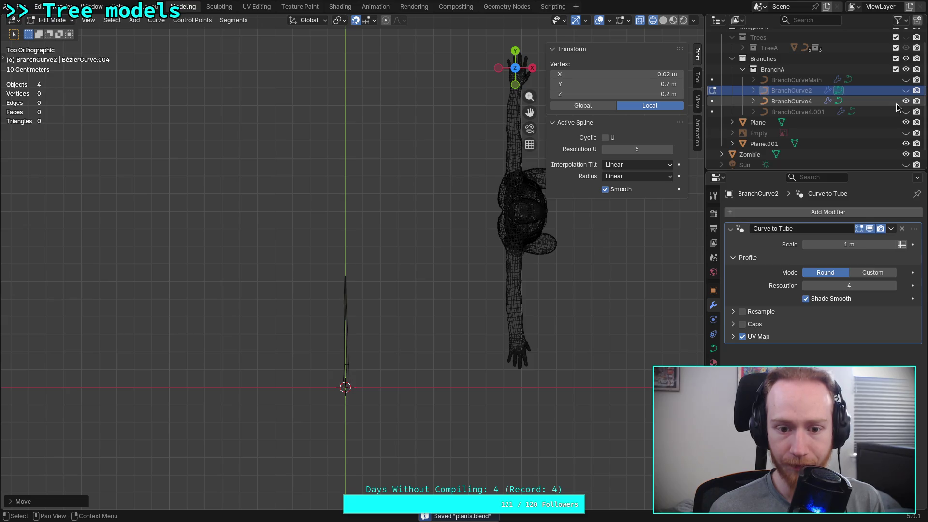
click(796, 102)
key(Tab)
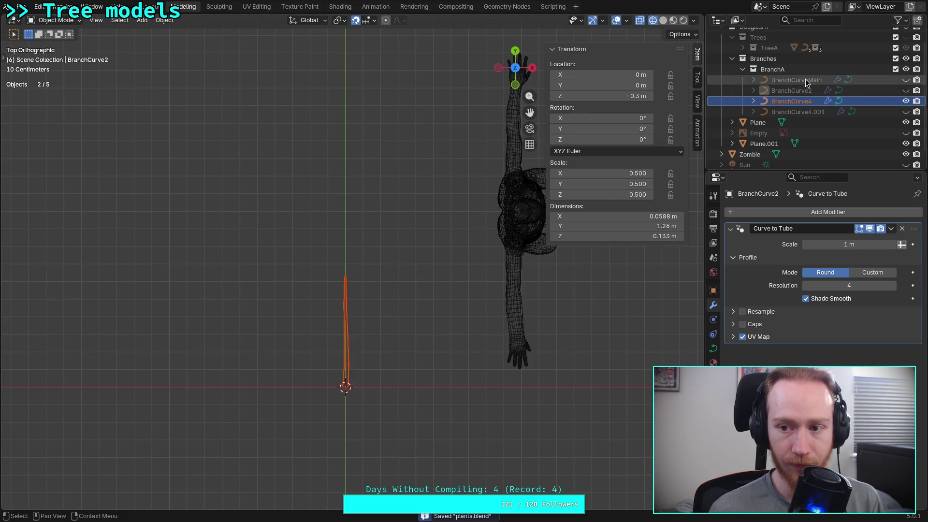
- In Edit Mode on BranchCurve4, move the top handle vertex to line up at X 0
click(788, 101)
key(Tab)
scroll(385, 314, up, 5)
drag(283, 305, 352, 247)
middle_drag(353, 246, 378, 227)
click(515, 52)
click(515, 52)
scroll(377, 257, up, 5)
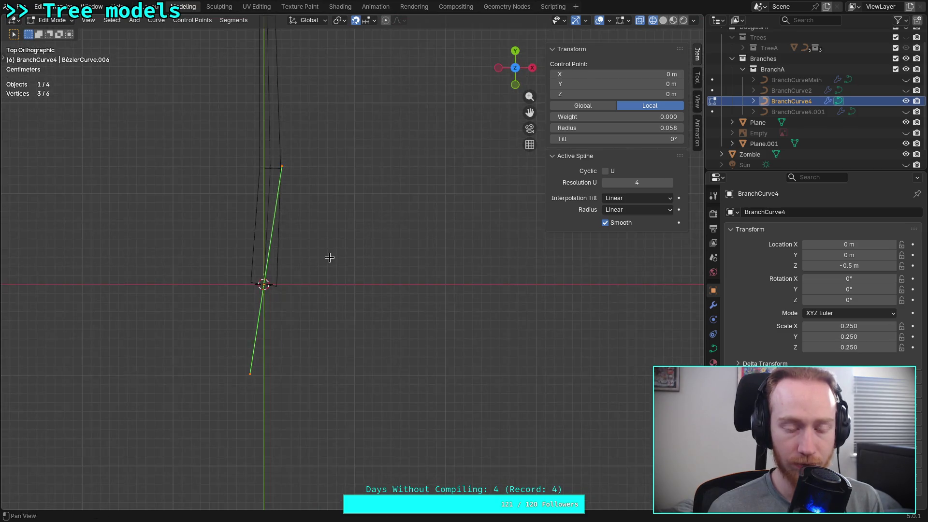
click(370, 214)
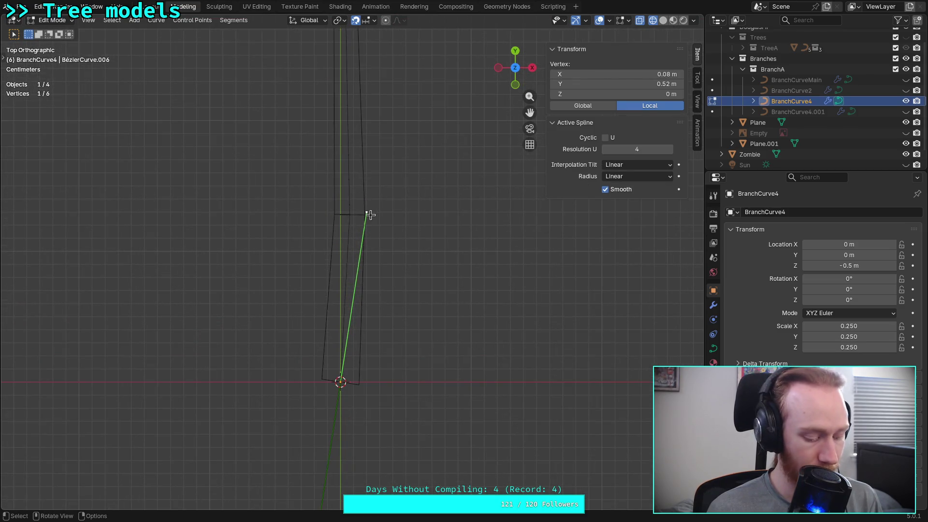
key(g)
click(344, 211)
- Move BranchCurve4's bottom handle vertex into line, then deselect all points
mouse_move(343, 211)
shift+middle_down()
mouse_move(378, 275)
mouse_move(373, 375)
shift+middle_up()
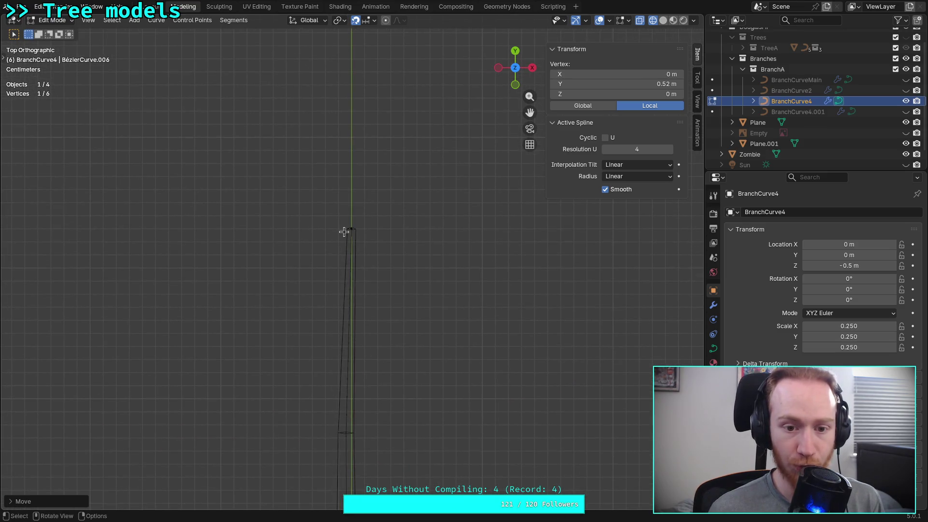
click(355, 244)
click(341, 452)
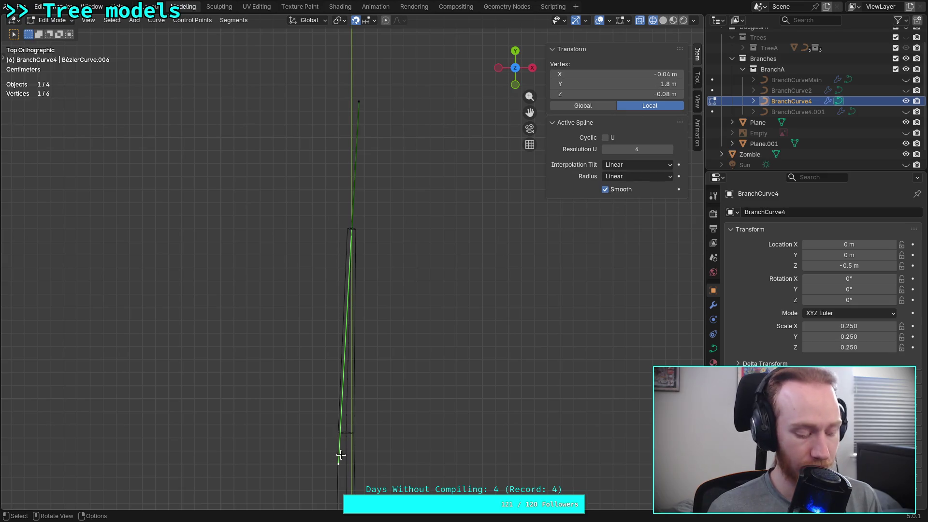
key(g)
click(364, 452)
scroll(416, 457, down, 5)
mouse_move(416, 457)
shift+middle_down()
mouse_move(393, 234)
mouse_move(401, 358)
shift+middle_up()
click(400, 341)
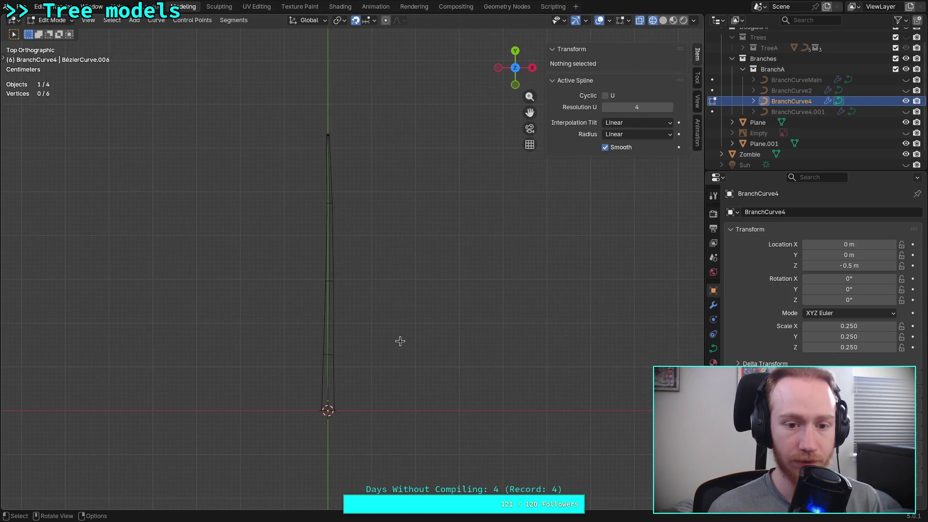
- Save plants.blend, hide BranchCurve4, and show and select BranchCurve4.001 in the Outliner
key(ctrl+s)
click(906, 101)
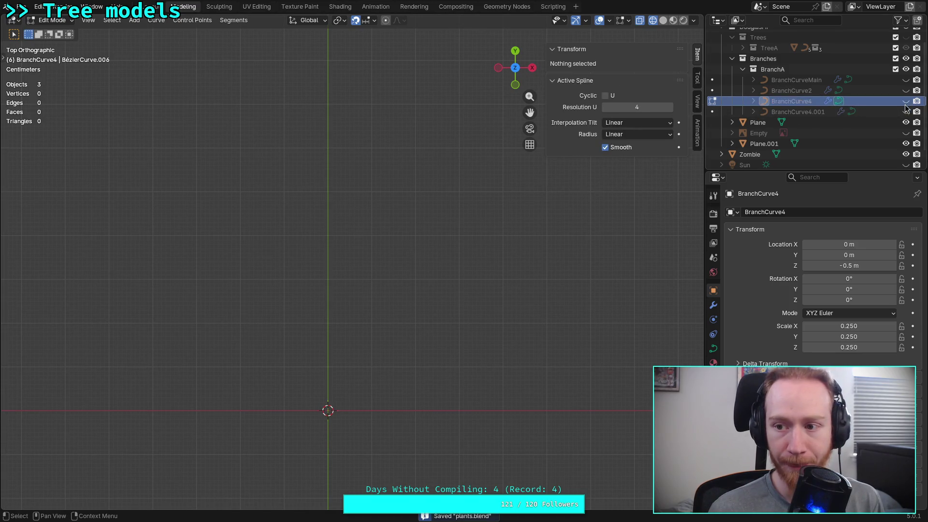
click(906, 112)
click(890, 111)
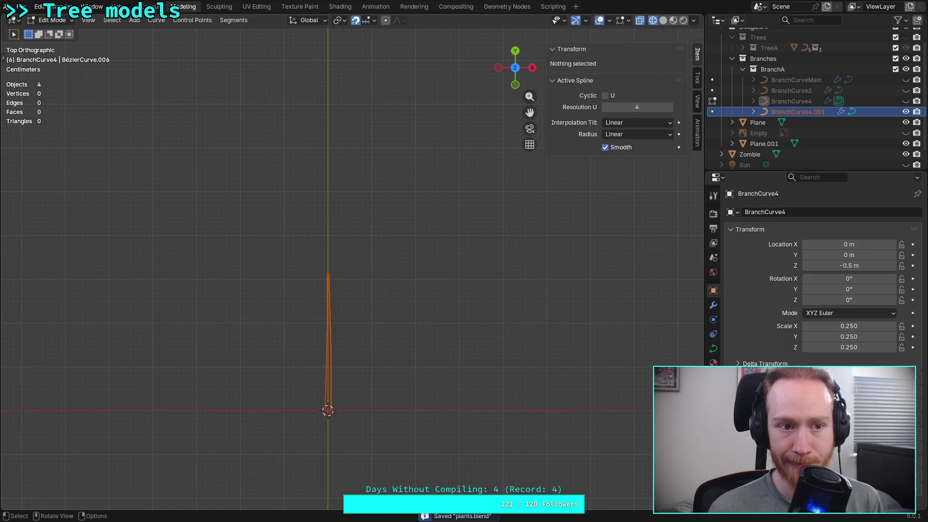
key(Tab)
click(825, 112)
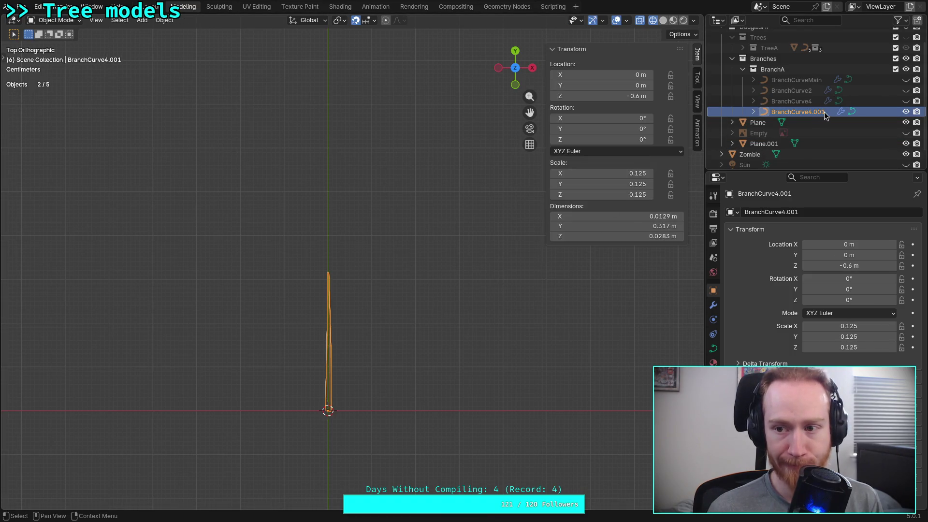
- Rename BranchCurve4.001 to BranchCurve8 in the Outliner
scroll(827, 113, down, 1)
double_click(838, 103)
drag(809, 103, 833, 100)
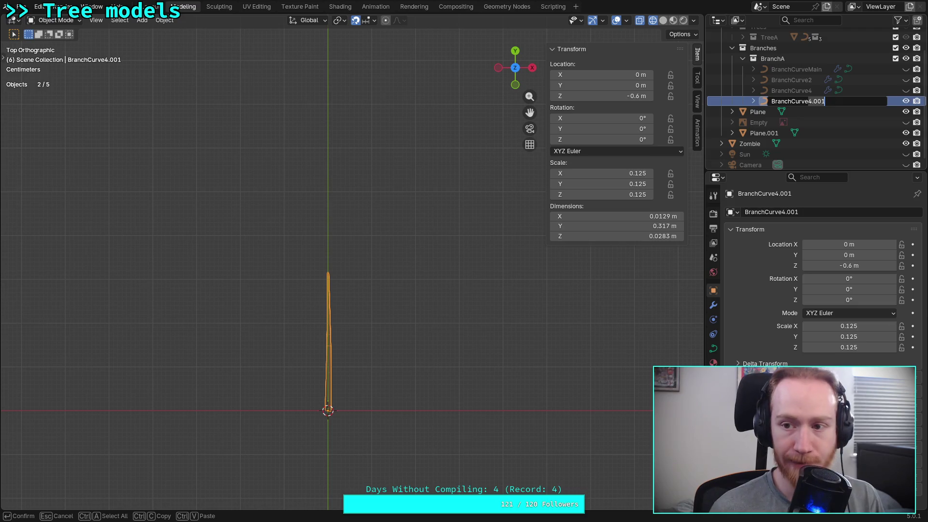
text(7)
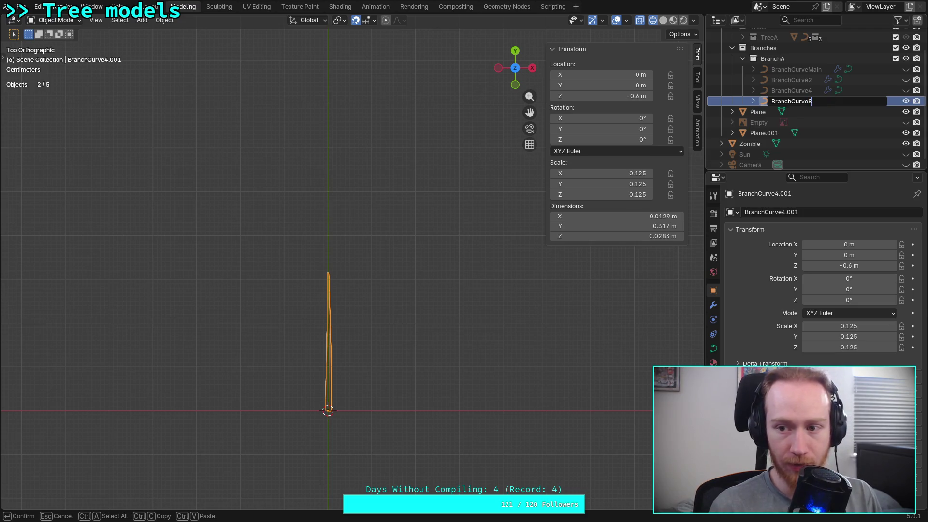
key(Return)
- In Edit Mode, move a control point near BranchCurve8's tip
scroll(416, 373, up, 2)
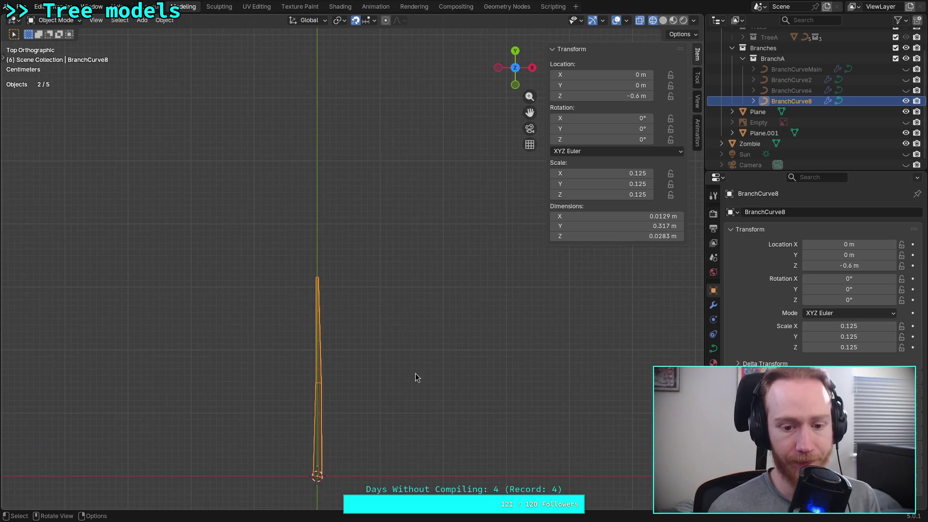
key(Tab)
shift+middle_drag(402, 386, 407, 324)
click(332, 244)
scroll(315, 262, up, 2)
key(g)
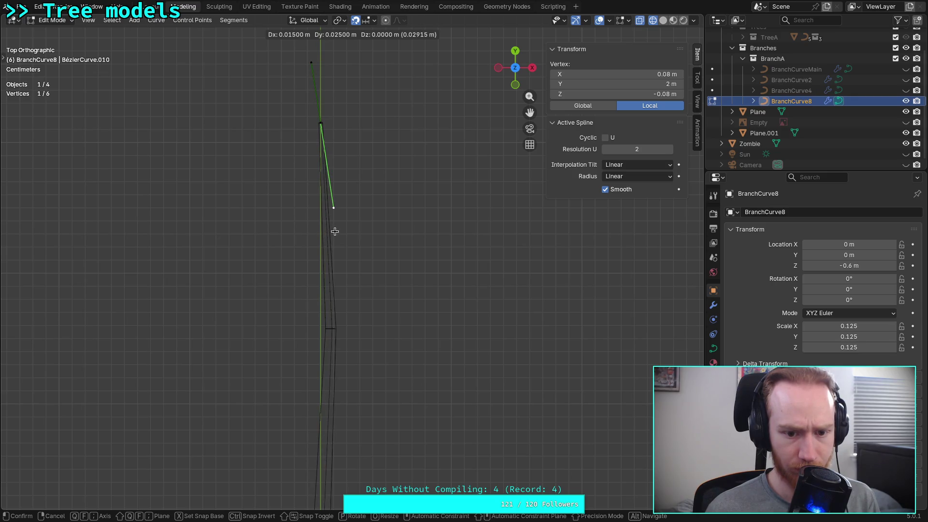
click(335, 232)
shift+middle_drag(333, 228, 348, 285)
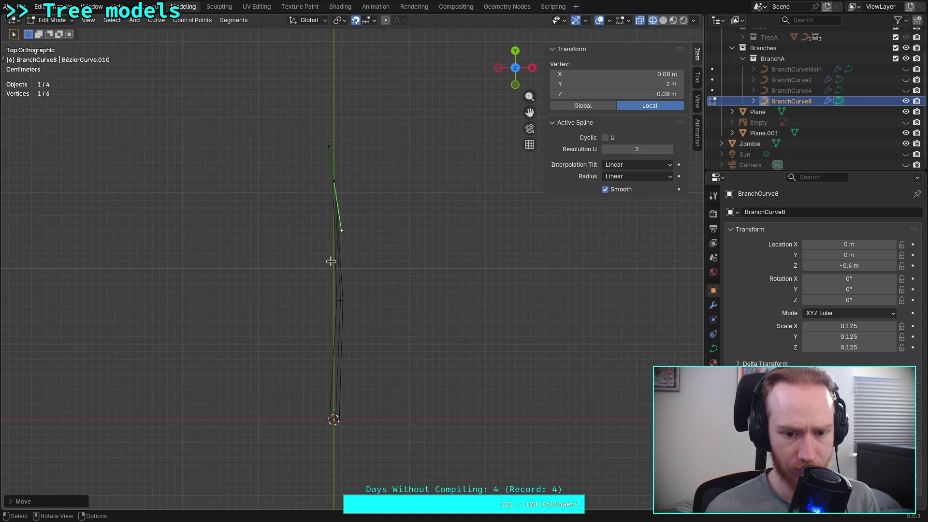
- Set the curve's Resolution U to 3 after trying 4
click(667, 149)
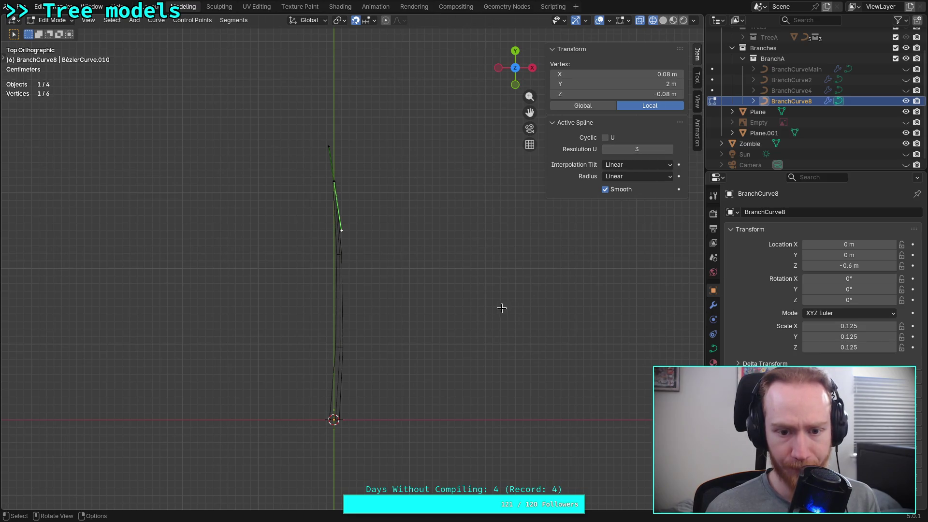
click(670, 149)
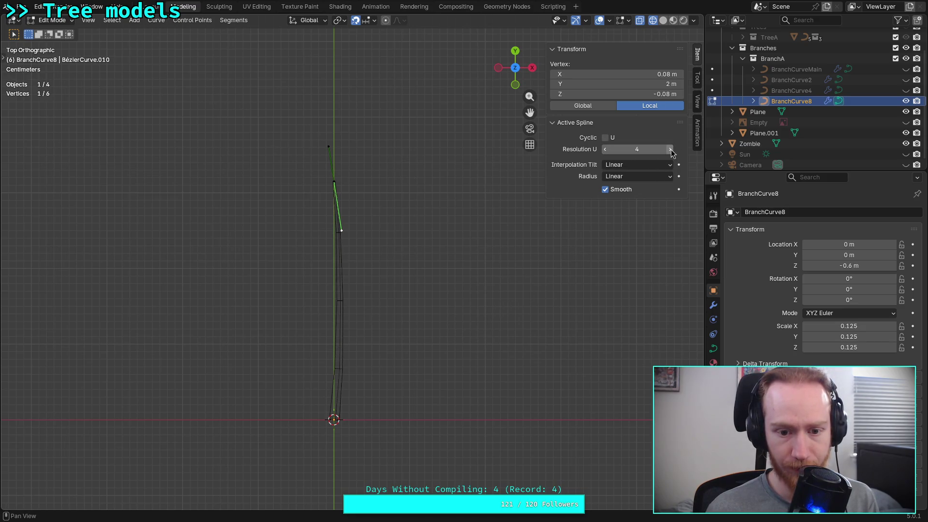
click(606, 151)
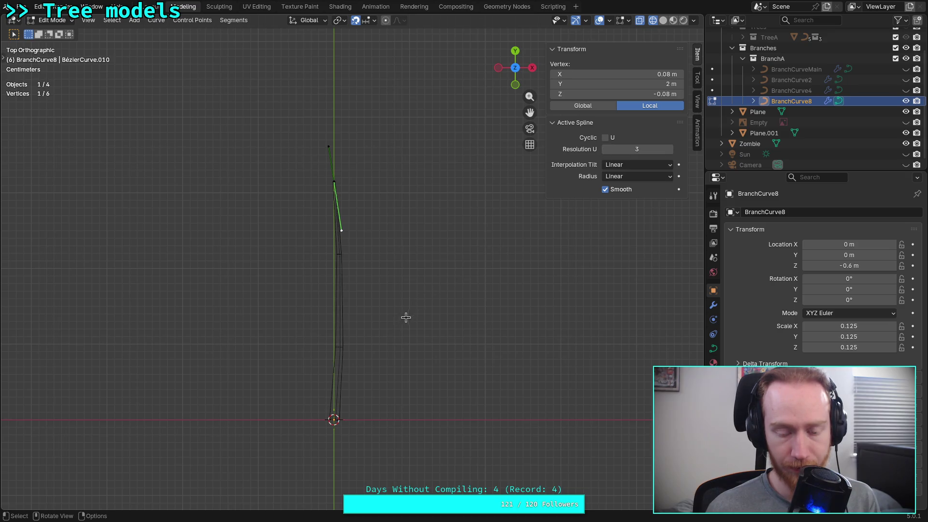
- In Right view, shift the twig's middle control point down and slightly left
click(532, 67)
scroll(369, 315, up, 3)
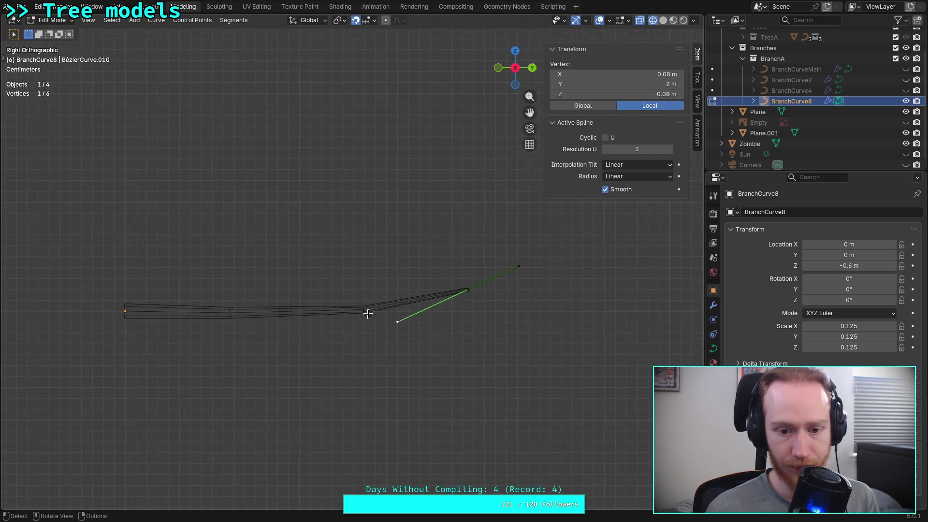
click(518, 304)
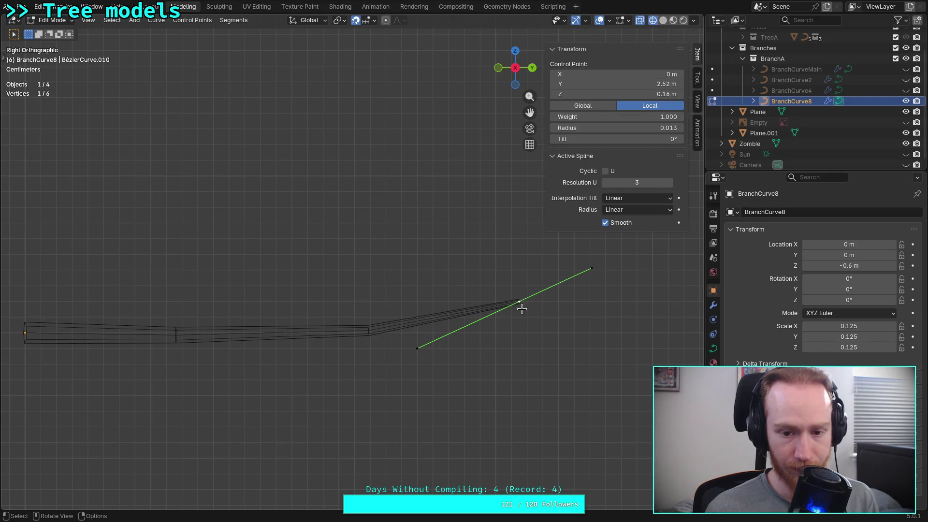
key(g)
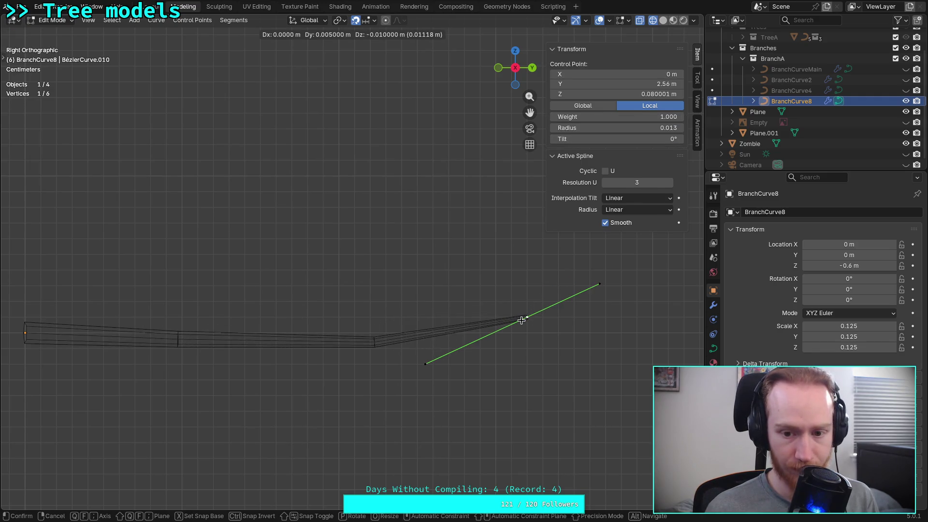
click(523, 320)
click(428, 366)
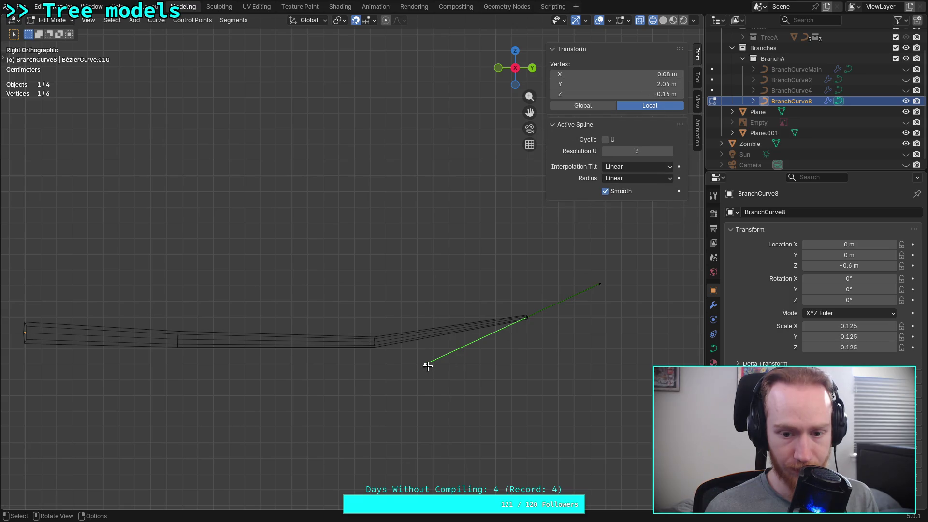
click(527, 317)
key(g)
click(511, 317)
- Raise the left handle endpoint and move the middle control point further left
click(411, 365)
key(g)
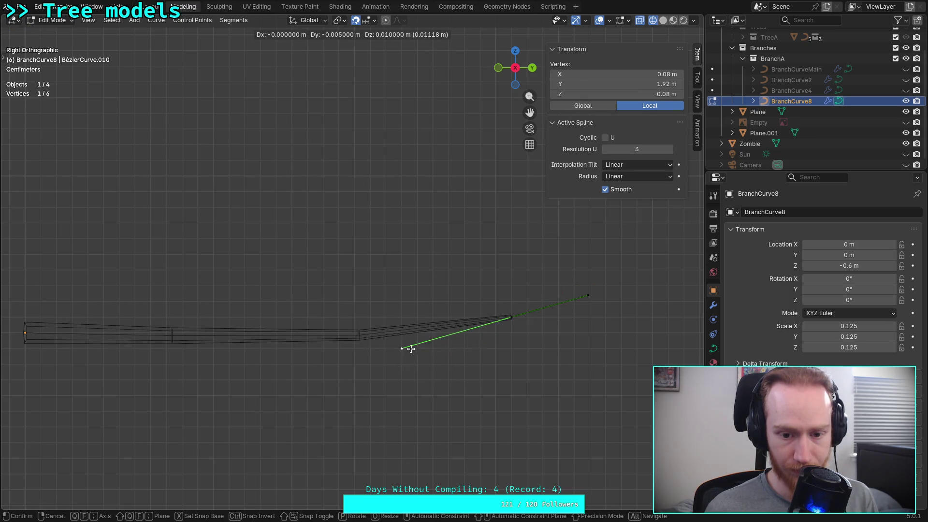
click(407, 339)
click(510, 317)
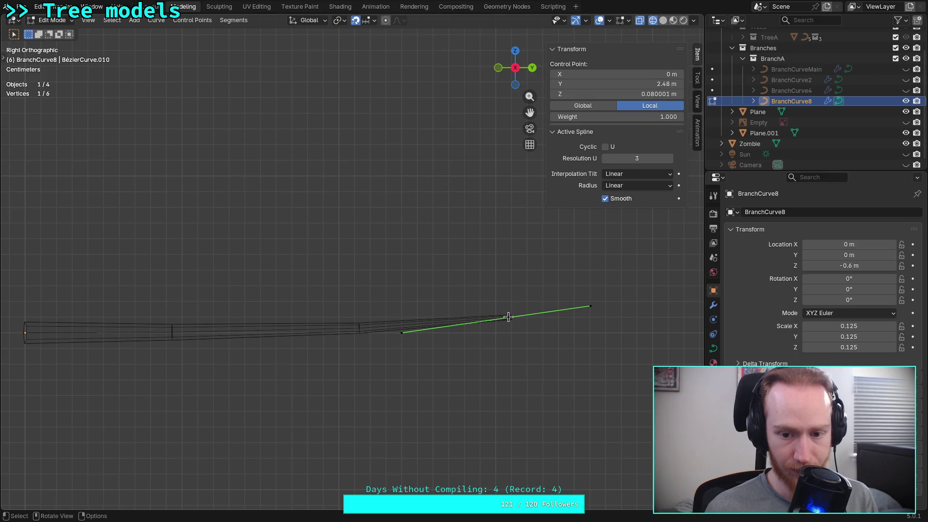
key(g)
click(494, 317)
- Tilt one of the middle control point's handles downward
scroll(419, 338, down, 5)
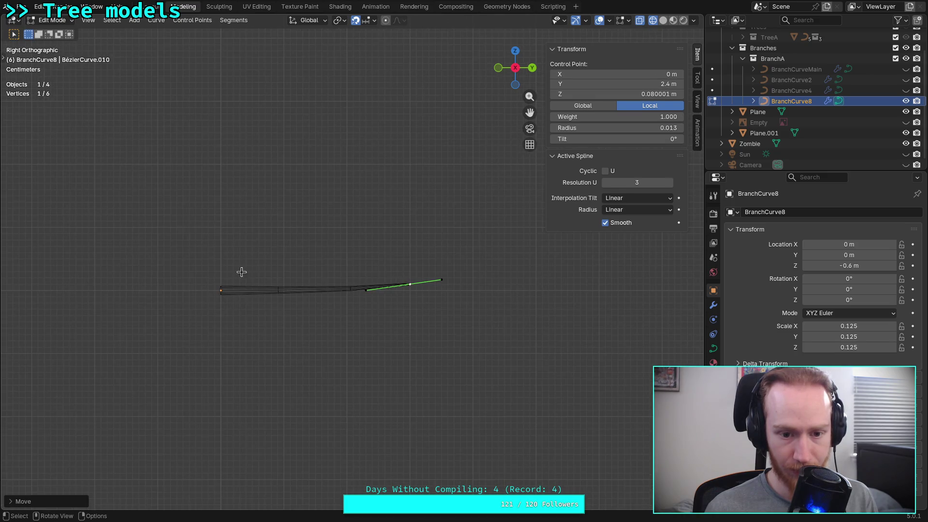
scroll(439, 261, up, 3)
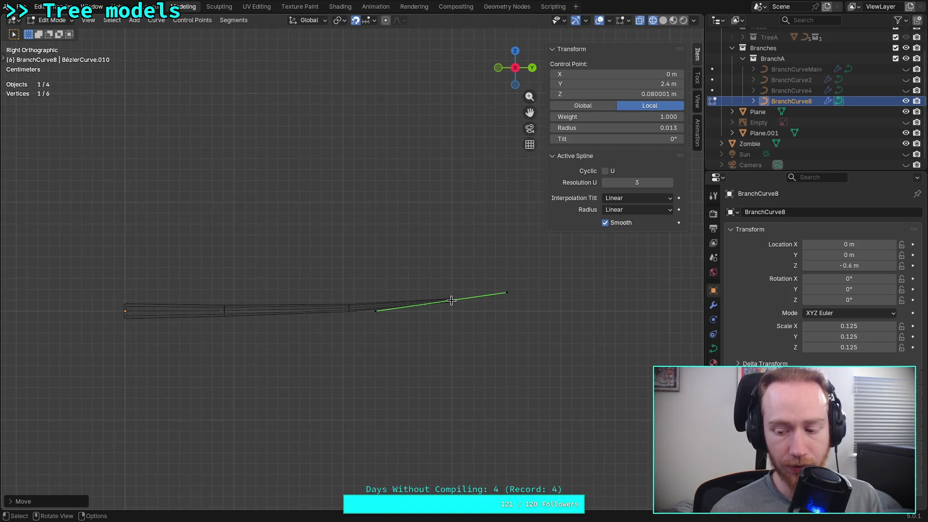
scroll(452, 301, down, 8)
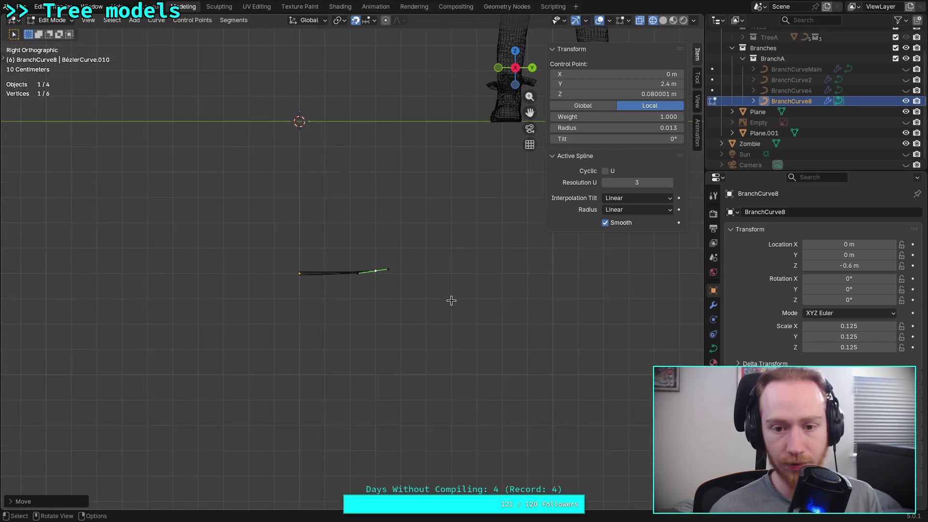
scroll(436, 253, up, 7)
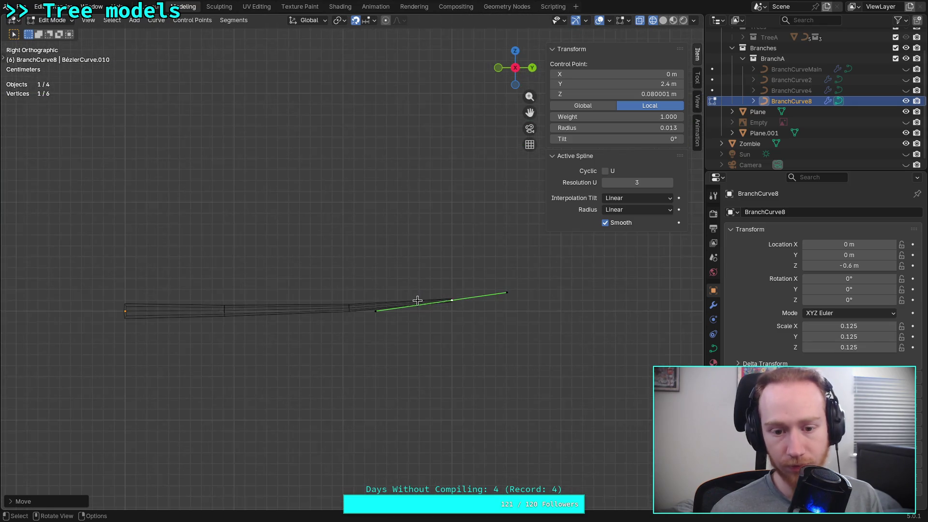
key(g)
click(376, 323)
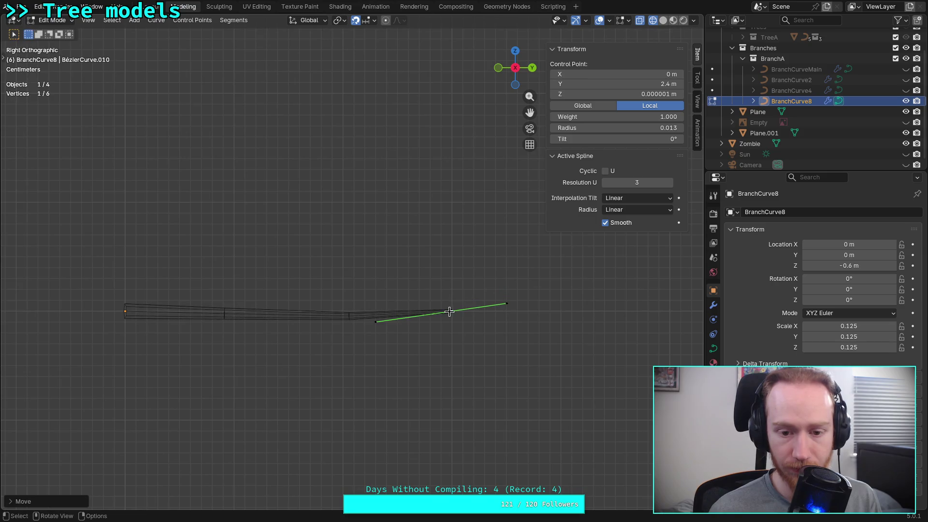
click(376, 322)
key(g)
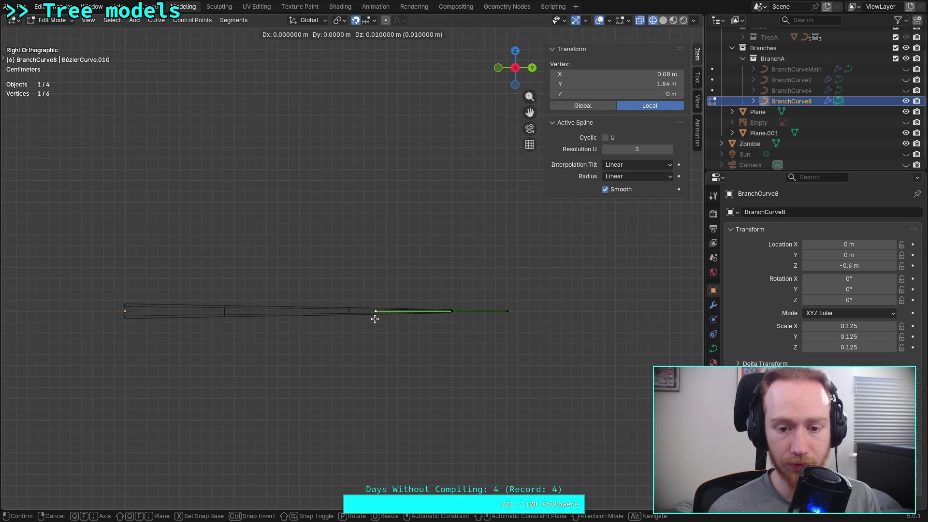
click(375, 322)
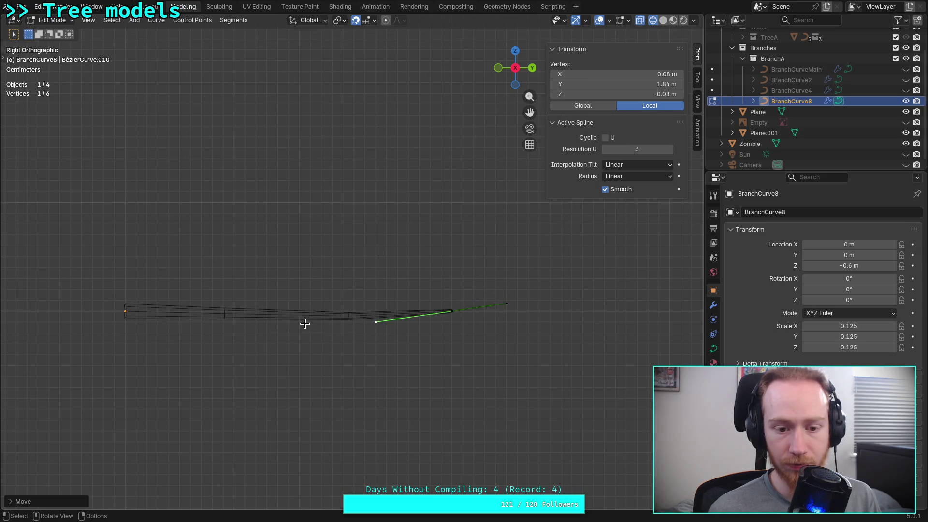
- Adjust the base control point's handles so they sit level with the base
click(128, 311)
click(193, 311)
key(g)
click(193, 320)
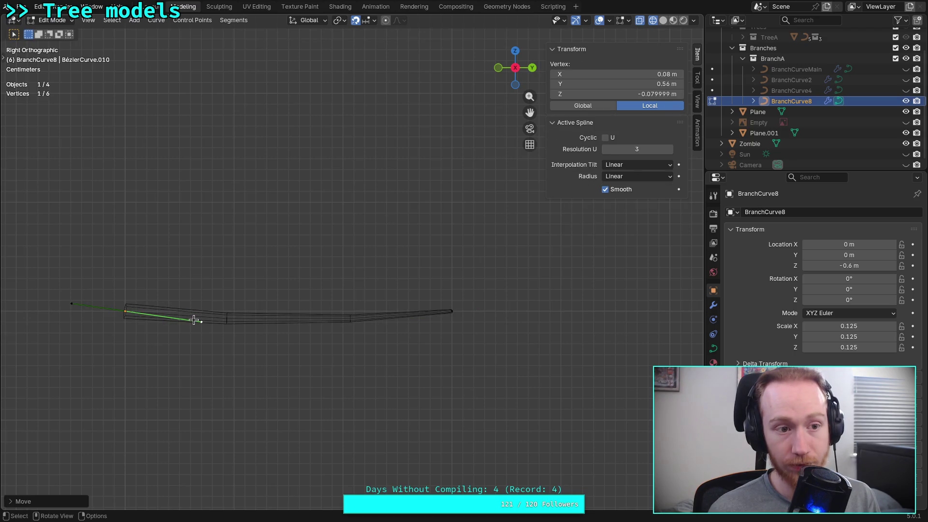
scroll(207, 320, down, 3)
click(225, 321)
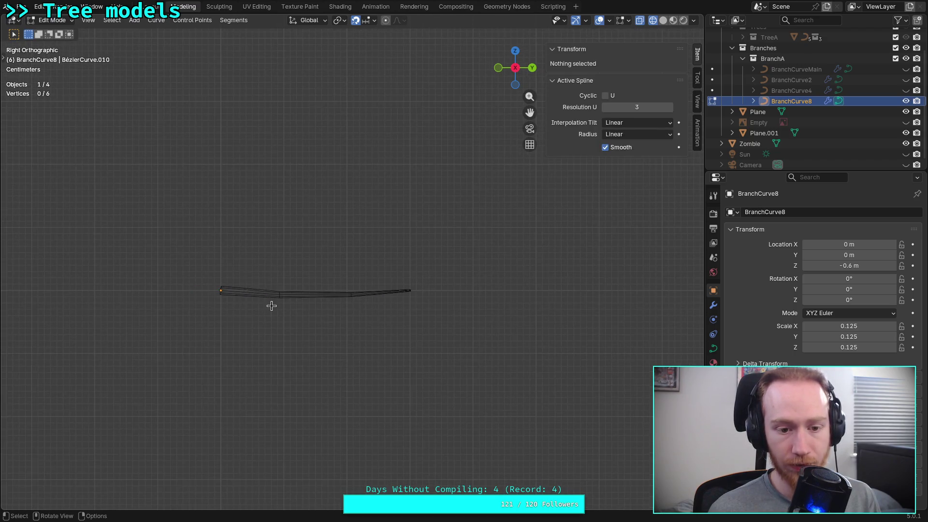
click(222, 289)
scroll(241, 316, up, 4)
click(172, 335)
key(g)
click(236, 322)
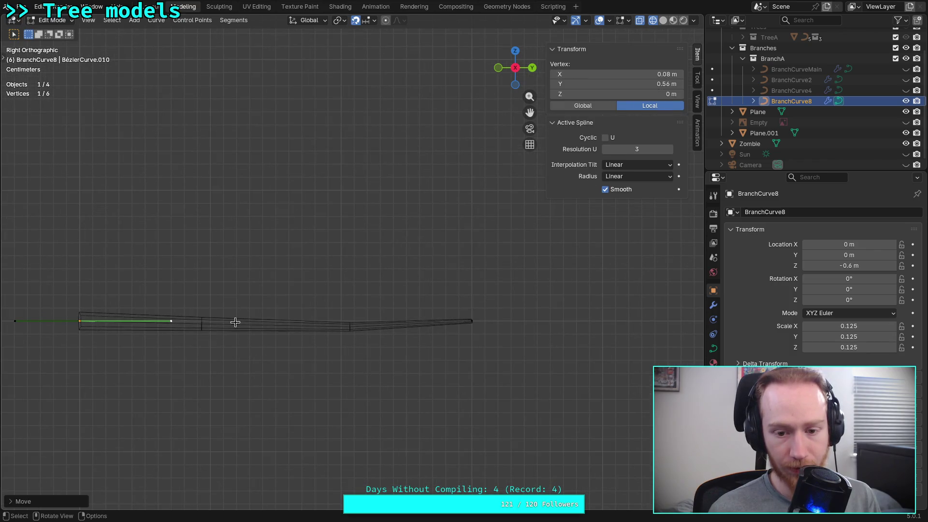
- Raise the tip control point to Z 0.08 m, tweak a middle handle, and deselect
click(472, 322)
key(g)
click(446, 318)
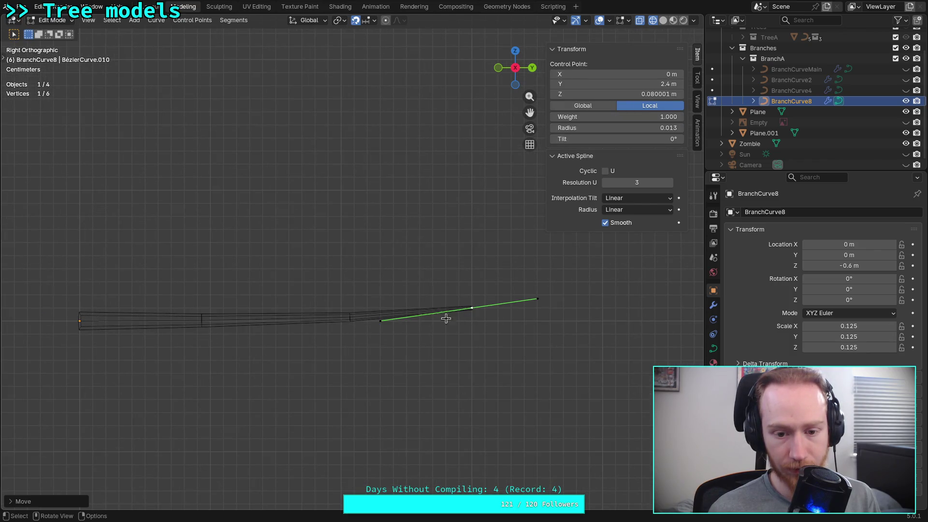
click(380, 323)
key(g)
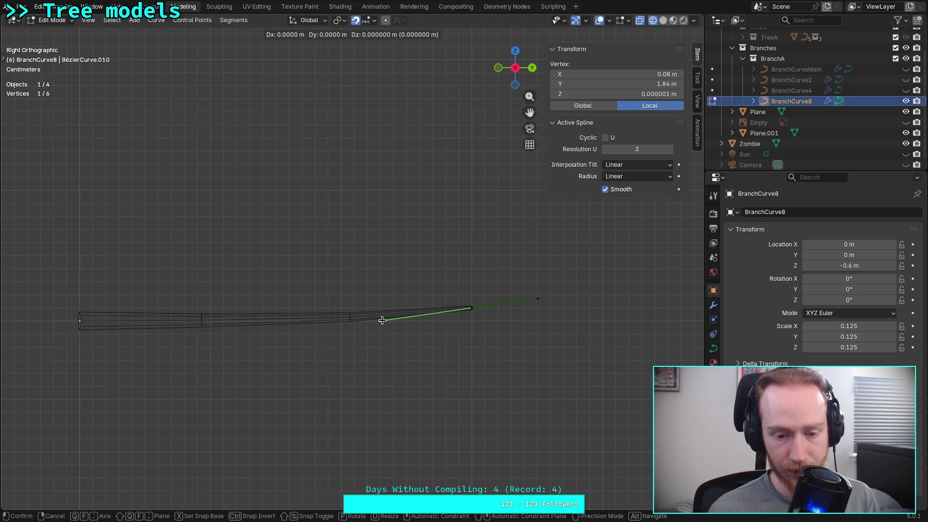
click(373, 321)
scroll(415, 338, down, 5)
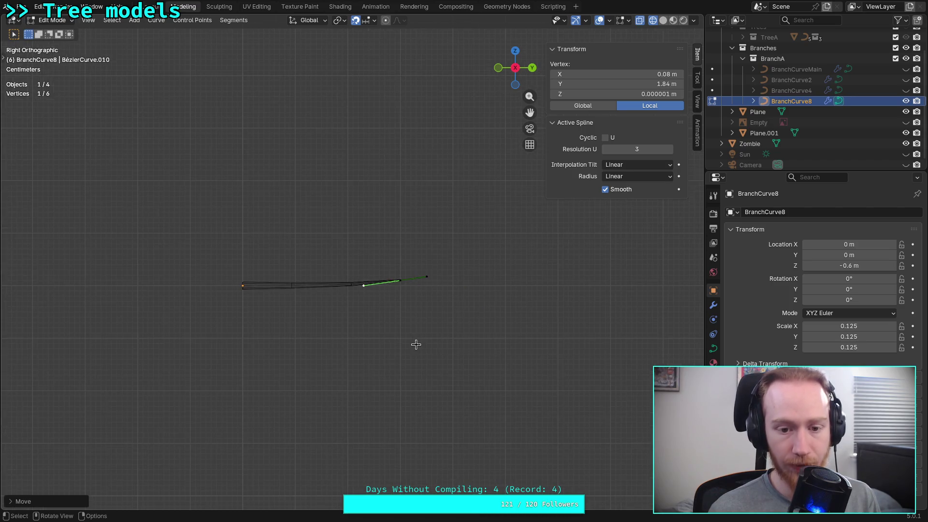
click(416, 345)
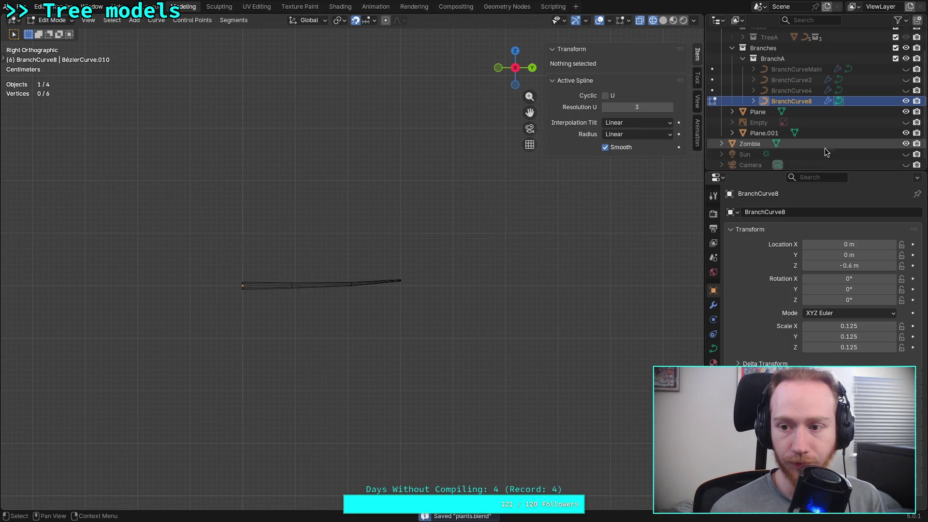
- In Top view, align the top control point's lower handle with the twig
click(516, 51)
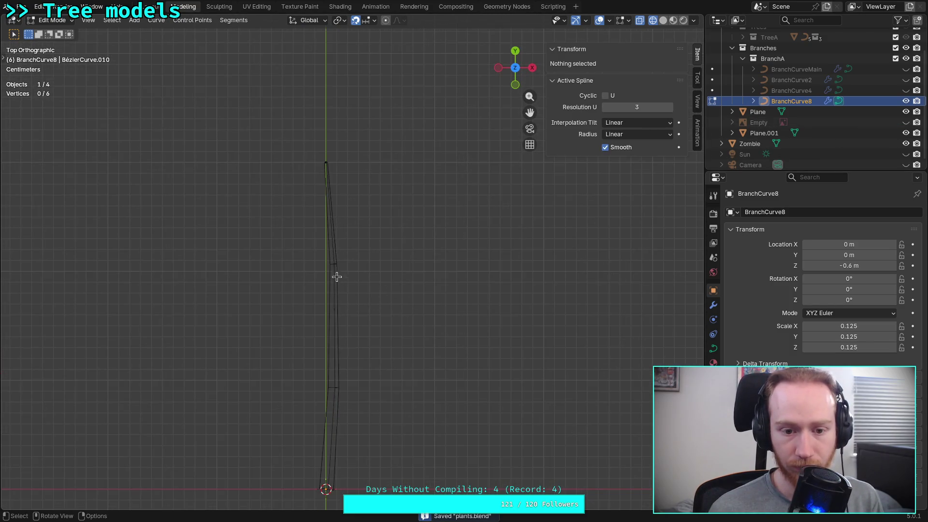
click(324, 162)
scroll(335, 260, up, 2)
click(330, 227)
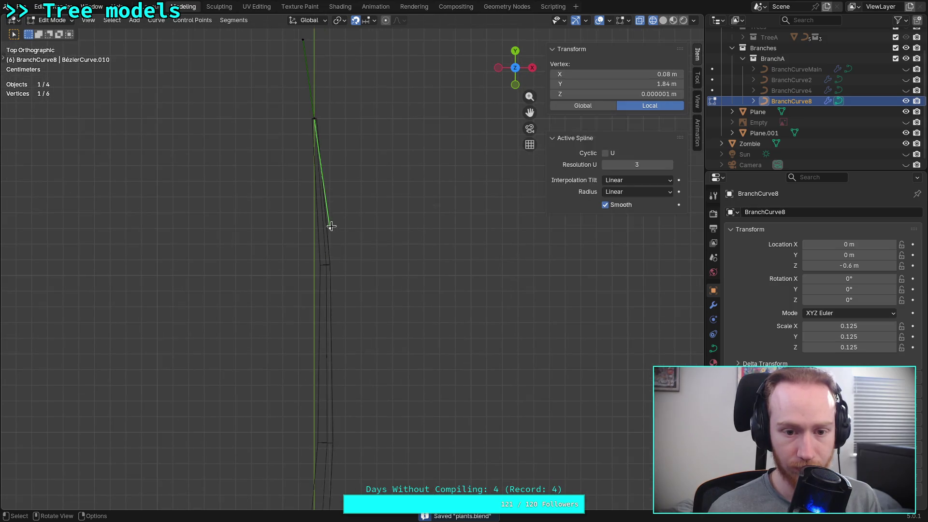
key(g)
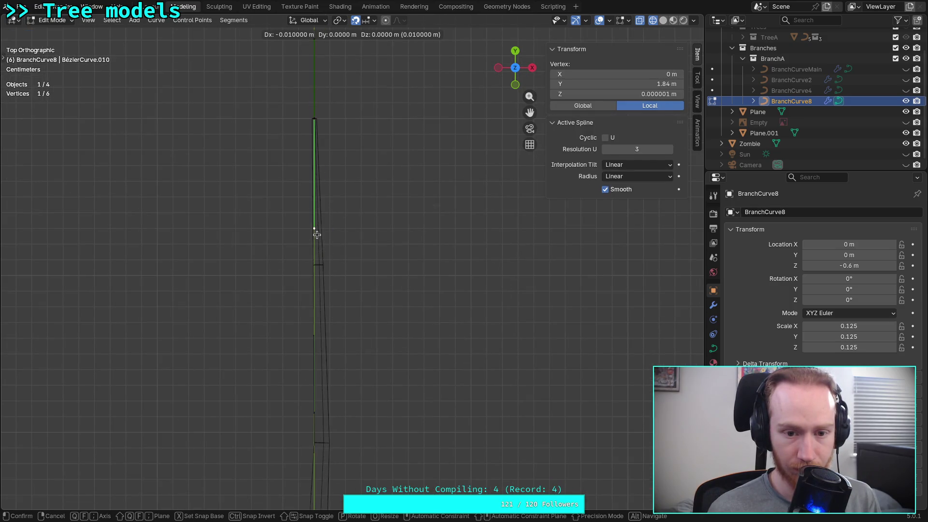
click(313, 232)
- Align the bottom control point's handle with the twig and deselect all points
scroll(325, 381, down, 3)
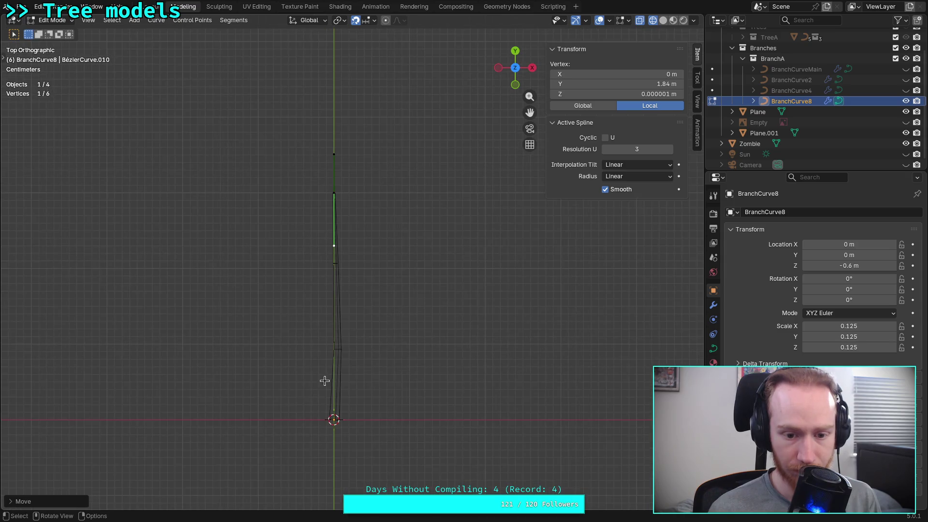
click(334, 419)
scroll(335, 419, up, 2)
click(333, 443)
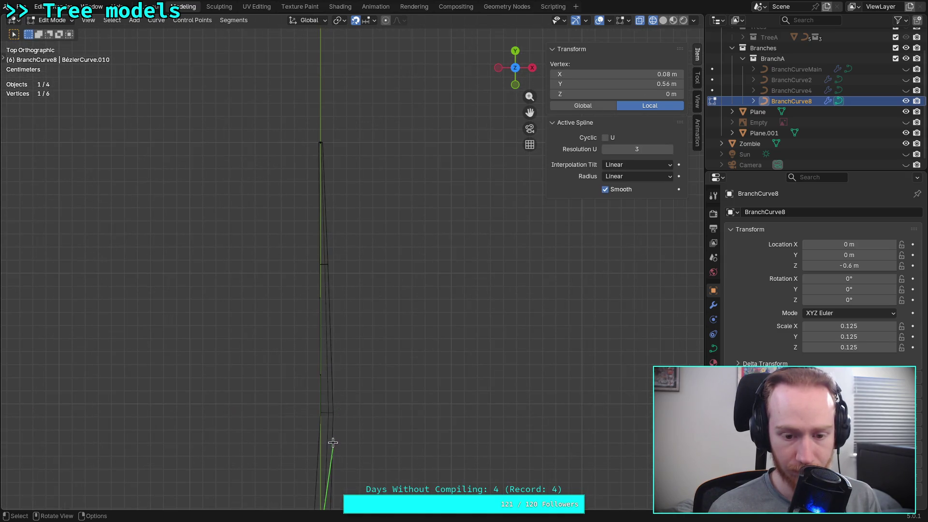
key(g)
click(329, 441)
scroll(334, 438, down, 3)
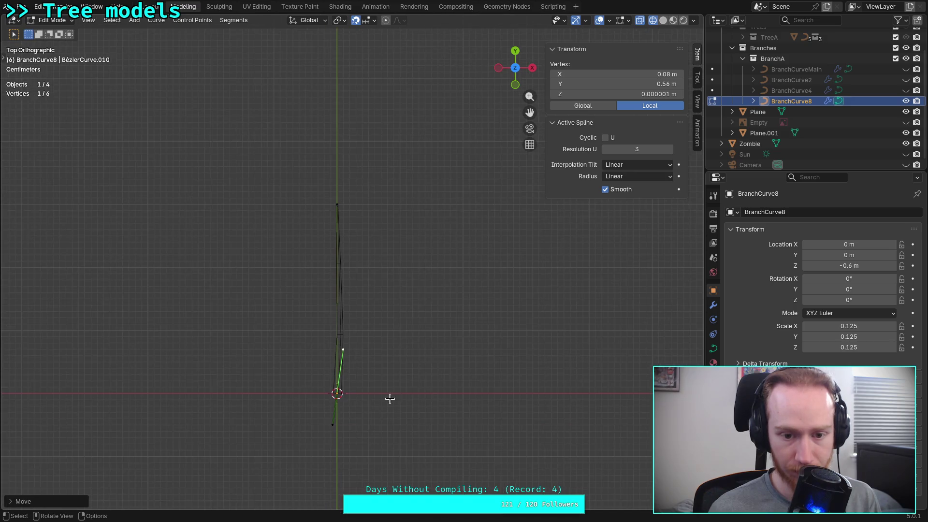
click(411, 390)
- Save plants.blend, switch to Solid shading, and unhide BranchCurveMain, BranchCurve2 and BranchCurve4
key(ctrl+s)
click(532, 67)
click(663, 20)
drag(905, 91, 905, 69)
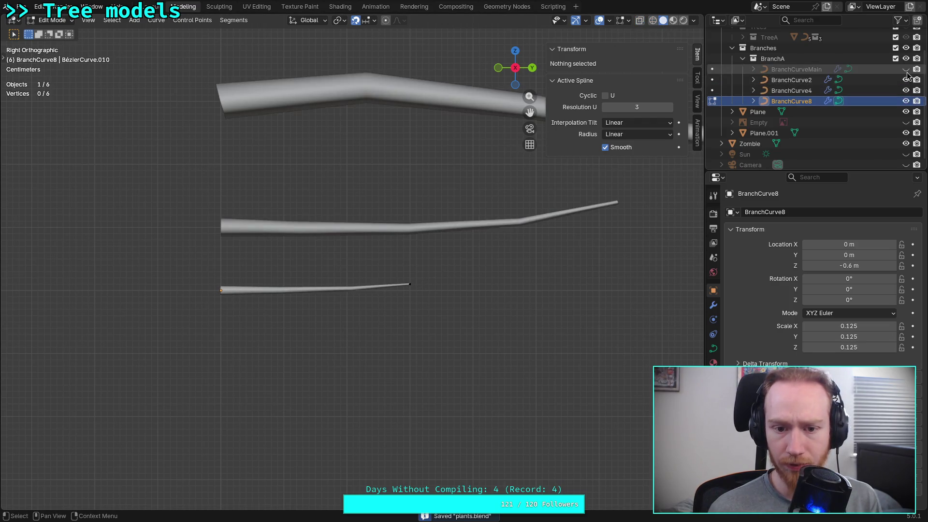
- Return to Object Mode and pan and zoom to frame all four branch curves
shift+middle_drag(399, 155, 237, 355)
scroll(237, 355, down, 4)
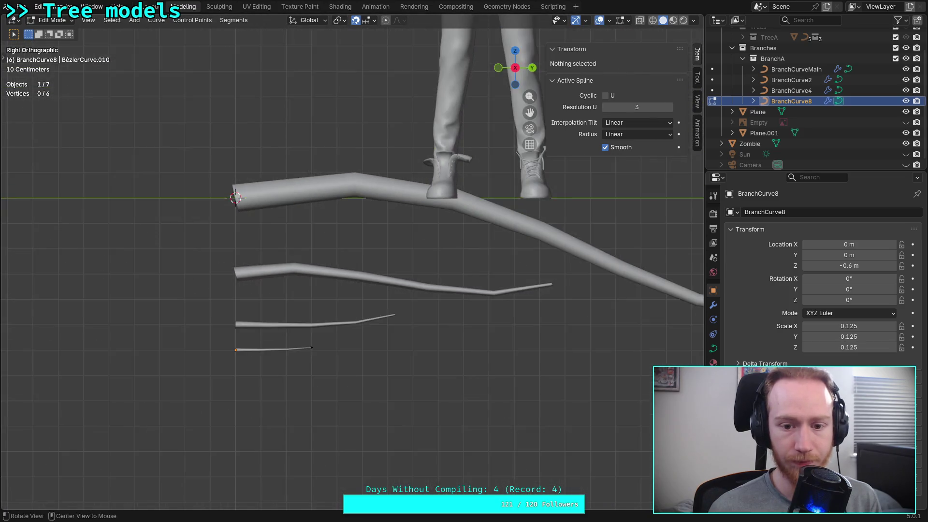
key(Tab)
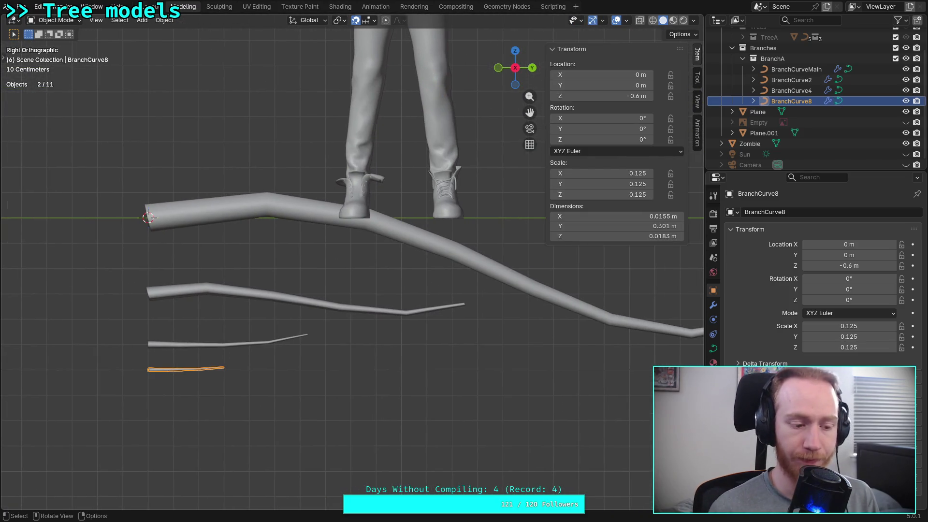
click(349, 376)
shift+middle_drag(366, 373, 308, 364)
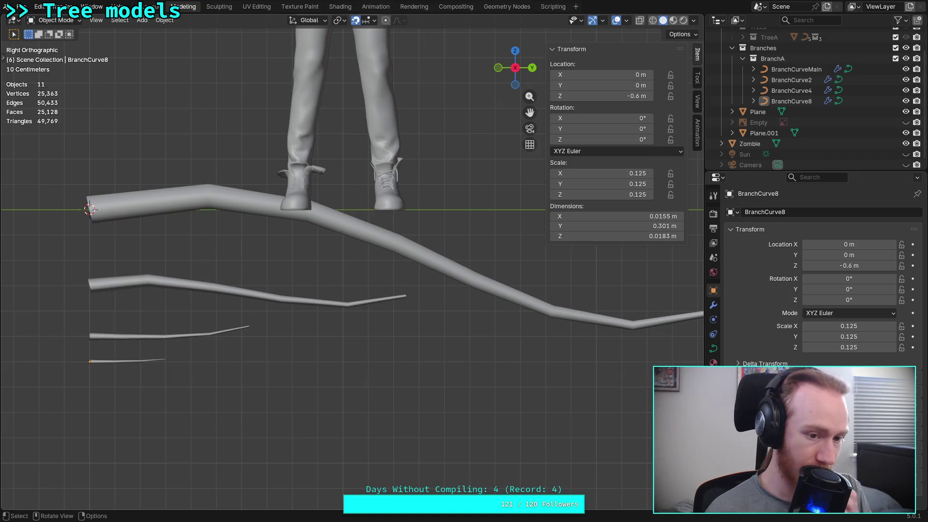
shift+middle_drag(302, 346, 282, 327)
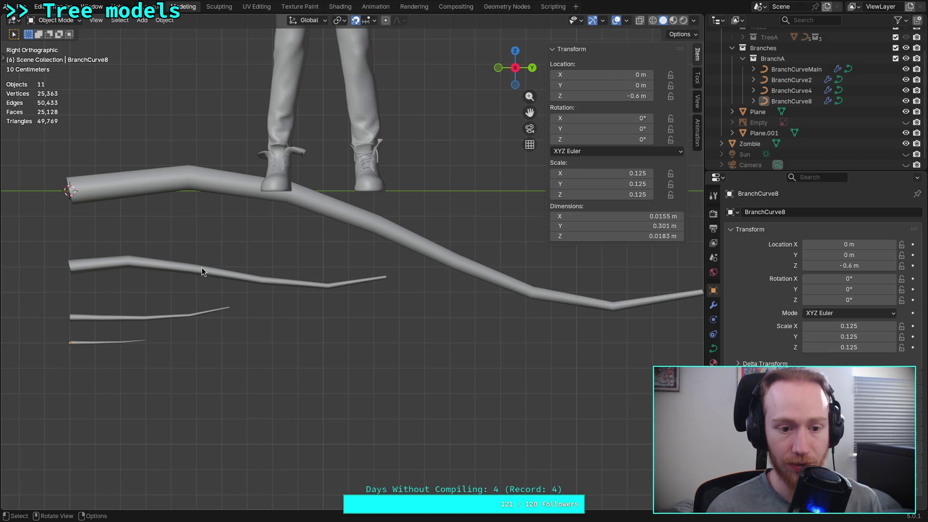
scroll(199, 269, down, 4)
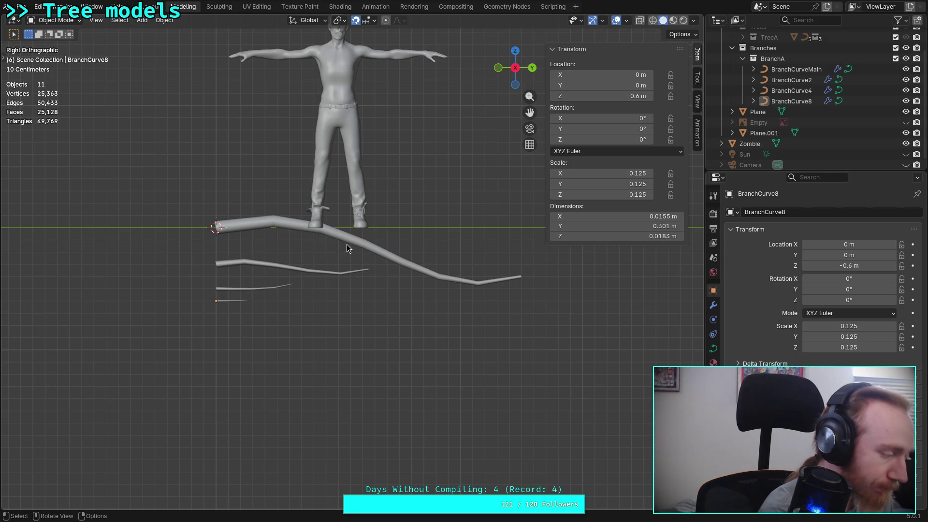
scroll(348, 248, up, 3)
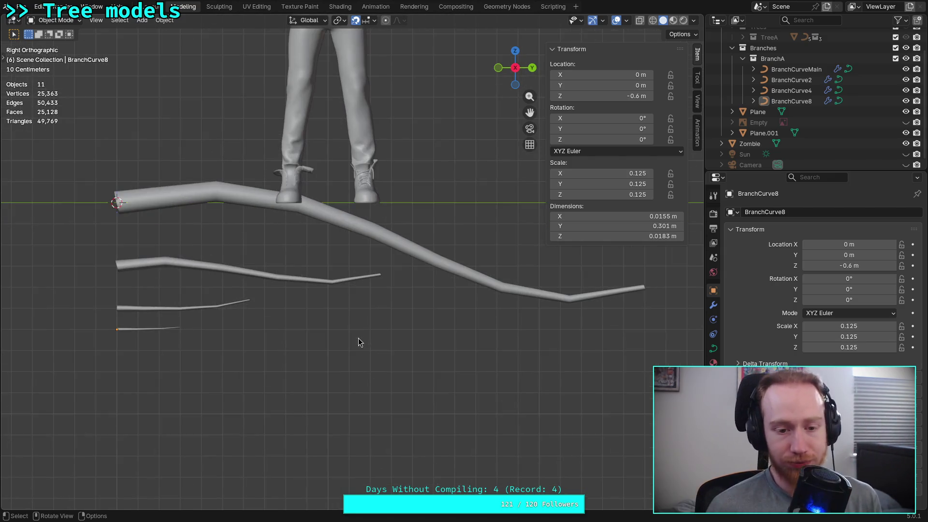
shift+middle_drag(333, 350, 394, 342)
scroll(424, 344, up, 2)
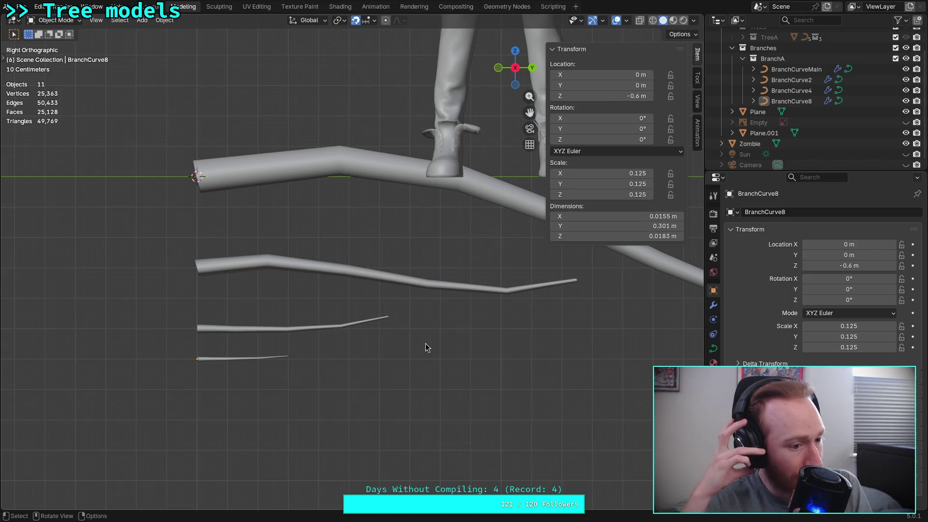
- Select BranchCurve8, the smallest twig, and reframe the view around all branches
click(227, 358)
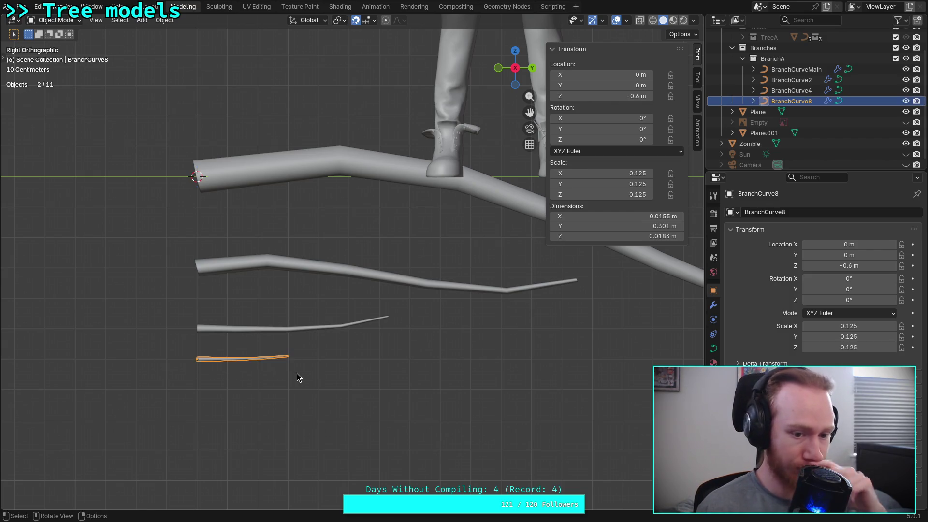
scroll(297, 374, down, 3)
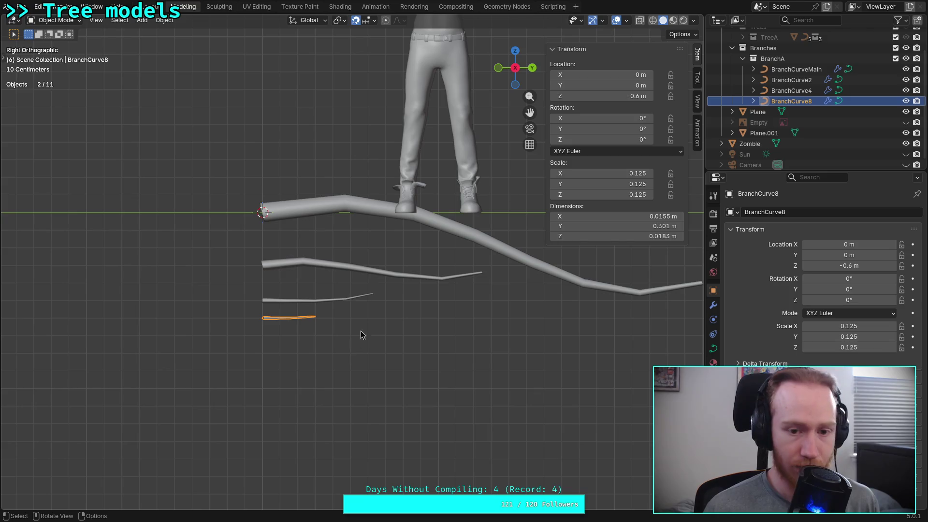
mouse_move(394, 327)
shift+middle_down()
mouse_move(348, 348)
mouse_move(251, 356)
shift+middle_up()
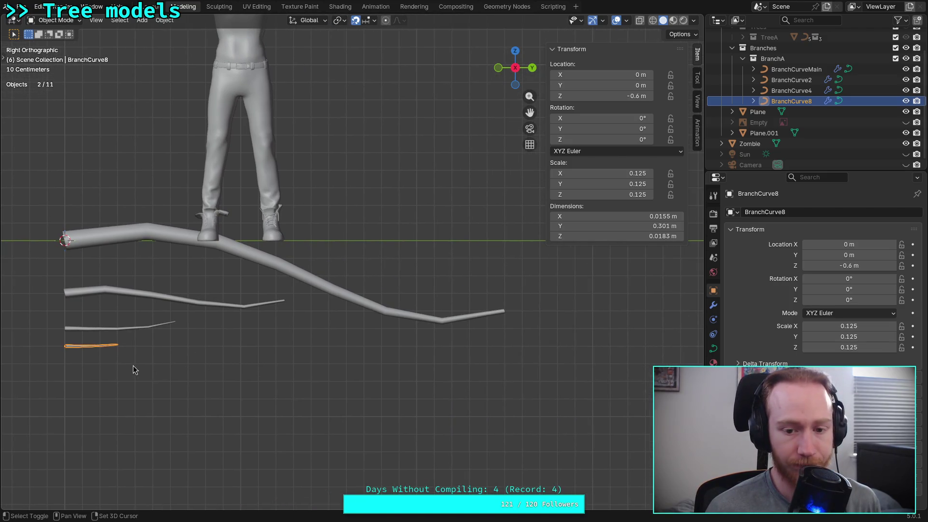
key(shift+d)
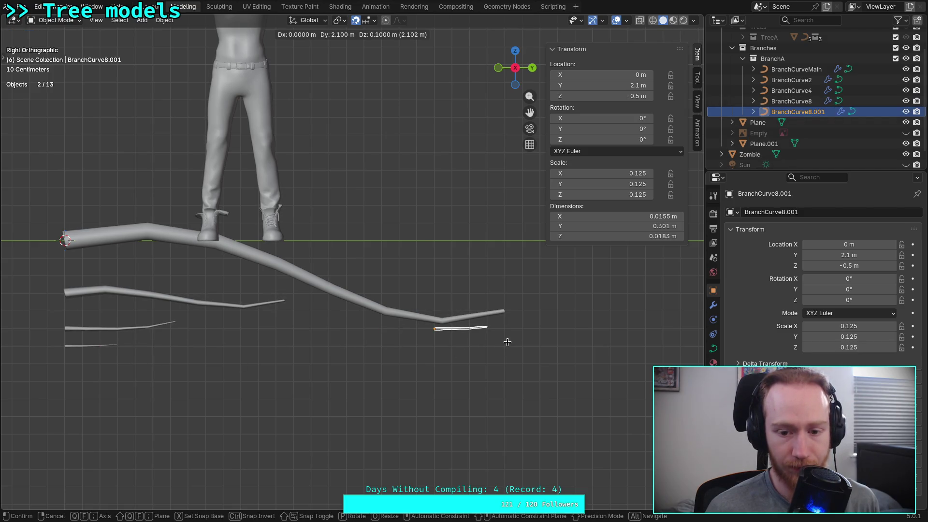
click(510, 342)
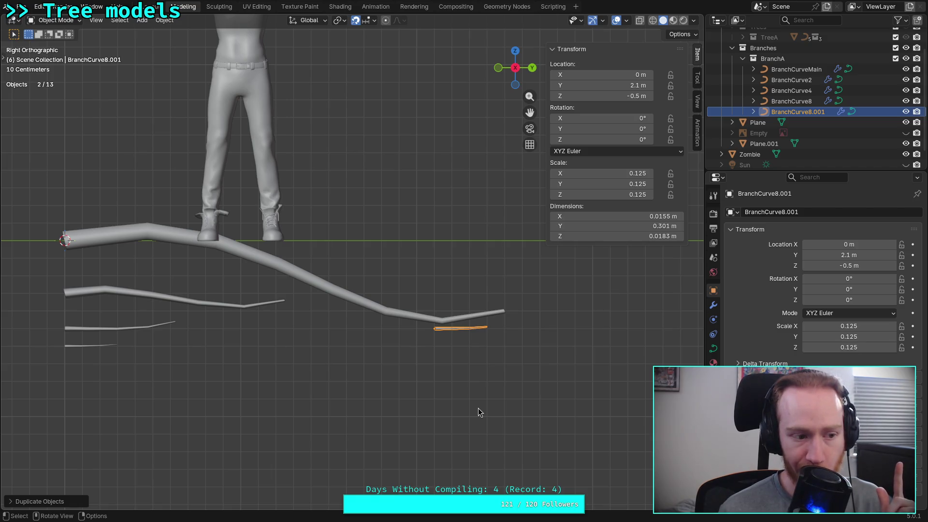
key(Delete)
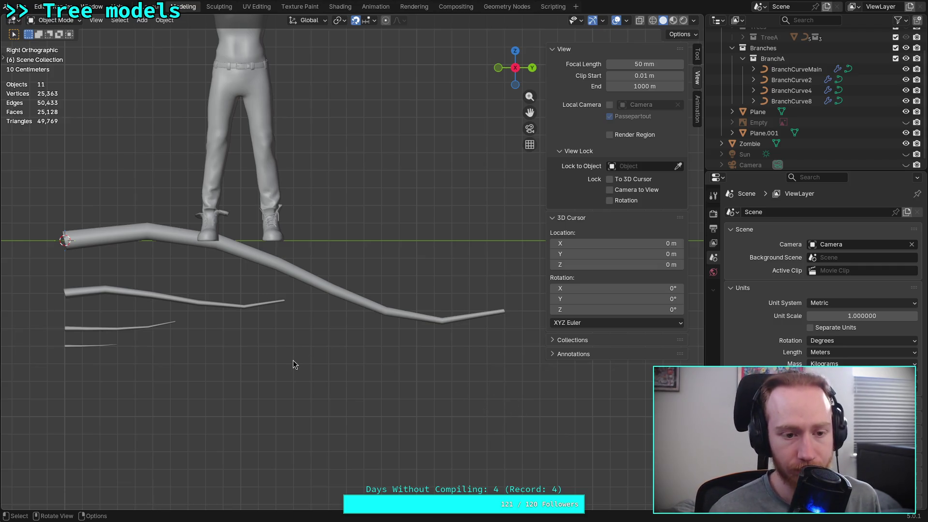
- Select the second branch curve, then the smallest twig, then the second branch again
click(154, 298)
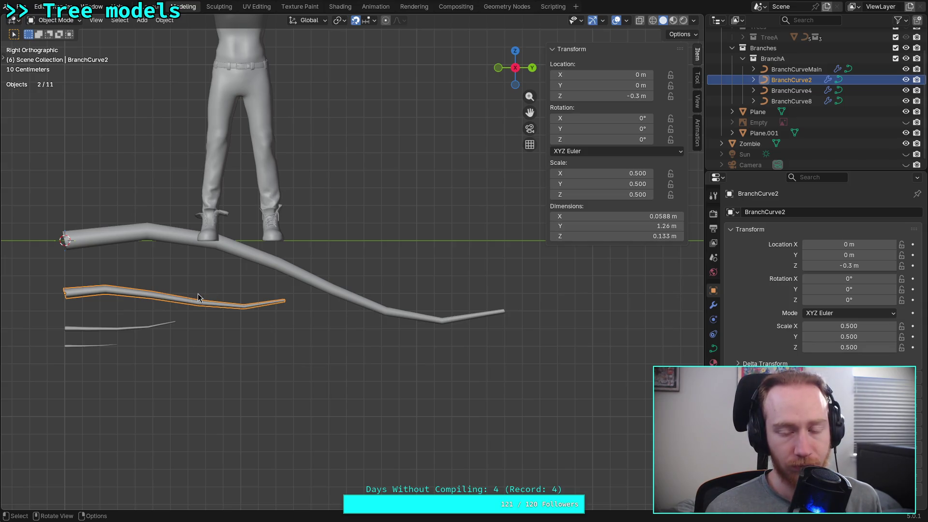
click(76, 348)
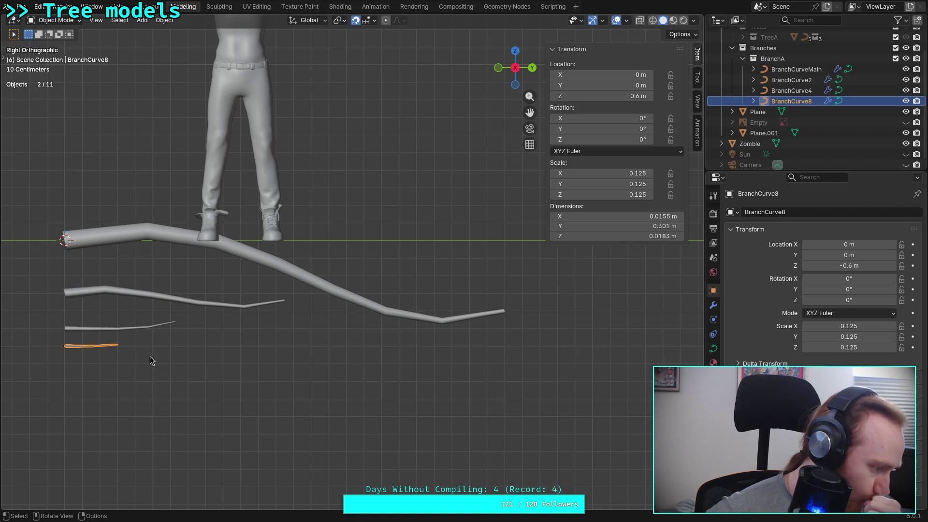
click(124, 293)
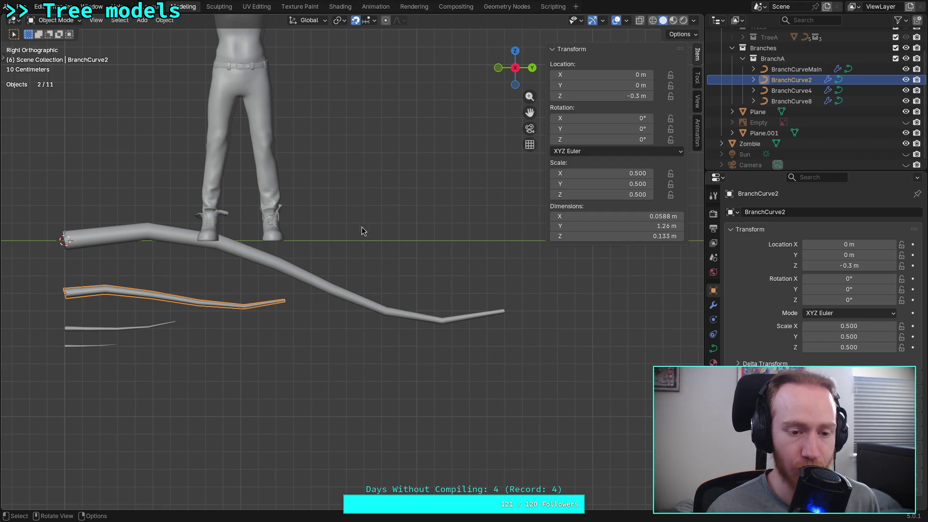
- Duplicate the BranchA collection into BranchA.001 and begin renaming it
click(766, 60)
right_click(766, 59)
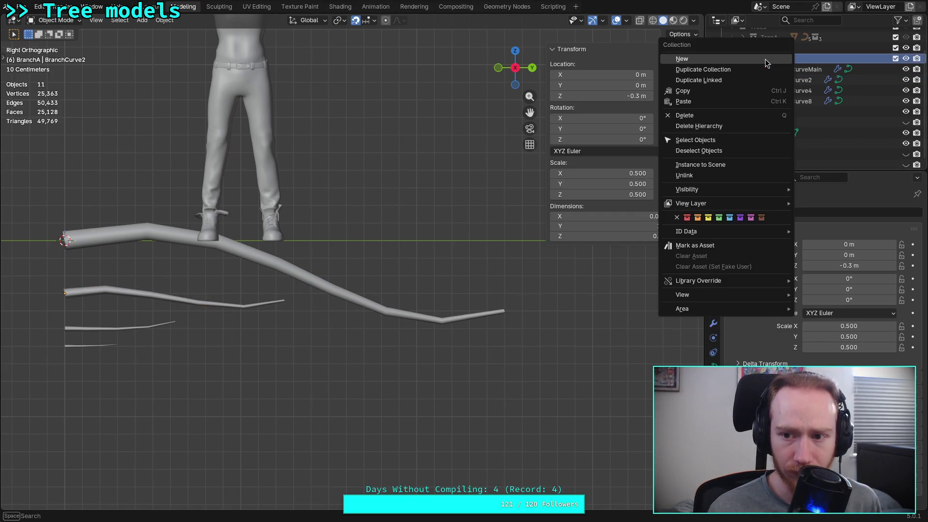
click(749, 69)
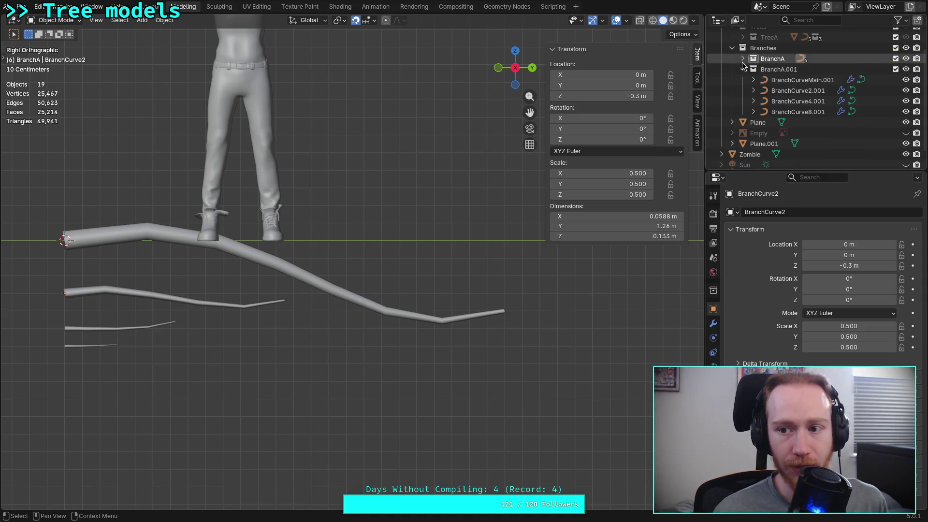
click(743, 59)
double_click(784, 70)
scroll(791, 76, up, 3)
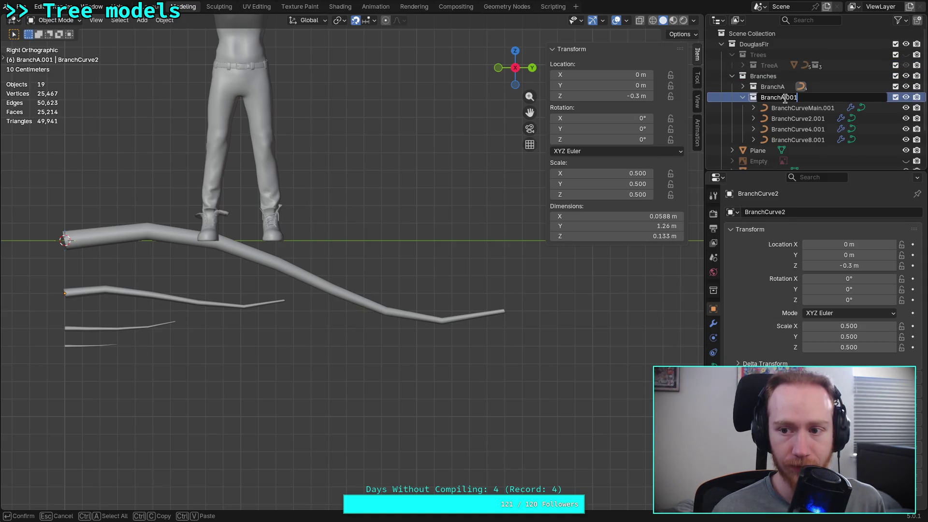
click(818, 96)
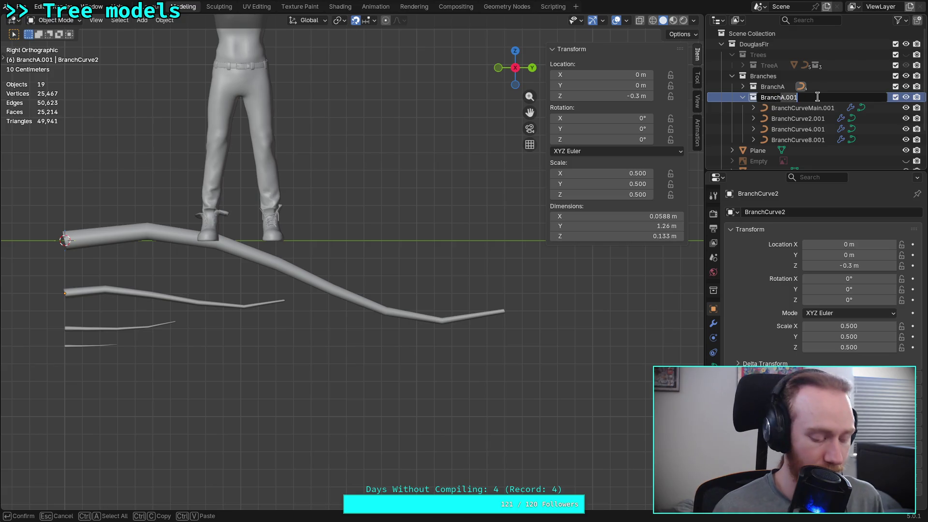
- Rename the collections to BranchParts and BranchA, and delete the four copied curves from BranchA
click(789, 85)
double_click(791, 87)
text(Parts)
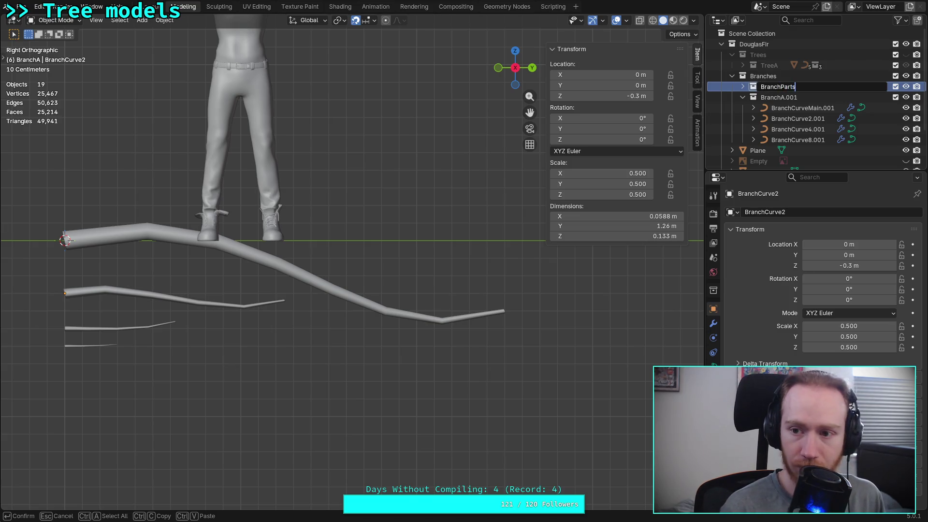
key(Return)
double_click(814, 97)
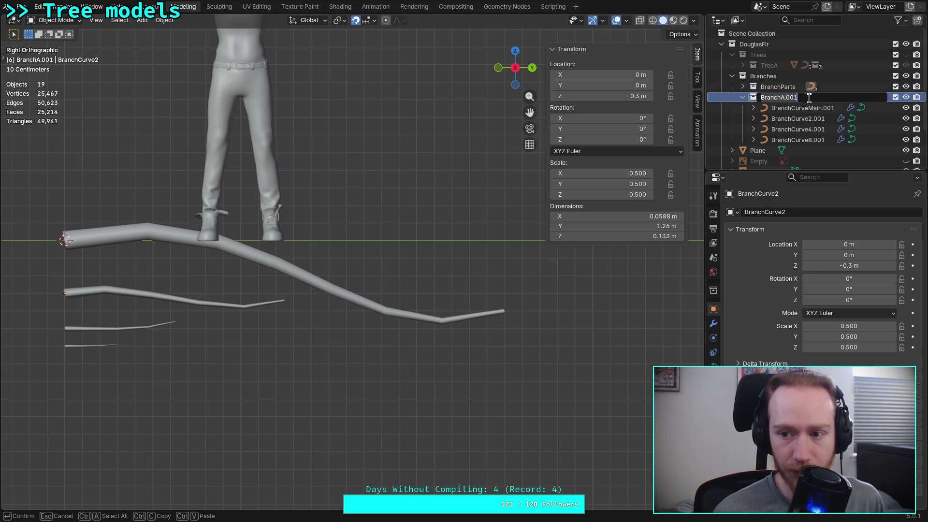
key(Return)
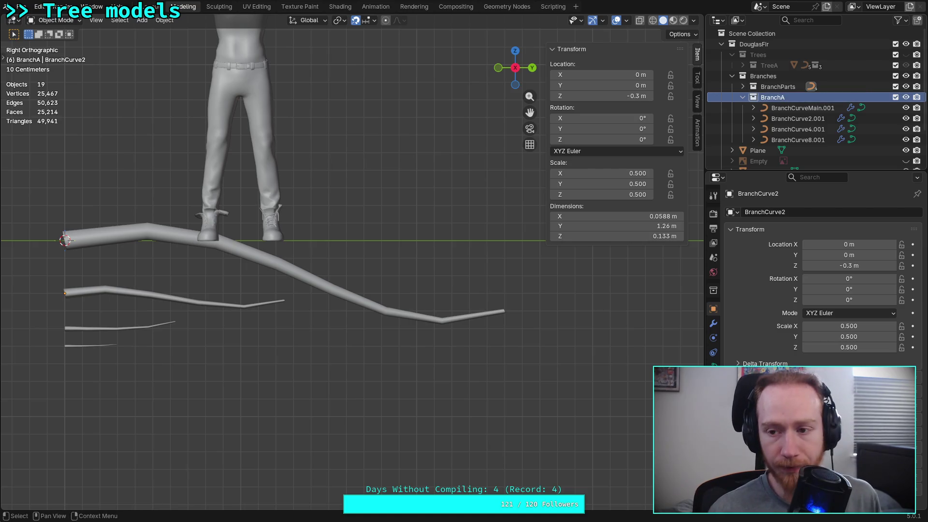
click(793, 108)
shift+click(784, 140)
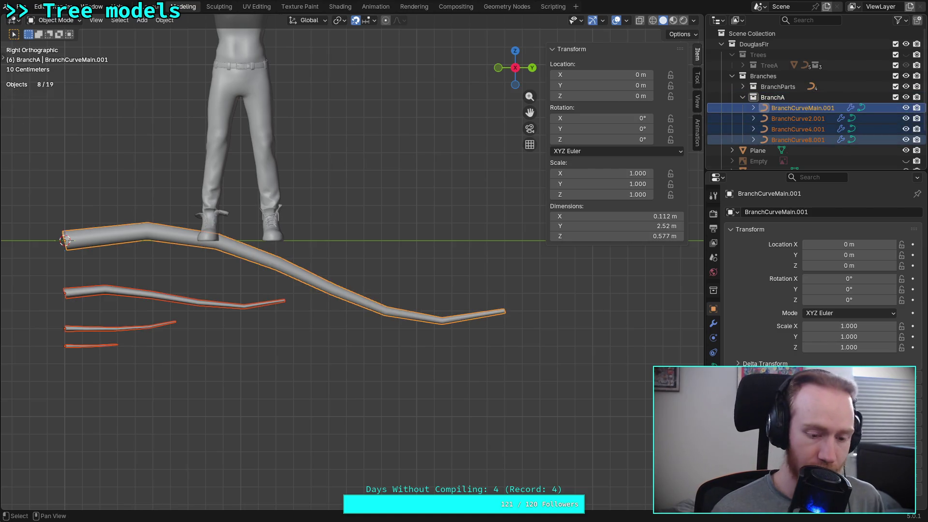
key(Delete)
- Copy BranchCurveMain from BranchParts and paste it into the BranchA collection
click(743, 87)
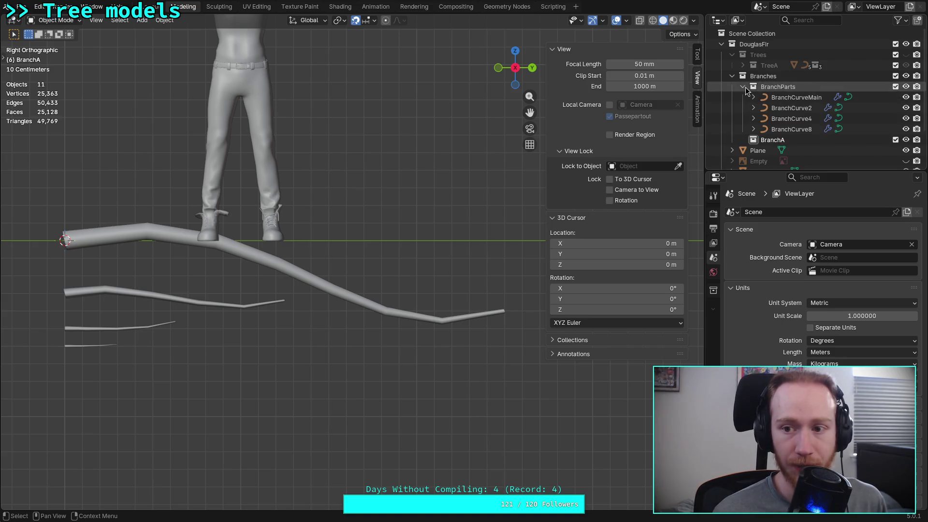
click(774, 98)
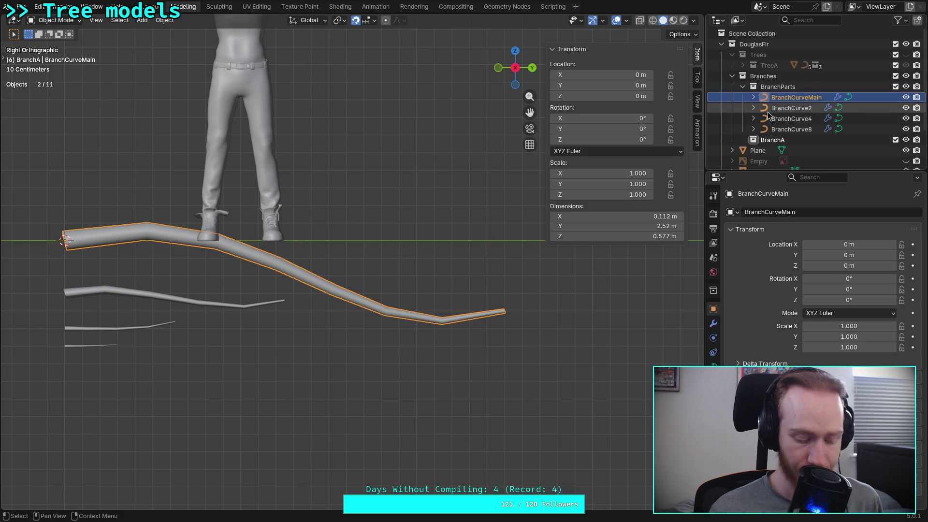
right_click(742, 99)
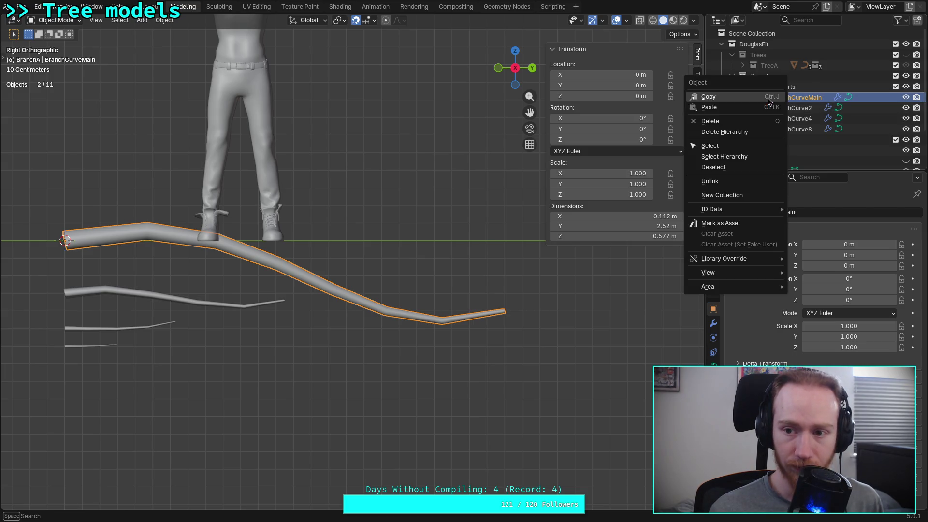
key(Escape)
click(764, 140)
right_click(765, 141)
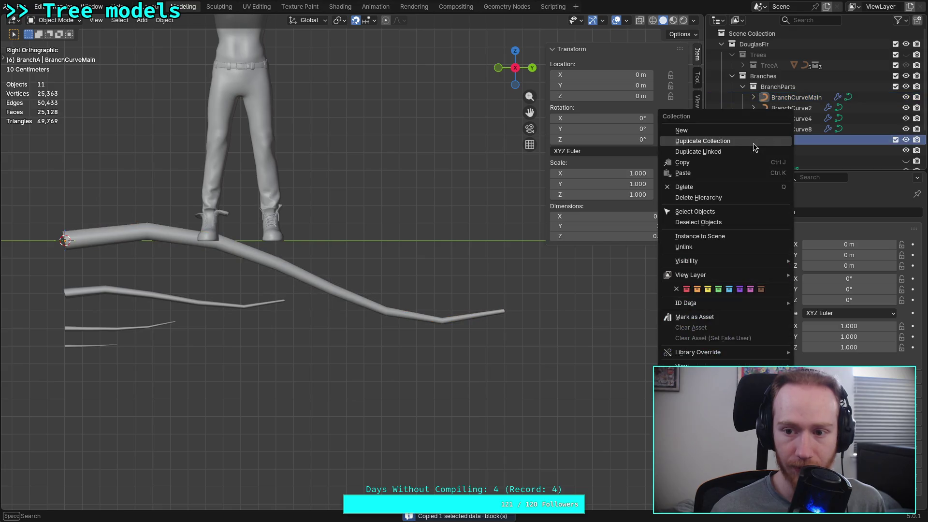
click(692, 173)
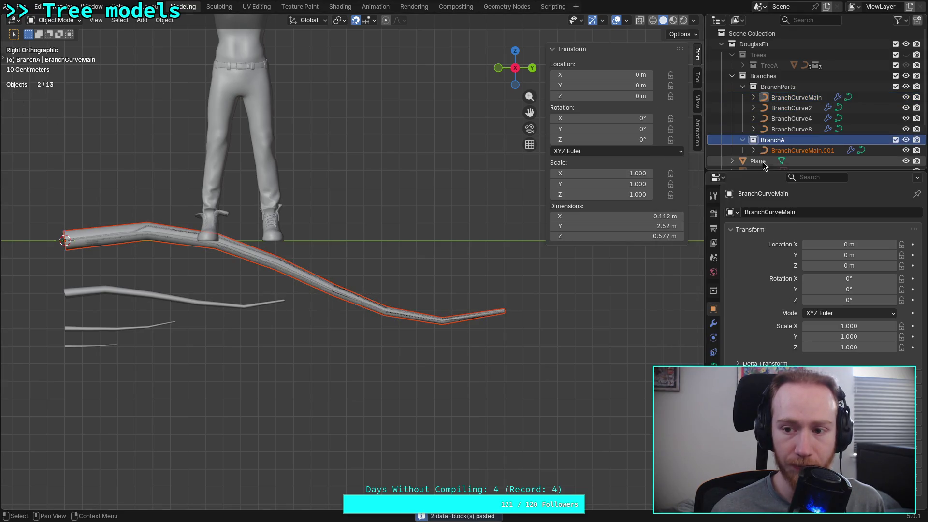
- Rename the pasted main branch copy to BranchA1 and hide the BranchParts collection
double_click(799, 150)
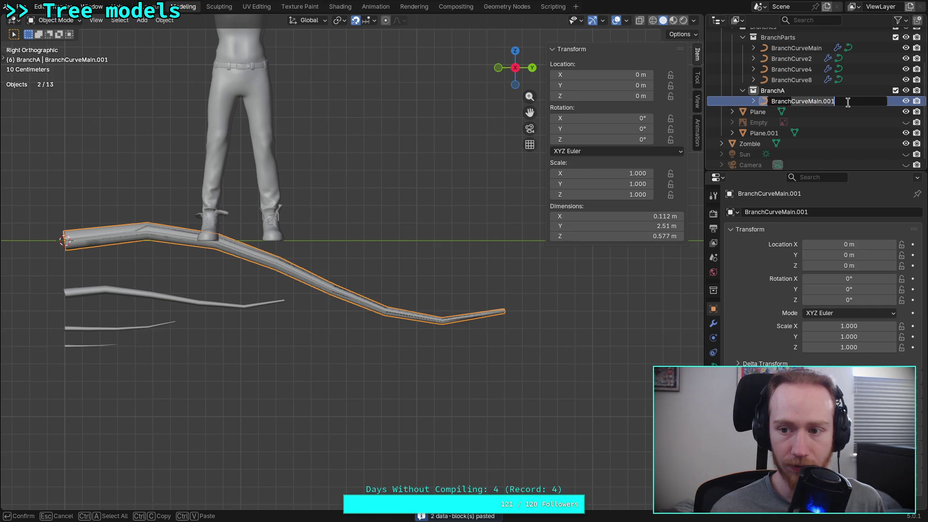
key(ctrl+a)
key(BackSpace)
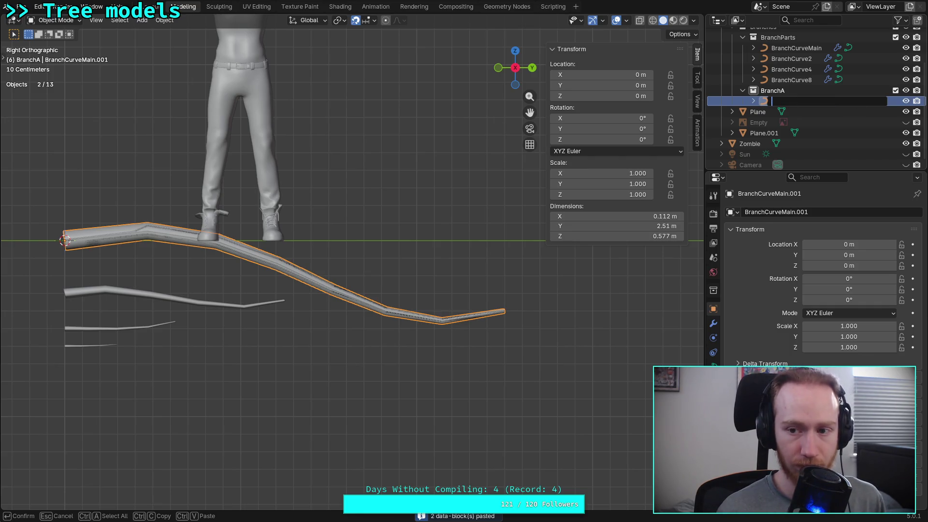
text(Branche)
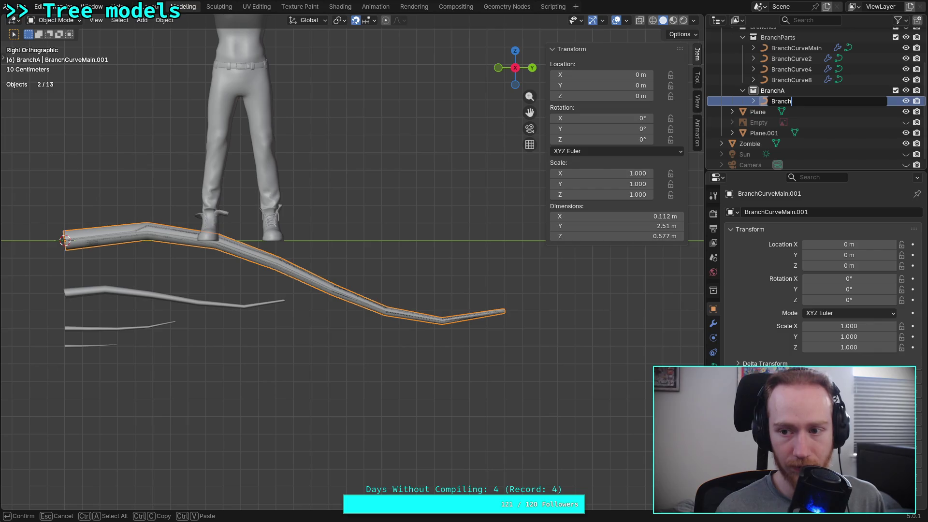
key(Return)
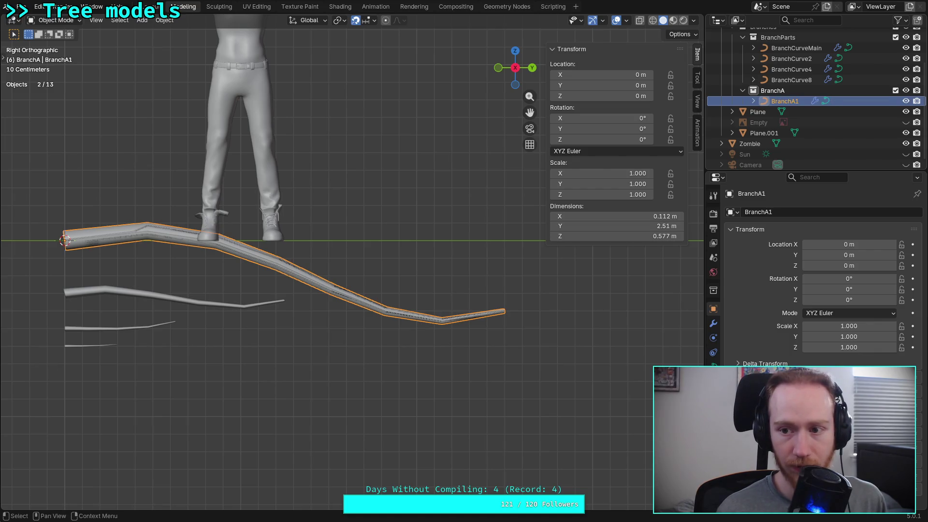
shift+middle_drag(361, 228, 389, 265)
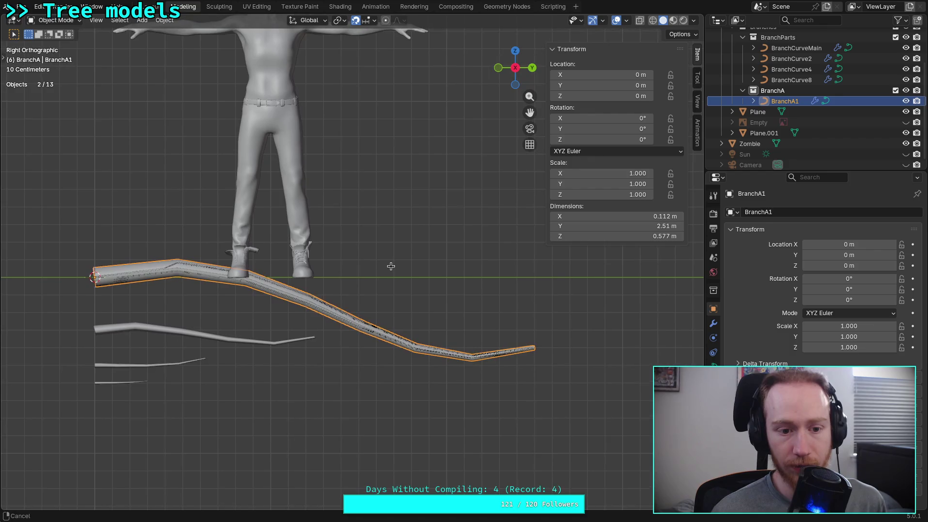
scroll(880, 80, up, 2)
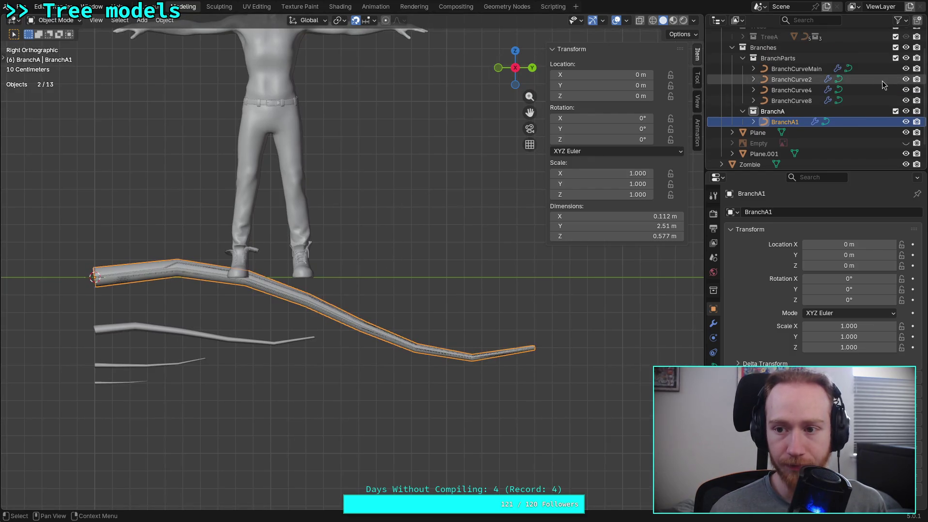
click(906, 59)
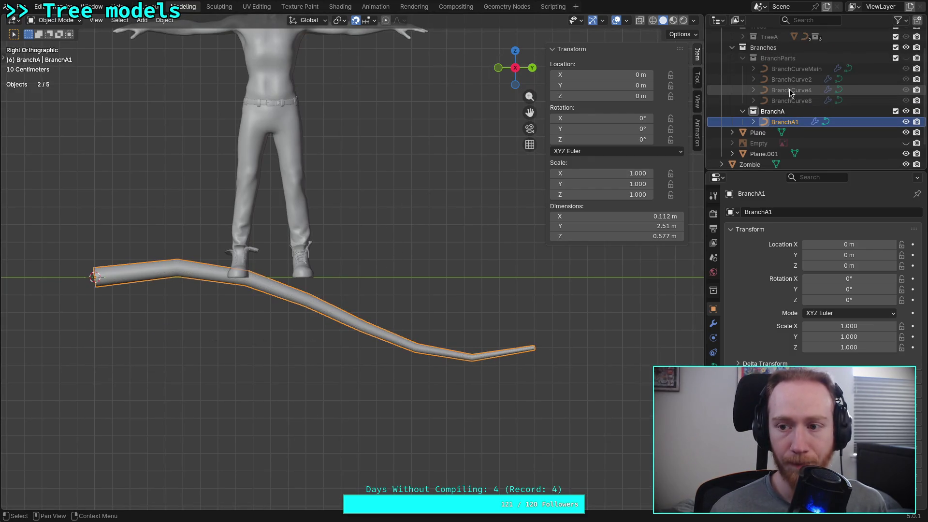
- Copy the BranchCurve8 twig, paste it into BranchA, and rename it BranchA2
click(784, 101)
right_click(780, 103)
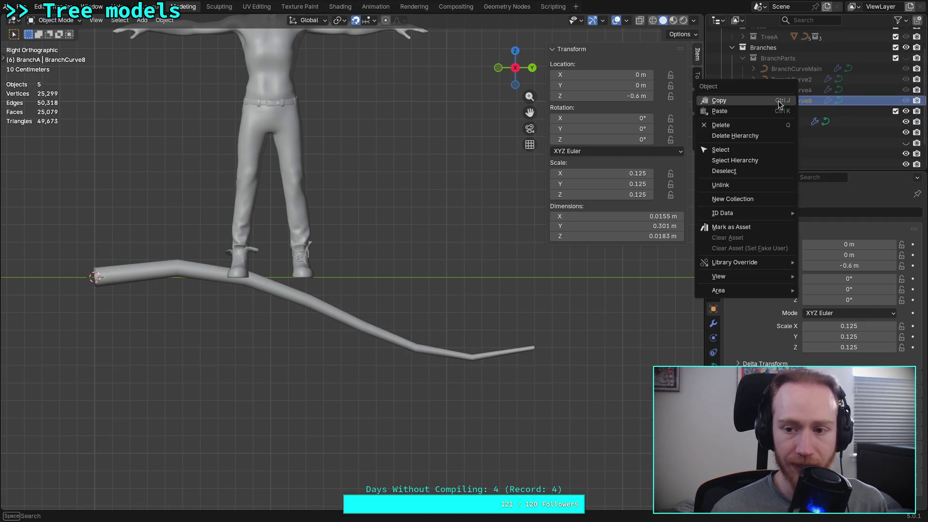
click(747, 102)
right_click(774, 116)
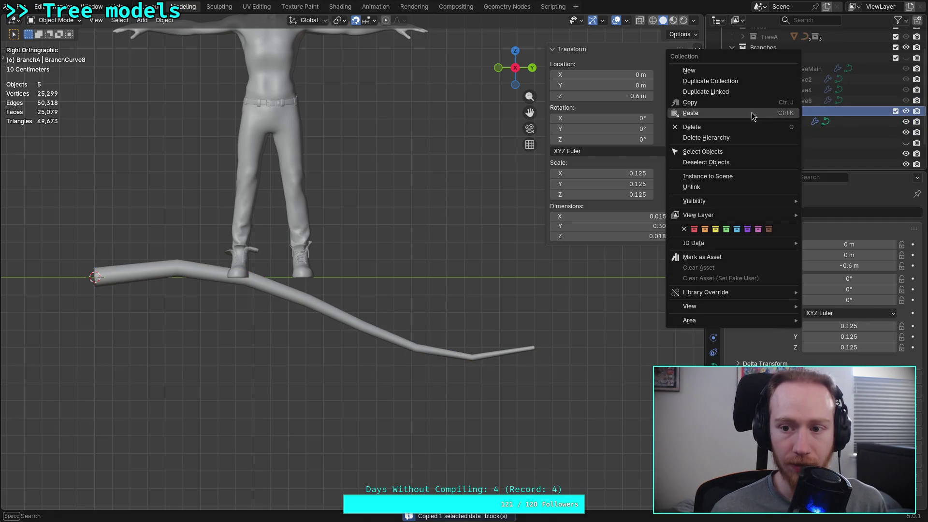
click(717, 108)
double_click(776, 132)
scroll(775, 130, down, 2)
key(ctrl+a)
text(BranchA)
key(Return)
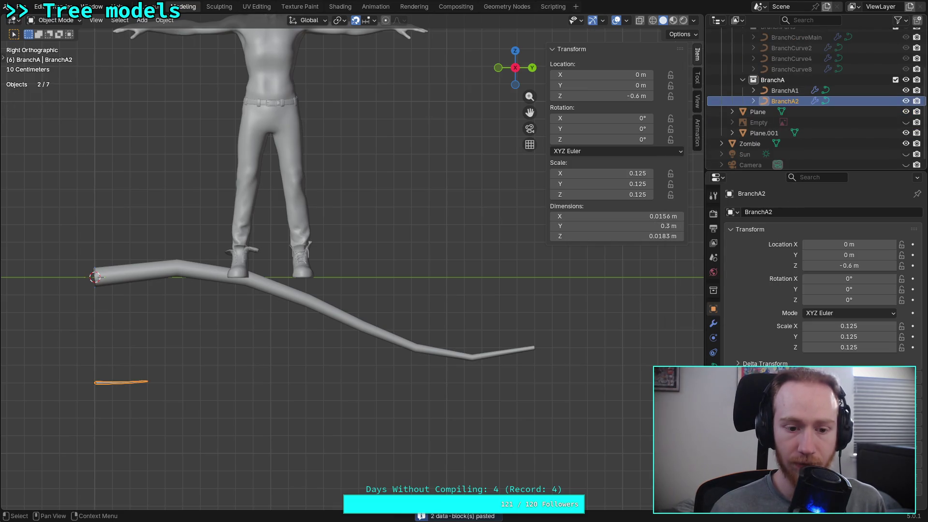
- From a top view, move BranchA2 along Y to about 2.49 m
click(515, 51)
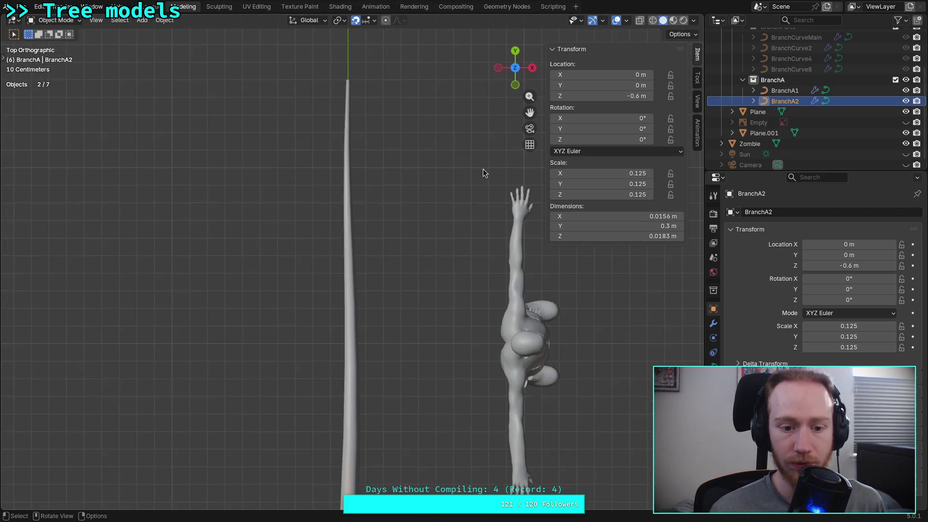
key(g)
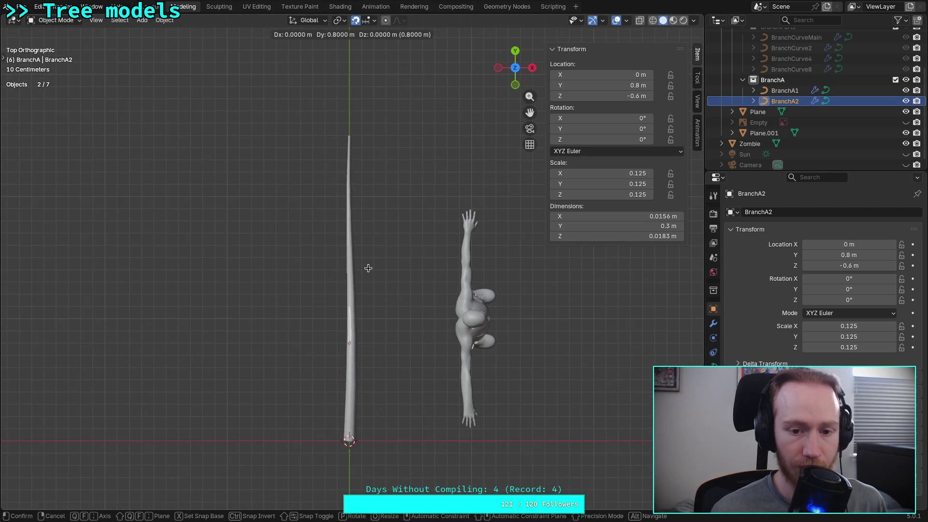
click(375, 95)
scroll(375, 109, up, 5)
mouse_move(375, 109)
shift+middle_down()
mouse_move(356, 266)
mouse_move(321, 193)
shift+middle_up()
scroll(356, 266, up, 4)
scroll(323, 190, up, 2)
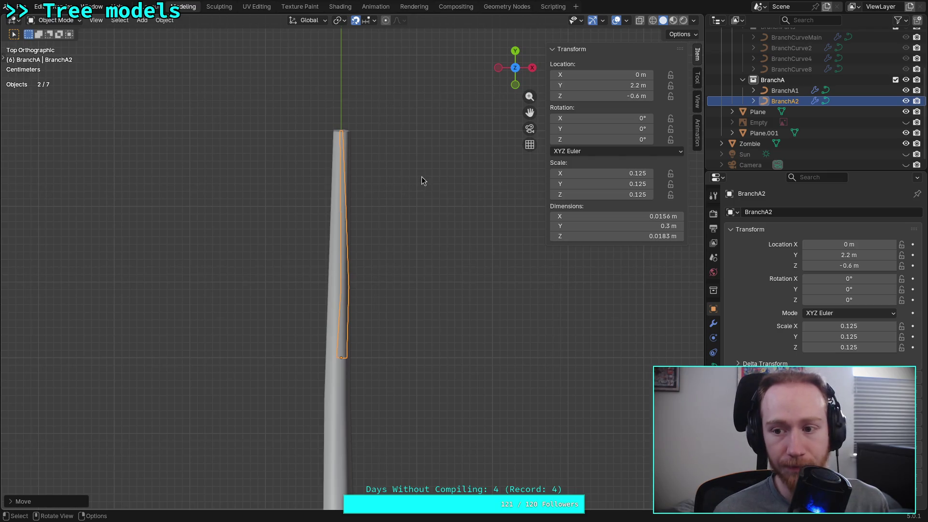
shift+middle_drag(407, 172, 392, 290)
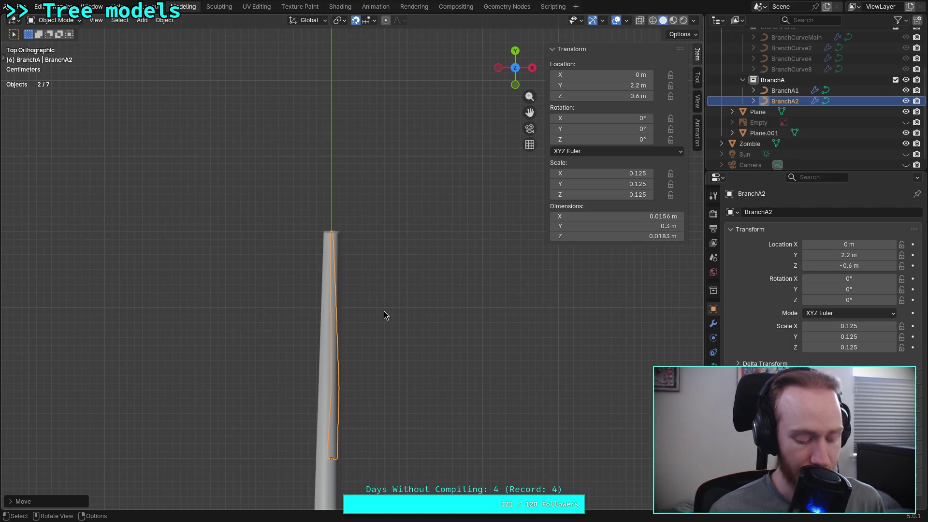
key(g)
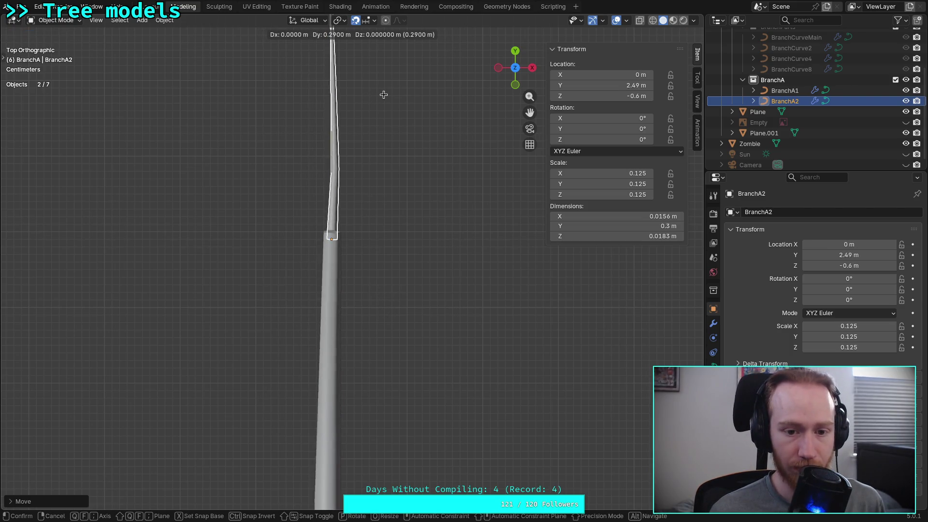
click(384, 92)
- From the side, raise BranchA2 to meet the main branch tip at Z -0.4 m, then select BranchA1
mouse_move(384, 249)
alt+middle_down()
mouse_move(491, 205)
mouse_move(481, 231)
alt+middle_up()
shift+scroll(481, 231, down, 4)
scroll(406, 274, up, 5)
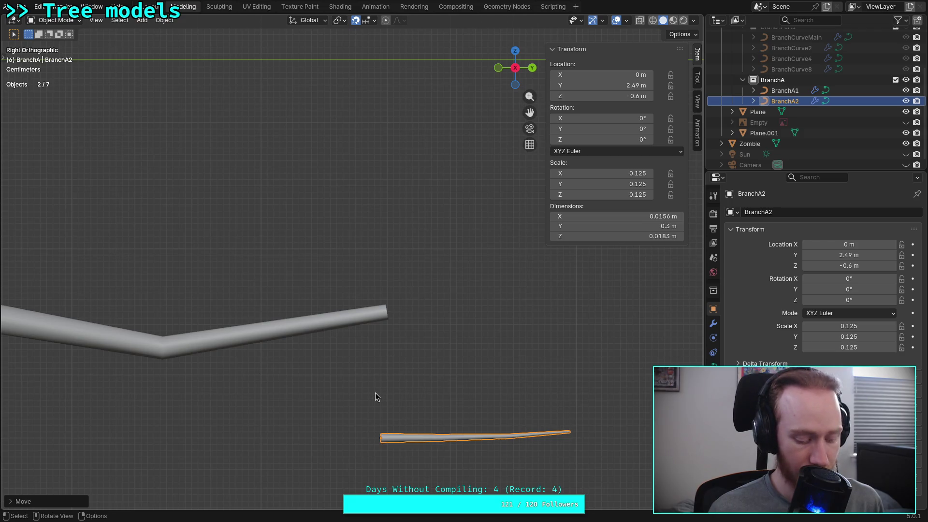
key(g)
click(380, 269)
scroll(383, 292, up, 3)
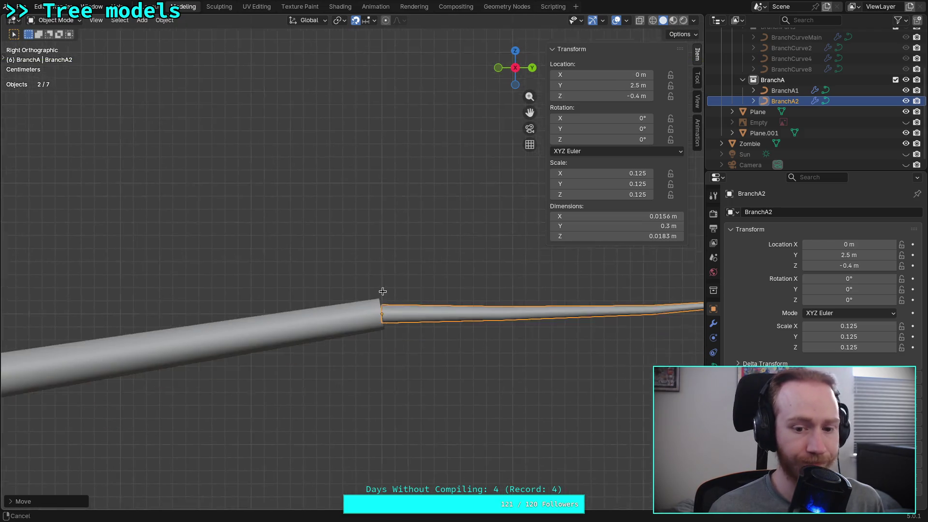
scroll(292, 271, up, 2)
shift+middle_drag(331, 297, 358, 302)
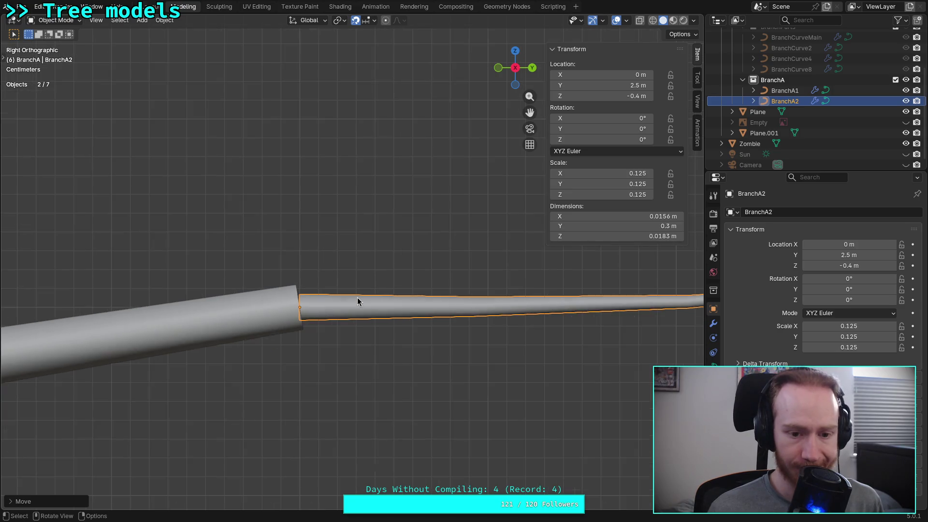
scroll(294, 300, down, 3)
click(302, 291)
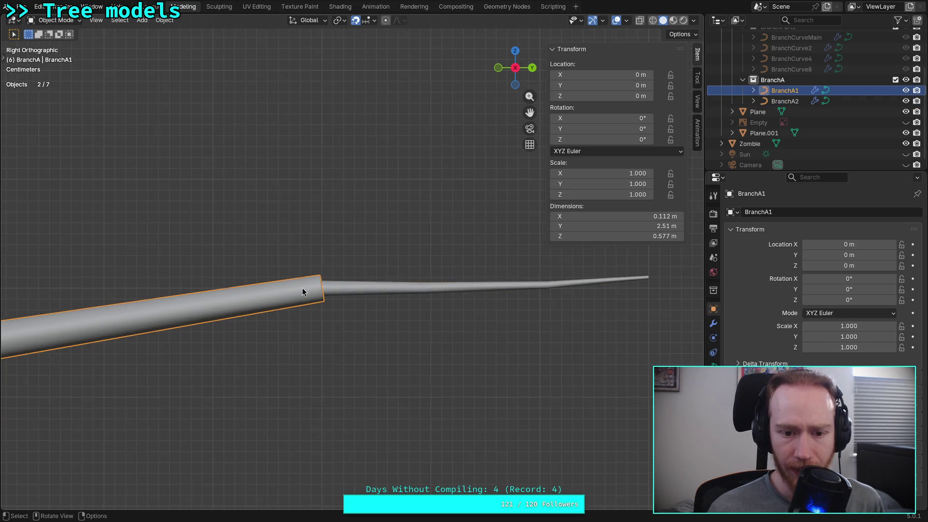
- Inspect the radius of BranchA1's junction point in Edit Mode without changing it
key(Tab)
click(321, 288)
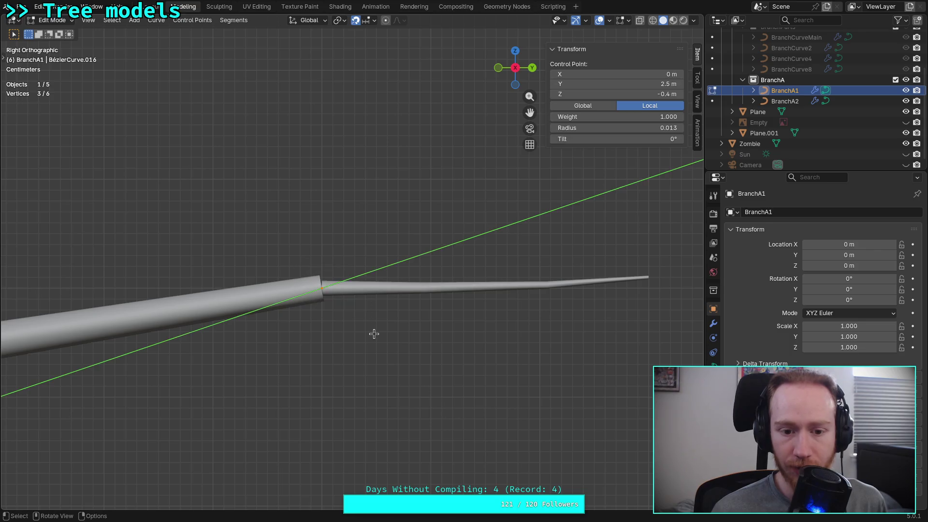
drag(616, 127, 619, 127)
key(Escape)
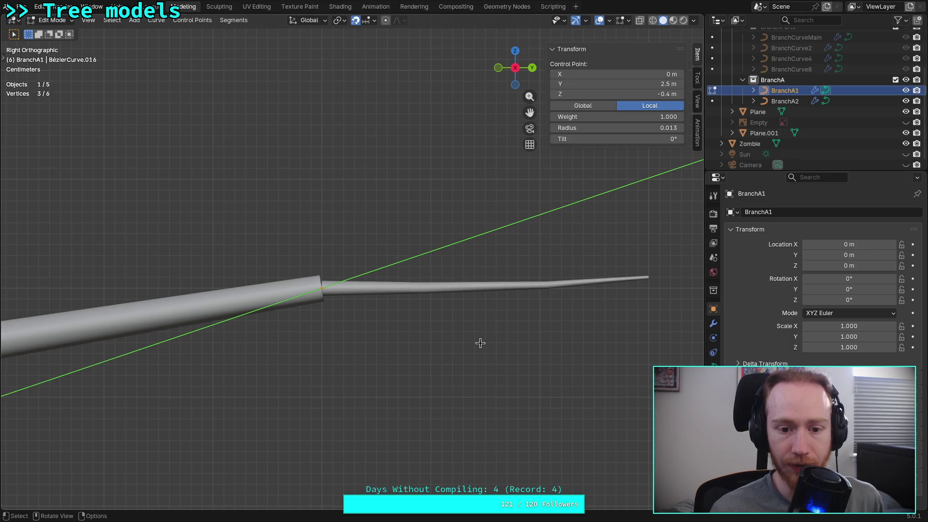
click(481, 342)
key(Tab)
- In BranchA2's Edit Mode, set the twig's junction point radius to 0.058
click(355, 290)
key(Tab)
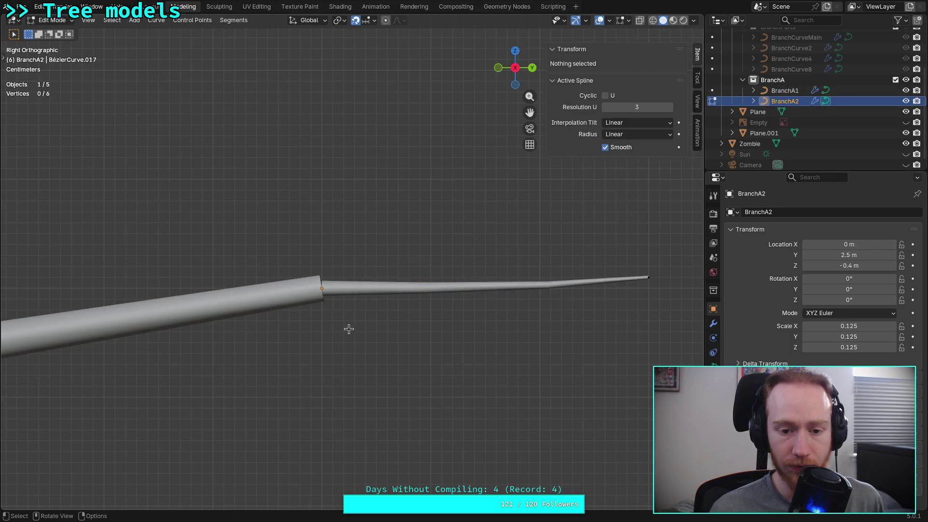
click(322, 288)
click(655, 128)
drag(562, 128, 617, 131)
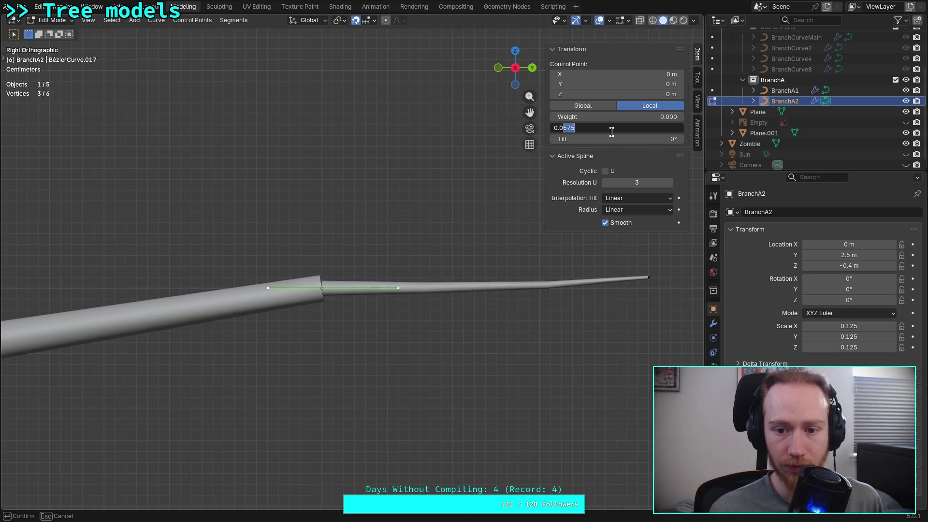
click(382, 202)
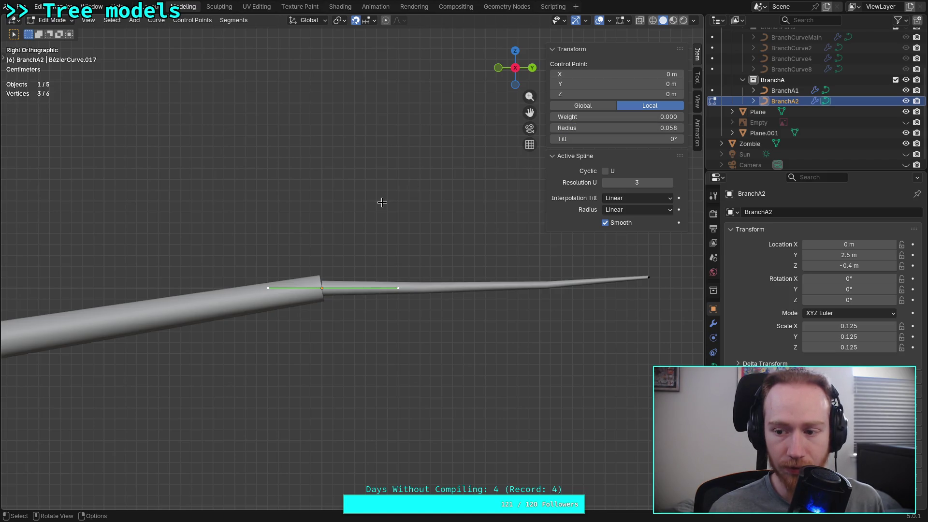
- Change the twig's junction point radius to 0.127 to thicken its base
click(713, 323)
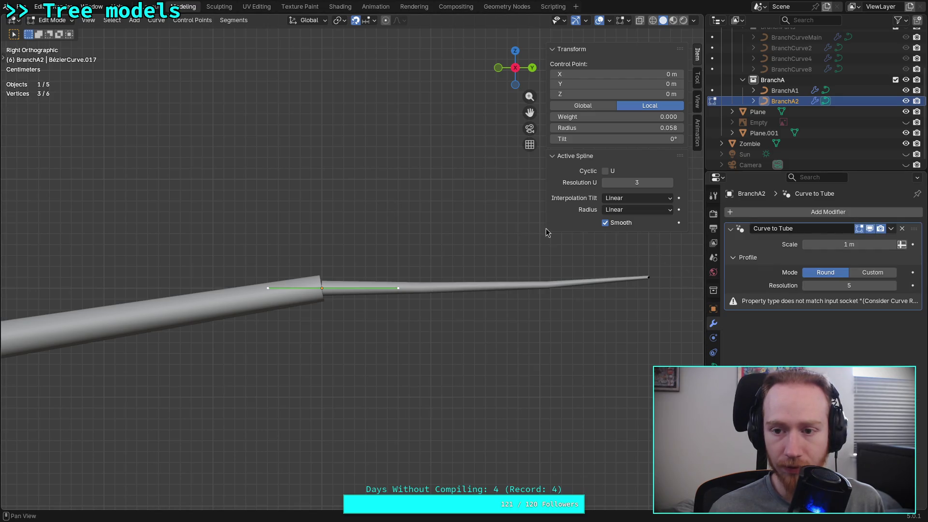
click(634, 127)
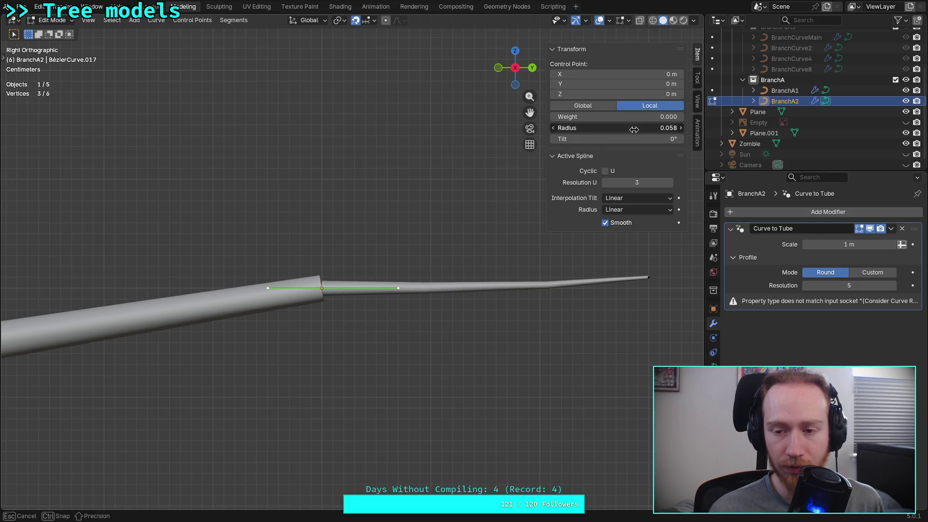
drag(560, 128, 573, 127)
text(125)
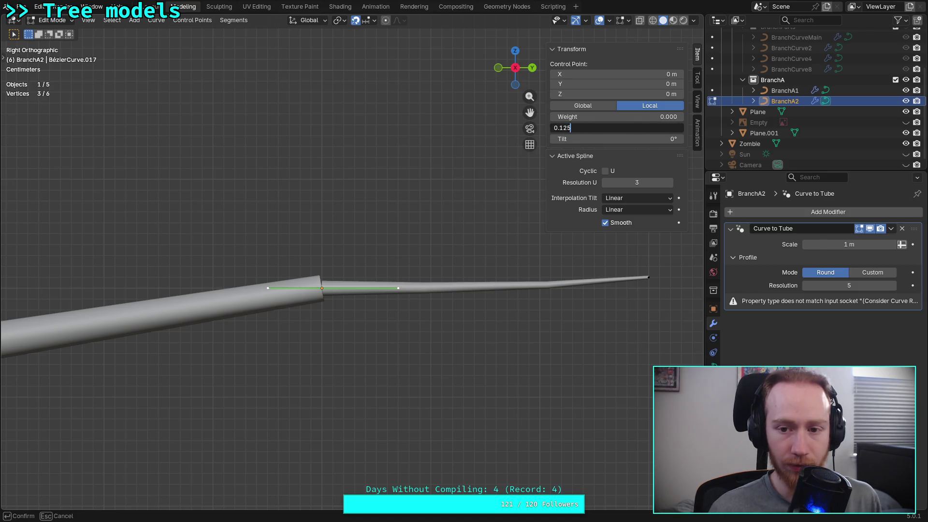
text(7)
key(Return)
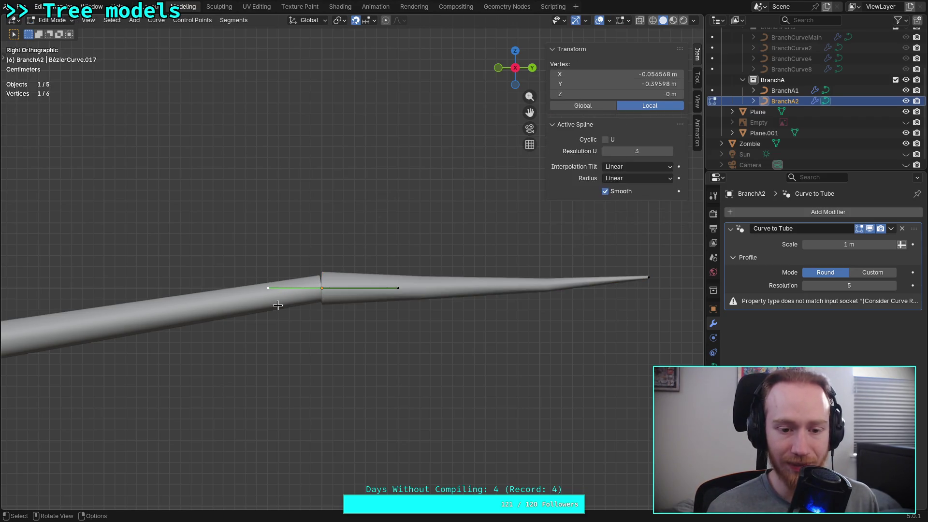
- Check the main branch's junction point radius, leaving it at 0.013
key(Tab)
click(228, 307)
key(Tab)
click(318, 271)
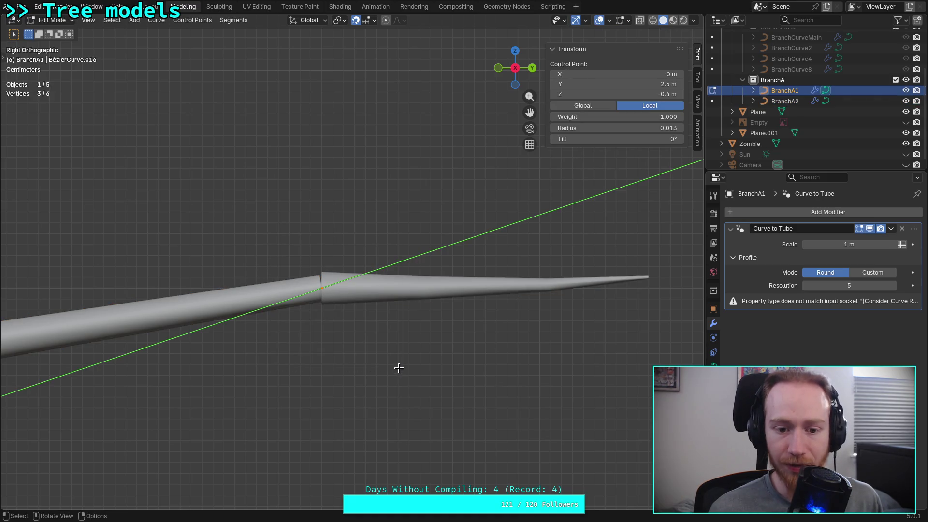
drag(641, 127, 641, 127)
key(Escape)
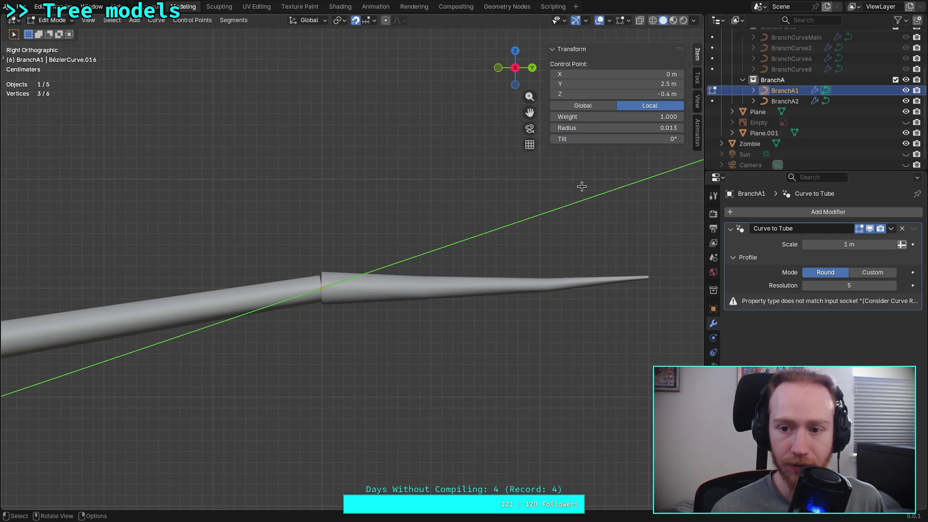
click(407, 287)
key(Tab)
- Select the twig's base control point and set its radius to 0.013
click(375, 290)
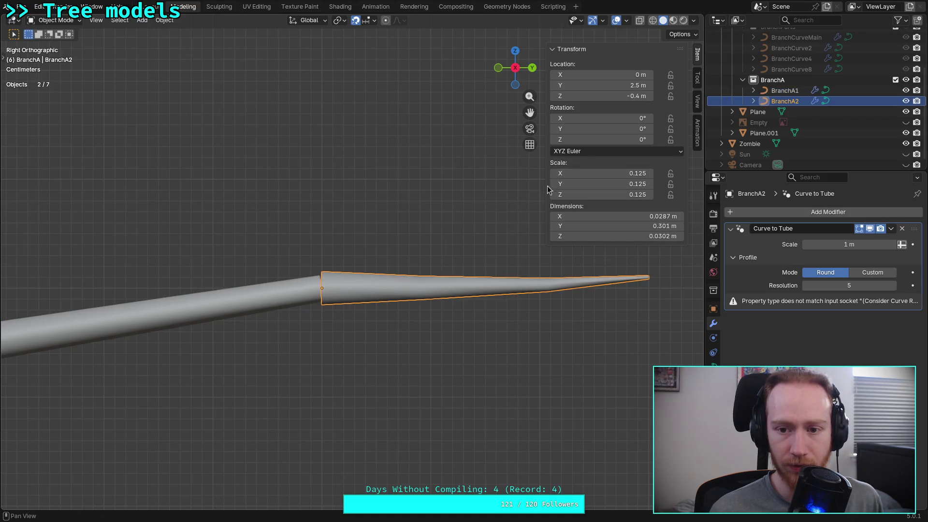
key(Tab)
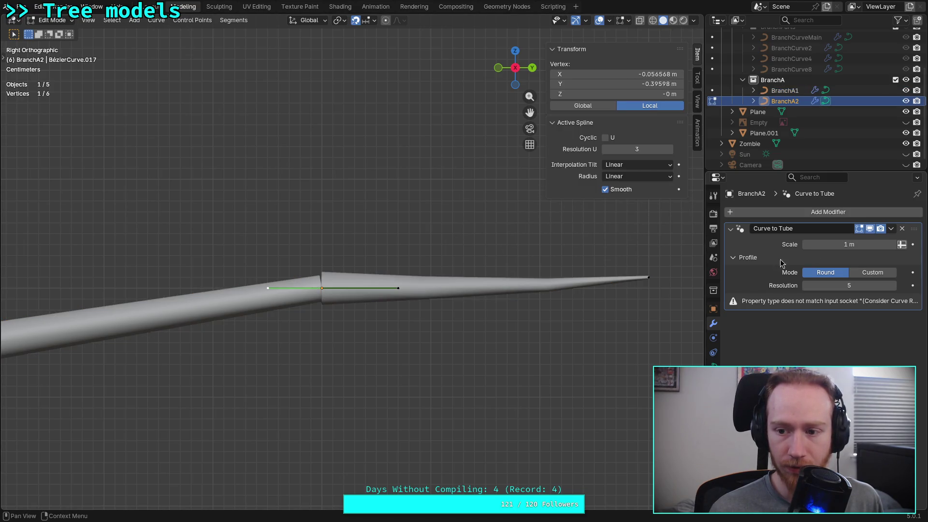
mouse_move(395, 242)
mouse_down()
mouse_move(281, 336)
mouse_move(344, 323)
mouse_up()
click(563, 128)
click(563, 128)
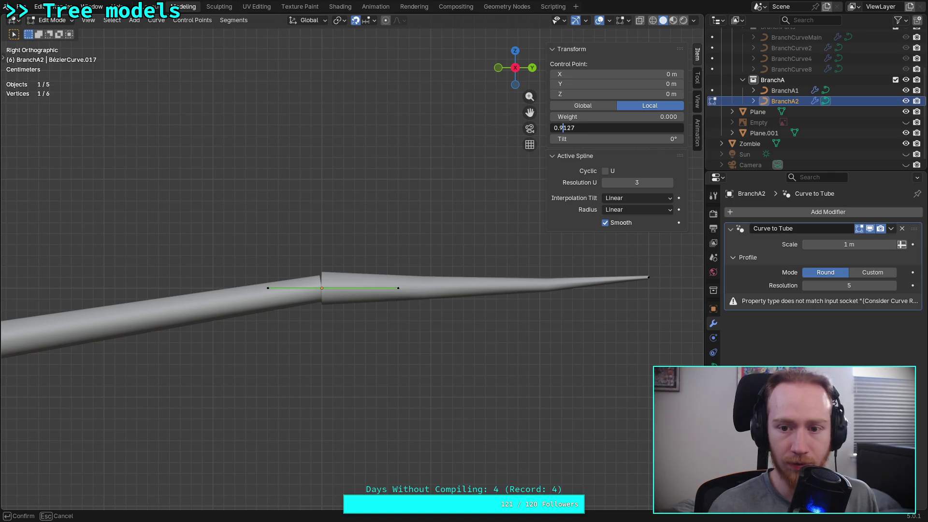
key(Return)
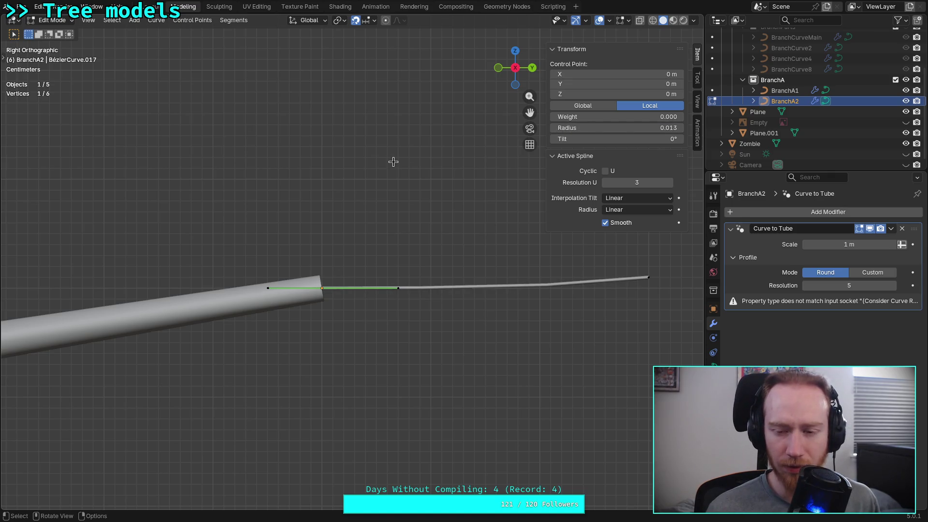
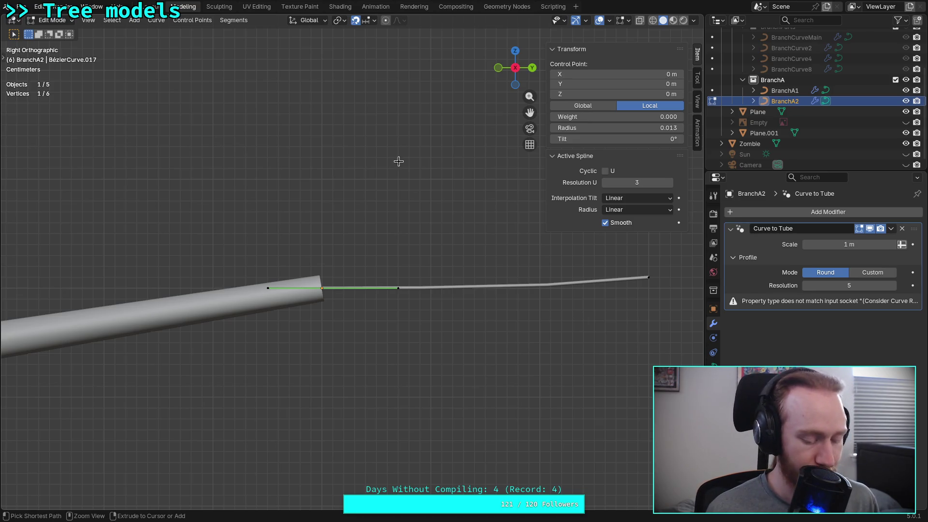
- Select the base control points of BranchA1 and BranchA2 where the forks meet the branch
click(371, 151)
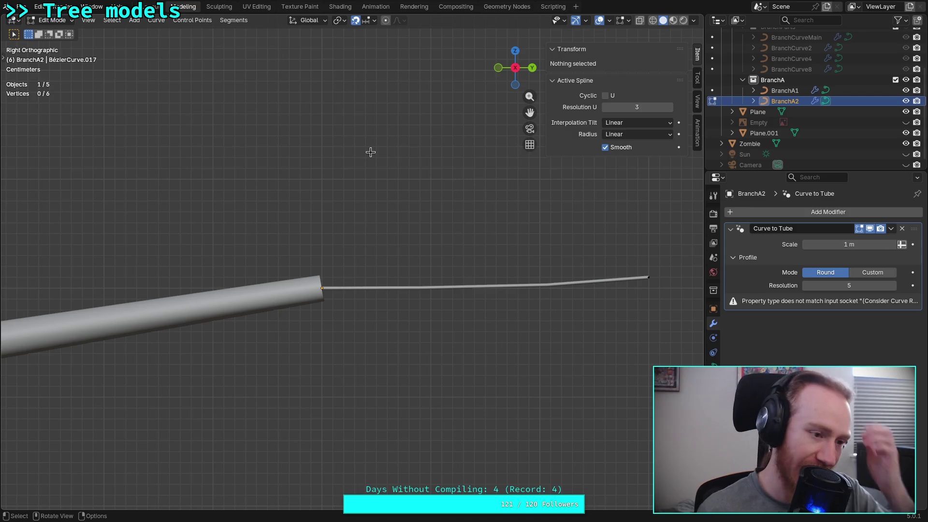
click(322, 288)
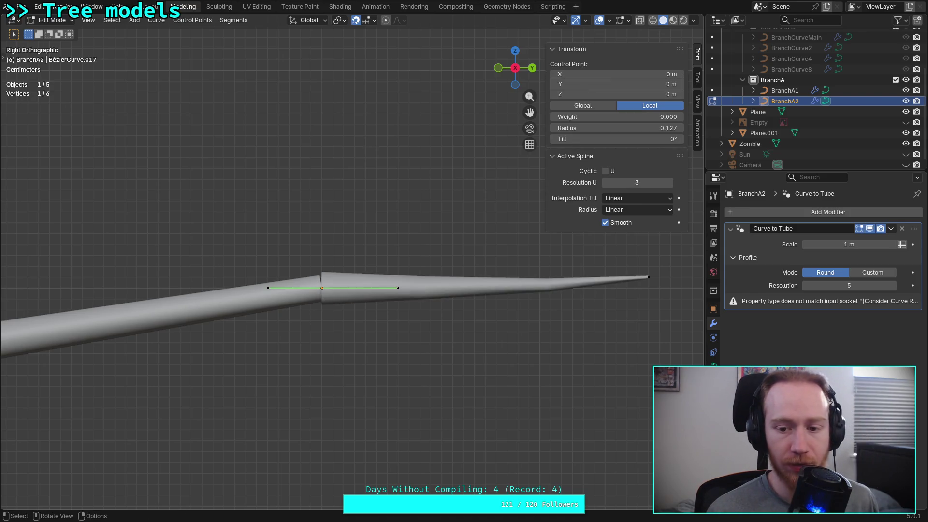
scroll(409, 145, down, 4)
key(Tab)
click(242, 290)
key(Tab)
click(338, 275)
click(242, 339)
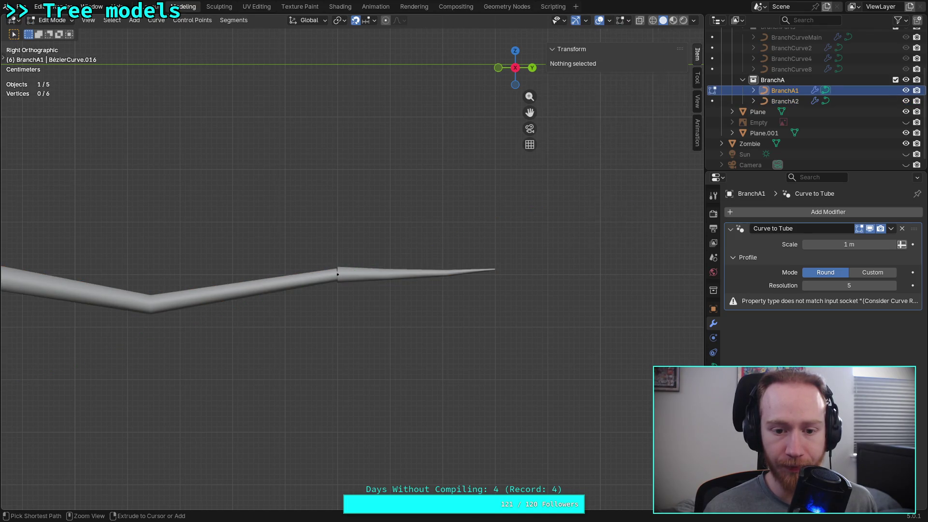
key(Tab)
click(435, 273)
key(Tab)
- Shrink BranchA2's base control point radius with Alt+S and return to Object Mode
click(338, 274)
key(alt+s)
click(406, 165)
scroll(406, 167, down, 5)
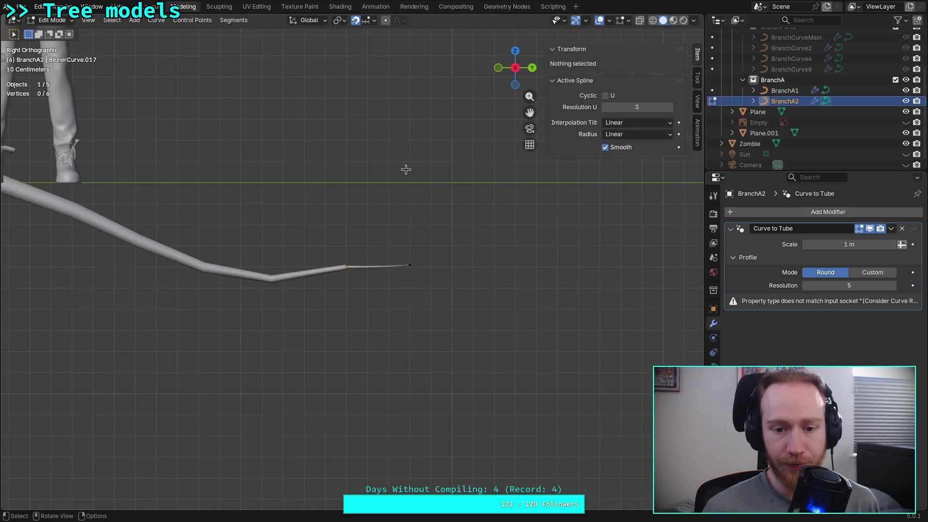
scroll(406, 167, down, 2)
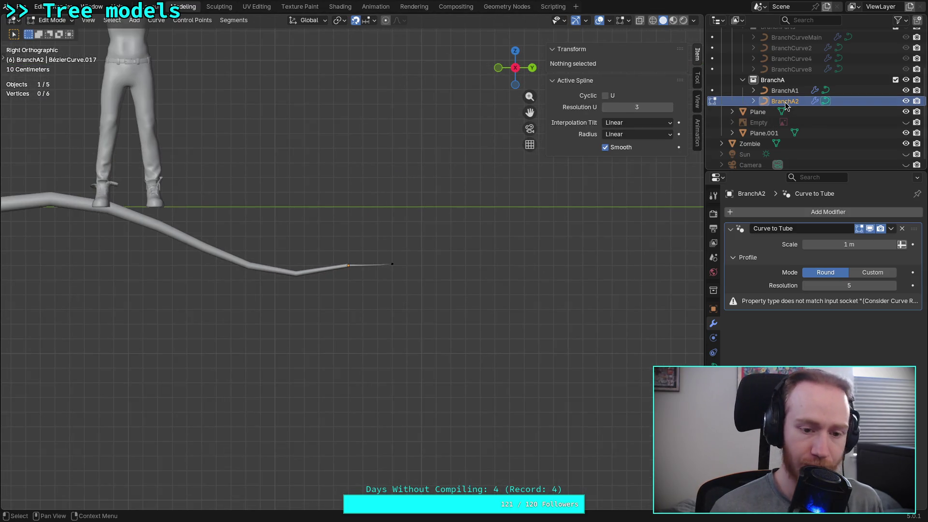
key(Tab)
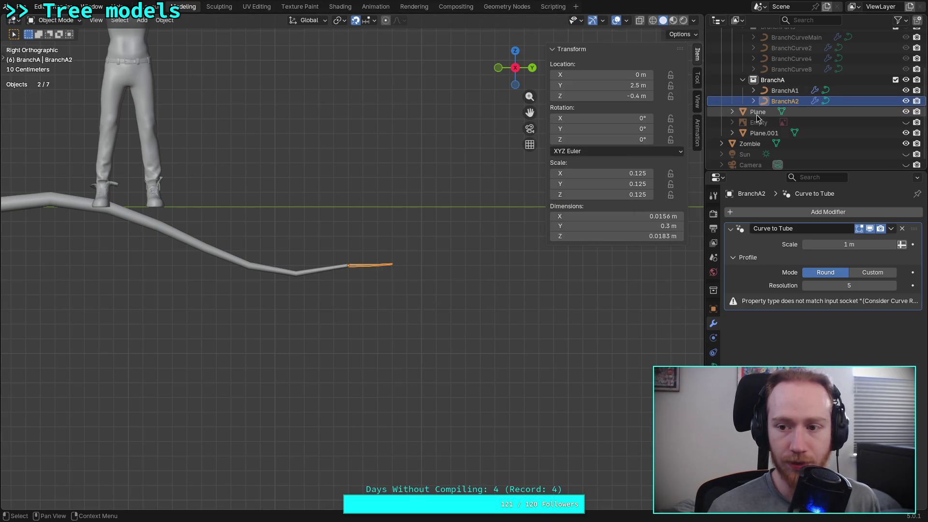
- Delete the old BranchA2 and apply the scale of BranchCurve2
key(Delete)
scroll(782, 106, up, 5)
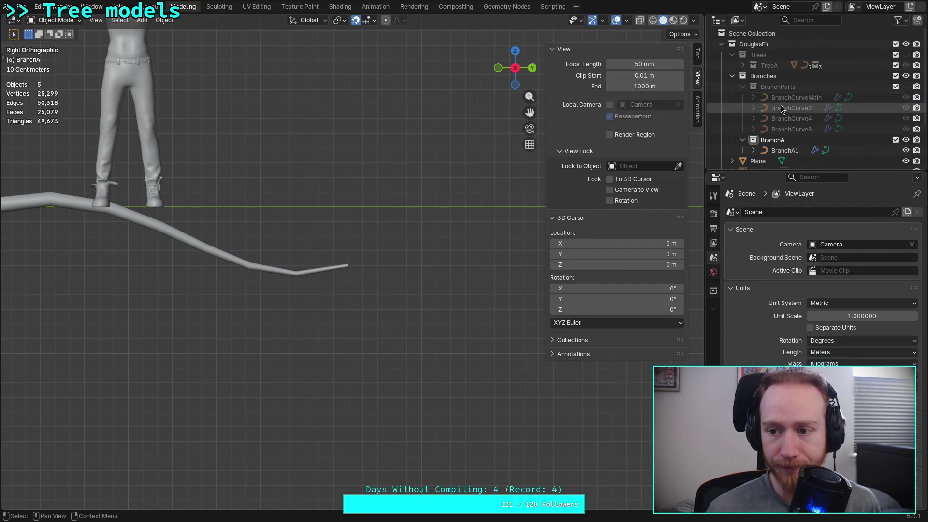
click(782, 106)
click(165, 20)
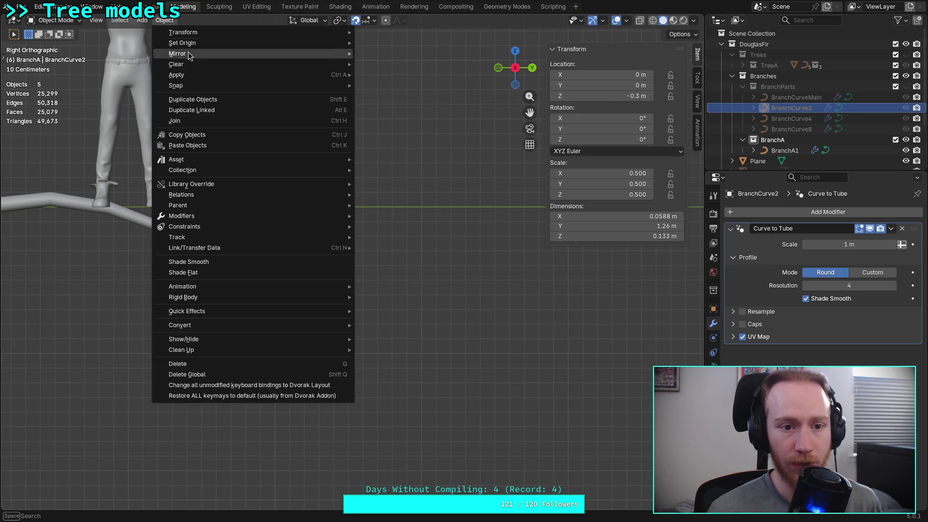
mouse_move(288, 77)
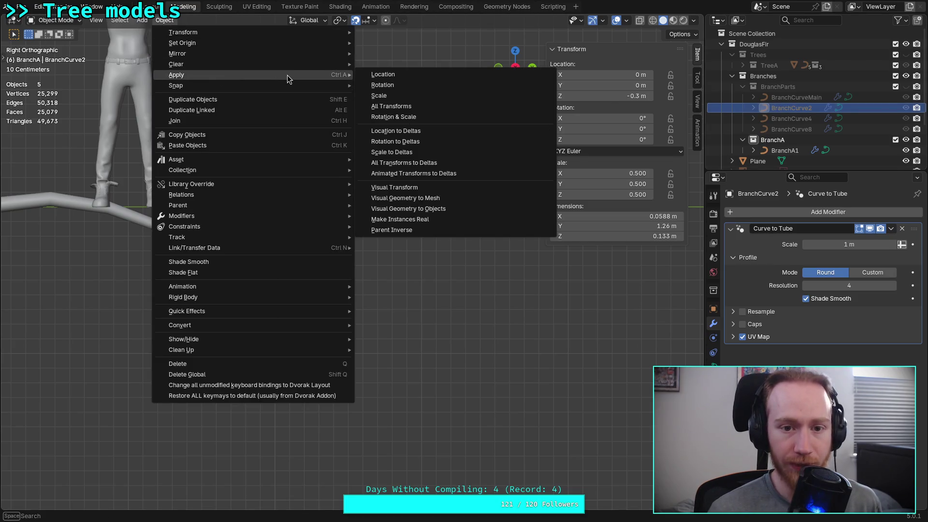
click(412, 97)
- Apply the scale of BranchCurve4 and BranchCurve8
click(793, 118)
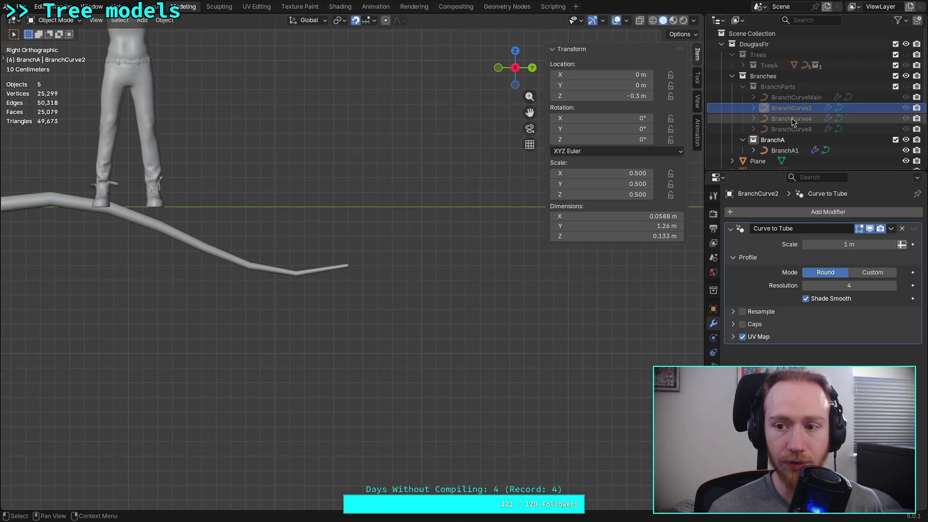
click(165, 19)
mouse_move(271, 75)
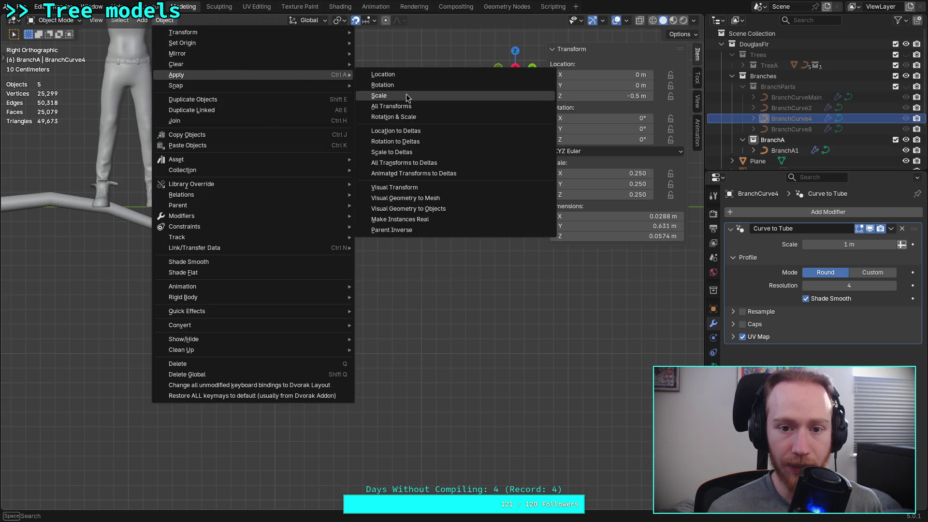
click(409, 96)
click(793, 129)
click(165, 19)
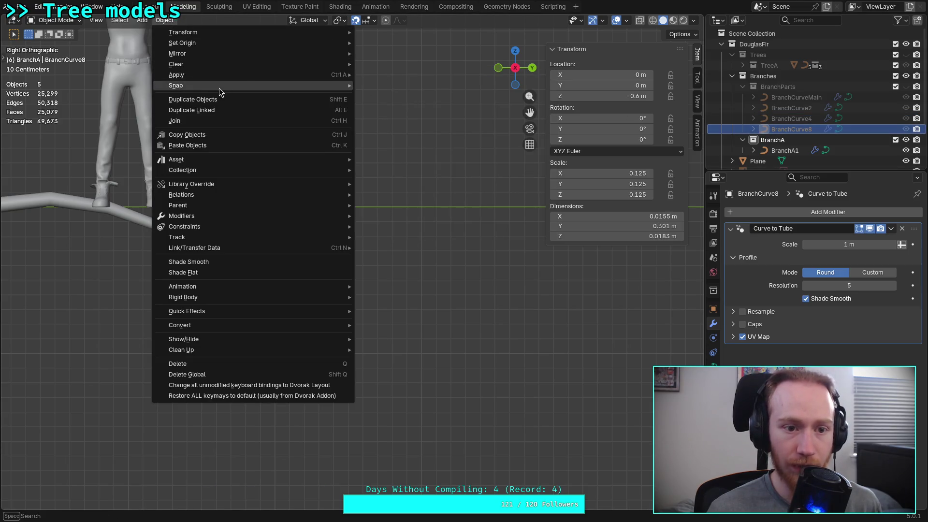
click(392, 98)
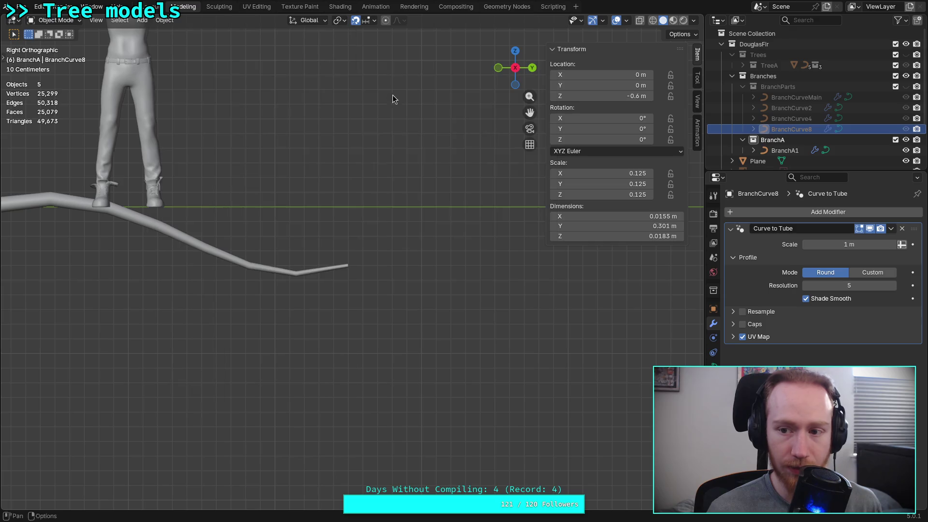
- Copy BranchCurve8, paste it into the BranchA collection, and rename it BranchA2
right_click(784, 133)
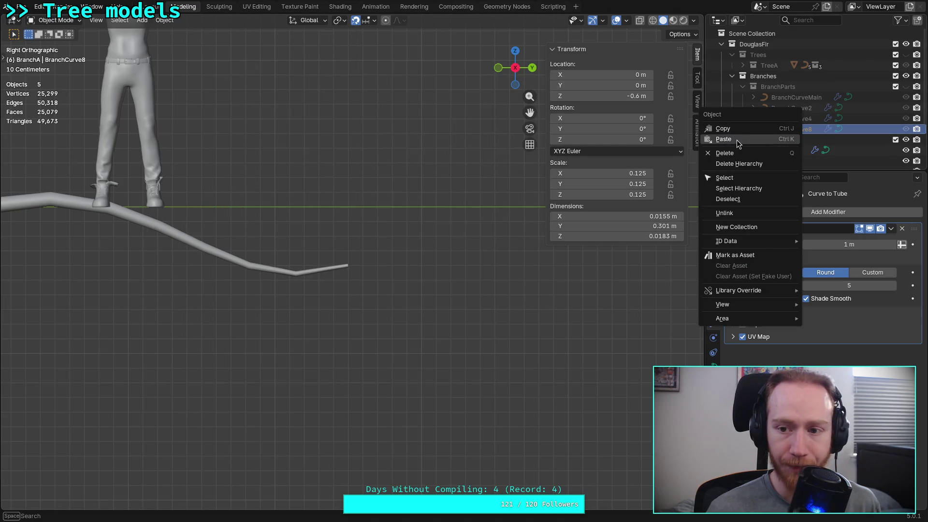
click(737, 140)
click(780, 145)
right_click(781, 145)
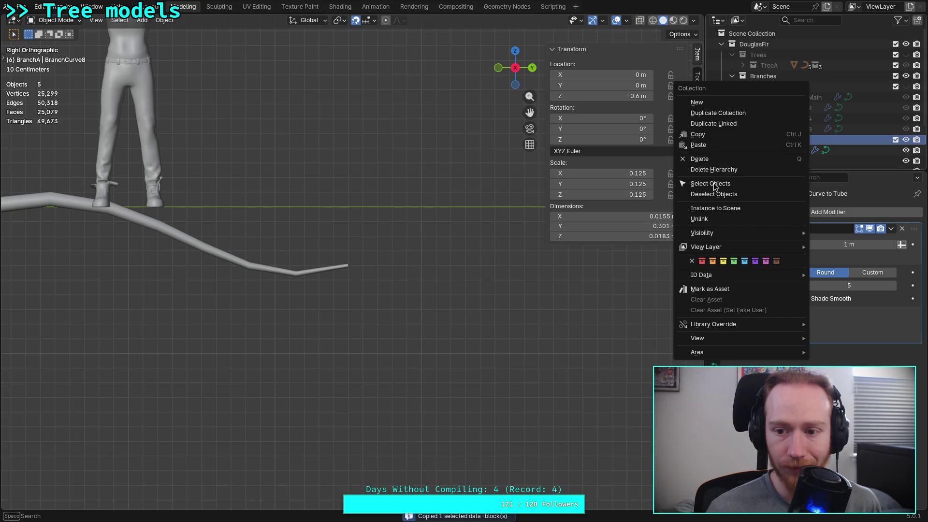
click(700, 145)
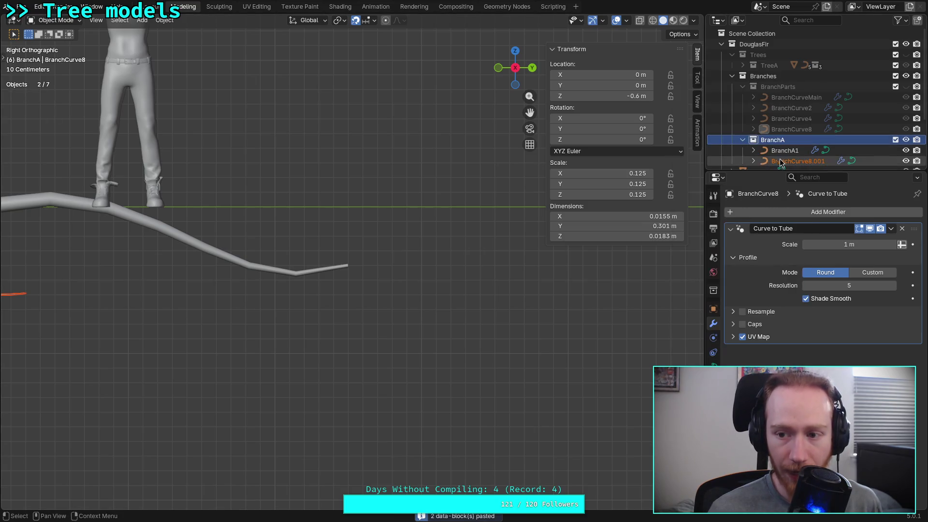
scroll(798, 160, down, 3)
double_click(794, 101)
text(BranchA2)
key(Return)
scroll(303, 286, down, 3)
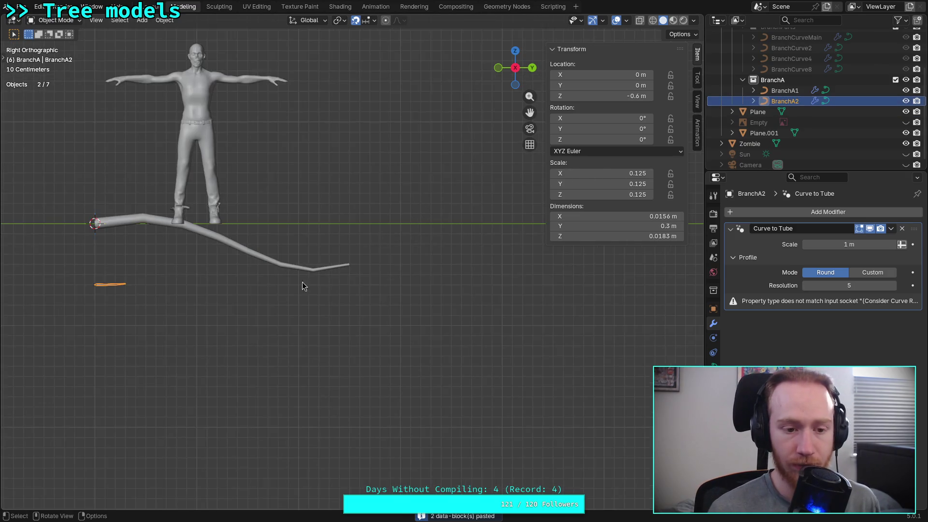
- Move the new BranchA2 to the end of the main branch
shift+middle_drag(251, 283, 296, 302)
key(g)
click(414, 264)
scroll(484, 281, up, 4)
mouse_move(488, 282)
shift+middle_down()
mouse_move(301, 300)
mouse_move(361, 259)
shift+middle_up()
scroll(314, 305, up, 4)
- Set the junction control point's radius to 0.0126 and return to Object Mode
key(Tab)
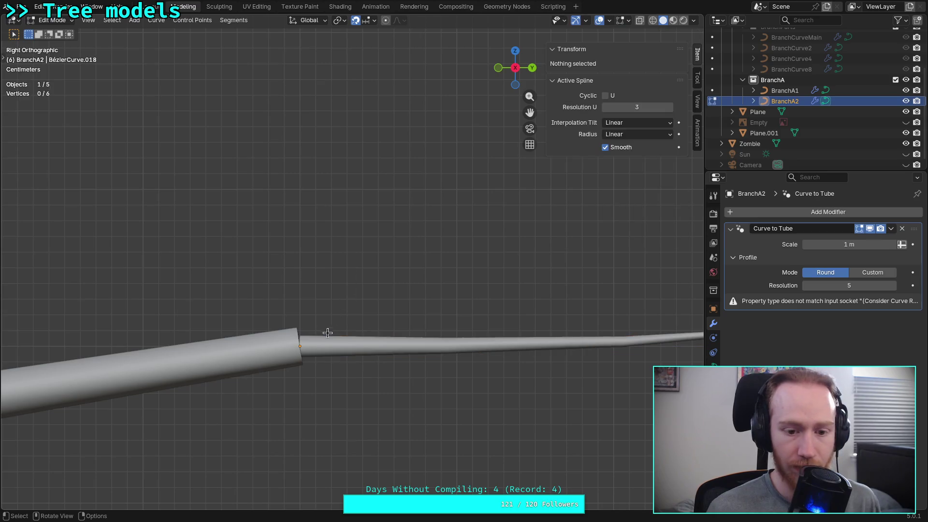
drag(328, 333, 255, 405)
click(630, 128)
key(shift+Right)
key(shift+Right)
key(shift+Right)
text(126)
key(Return)
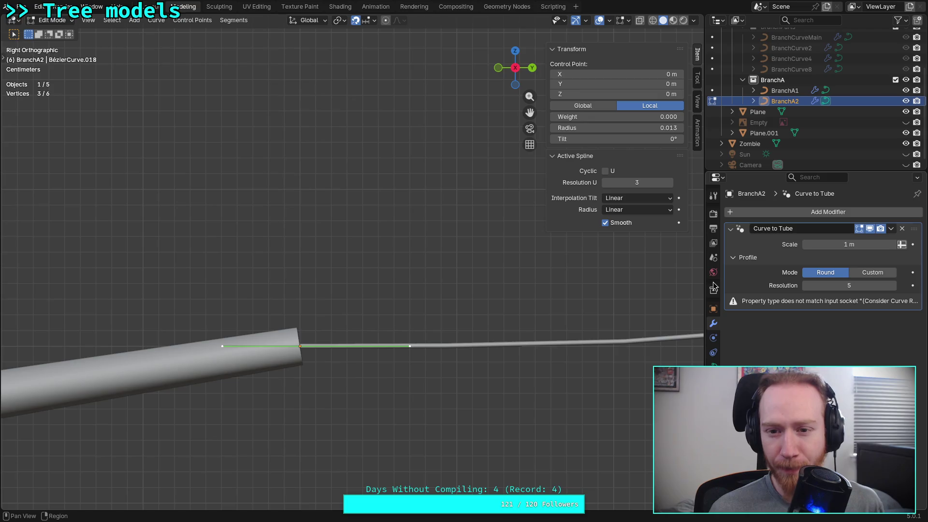
click(714, 308)
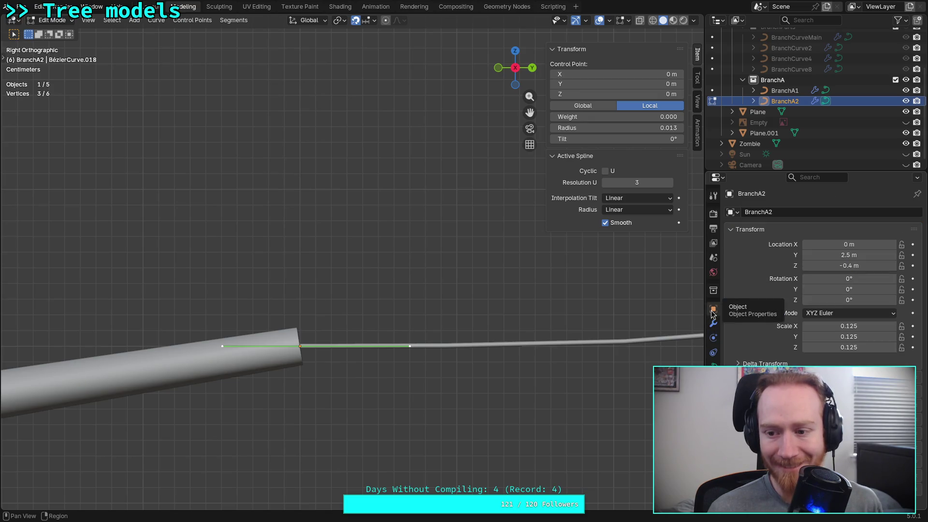
click(775, 70)
key(Tab)
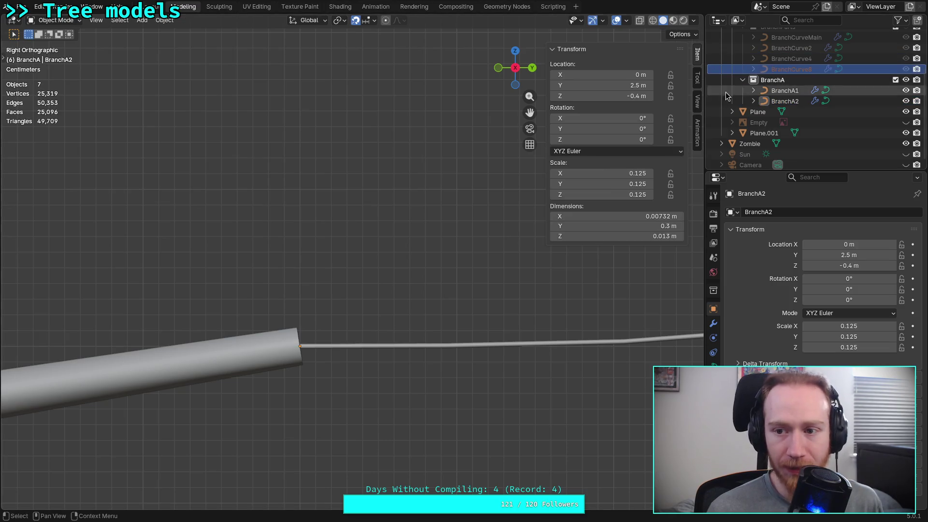
- Apply the scale of BranchCurve2
click(768, 70)
click(768, 37)
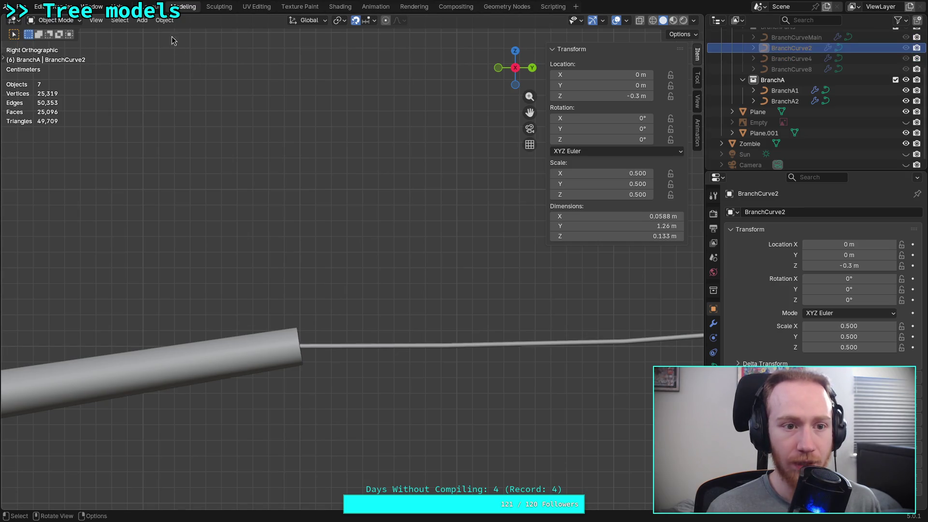
click(164, 20)
mouse_move(266, 73)
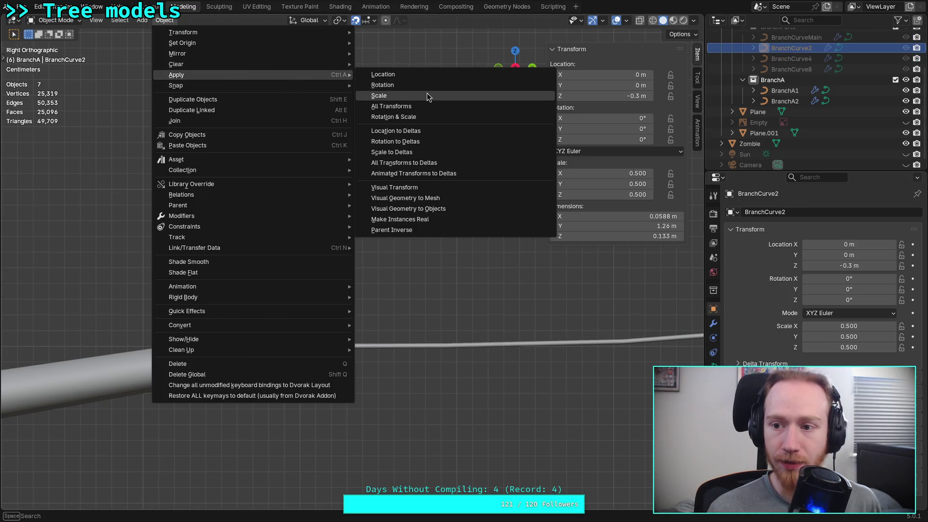
click(428, 93)
- Unhide BranchParts, hide BranchA, and apply BranchCurve2's scale again
scroll(902, 63, up, 2)
click(906, 47)
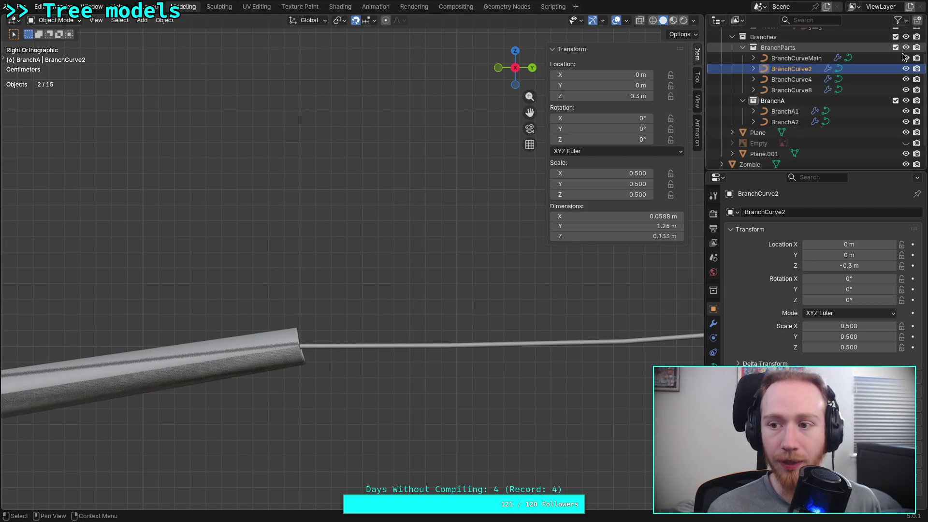
click(905, 101)
right_click(782, 69)
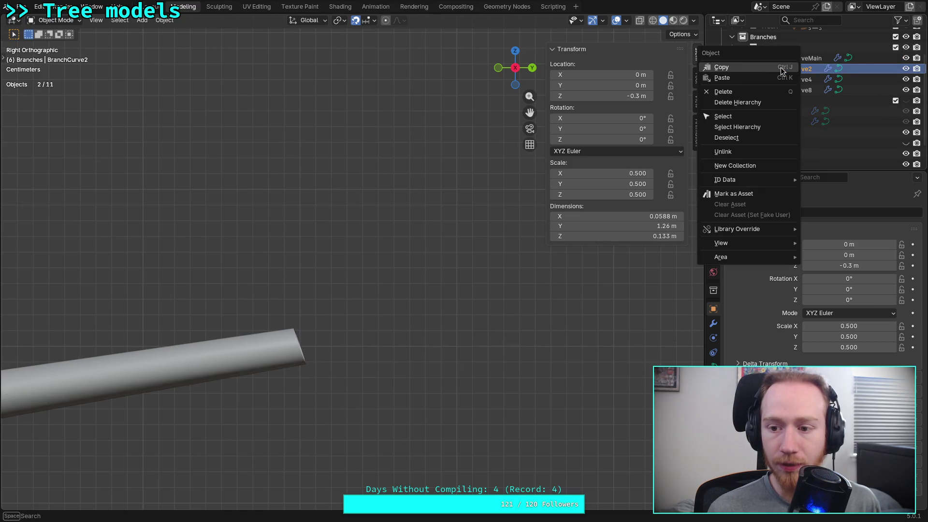
click(164, 20)
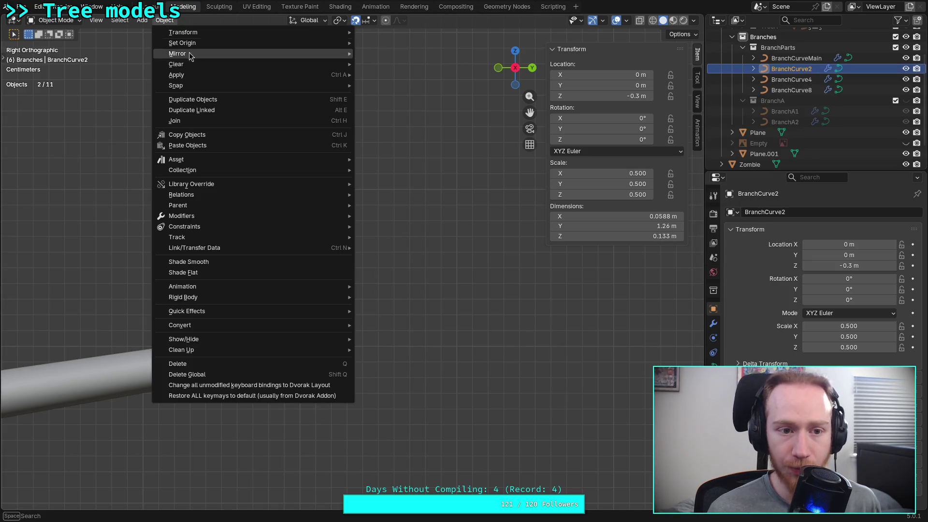
mouse_move(271, 76)
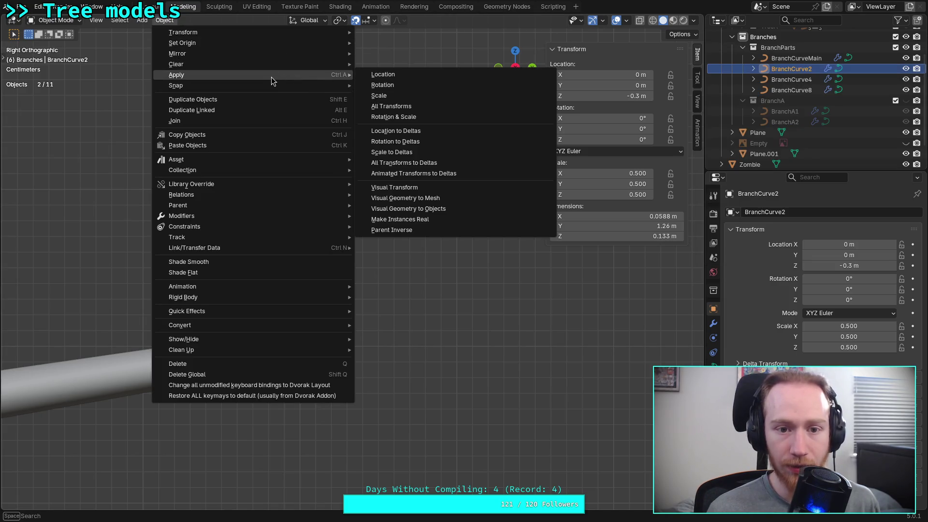
click(395, 94)
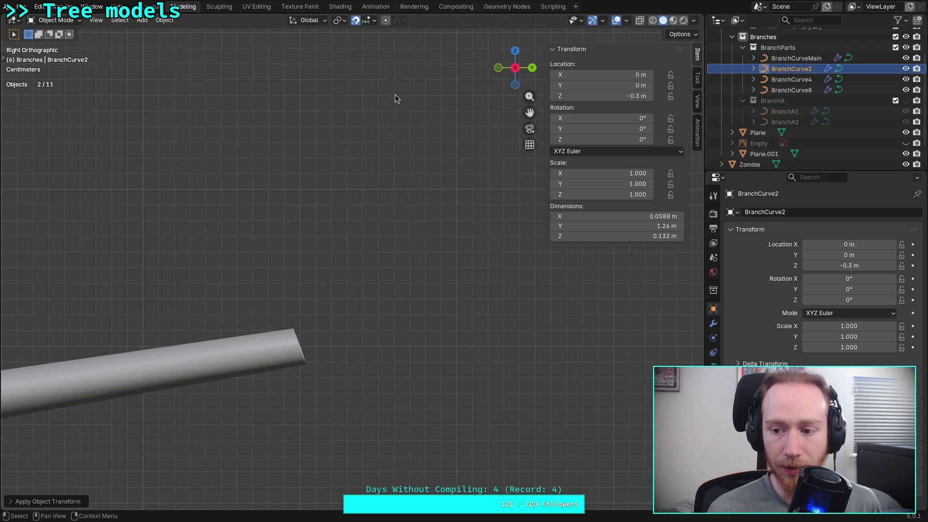
- Apply the scale of BranchCurve4 and BranchCurve8
click(798, 79)
click(164, 20)
mouse_move(315, 76)
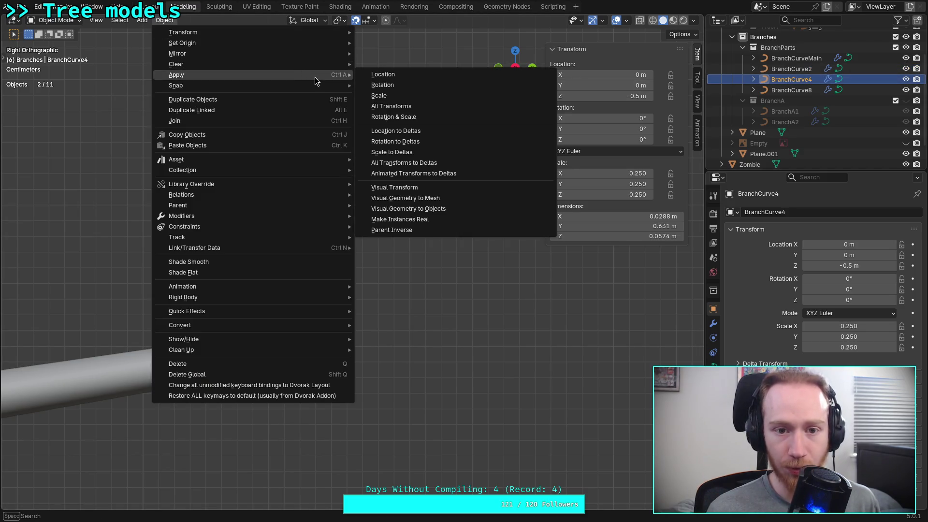
click(413, 97)
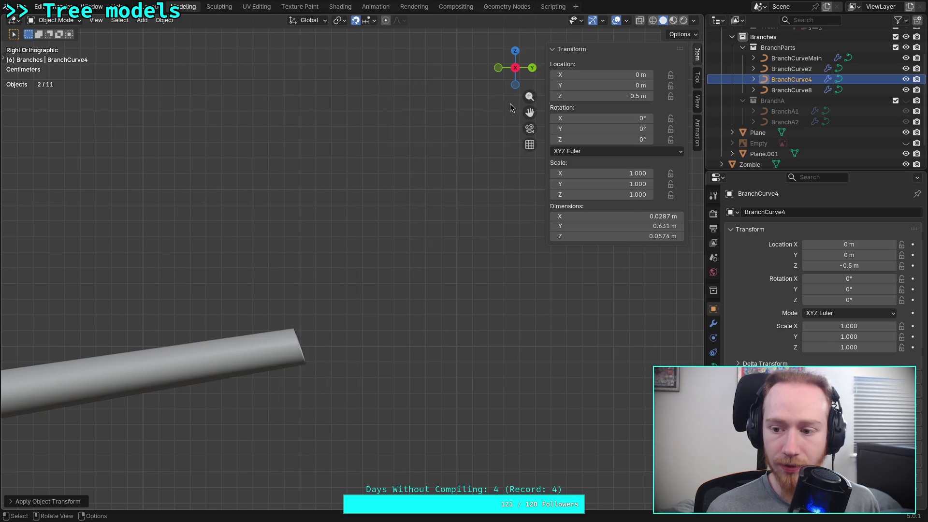
click(791, 90)
click(164, 20)
mouse_move(251, 65)
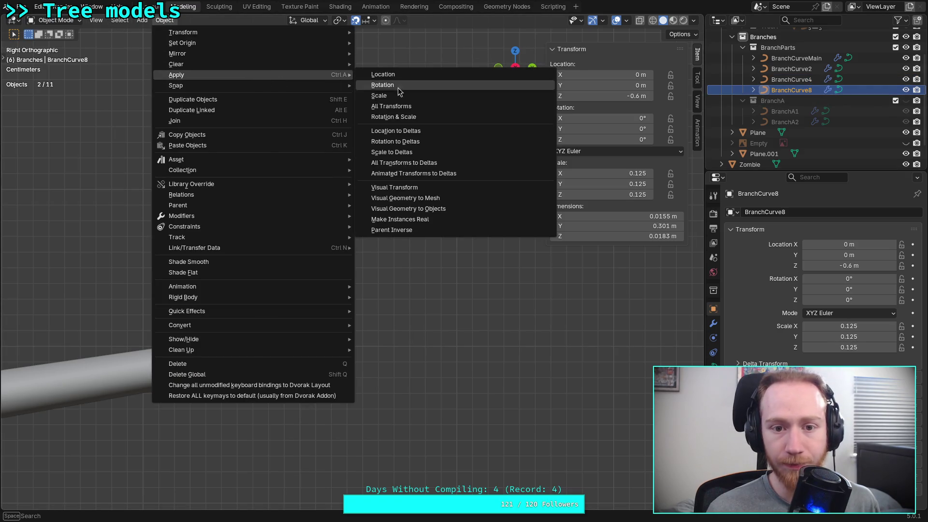
click(401, 99)
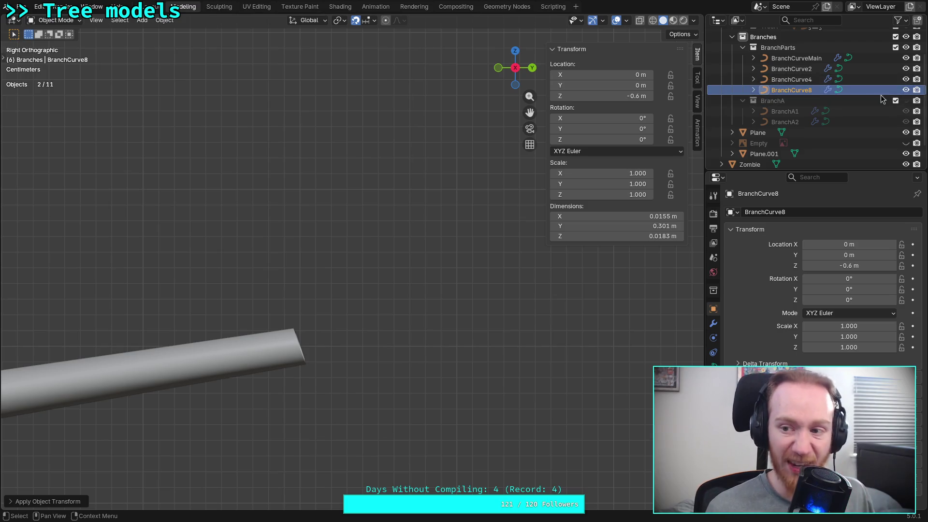
- Hide BranchParts, show BranchA again, and delete the old BranchA2
click(907, 47)
click(906, 100)
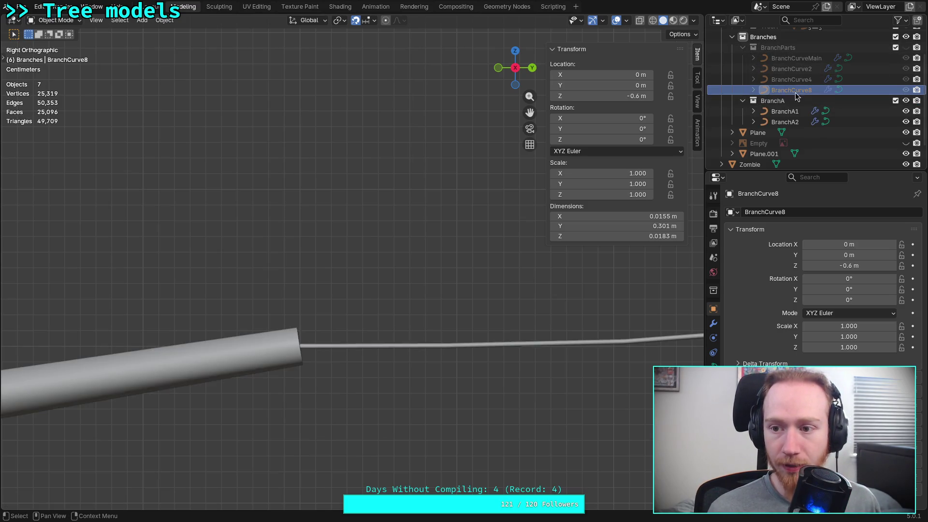
click(786, 122)
key(x)
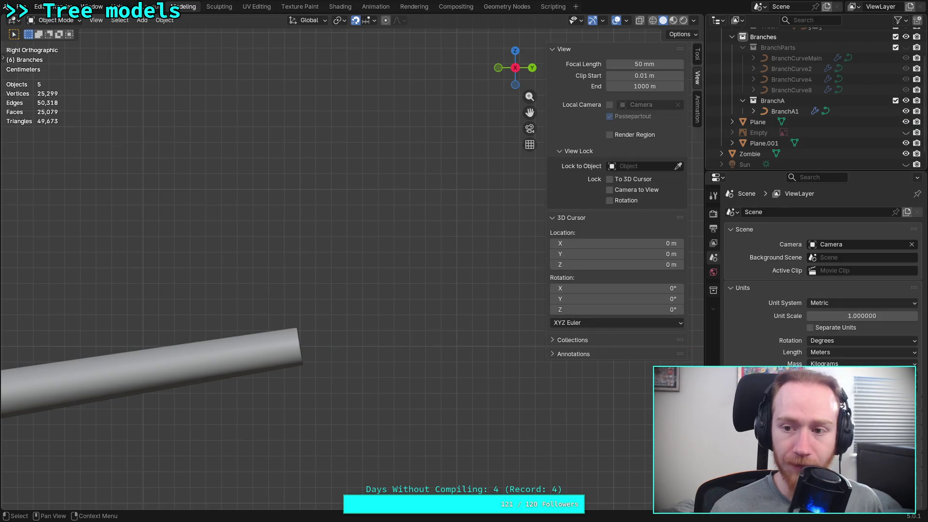
- Copy BranchCurve8 into the BranchA collection and rename the copy BranchA2
click(783, 90)
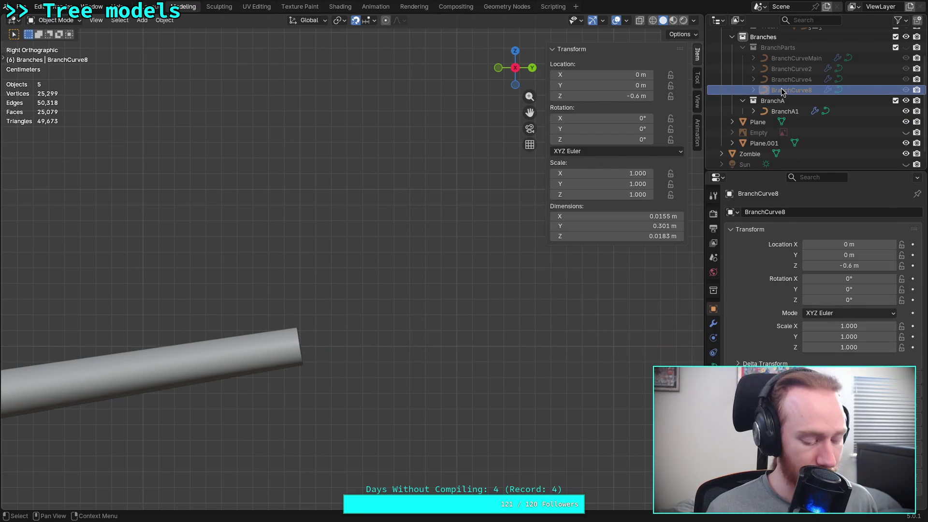
right_click(783, 91)
click(757, 92)
click(774, 100)
right_click(775, 102)
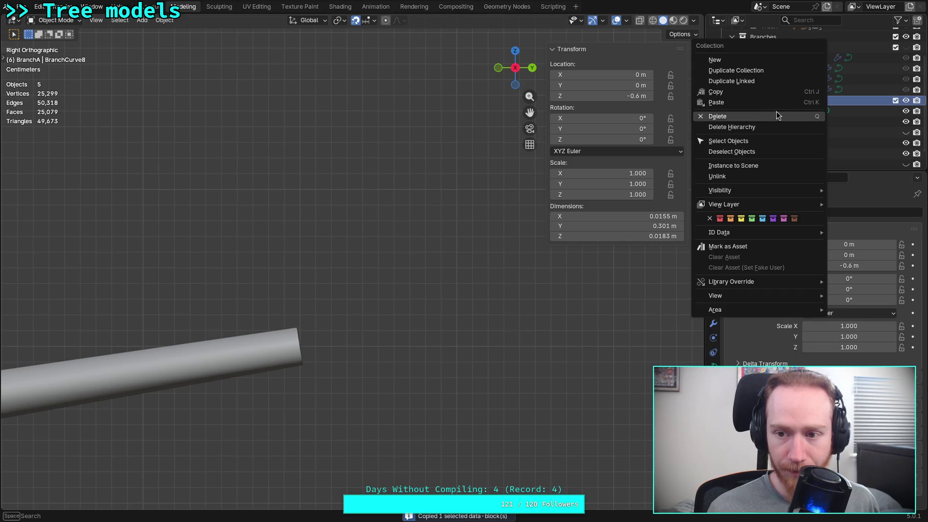
click(759, 102)
double_click(801, 101)
text(BranchA2)
key(Return)
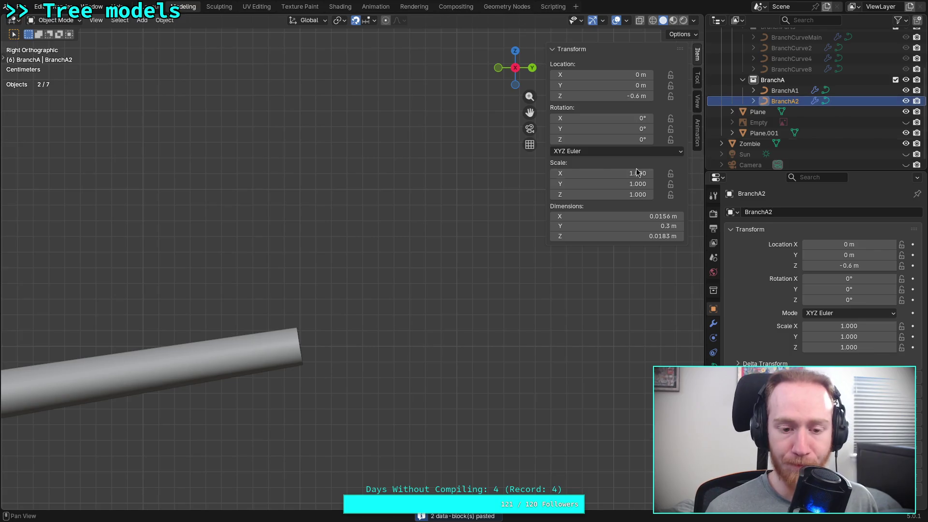
scroll(251, 280, down, 8)
- Move BranchA2 to the branch tip at Y 2.5 m, Z -0.4 m
key(g)
click(549, 282)
scroll(456, 271, up, 5)
shift+middle_drag(456, 271, 198, 308)
- Set BranchA2's base control point radius to 0.0127
scroll(197, 308, up, 4)
key(Tab)
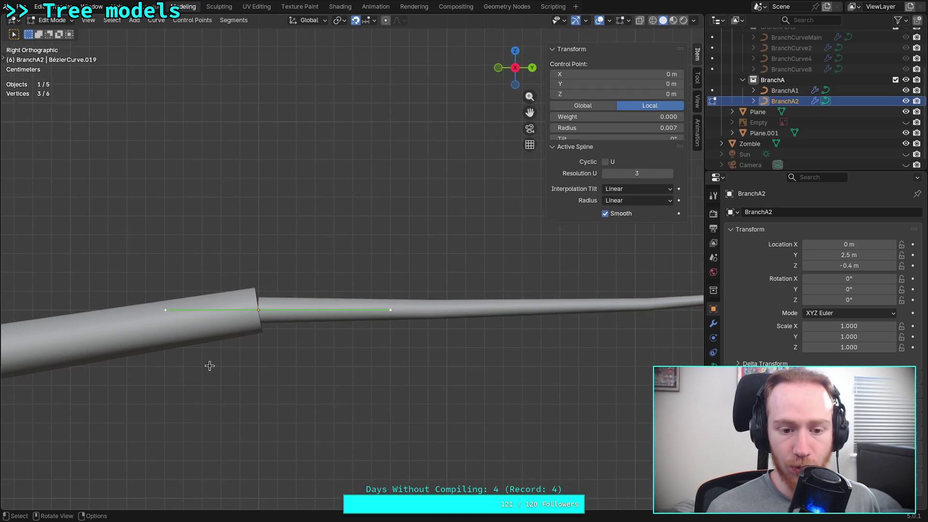
double_click(610, 127)
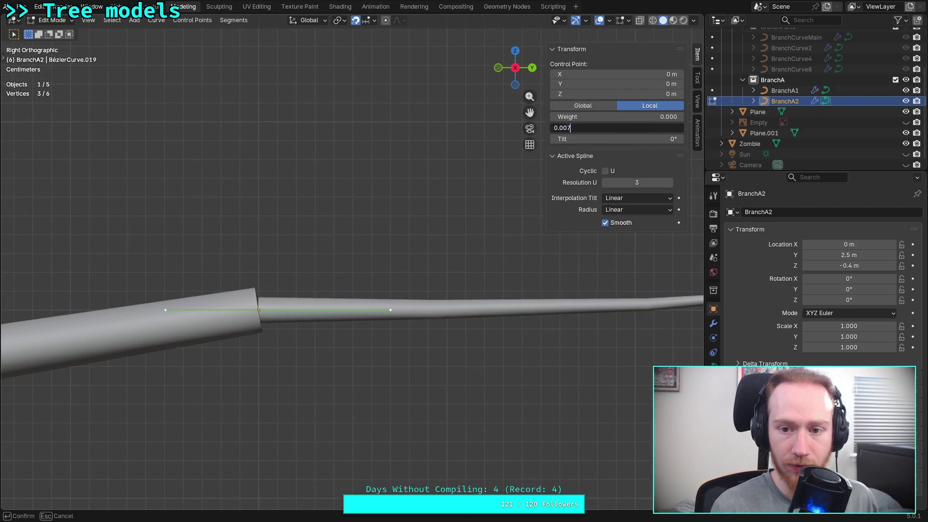
text(0.0127)
key(Return)
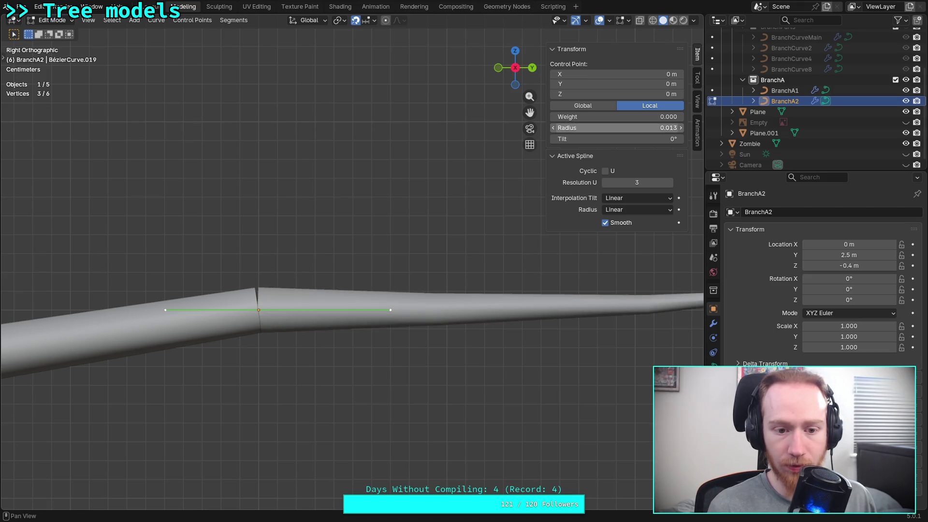
mouse_move(334, 291)
shift+middle_down()
mouse_move(287, 291)
mouse_move(365, 276)
shift+middle_up()
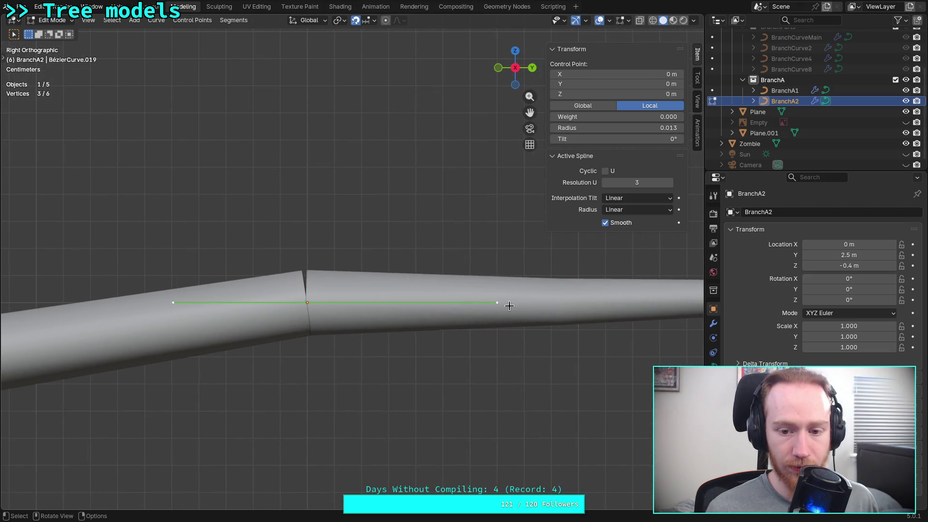
scroll(485, 291, down, 3)
click(395, 275)
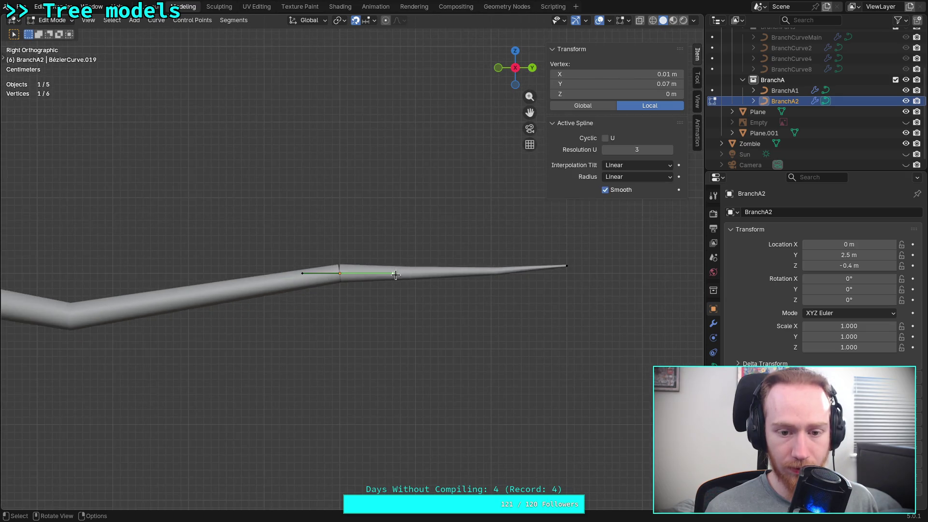
scroll(401, 280, up, 3)
key(Tab)
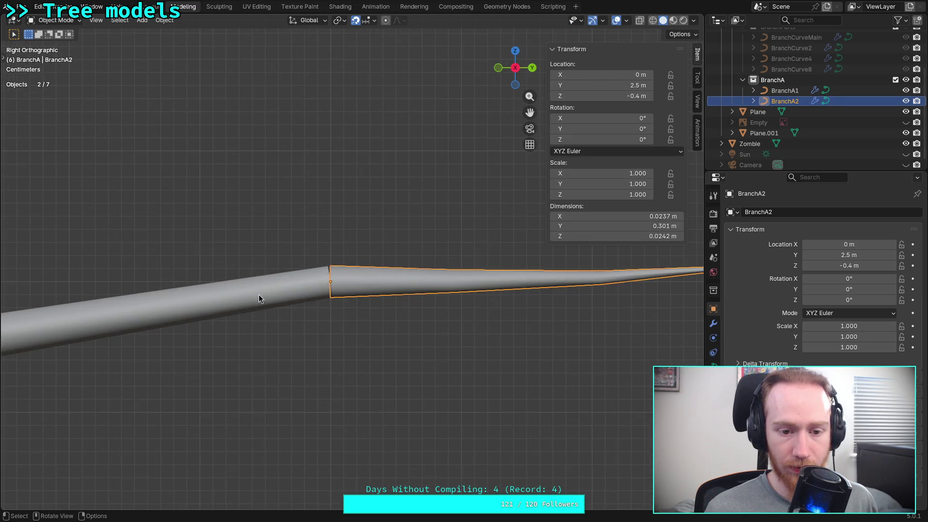
- Inspect BranchA1's joint control point to compare the fork junctions
click(259, 295)
key(Tab)
click(330, 282)
scroll(341, 282, down, 3)
mouse_move(441, 259)
shift+middle_down()
mouse_move(297, 335)
mouse_move(428, 292)
mouse_move(430, 280)
mouse_move(361, 325)
mouse_move(369, 305)
shift+middle_up()
scroll(295, 324, up, 3)
shift+middle_drag(296, 323, 321, 280)
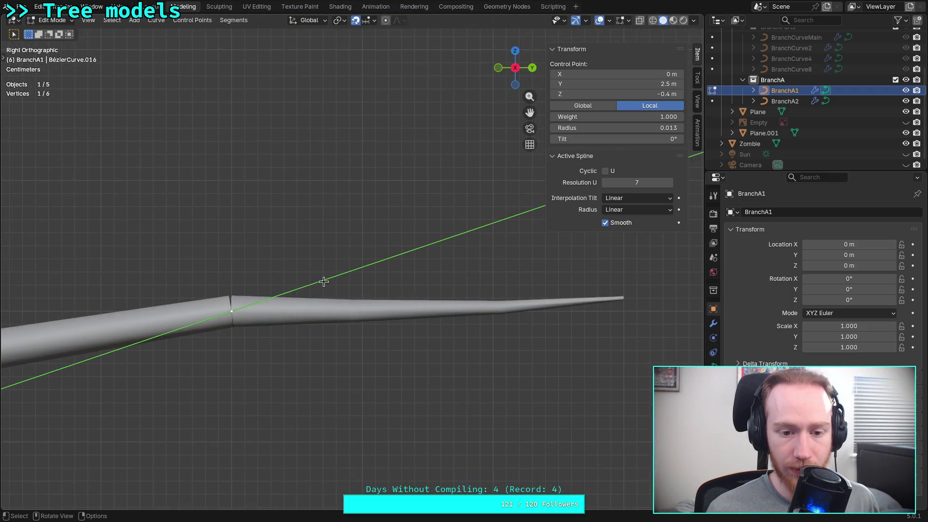
scroll(313, 306, up, 1)
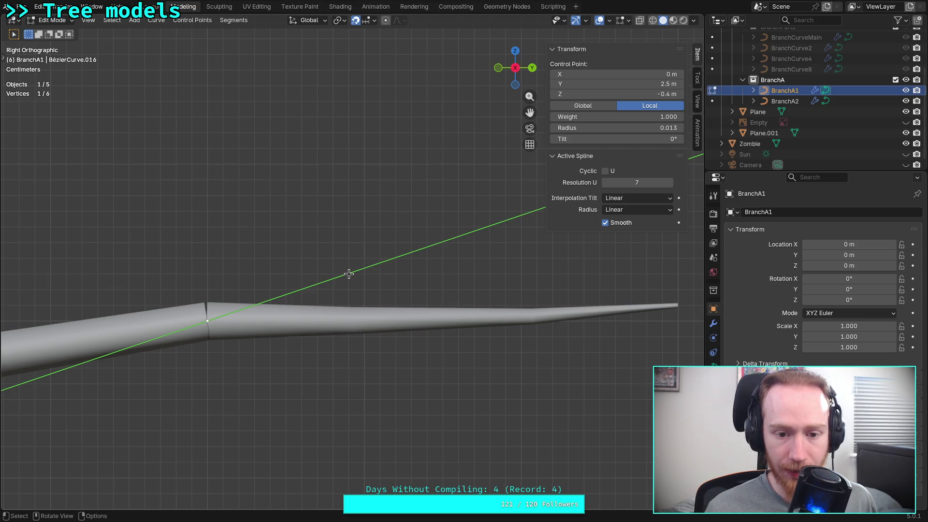
key(Tab)
- Move BranchA2's joint handle to bend the tube near the junction
click(340, 322)
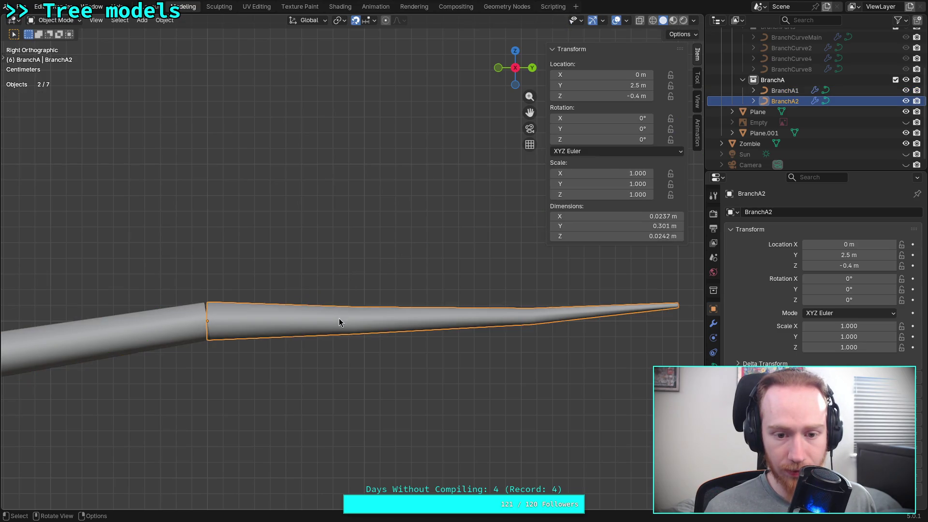
key(Tab)
drag(316, 287, 166, 356)
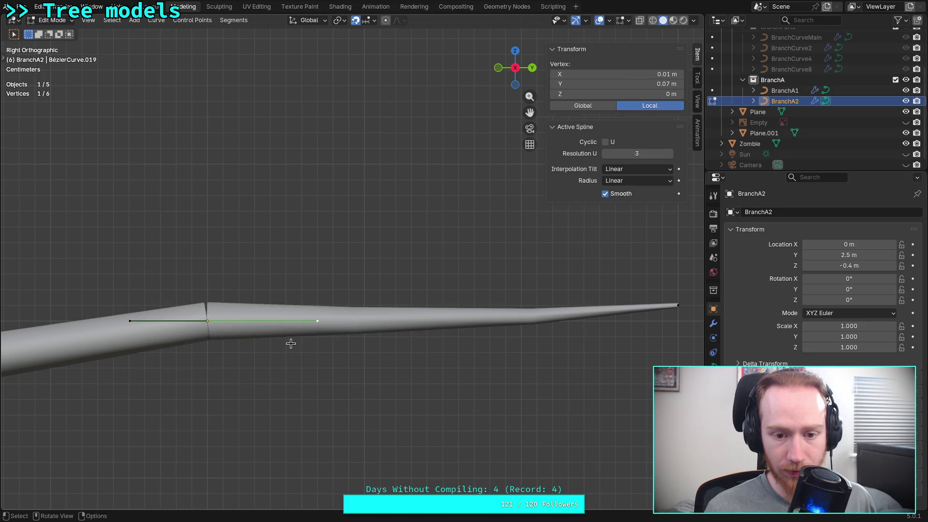
key(g)
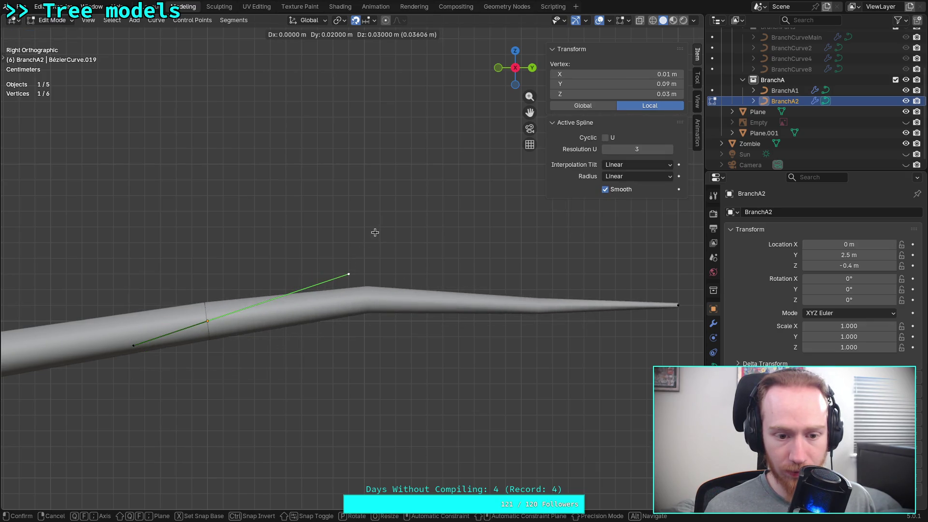
click(380, 230)
scroll(381, 248, down, 2)
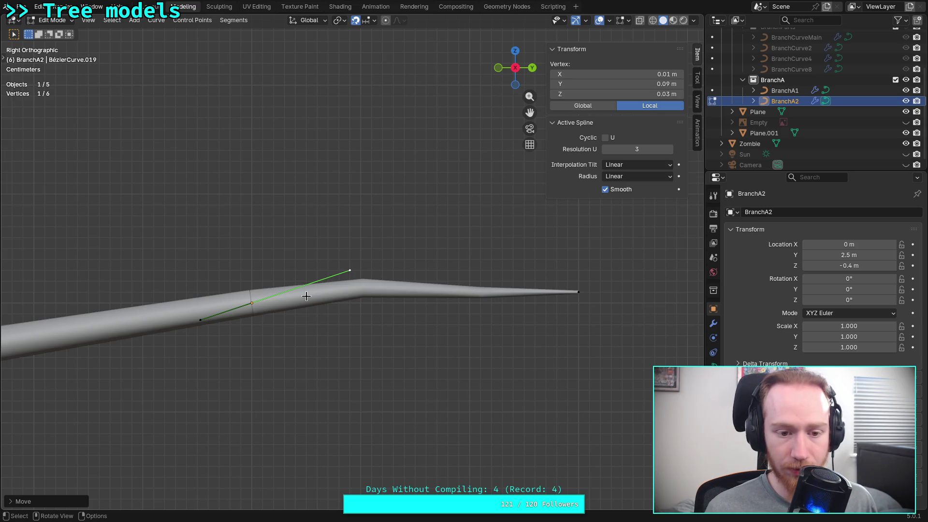
shift+middle_drag(308, 295, 288, 313)
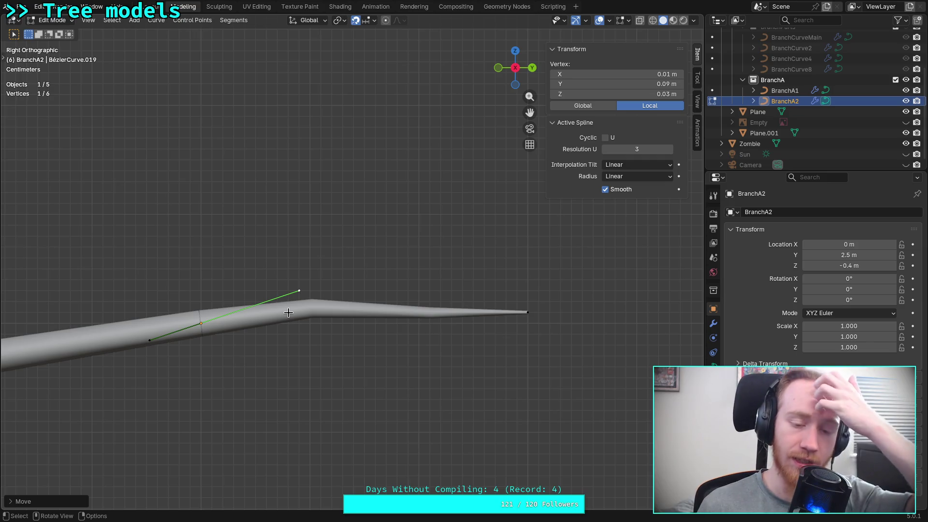
click(527, 312)
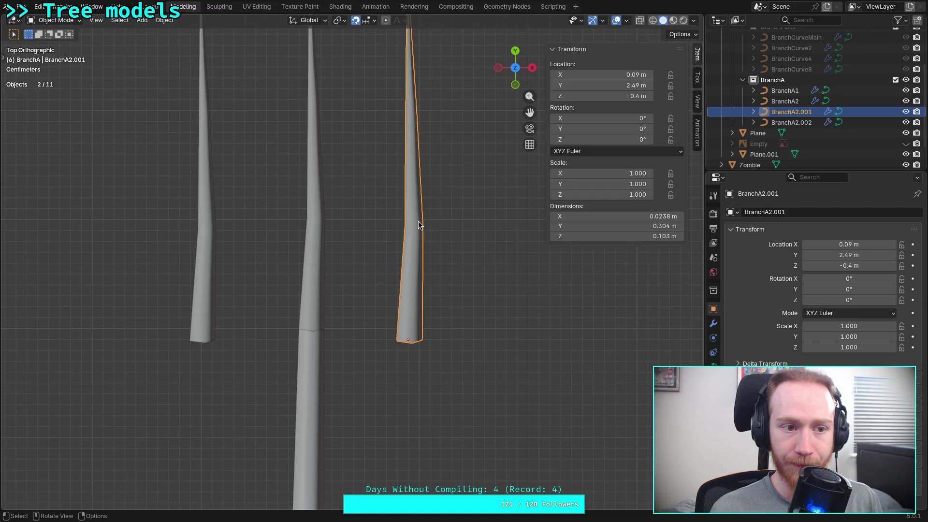
- Browse the Object Mirror options, then cancel without mirroring
click(164, 20)
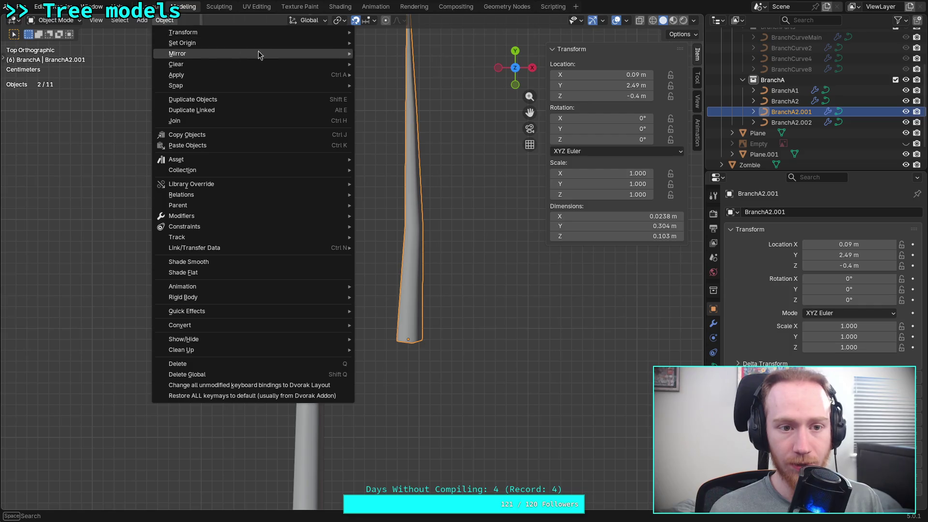
mouse_move(300, 33)
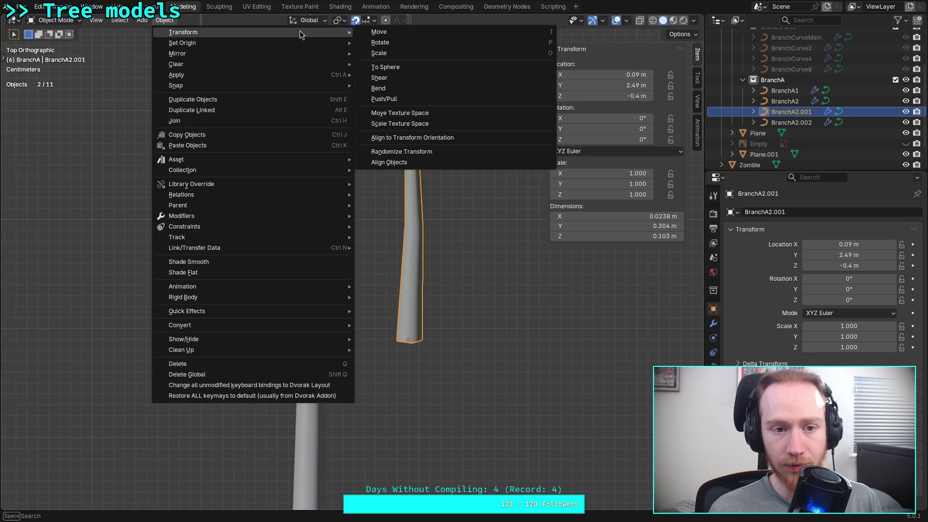
mouse_move(288, 54)
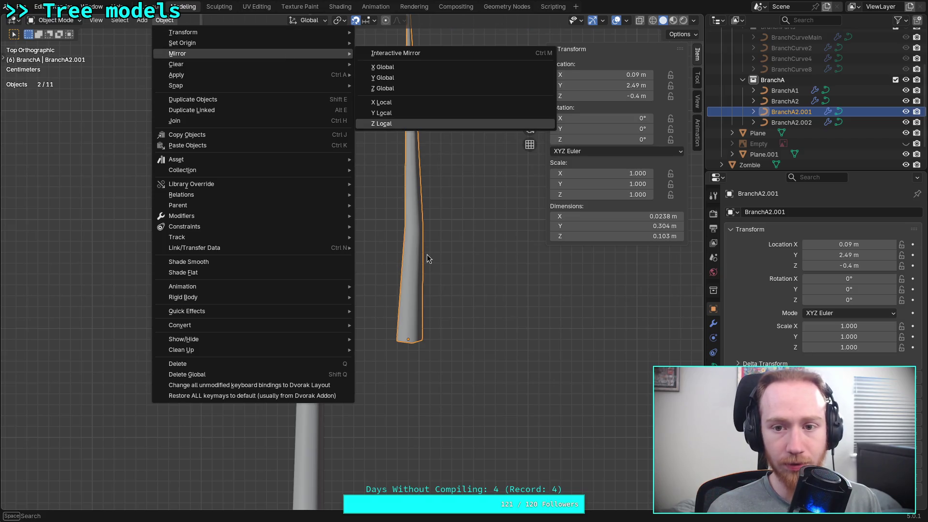
key(Escape)
- Mirror BranchA2.002 along global Y, then undo it
click(190, 228)
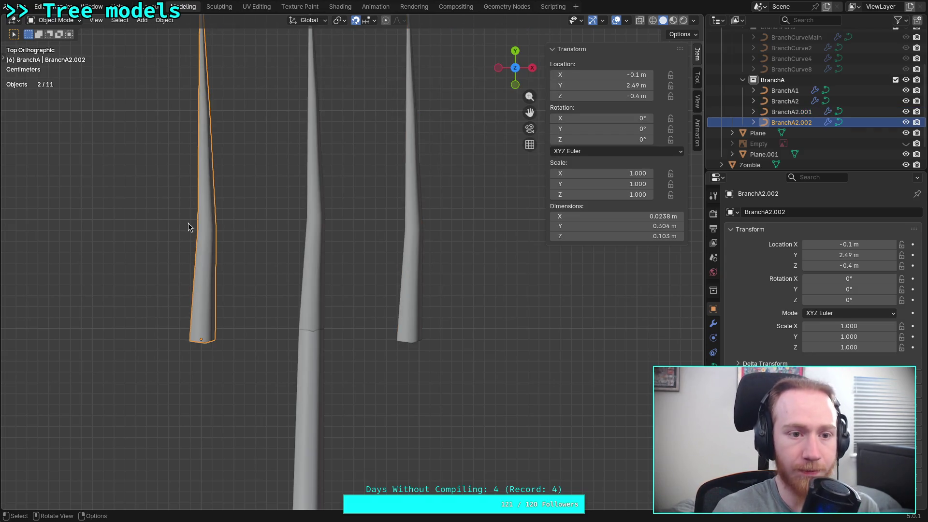
click(164, 20)
mouse_move(301, 54)
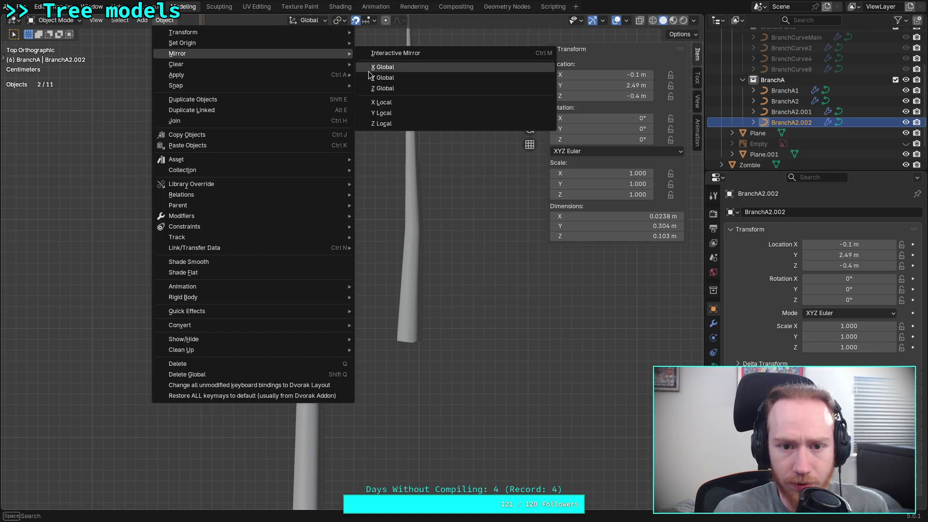
click(387, 77)
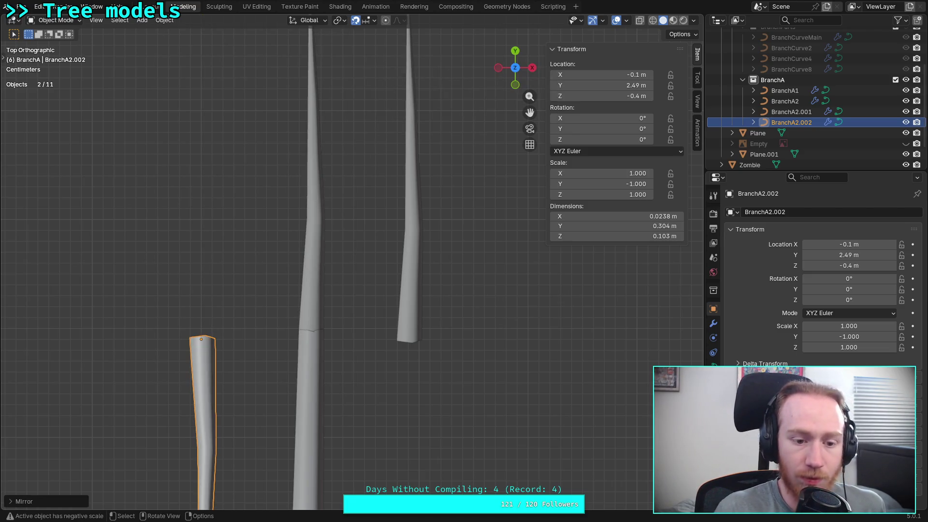
key(ctrl+z)
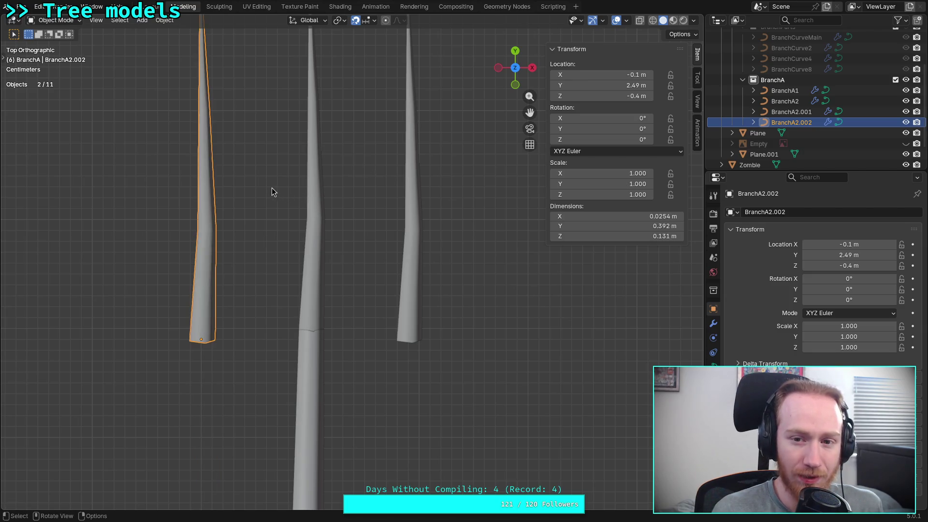
- Mirror BranchA2.002 along global X and return to the top-down view
click(165, 25)
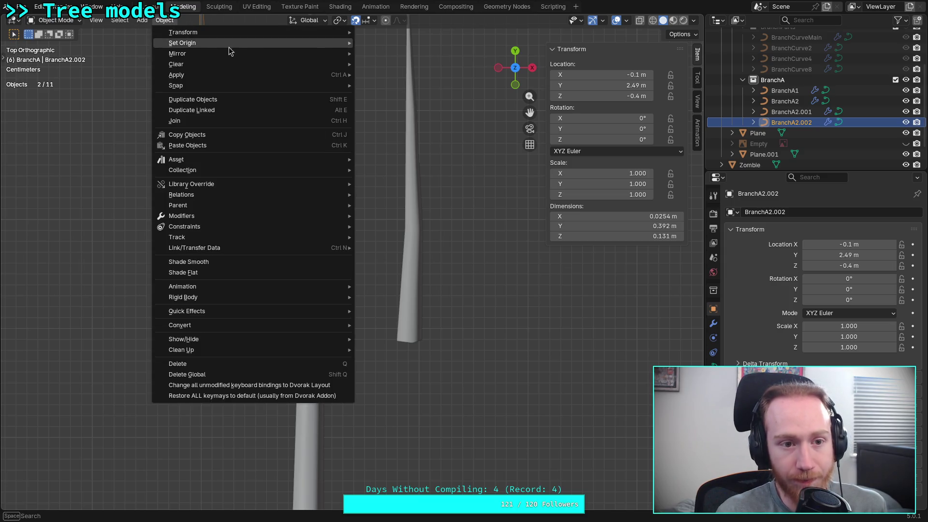
mouse_move(252, 55)
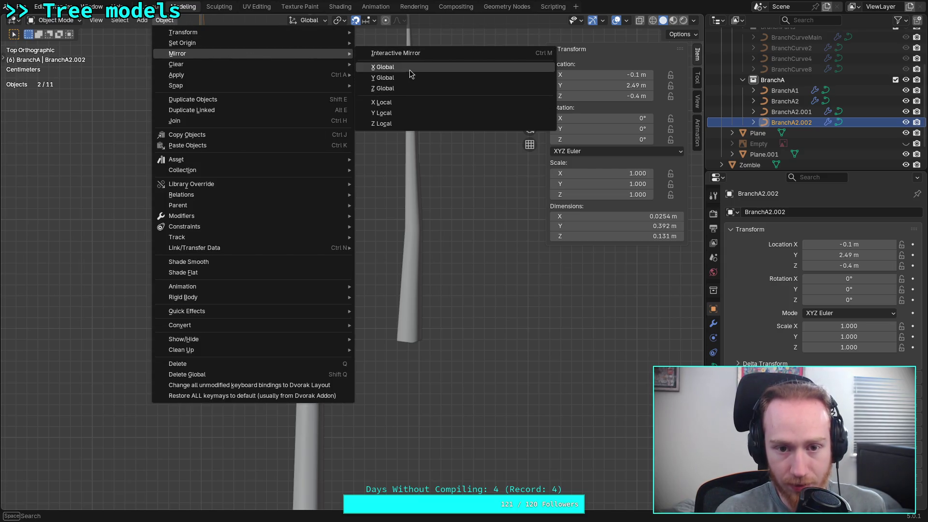
click(410, 68)
middle_drag(271, 205, 293, 247)
click(514, 67)
scroll(338, 205, up, 4)
ctrl+scroll(275, 213, up, 2)
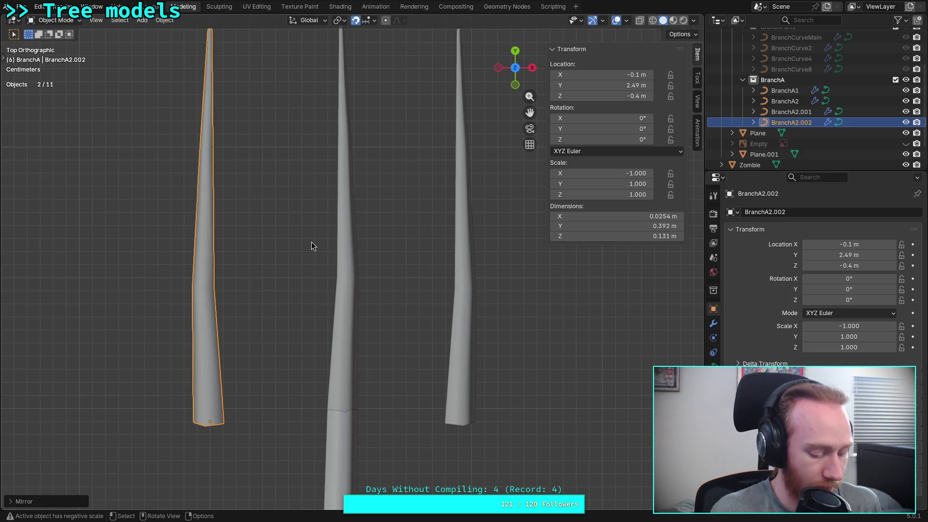
- Rotate the left branch copy 45° and the right copy -45°
text(r)
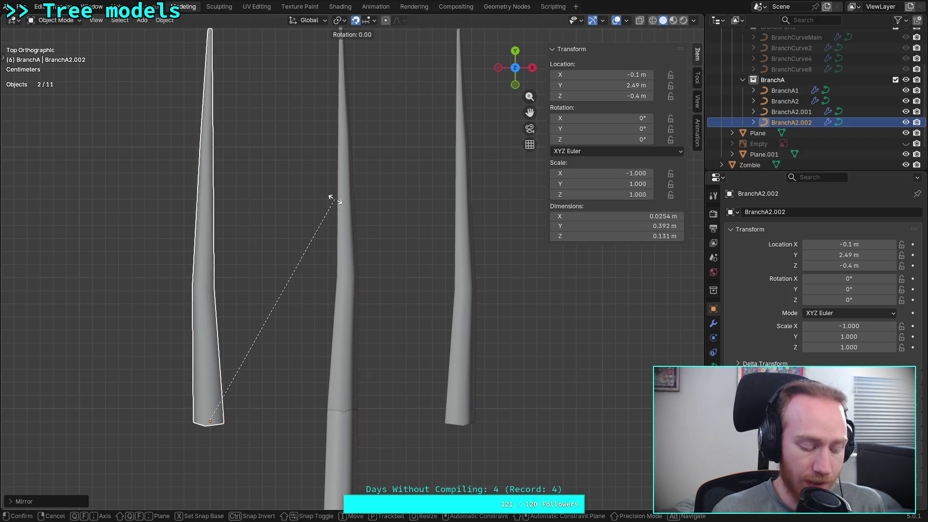
text(45)
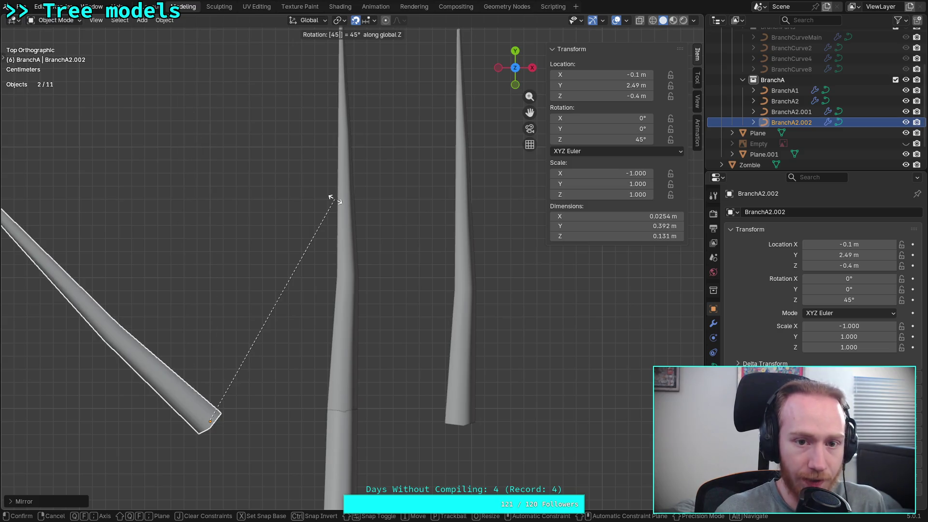
key(Return)
scroll(382, 222, down, 5)
click(401, 256)
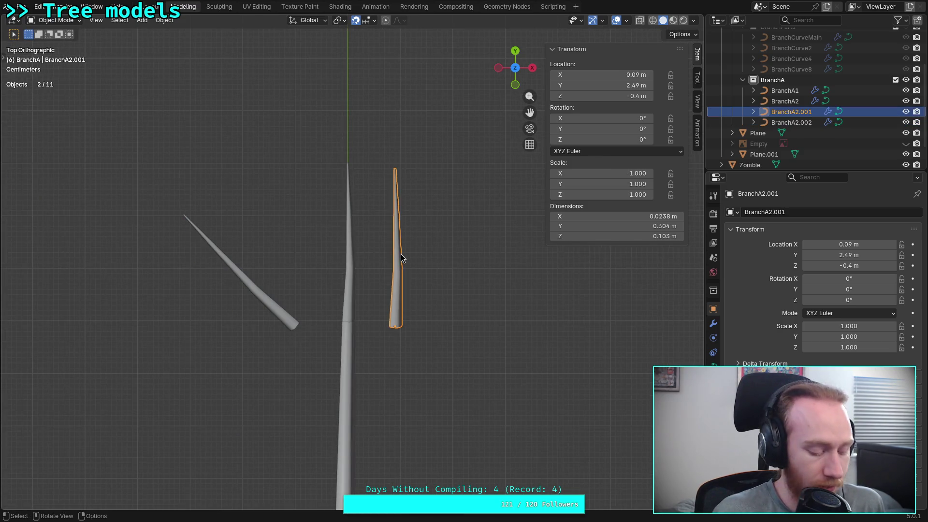
text(r)
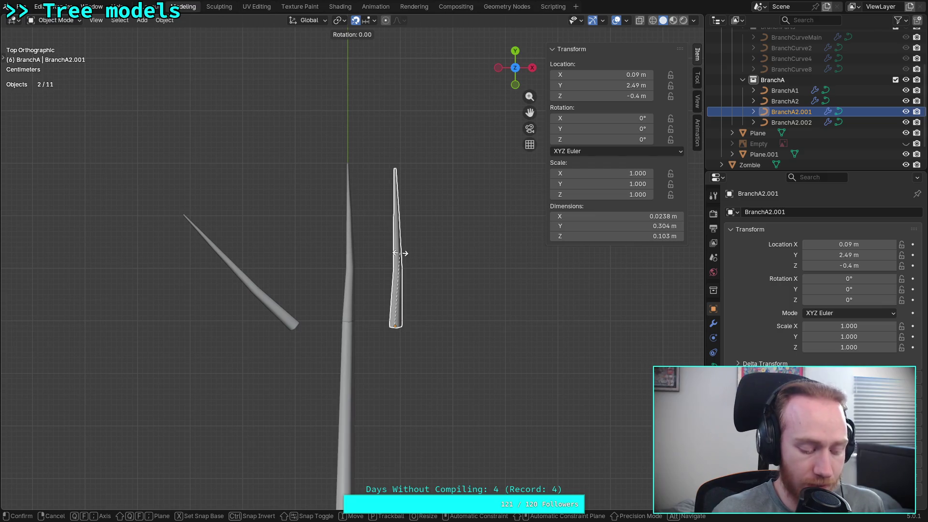
text(-45)
key(Return)
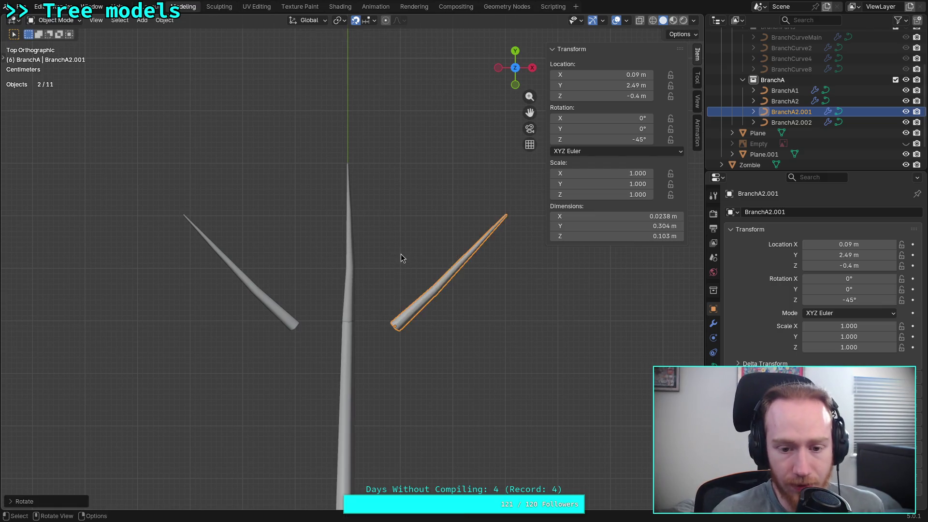
scroll(401, 322, up, 2)
- Move both branch copies onto the trunk at X 0, forming a Y-shaped fork
key(g)
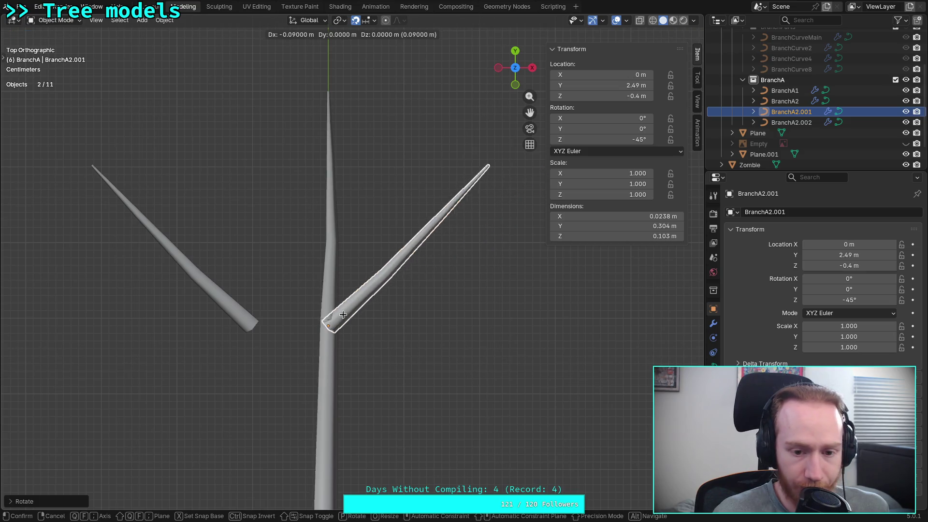
click(342, 316)
click(248, 326)
key(g)
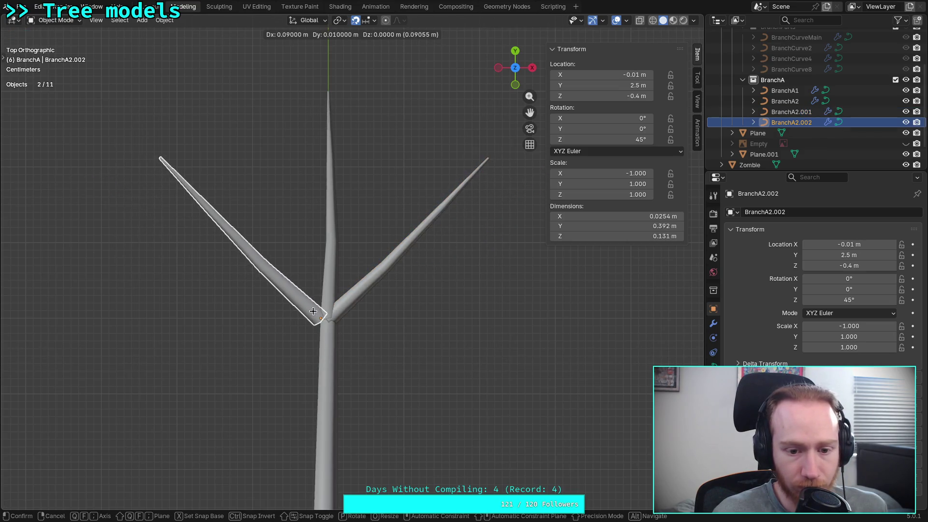
click(325, 314)
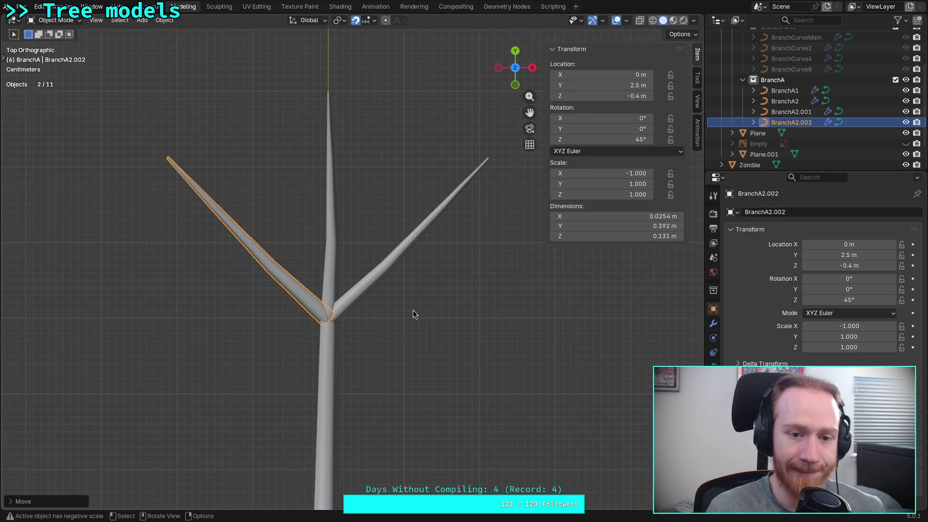
scroll(413, 315, up, 4)
shift+middle_drag(349, 315, 364, 350)
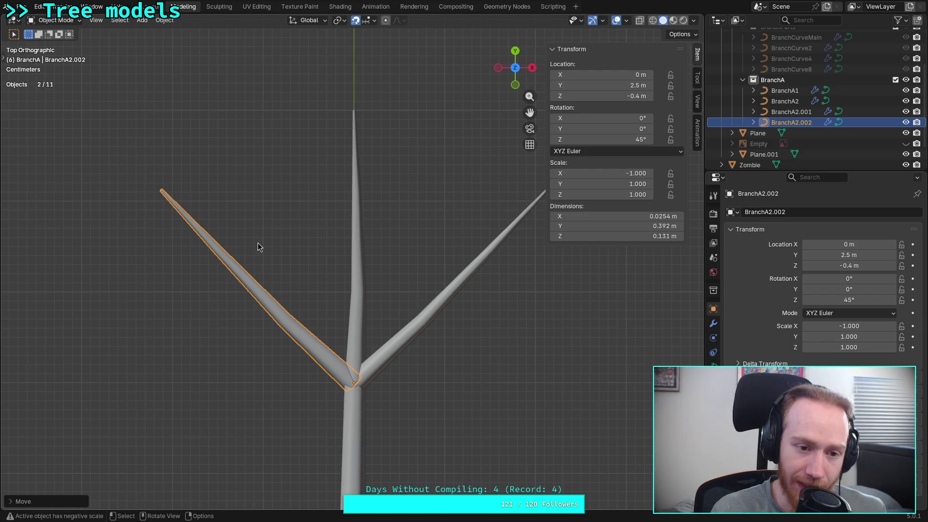
key(Tab)
click(162, 191)
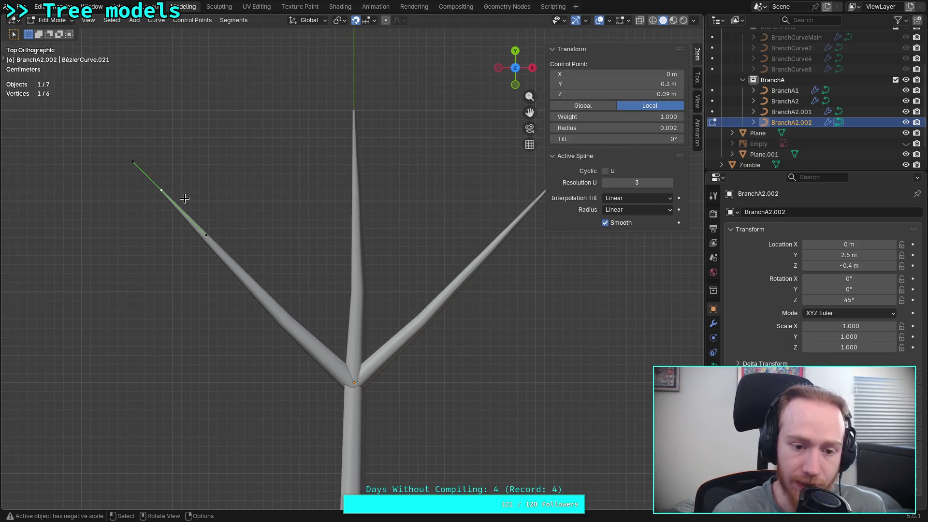
- Set the left fork branch's root control point radius to 0.009
mouse_move(105, 181)
mouse_down()
mouse_move(311, 307)
mouse_move(362, 411)
mouse_up()
click(342, 329)
drag(314, 315, 368, 409)
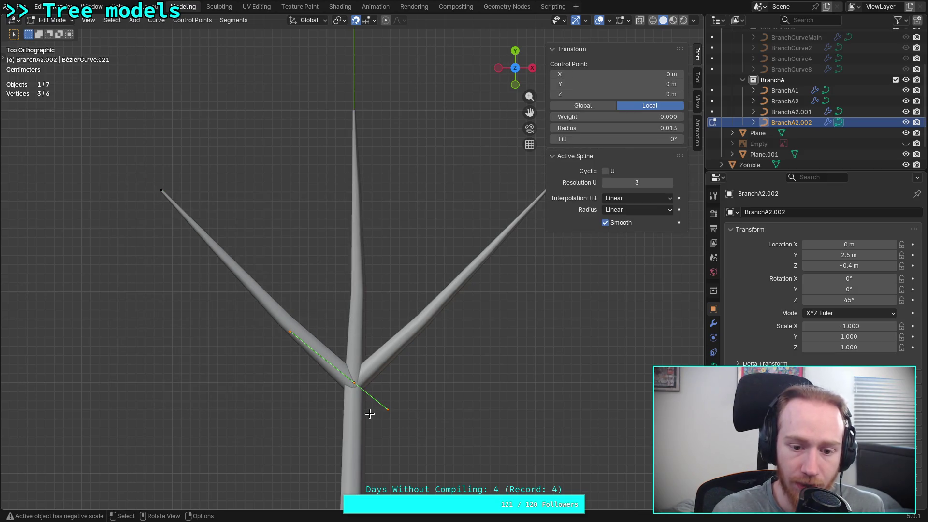
double_click(600, 128)
text(0.011)
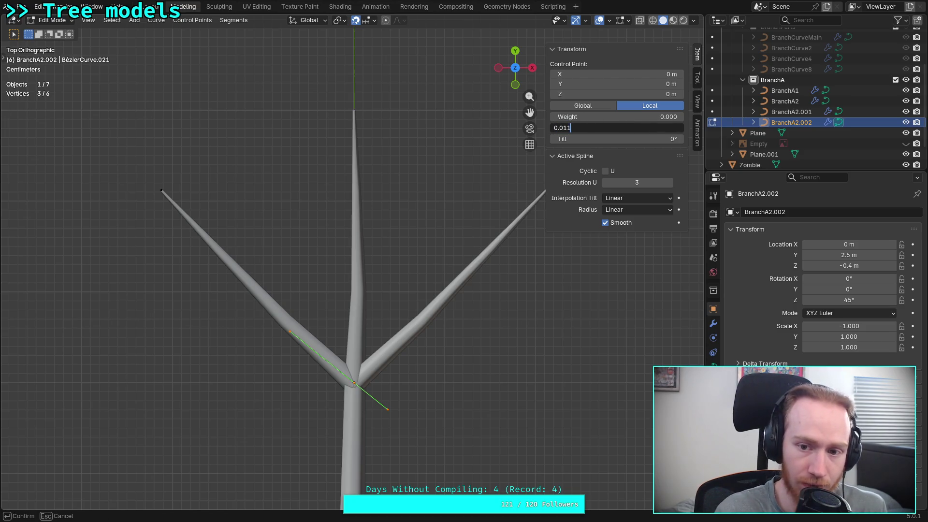
key(Return)
double_click(600, 127)
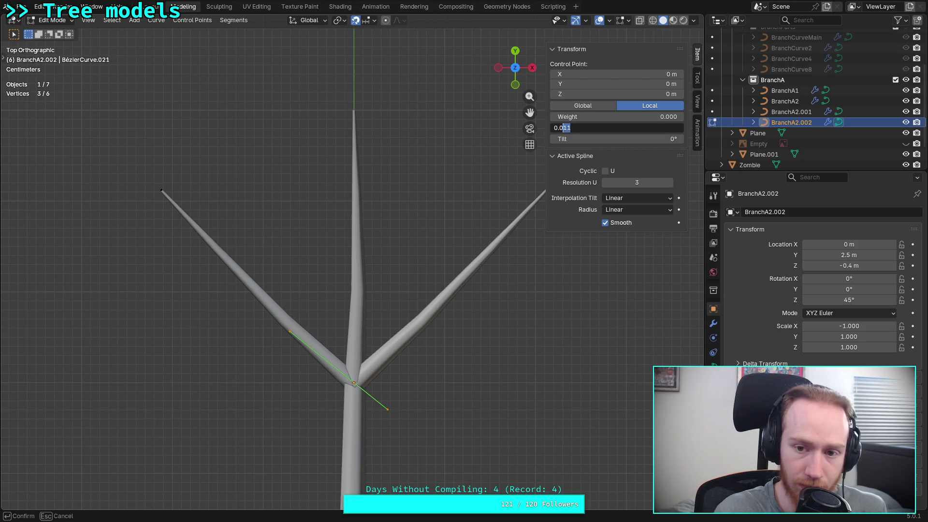
text(0.009)
key(Return)
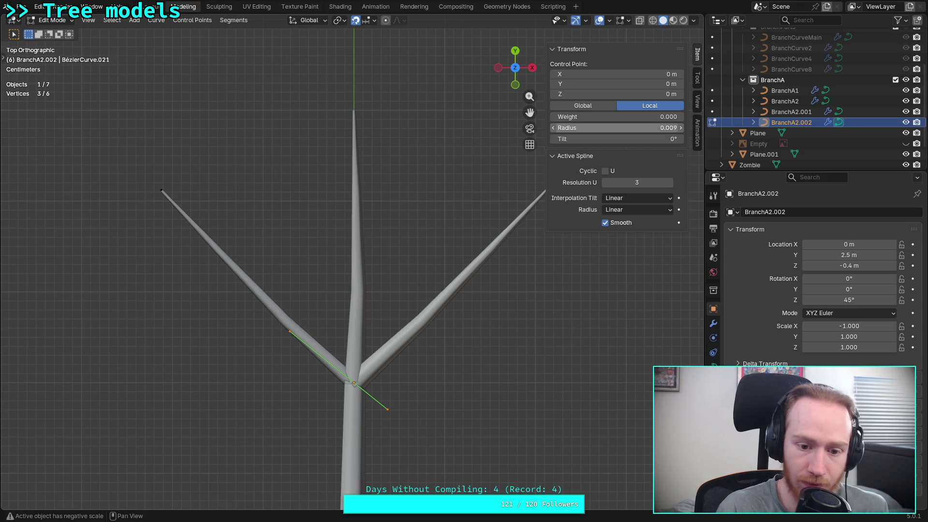
key(Tab)
- Set the right fork branch's root control point radius to 0.009
click(389, 360)
key(Tab)
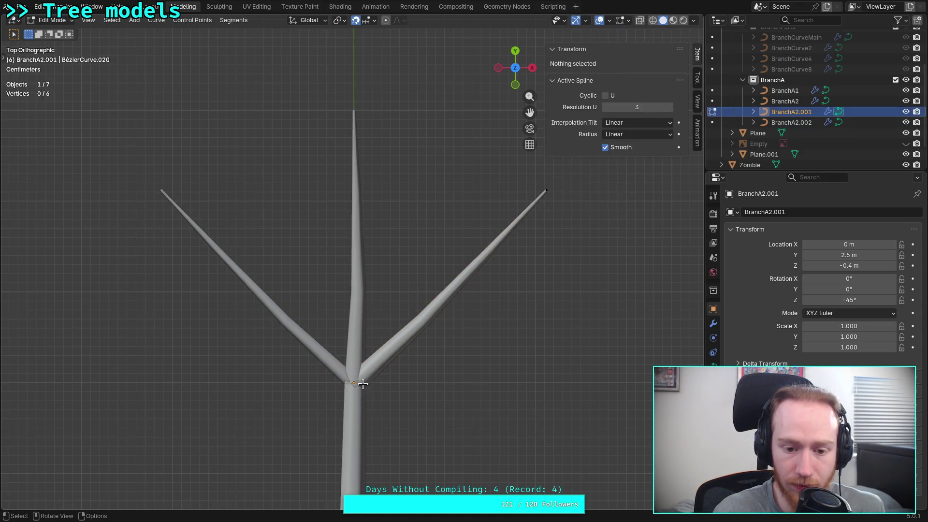
click(358, 381)
double_click(608, 128)
click(608, 125)
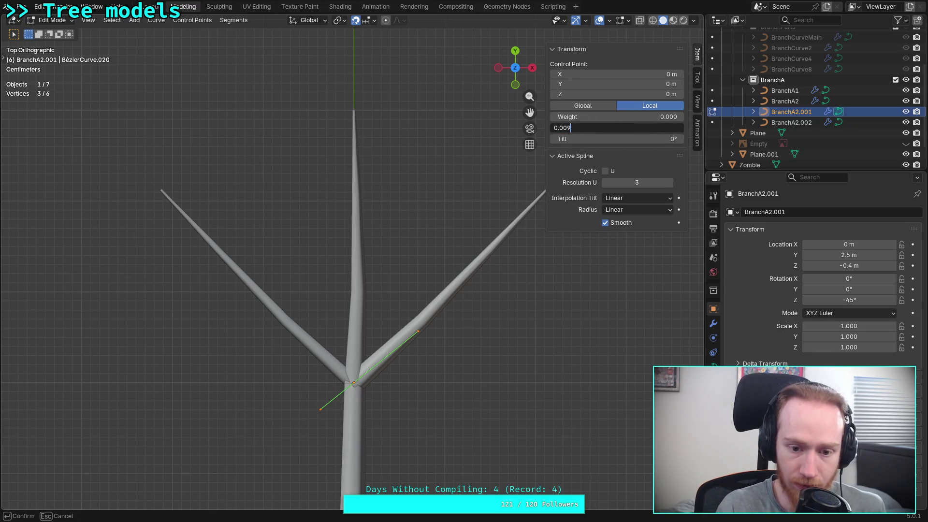
key(Return)
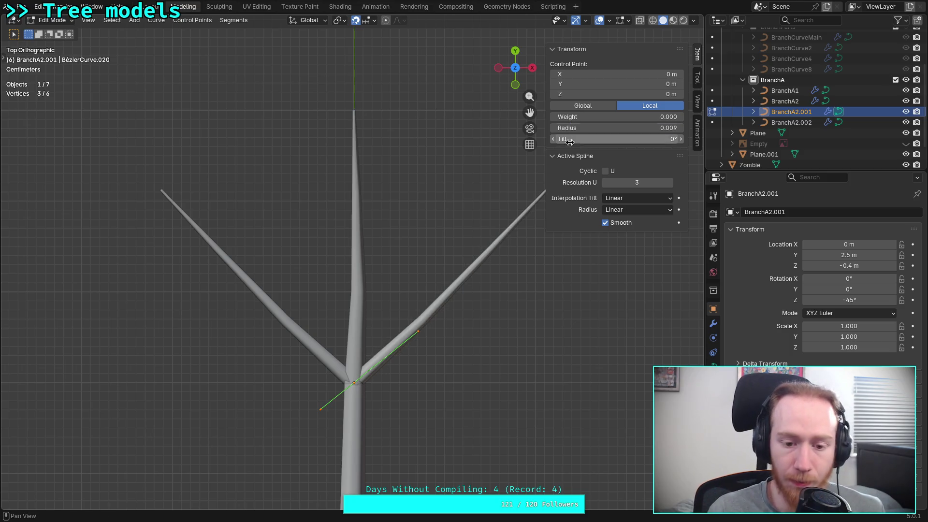
shift+middle_drag(403, 223, 358, 224)
key(alt+a)
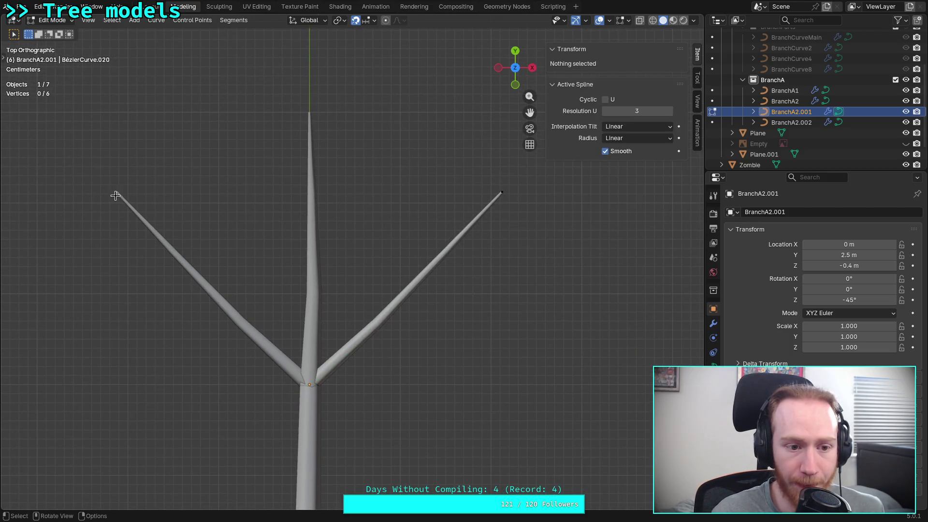
- Pull in the tip control points of both fork branches to shorten them
click(506, 194)
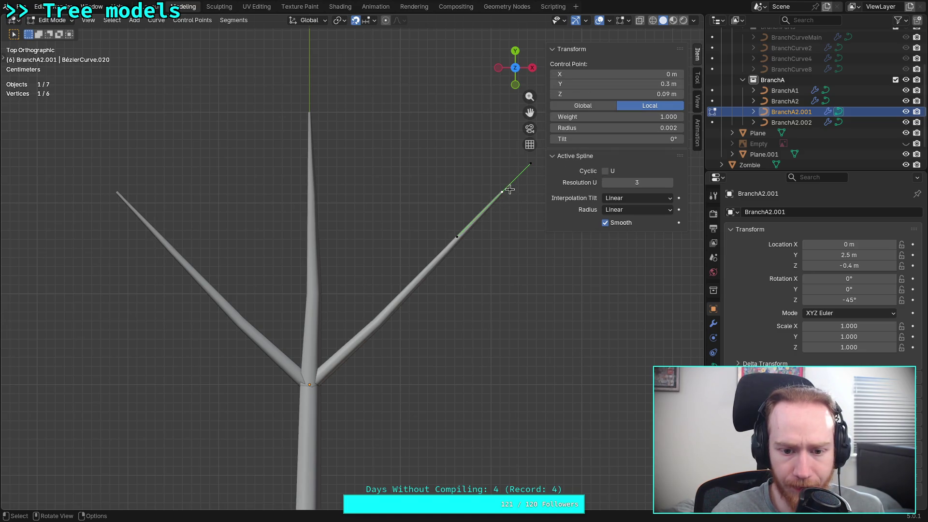
key(g)
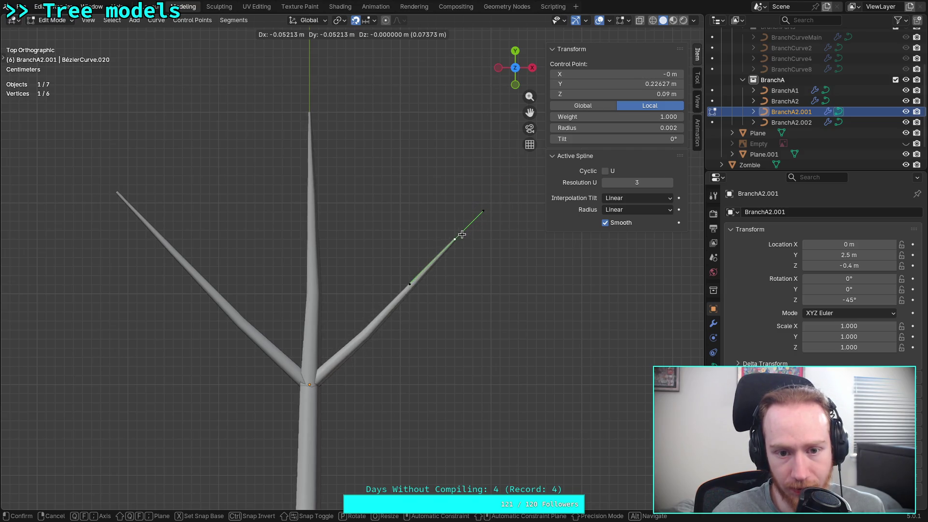
click(453, 246)
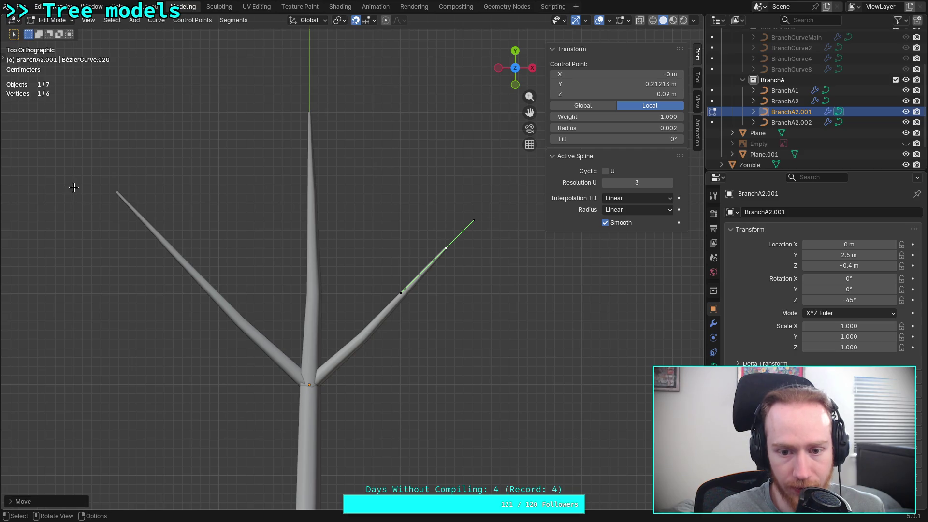
click(116, 194)
key(Tab)
click(112, 190)
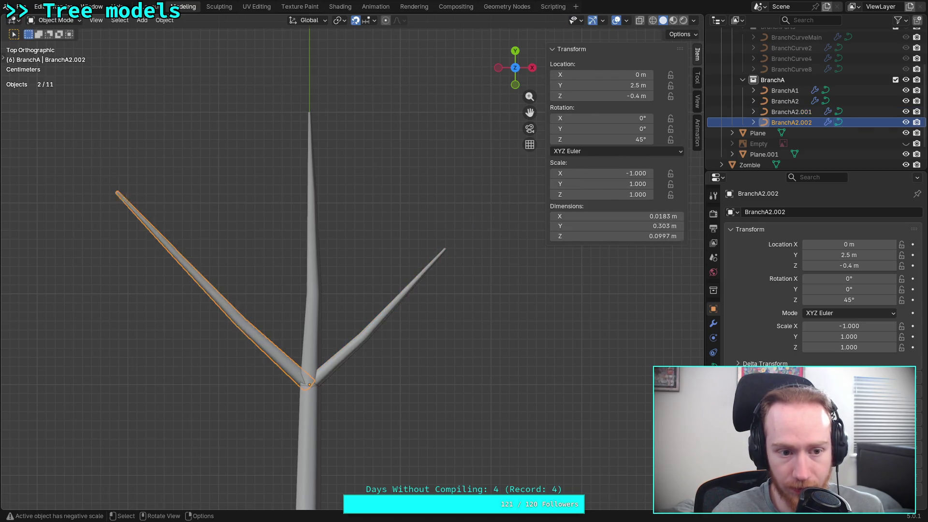
key(Tab)
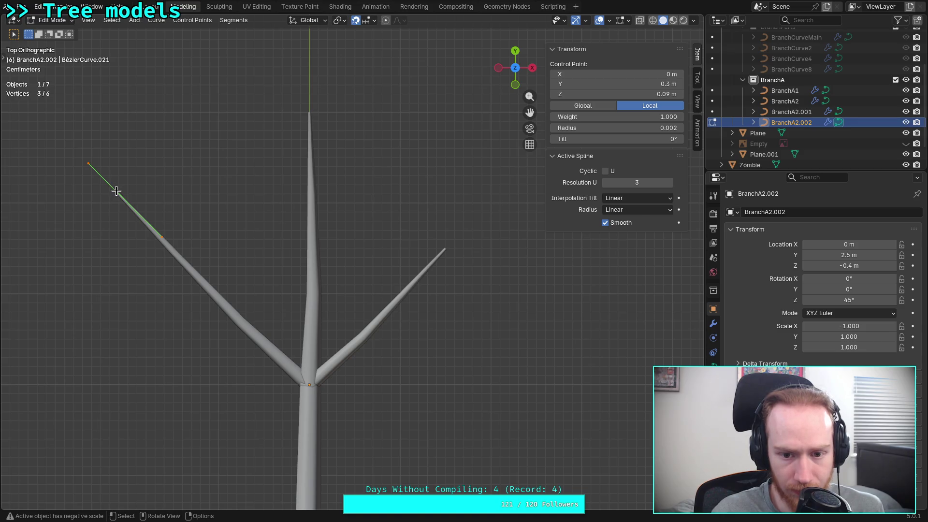
key(g)
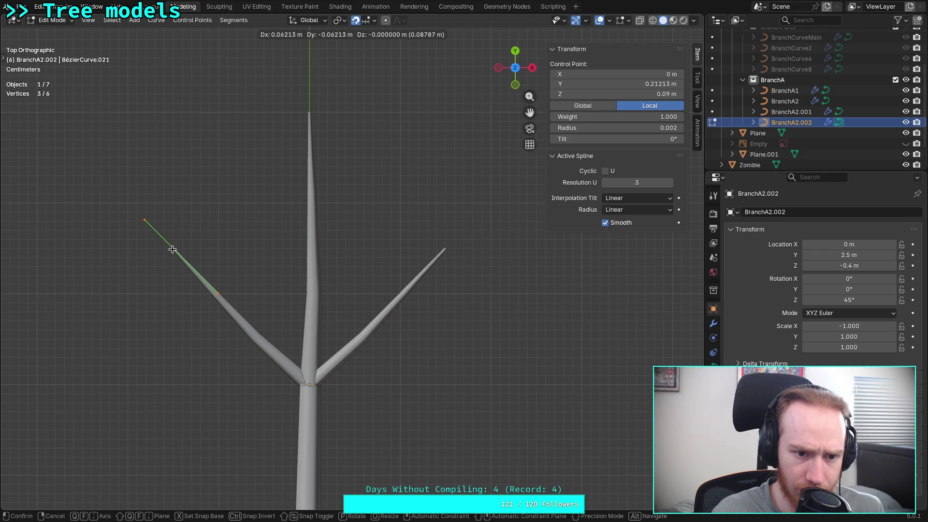
click(172, 250)
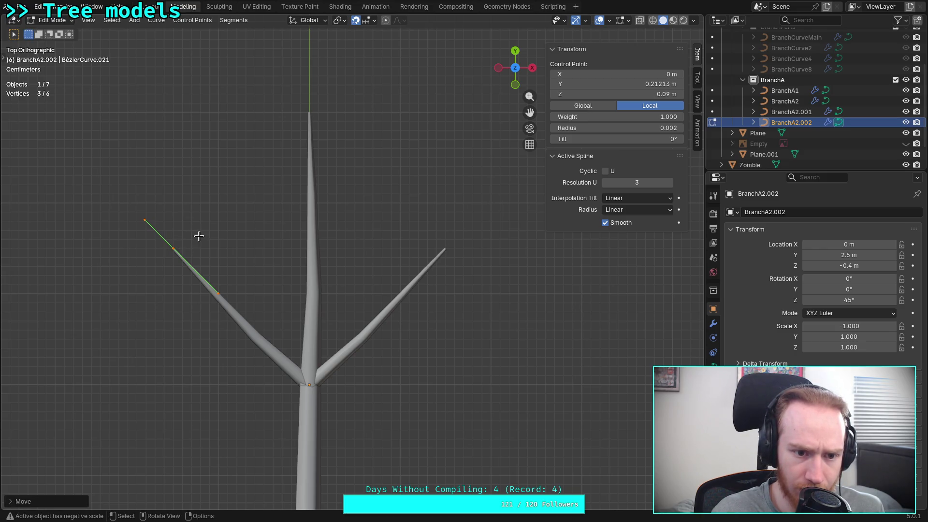
click(249, 243)
- In right side view, lower the left branch's tip point and its lower handle
mouse_move(303, 293)
middle_down()
mouse_move(322, 325)
mouse_move(186, 206)
mouse_move(224, 222)
mouse_move(224, 265)
mouse_move(365, 172)
mouse_move(348, 180)
mouse_move(348, 203)
mouse_move(360, 184)
middle_up()
click(513, 74)
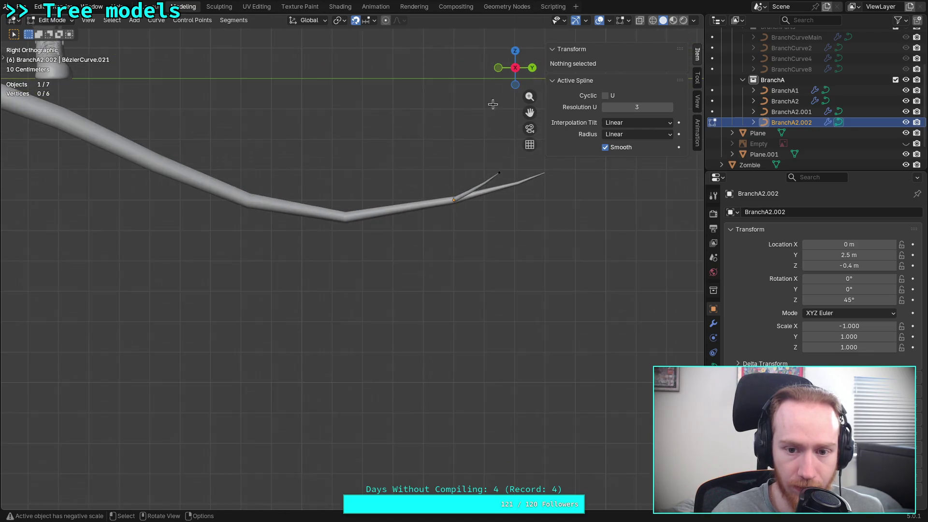
scroll(309, 332, up, 6)
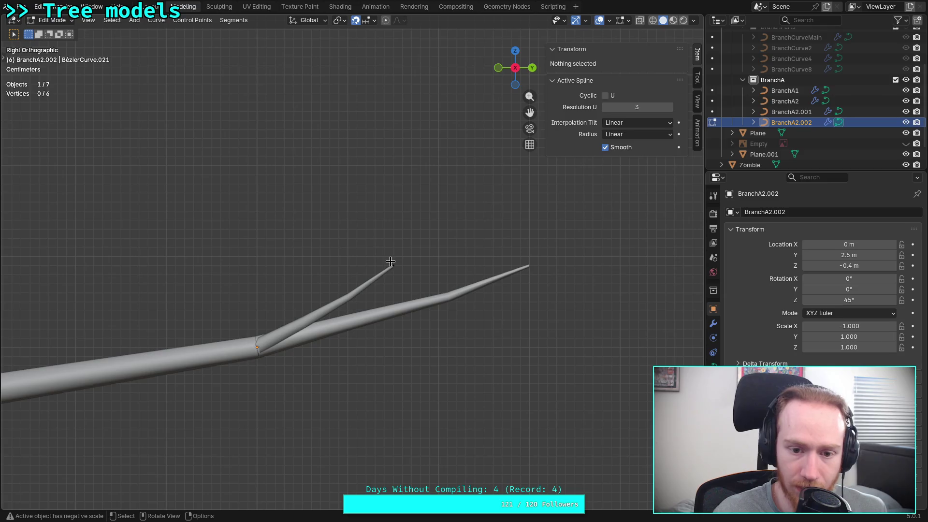
click(390, 262)
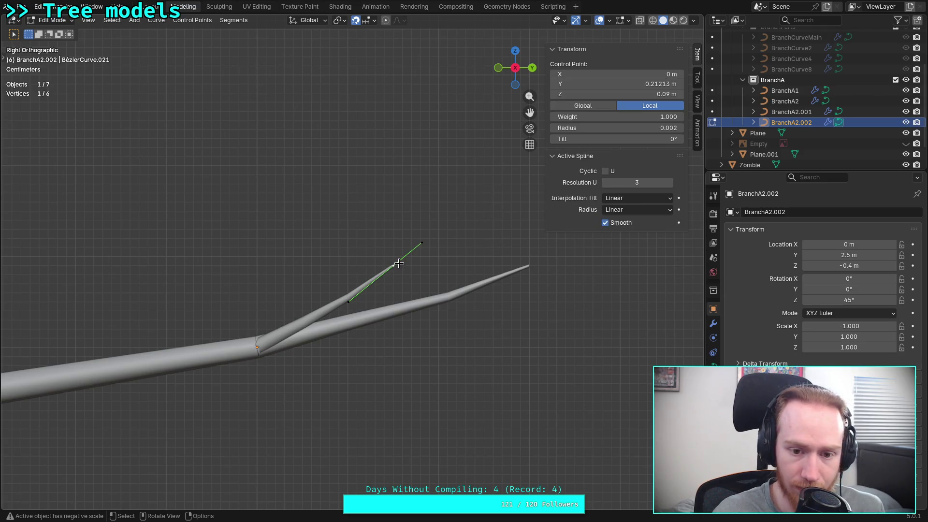
key(g)
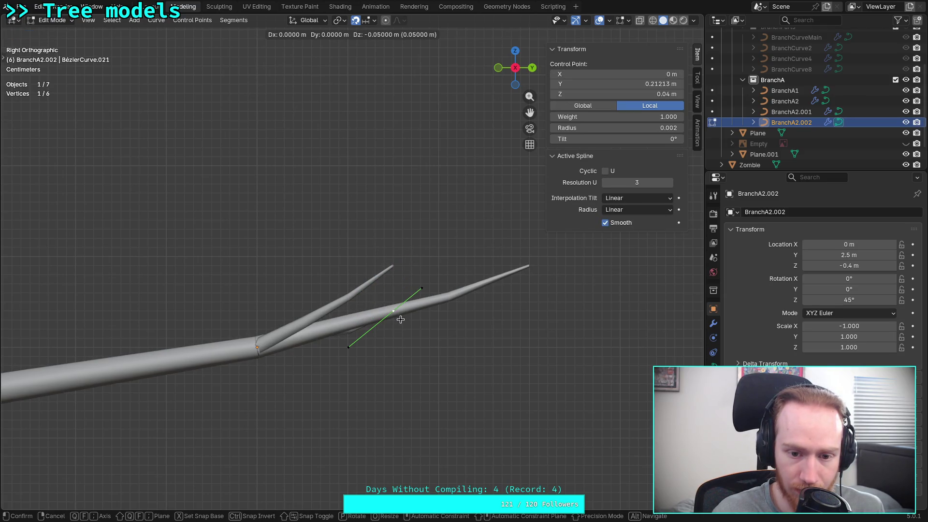
click(401, 317)
click(348, 347)
key(g)
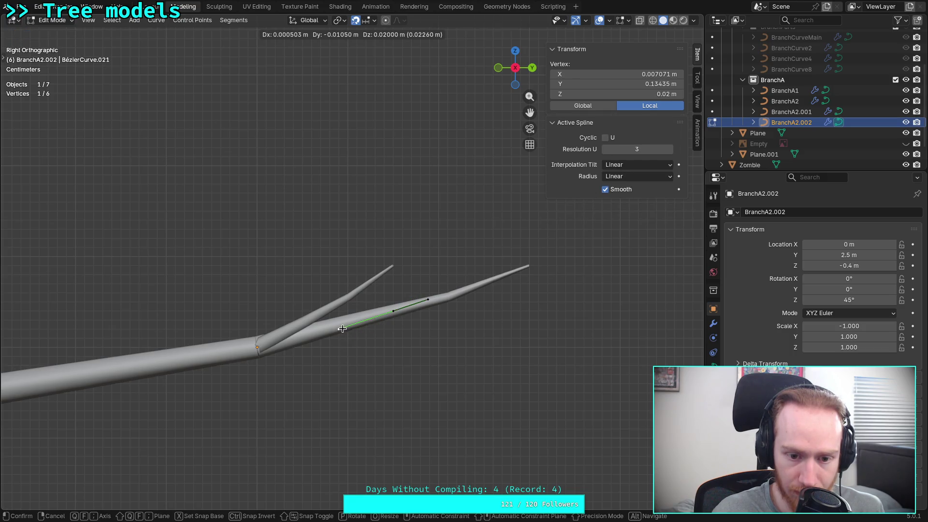
click(346, 326)
key(Tab)
- Lower the upper branch's tip control point and adjust its lower handle
click(375, 277)
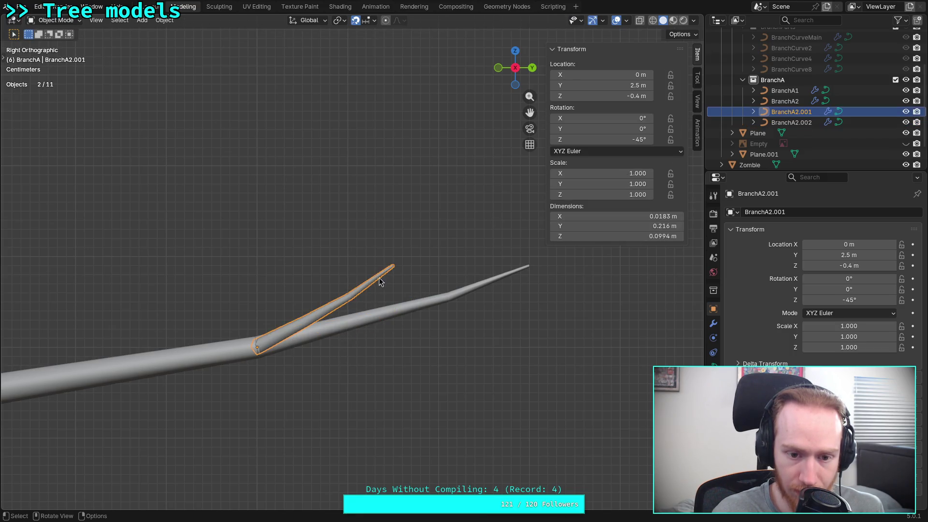
key(Tab)
click(392, 268)
key(g)
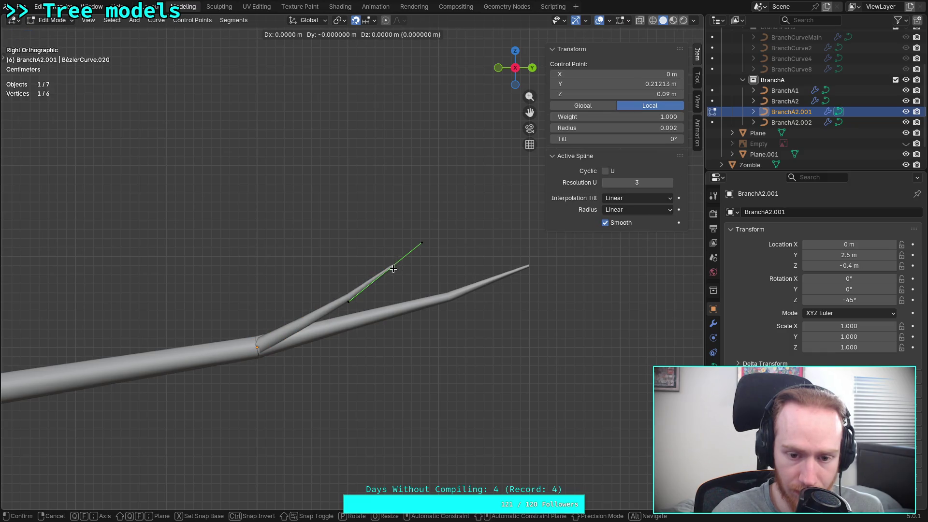
click(401, 310)
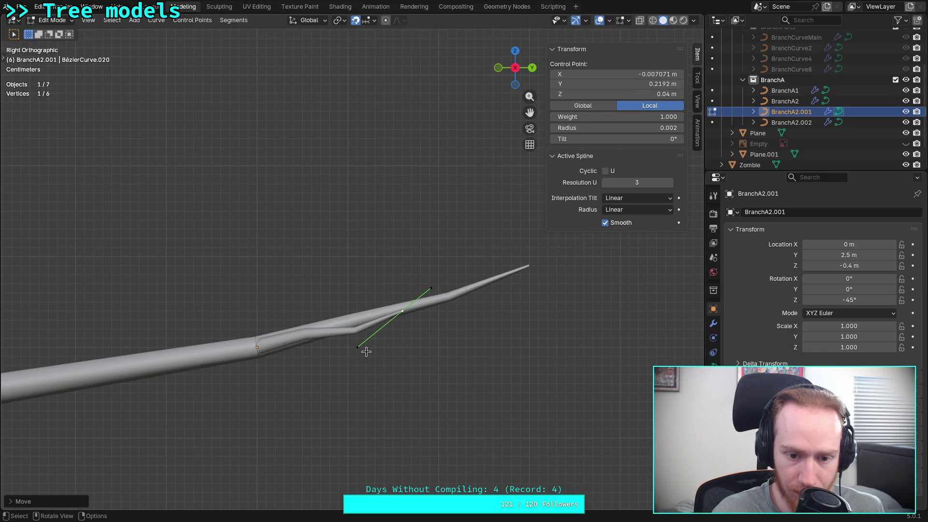
click(358, 345)
key(g)
click(353, 338)
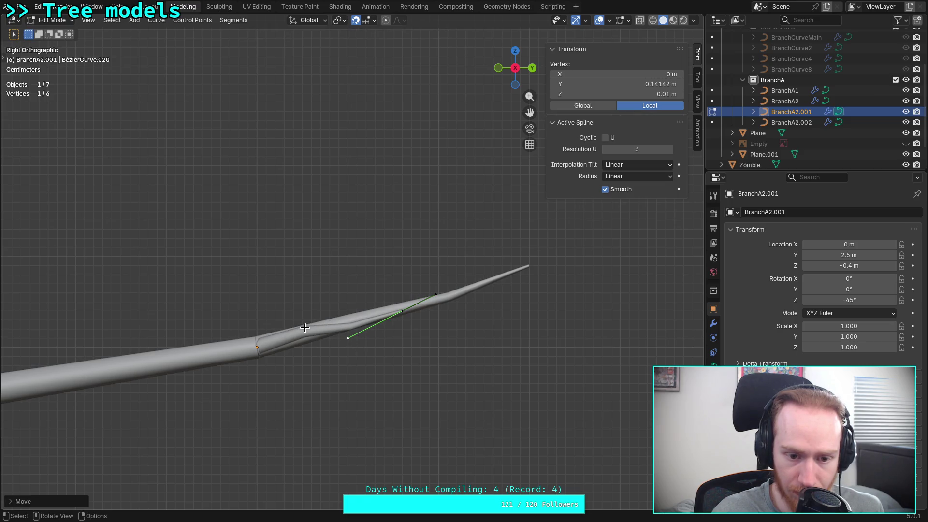
- Move the upper handle at the fork base to tuck it into the trunk
click(259, 348)
click(308, 321)
key(g)
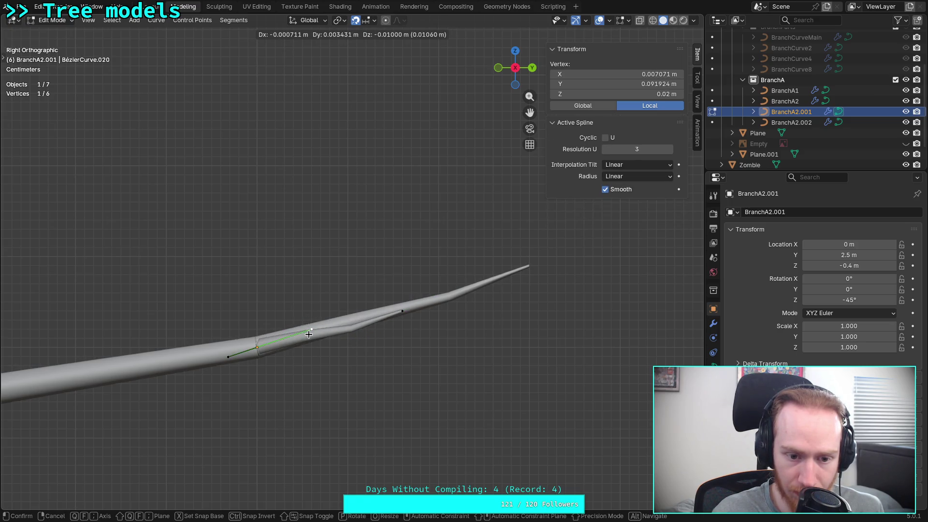
click(312, 334)
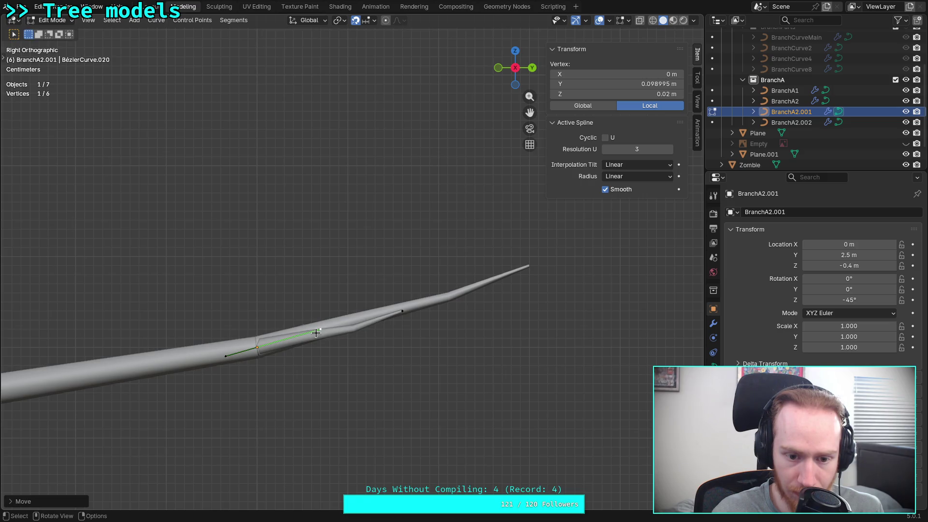
click(516, 55)
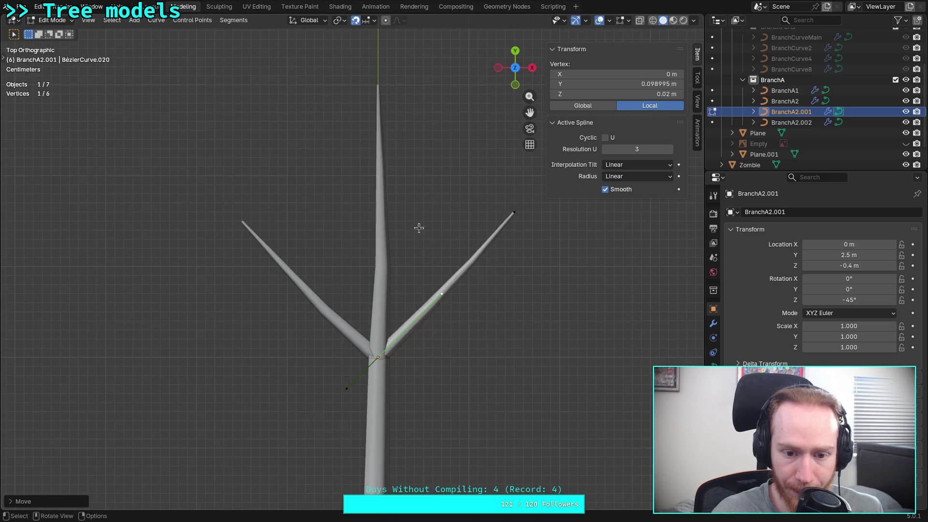
click(424, 202)
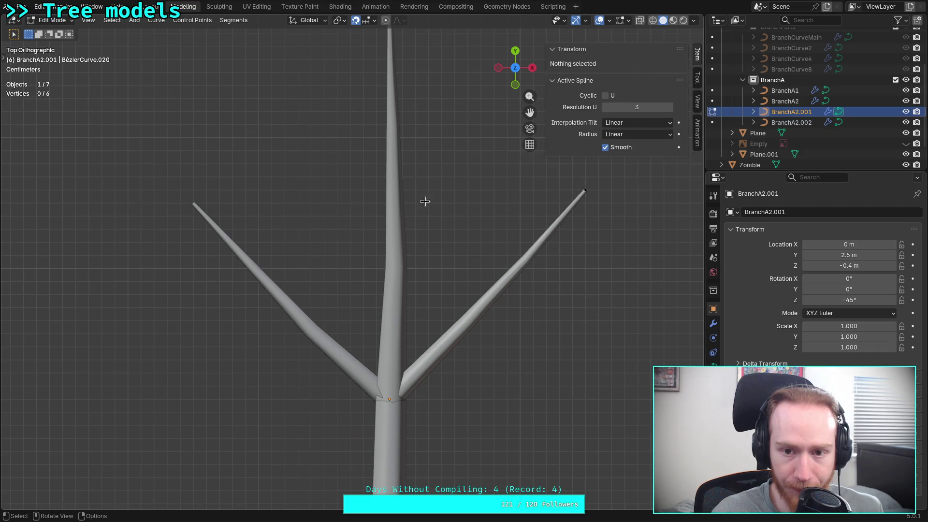
click(499, 68)
key(Tab)
- Reposition the base handle on BranchA2.002 so it sinks into the trunk
click(422, 363)
key(Tab)
click(425, 354)
click(426, 357)
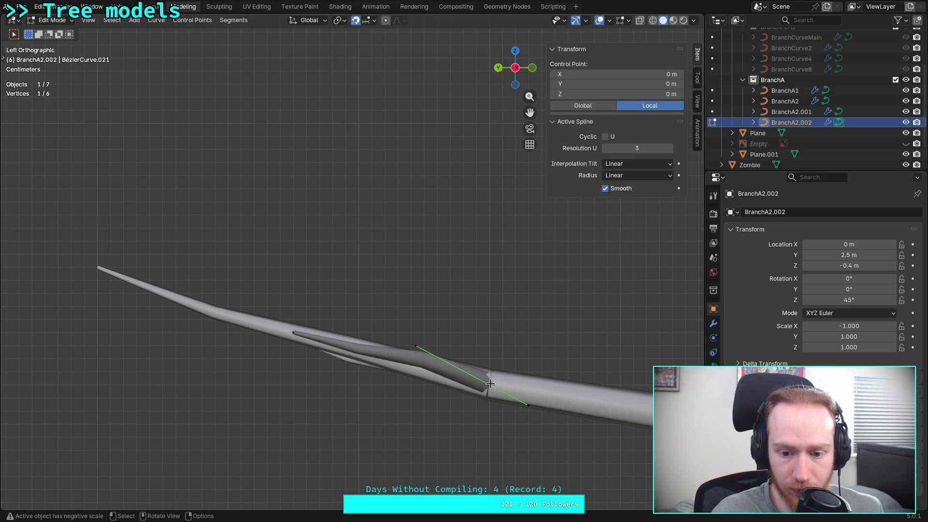
key(g)
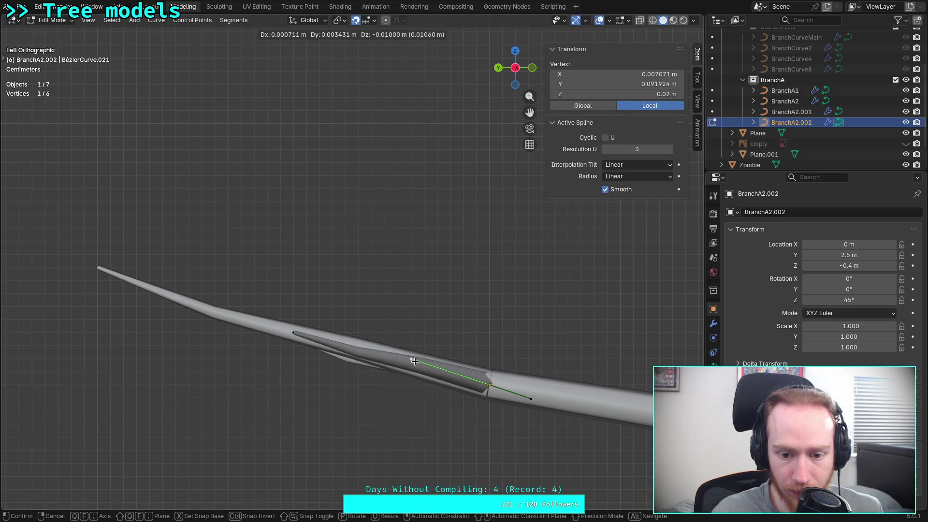
click(415, 373)
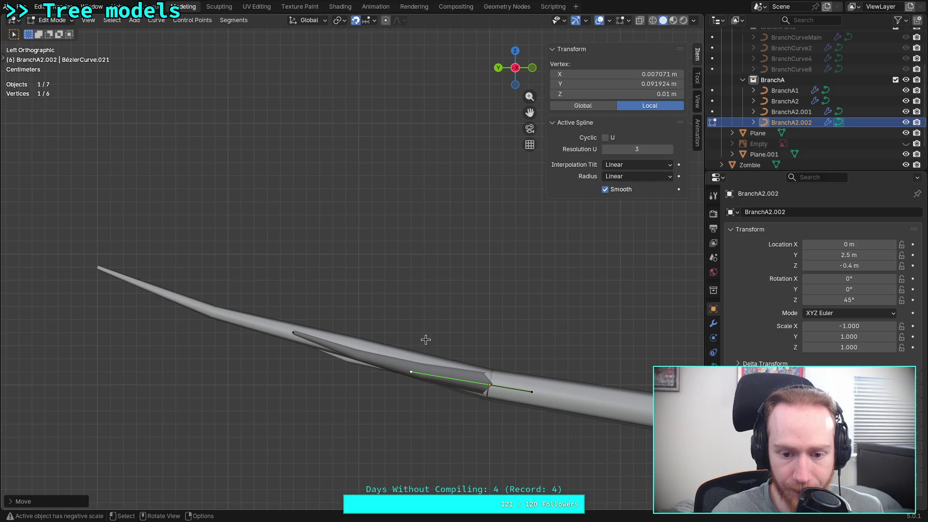
key(g)
click(423, 368)
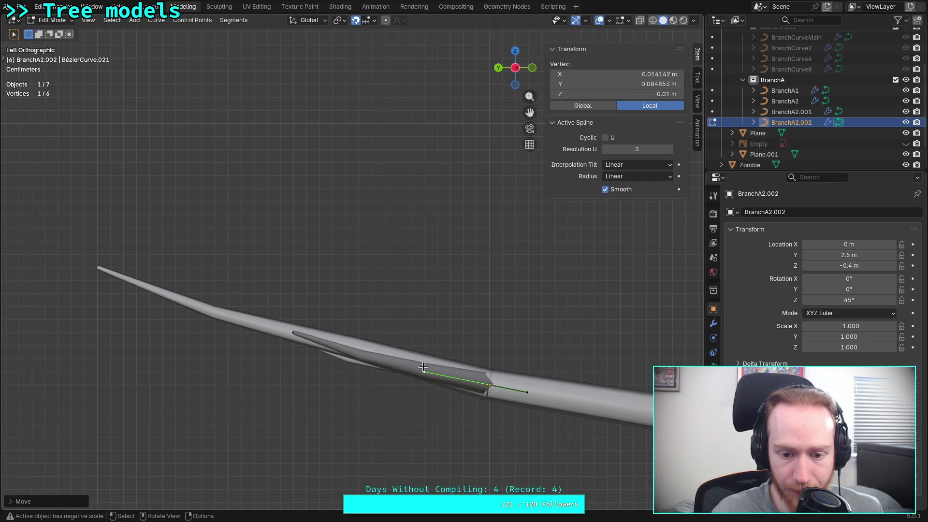
- Nudge BranchA2.002's junction vertex toward the trunk and save plants.blend
click(516, 51)
click(458, 299)
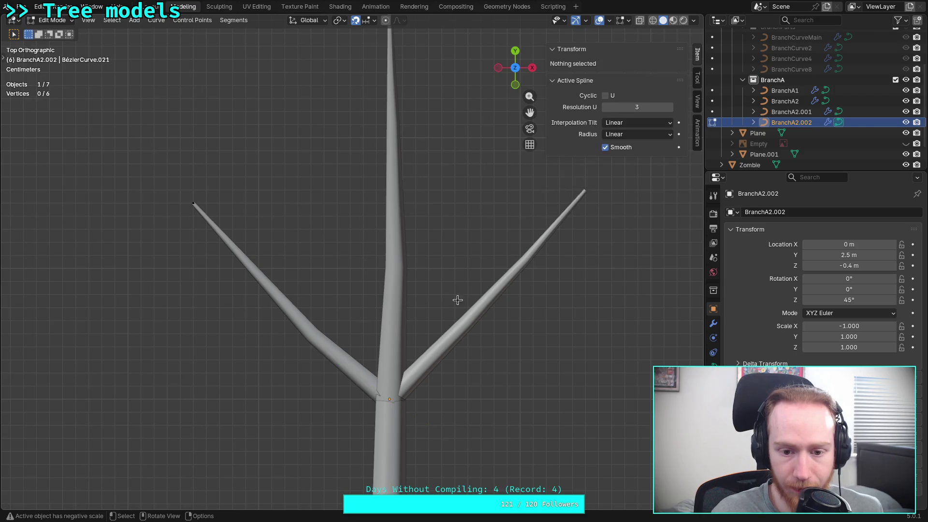
shift+middle_drag(458, 300, 373, 352)
scroll(375, 346, down, 2)
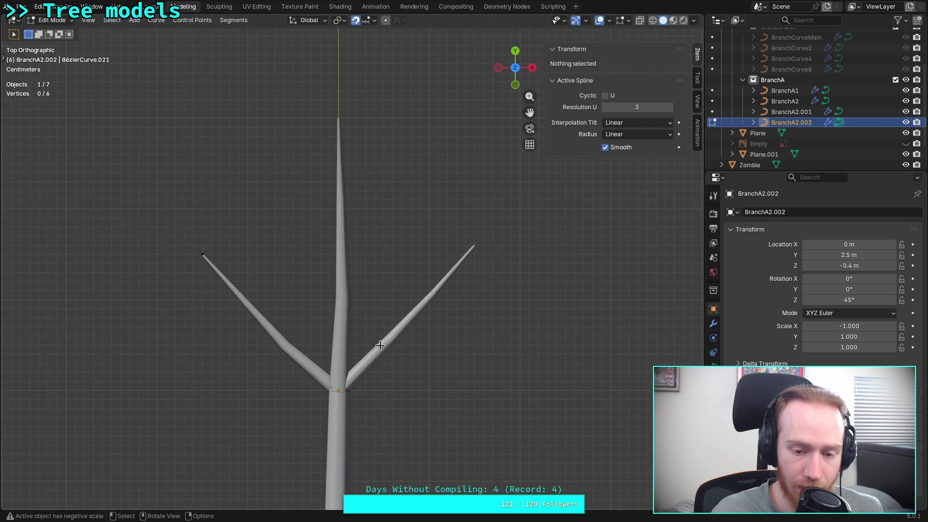
click(326, 387)
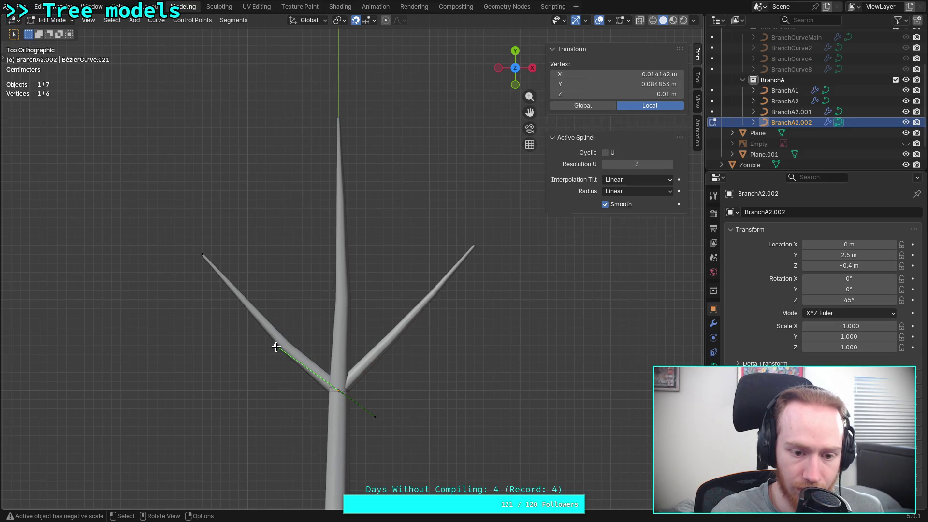
scroll(273, 347, up, 1)
key(g)
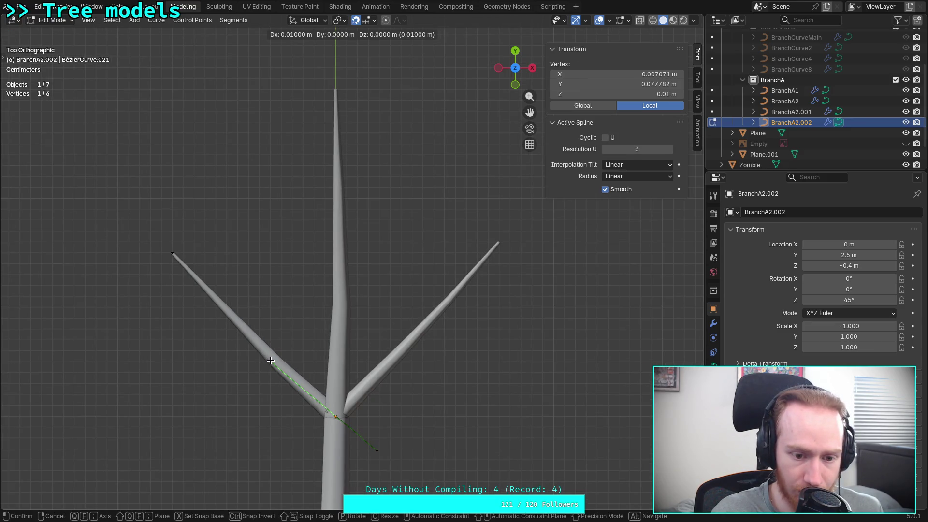
click(270, 361)
key(Tab)
key(ctrl+s)
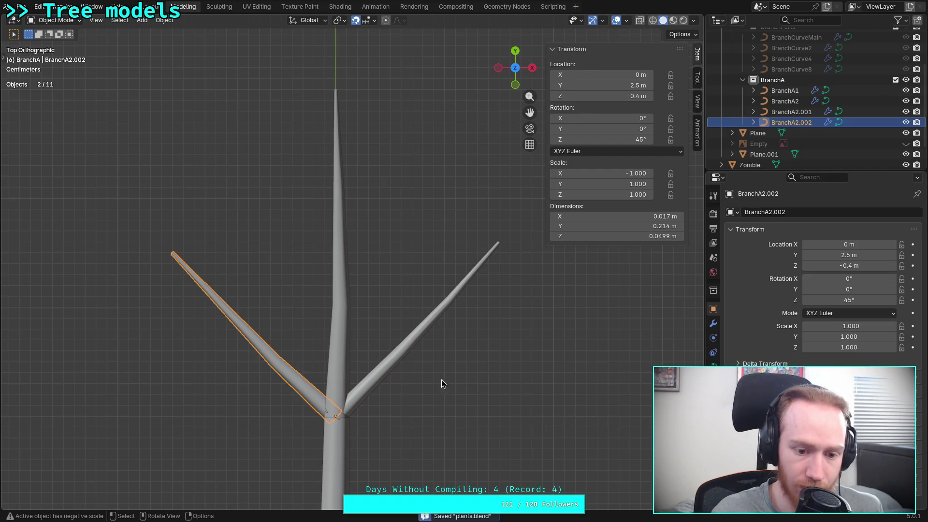
- Hide the Zombie character, switch to top view and save plants.blend
click(449, 388)
scroll(433, 376, down, 3)
mouse_move(433, 373)
middle_down()
mouse_move(282, 275)
mouse_move(369, 344)
mouse_move(342, 336)
mouse_move(390, 347)
middle_up()
scroll(905, 148, down, 2)
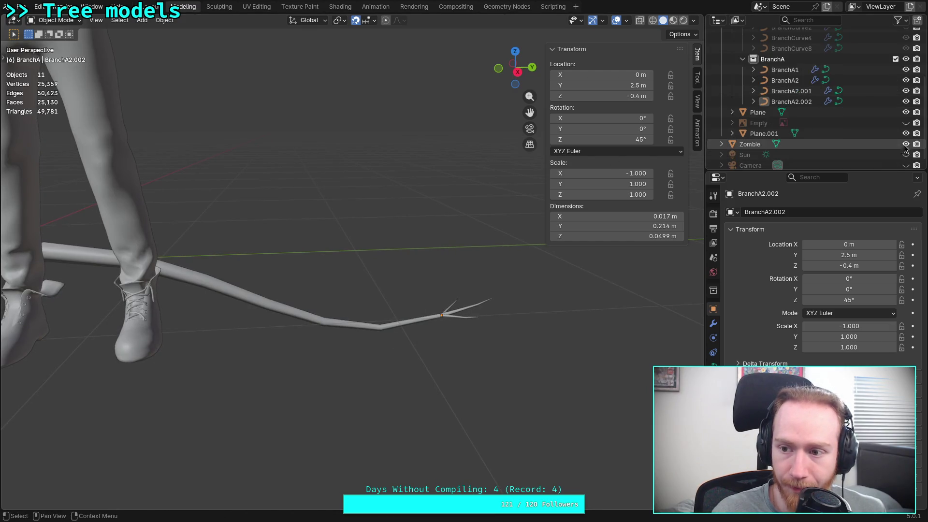
click(906, 145)
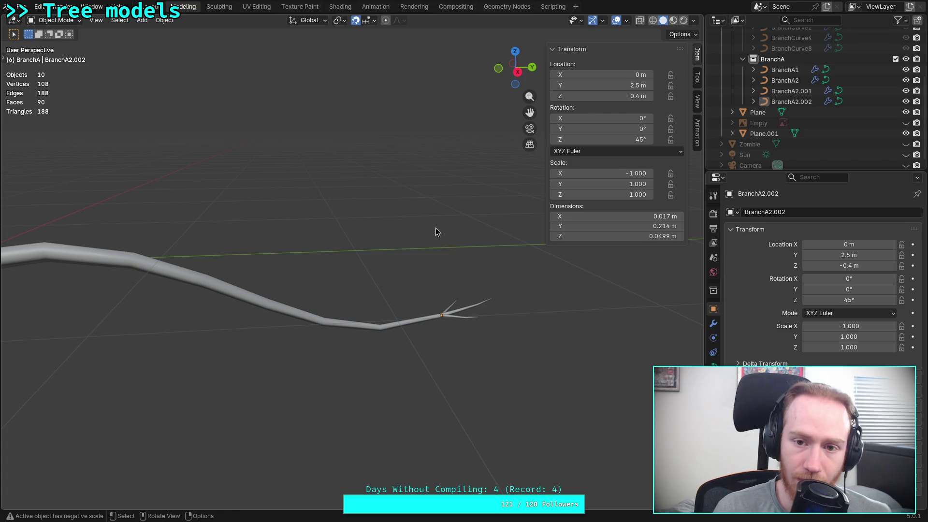
click(512, 49)
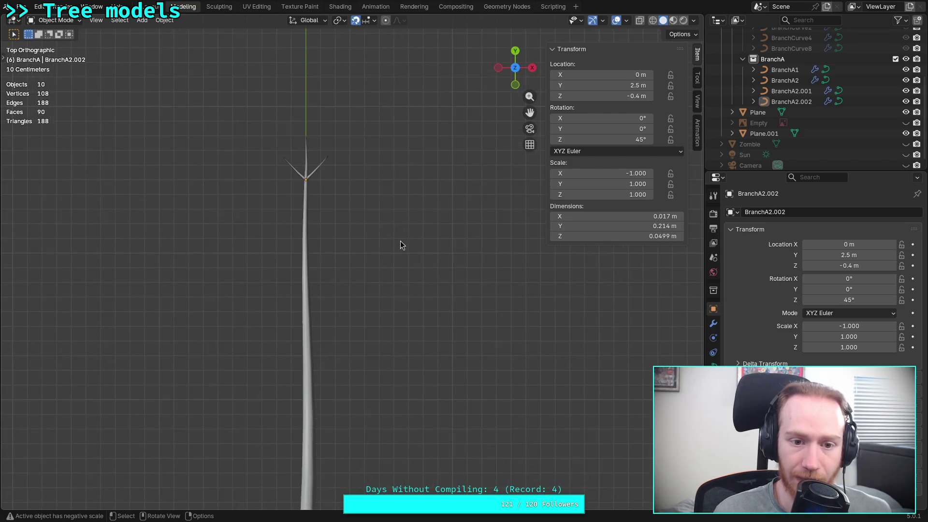
key(ctrl+s)
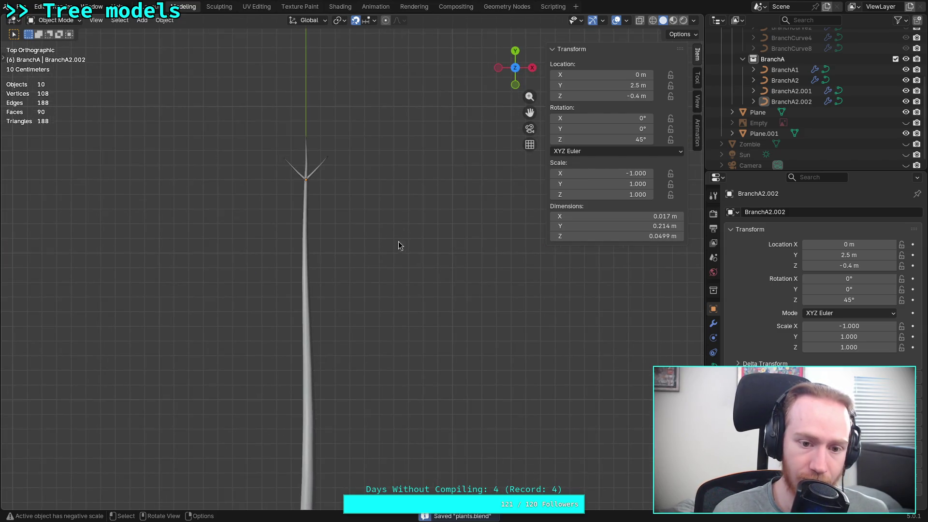
- Rename BranchA2.001 to BranchA21
scroll(372, 251, down, 3)
scroll(408, 271, up, 1)
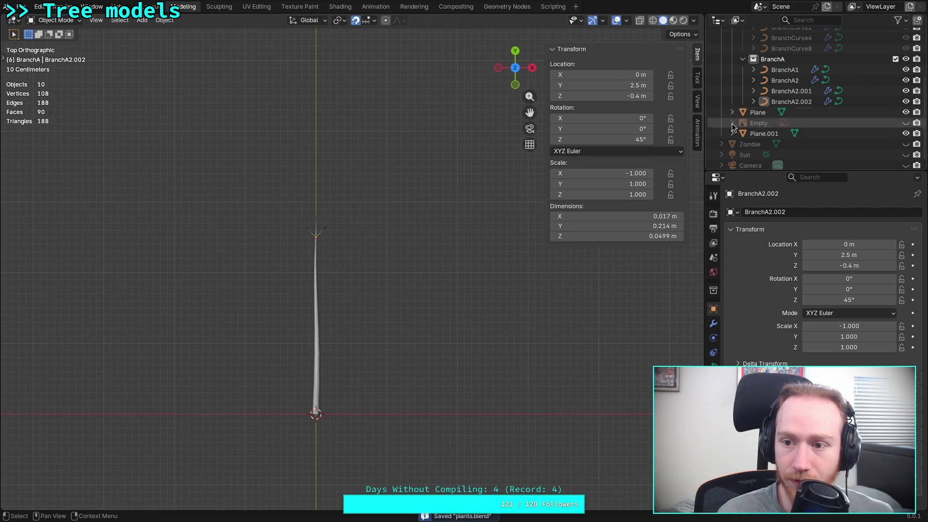
key(Up)
key(F2)
click(795, 89)
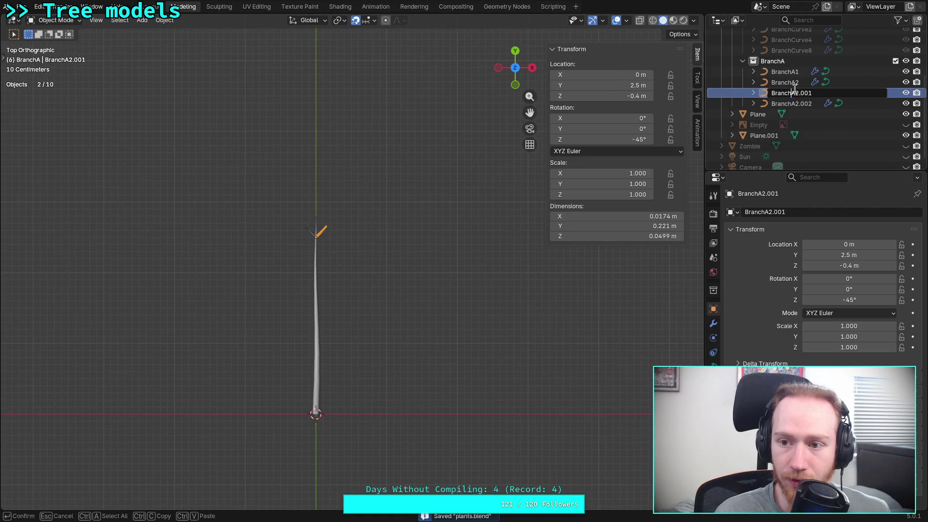
click(805, 93)
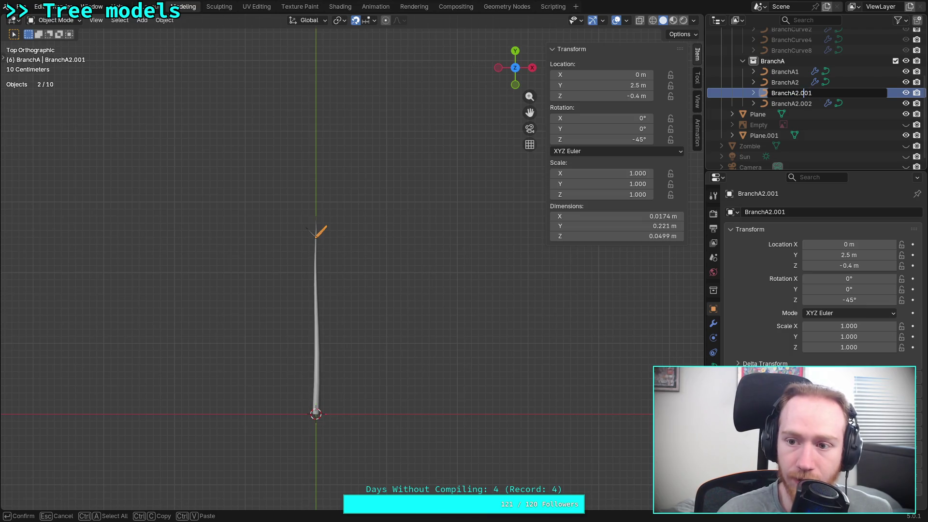
text(1)
key(Return)
- Rename BranchA2.002 to BranchA22 and check the branch objects in the Outliner
double_click(803, 103)
click(803, 103)
key(Delete)
key(Delete)
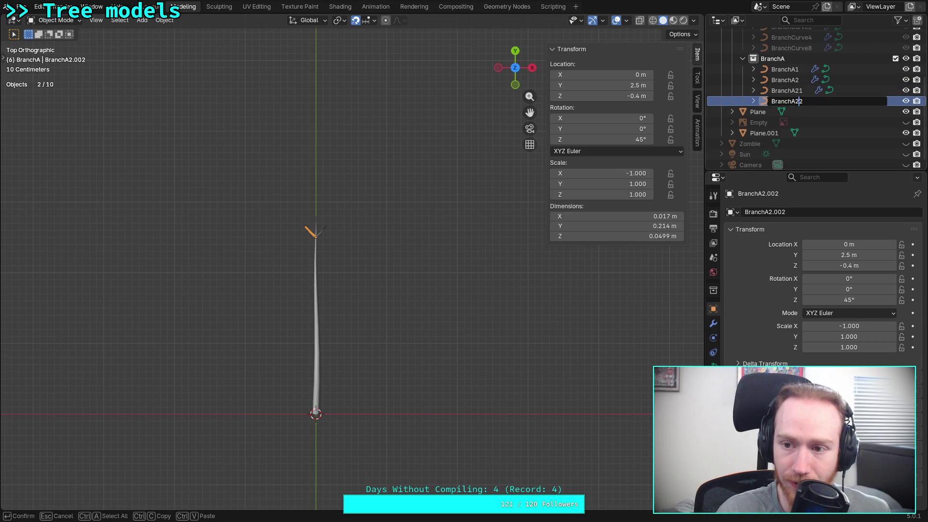
key(Return)
click(798, 90)
click(800, 78)
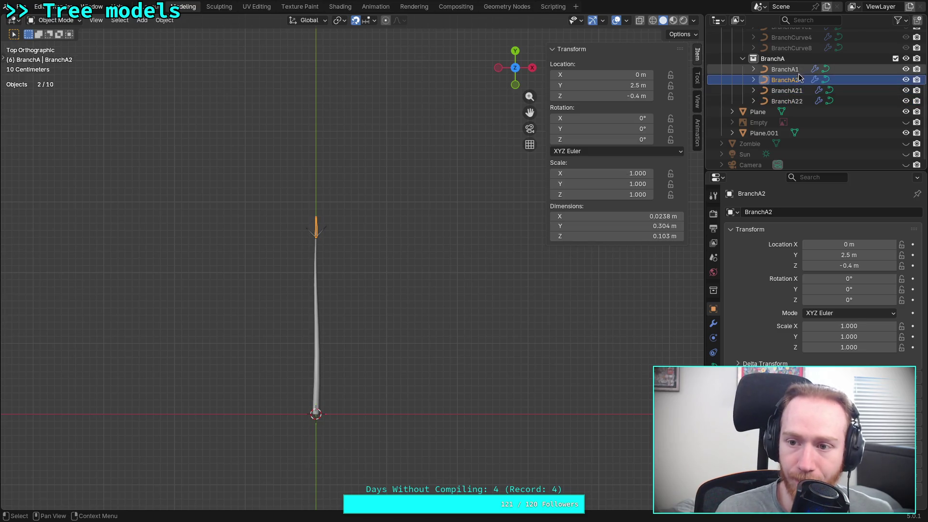
click(802, 70)
scroll(801, 96, up, 3)
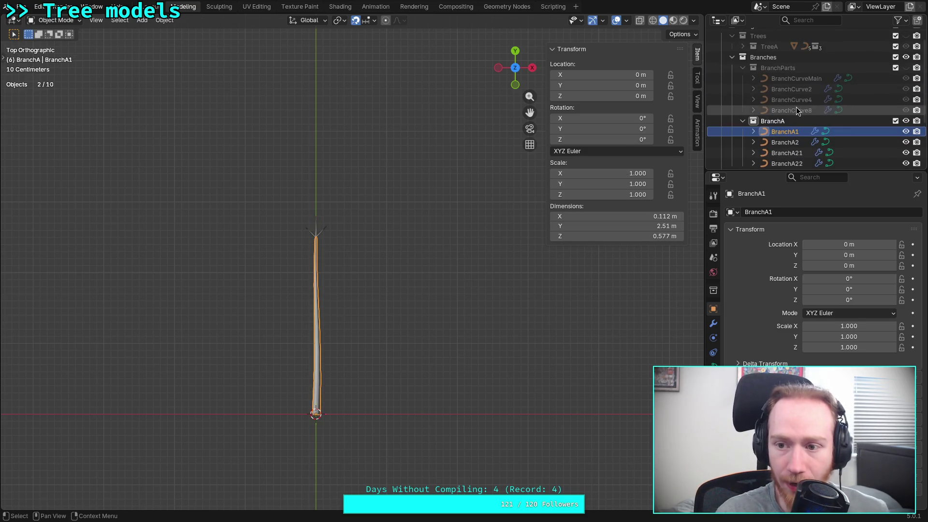
click(801, 101)
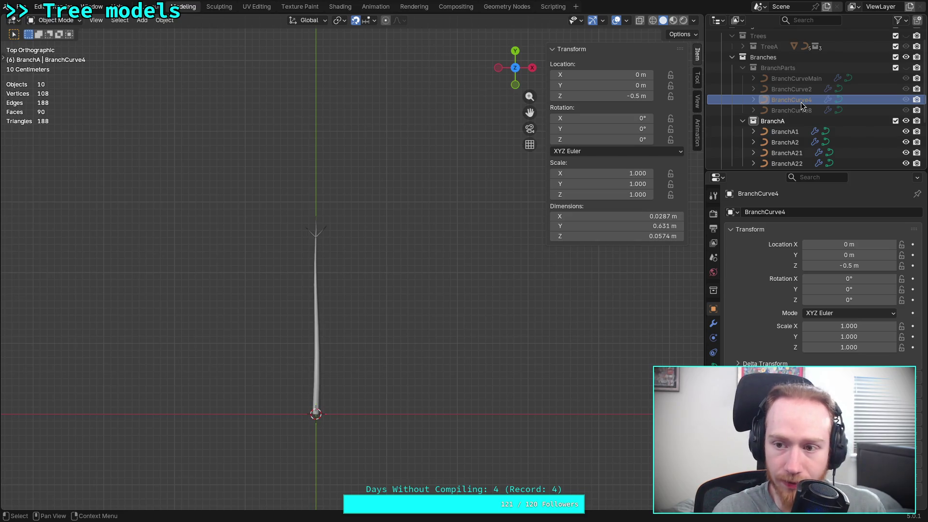
- Copy BranchCurve4 into the BranchA collection and name it BranchA3
right_click(786, 100)
click(755, 102)
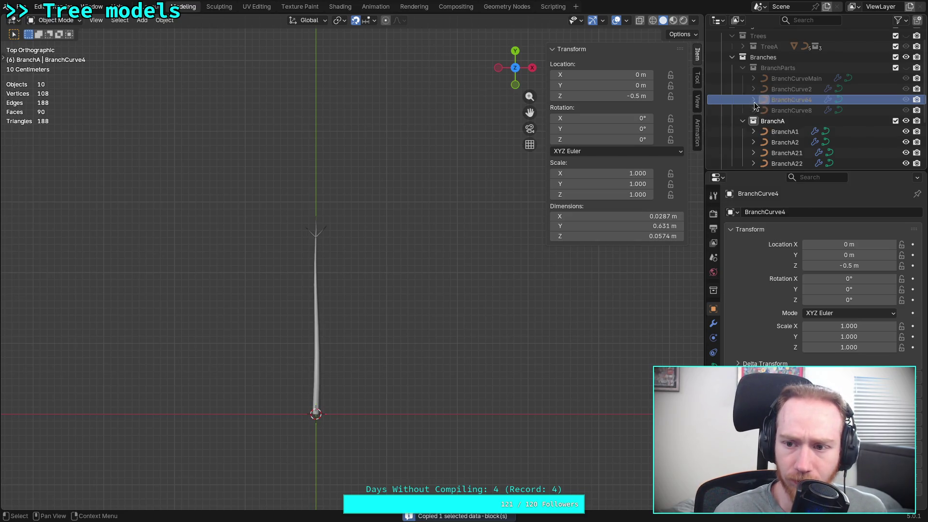
click(795, 125)
right_click(795, 127)
click(744, 120)
double_click(802, 132)
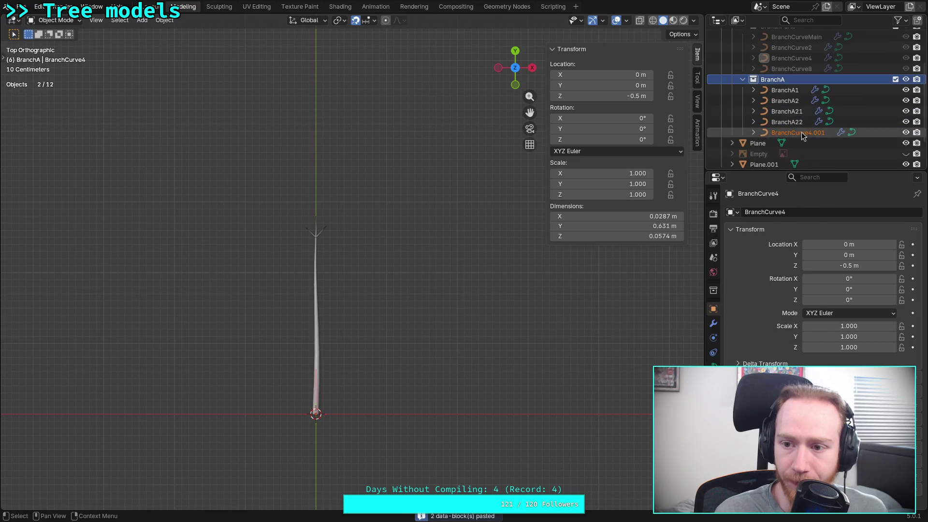
text(BranchA3)
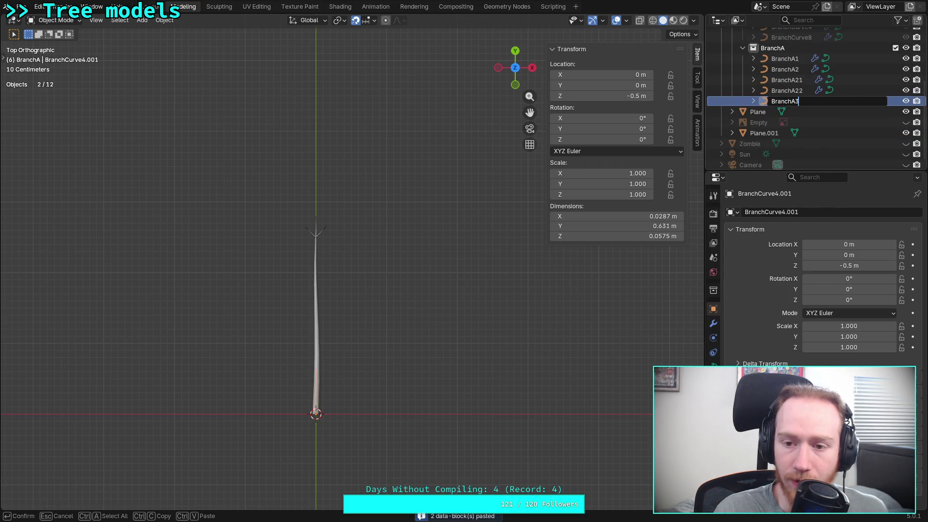
key(Return)
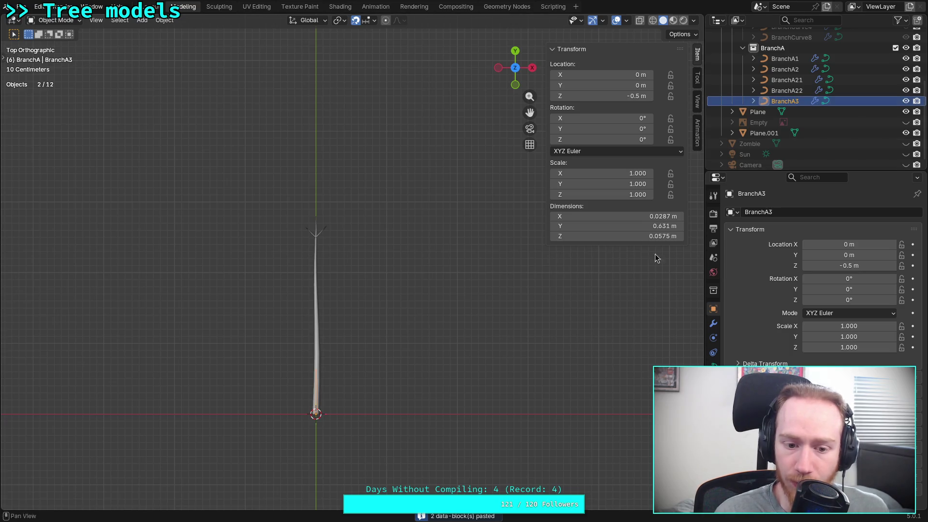
- In top view, move BranchA3 to Y 1.7 m on the trunk
click(532, 68)
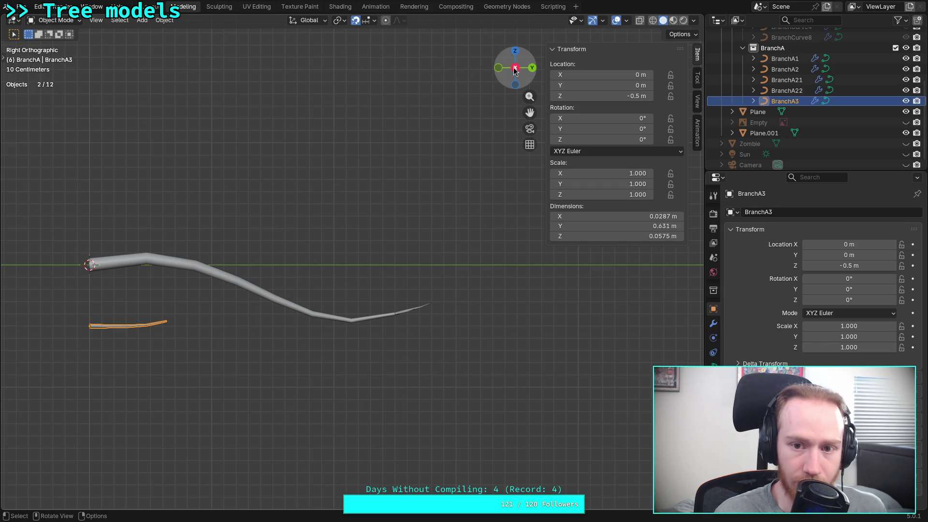
click(478, 107)
click(515, 50)
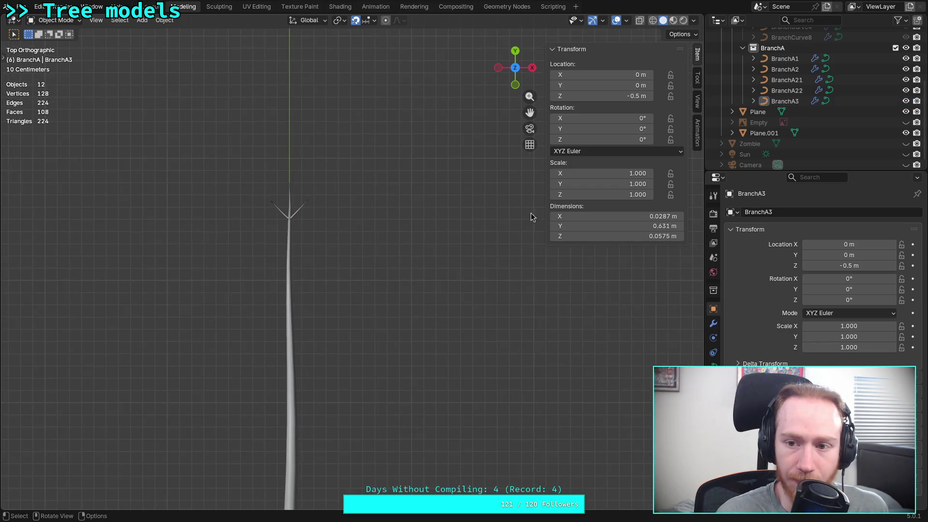
click(785, 101)
key(g)
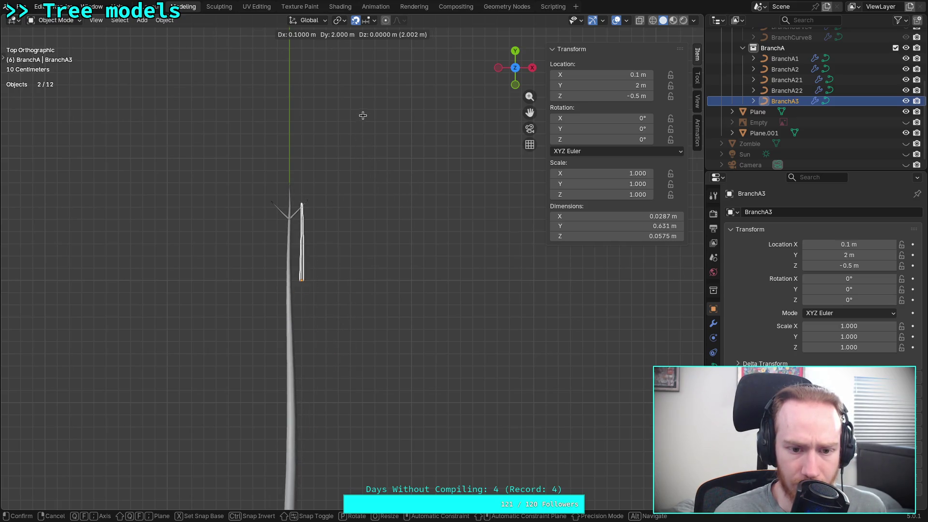
click(353, 158)
scroll(355, 249, down, 3)
scroll(351, 227, up, 3)
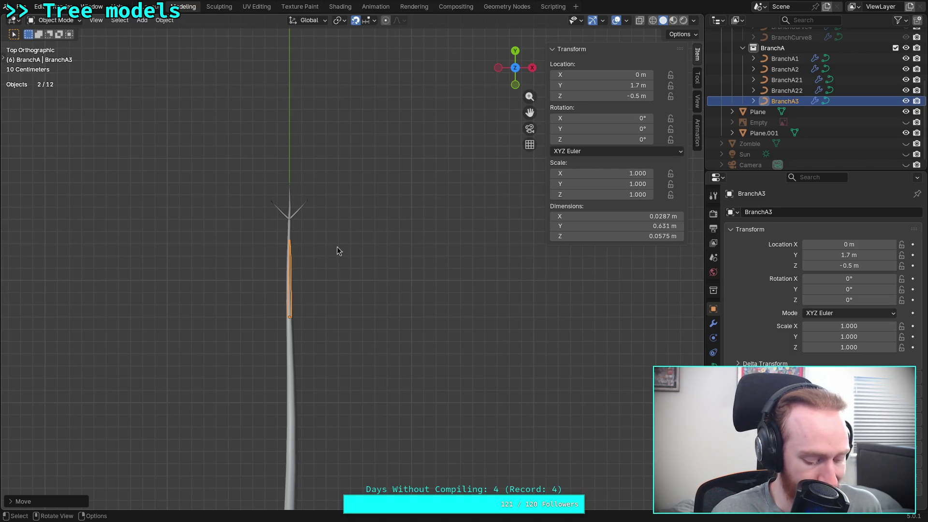
- Try a -45° Z rotation on BranchA3, then clear its rotation and place it at X 0.5 m
key(r)
text(z45)
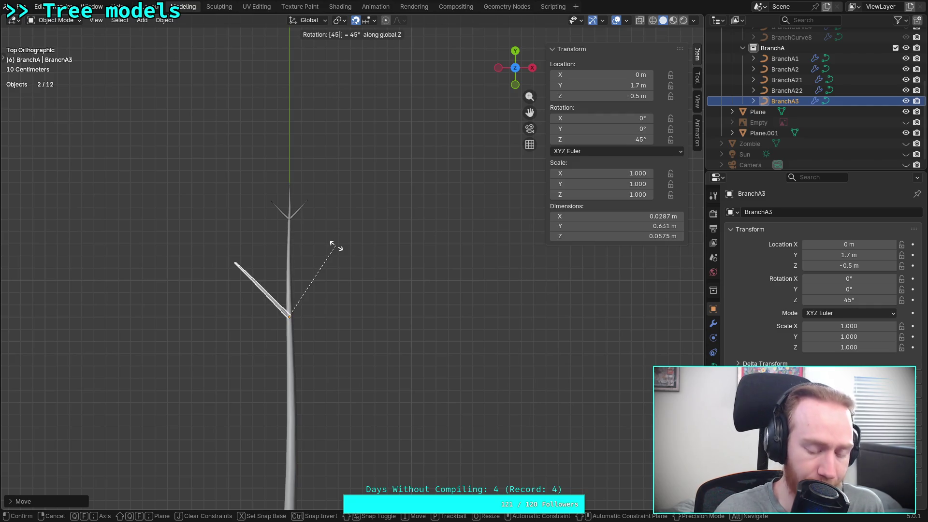
key(minus)
key(Return)
mouse_move(349, 328)
shift+middle_down()
mouse_move(418, 237)
mouse_move(390, 316)
shift+middle_up()
scroll(412, 275, up, 1)
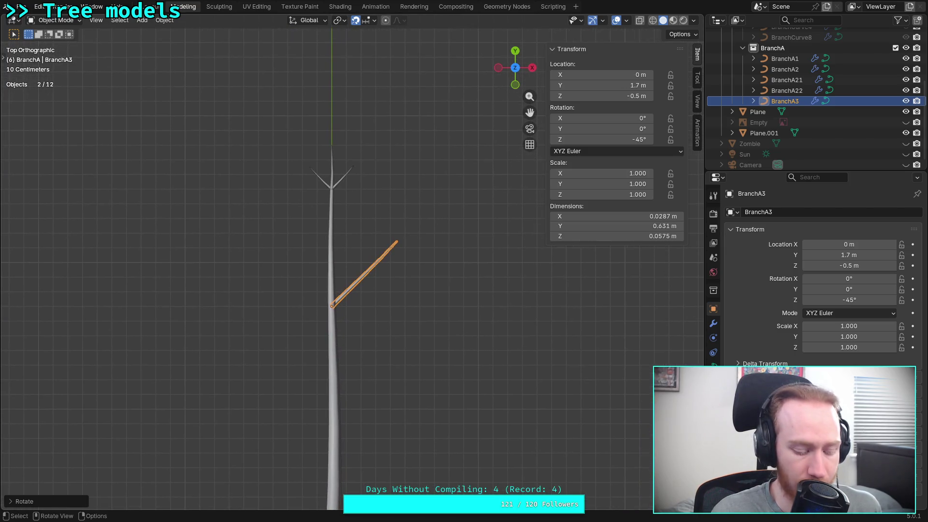
key(g)
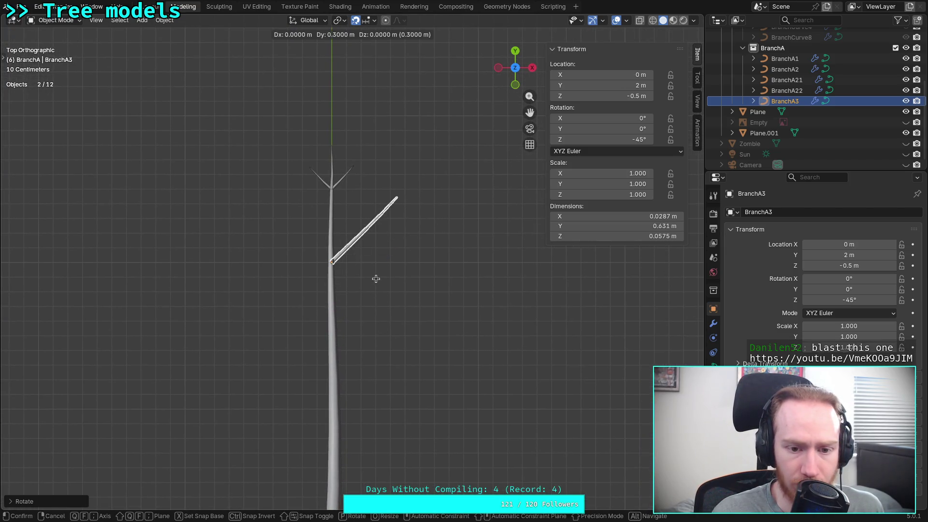
right_click(374, 293)
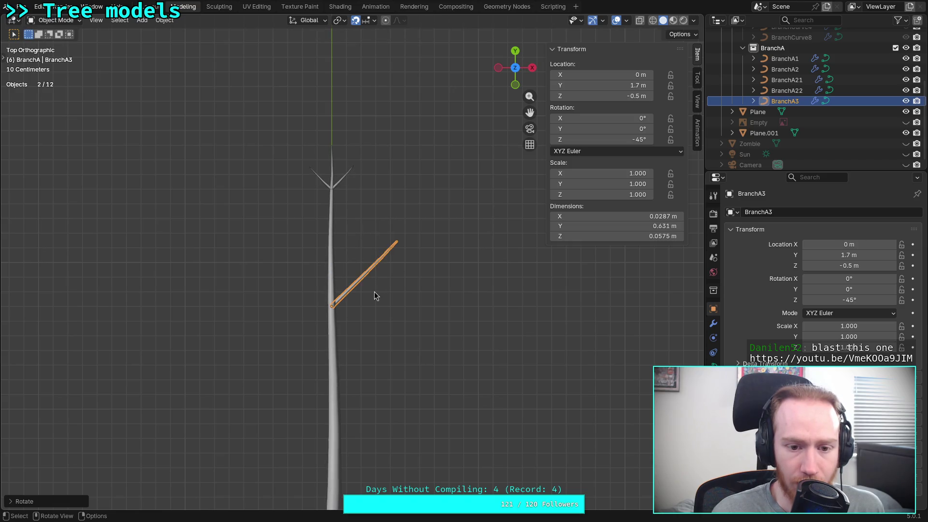
key(g)
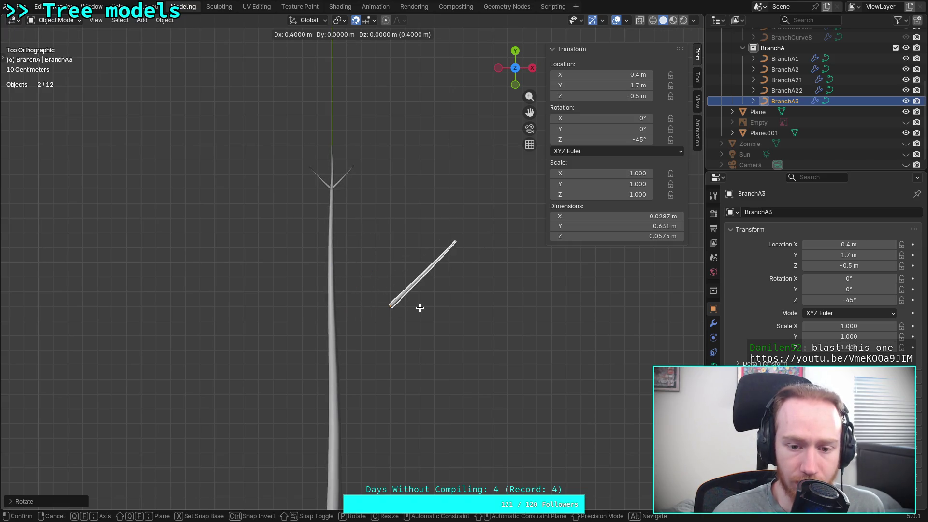
right_click(422, 307)
key(alt+r)
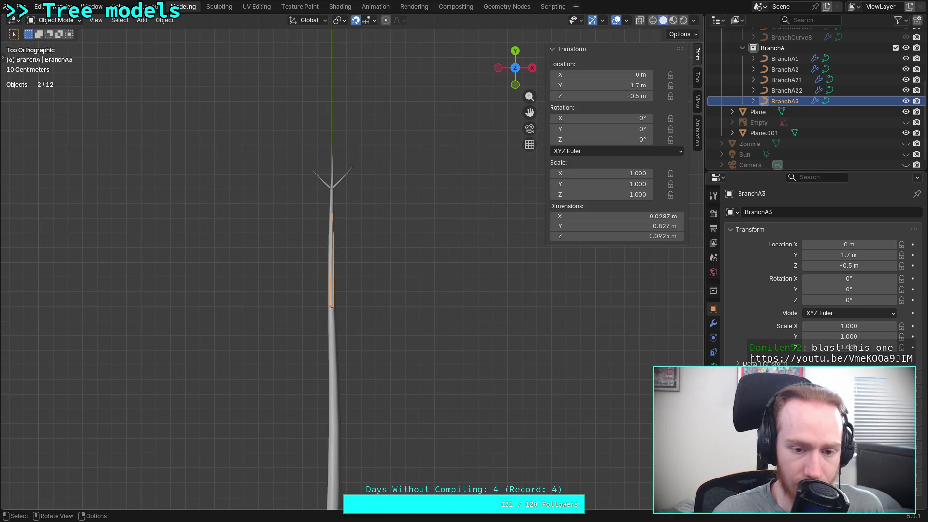
key(g)
click(488, 304)
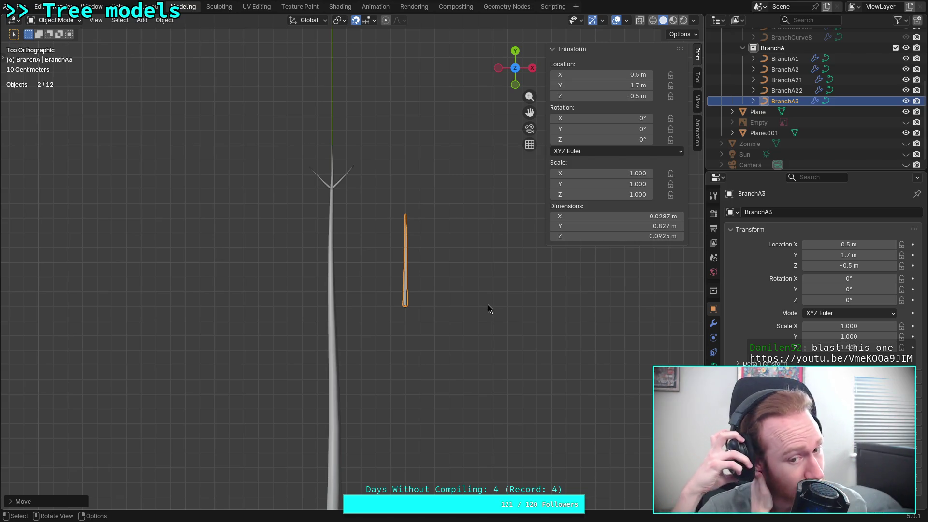
scroll(488, 304, up, 2)
shift+middle_drag(464, 306, 391, 357)
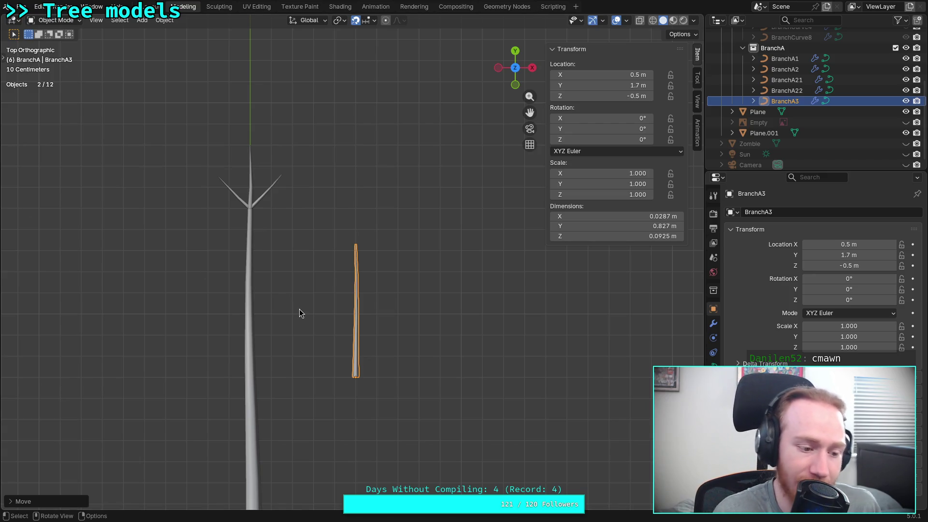
key(super+3)
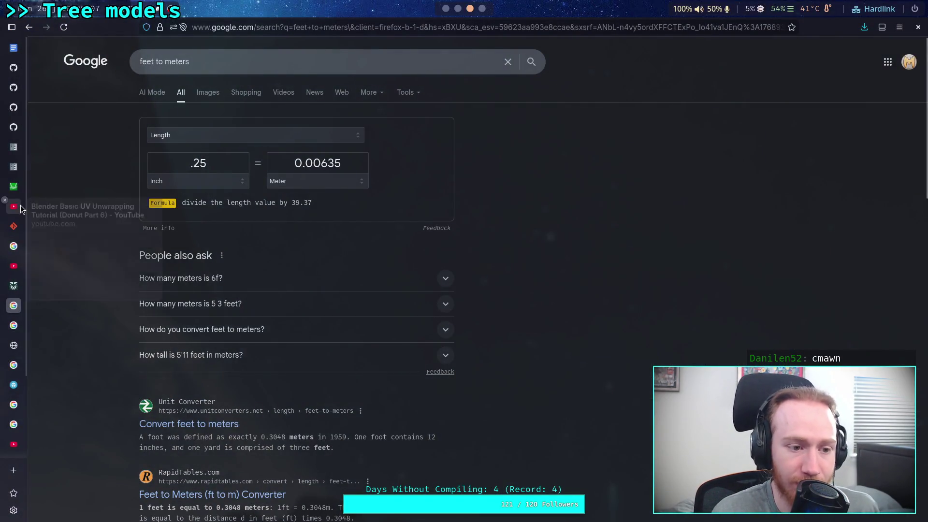
- Load the pasted 'Power Rangers motown theme (1970s)' link on YouTube, play it, and lower the volume
mouse_move(18, 275)
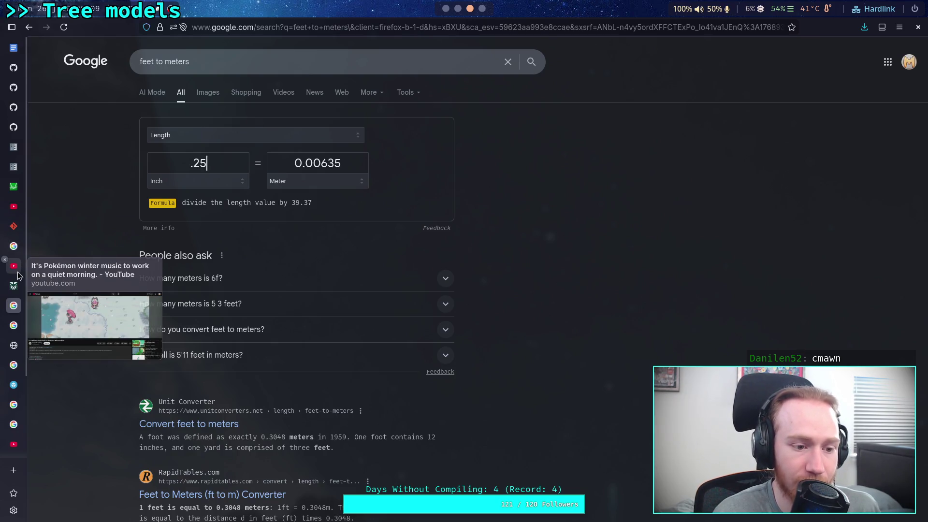
click(24, 265)
click(253, 27)
key(ctrl+v)
key(Return)
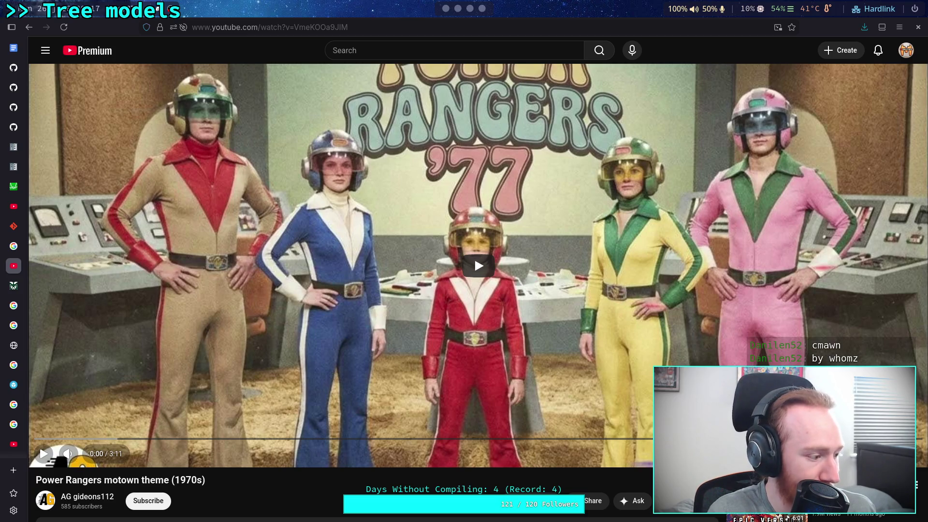
click(475, 256)
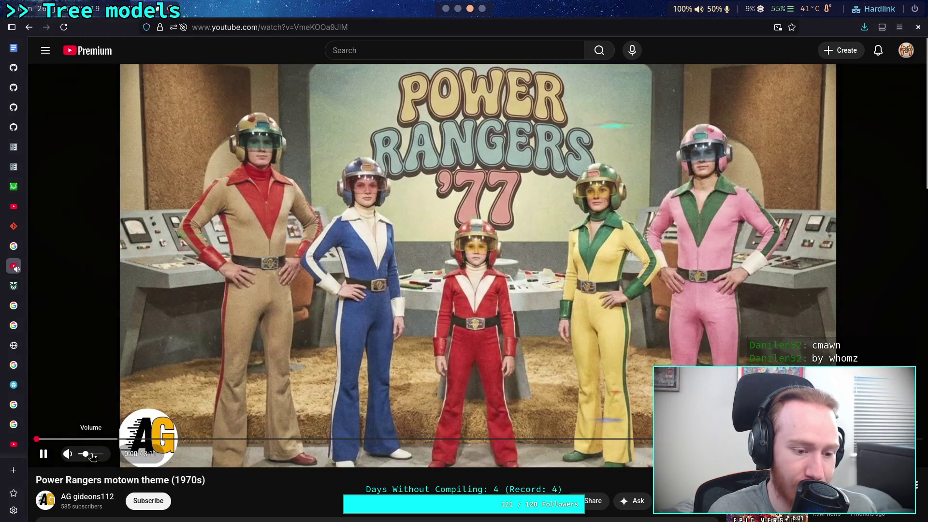
scroll(255, 472, down, 3)
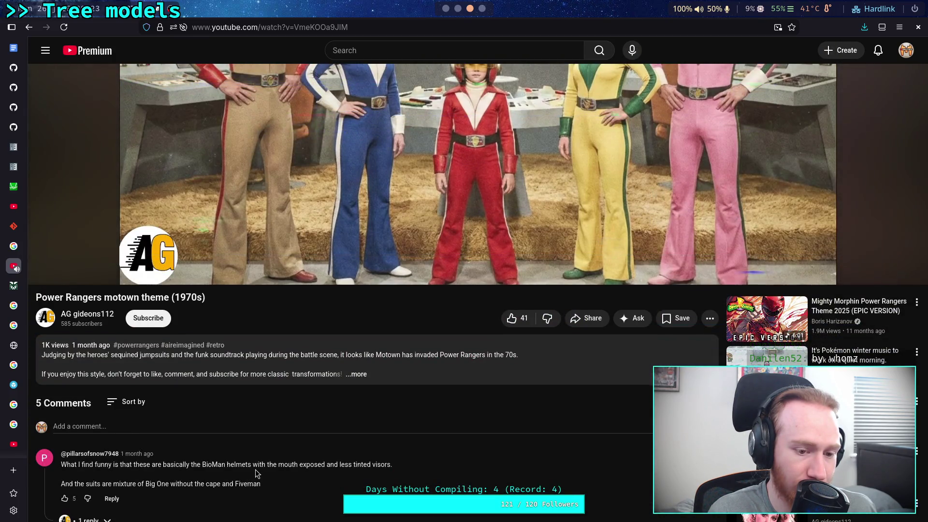
scroll(256, 469, up, 3)
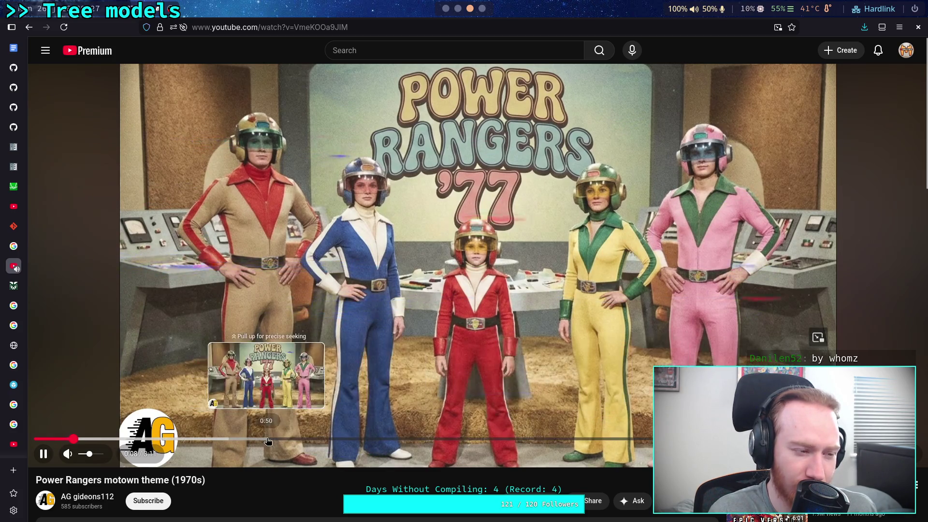
click(87, 454)
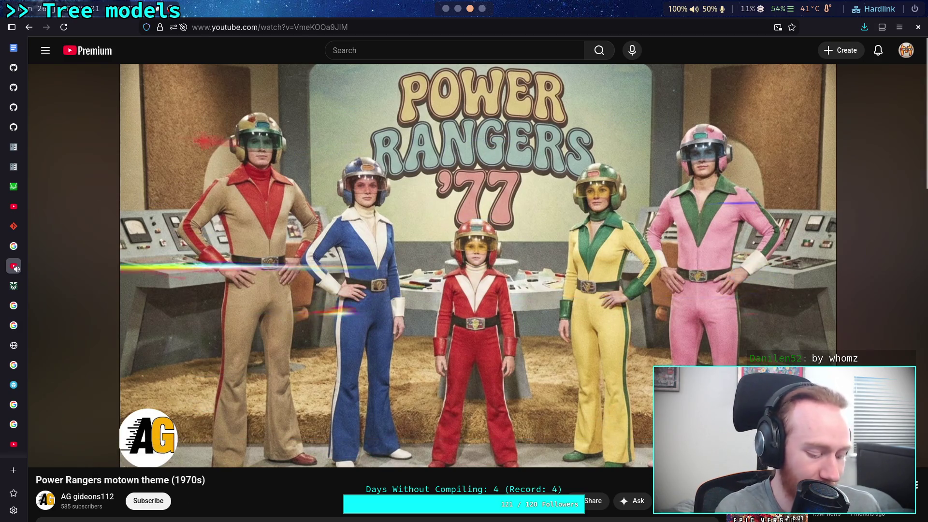
- Return to Blender and select the upper fork BranchA2 in the Outliner
key(super+2)
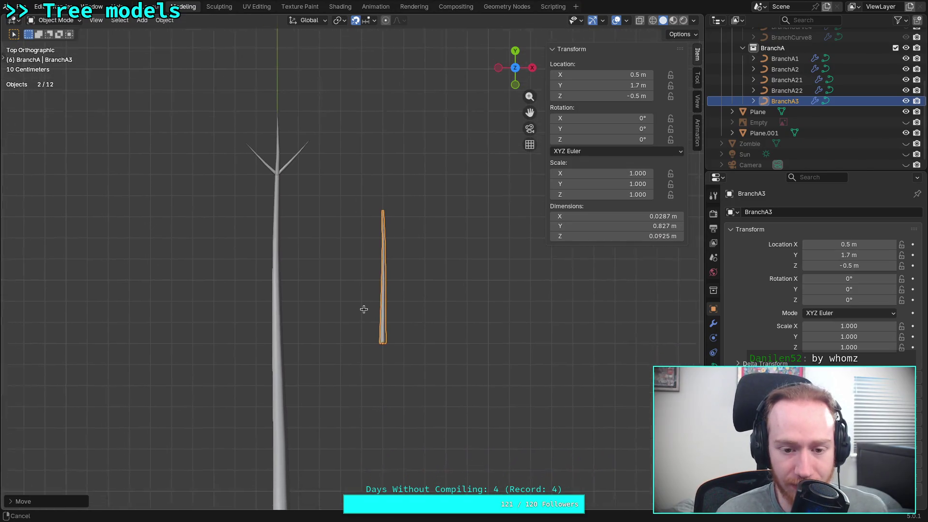
key(alt+Tab)
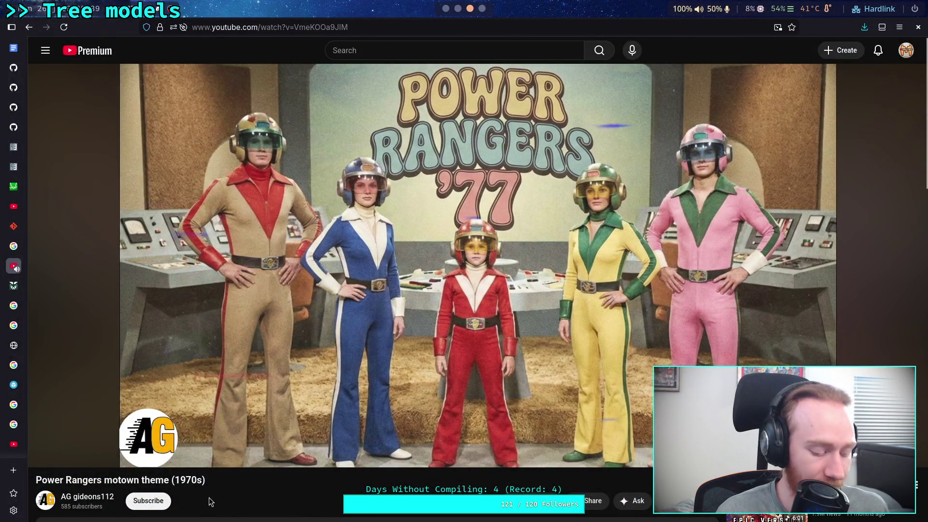
key(alt+Tab)
scroll(368, 374, up, 2)
ctrl+scroll(401, 362, down, 3)
shift+scroll(390, 331, up, 3)
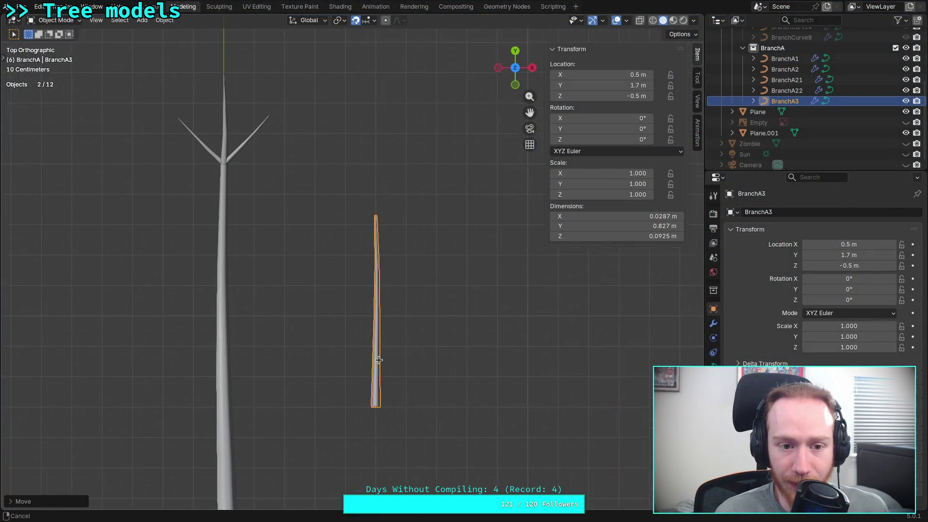
click(793, 70)
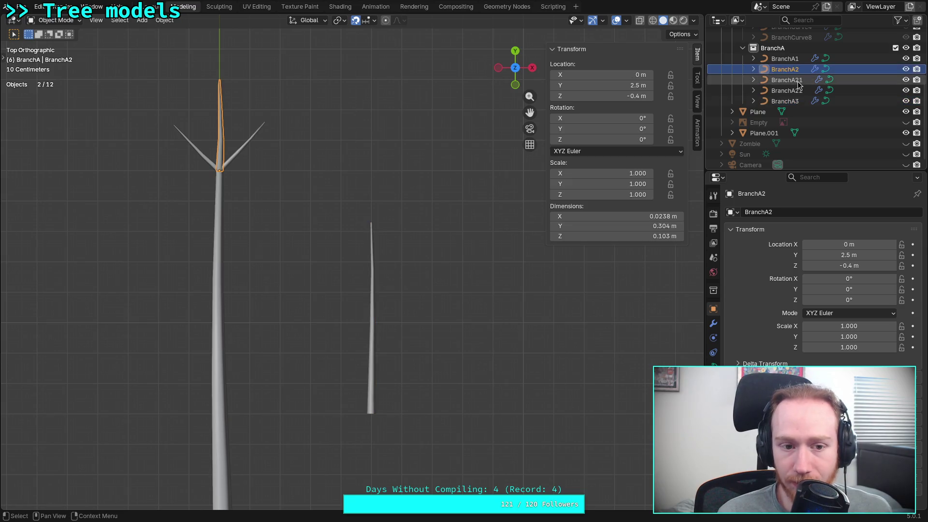
- Duplicate BranchA2 and drop the copy over BranchA3
click(799, 81)
click(789, 69)
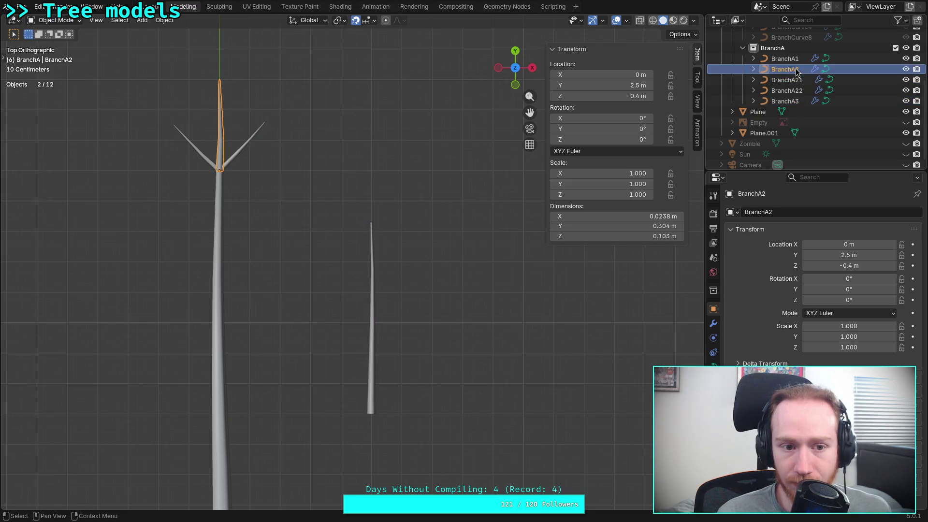
shift+middle_drag(401, 202, 385, 237)
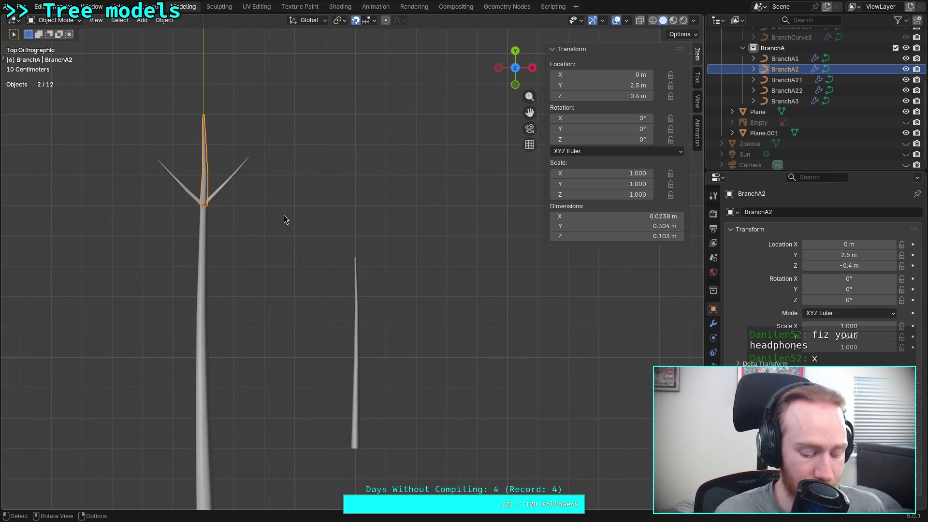
key(shift+d)
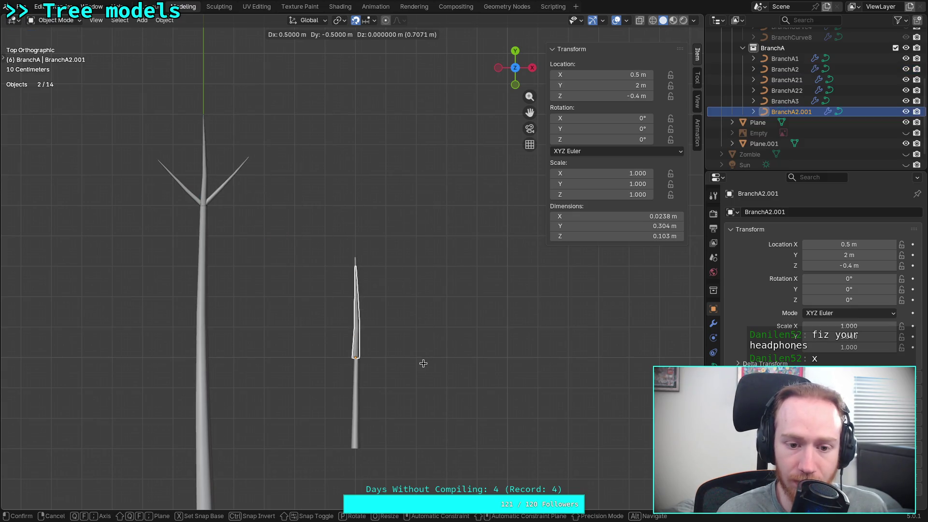
click(424, 364)
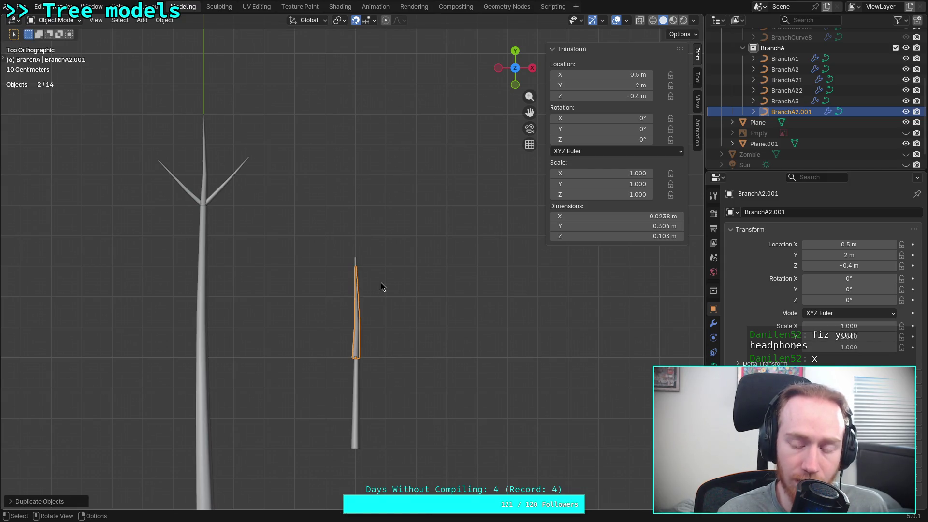
- In Top view, move the copy to X 0.6 m and duplicate it again at X 0.4 m
middle_drag(398, 326, 381, 292)
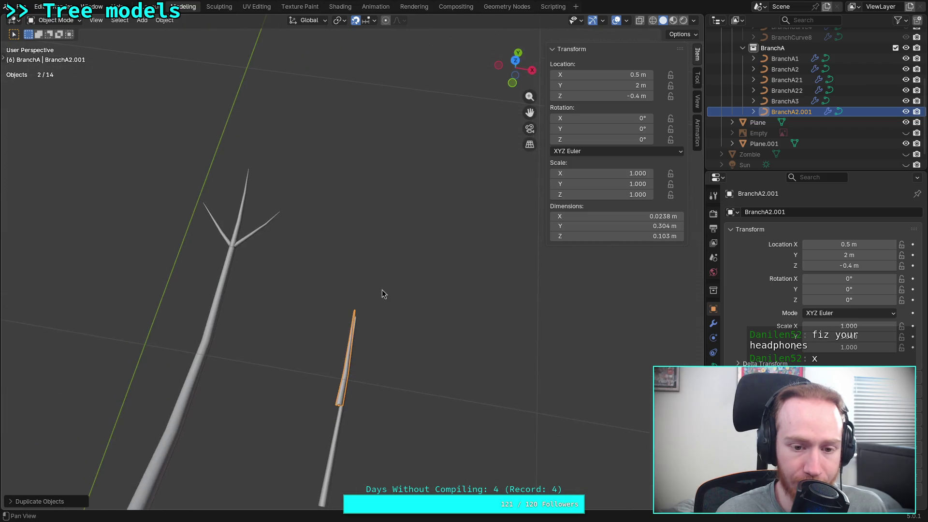
click(517, 60)
scroll(345, 265, up, 3)
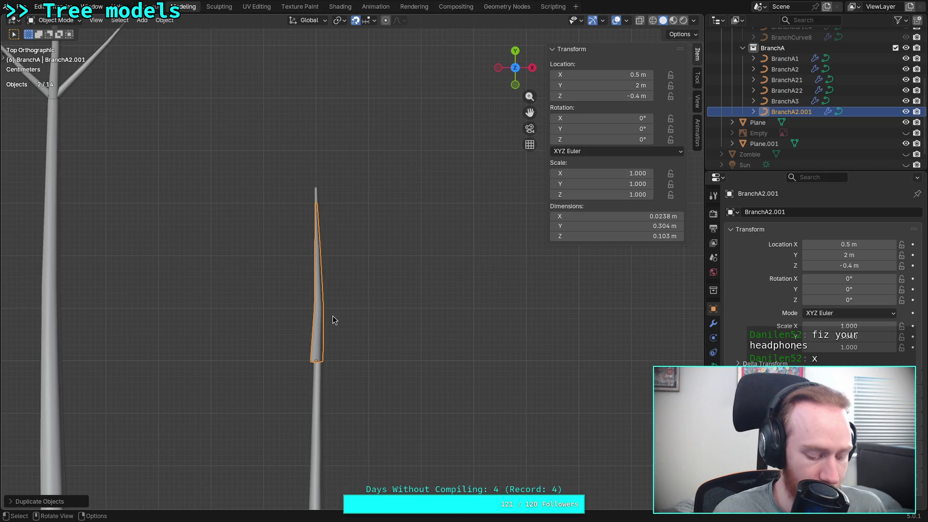
key(g)
click(389, 316)
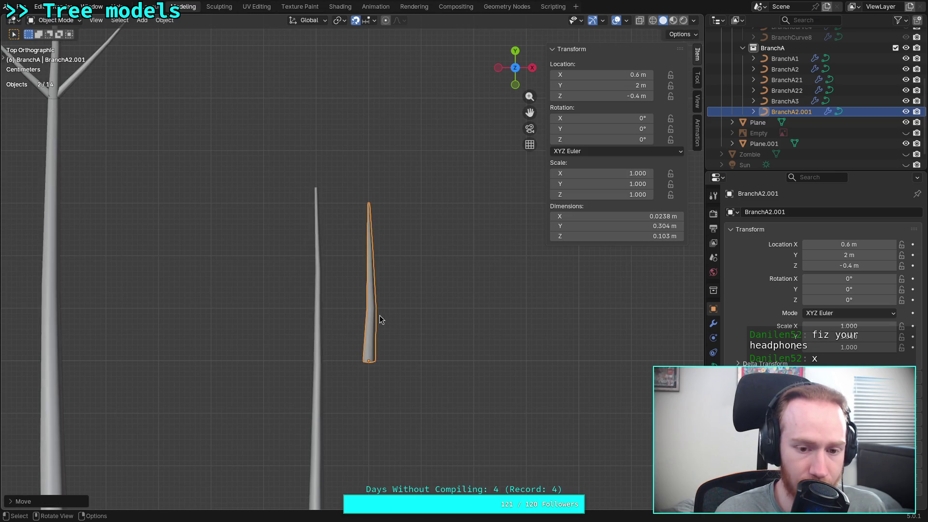
key(shift+d)
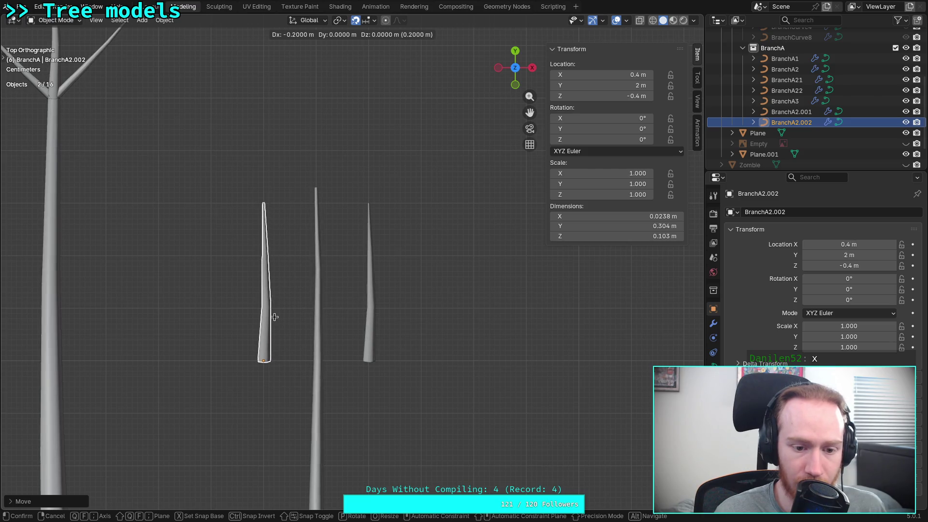
click(274, 317)
- Mirror one copy along global X and rotate it 45° on Z, then rotate the other -45° on Z
click(165, 20)
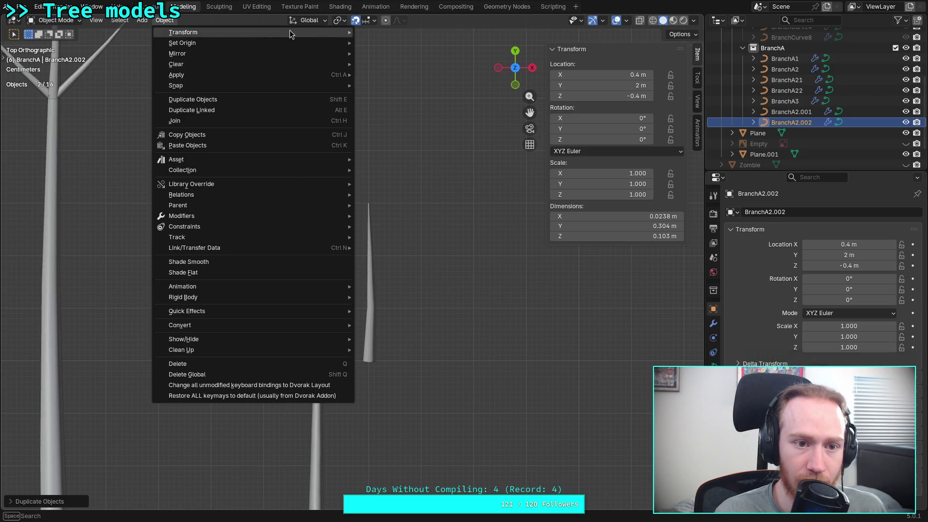
mouse_move(262, 53)
click(413, 69)
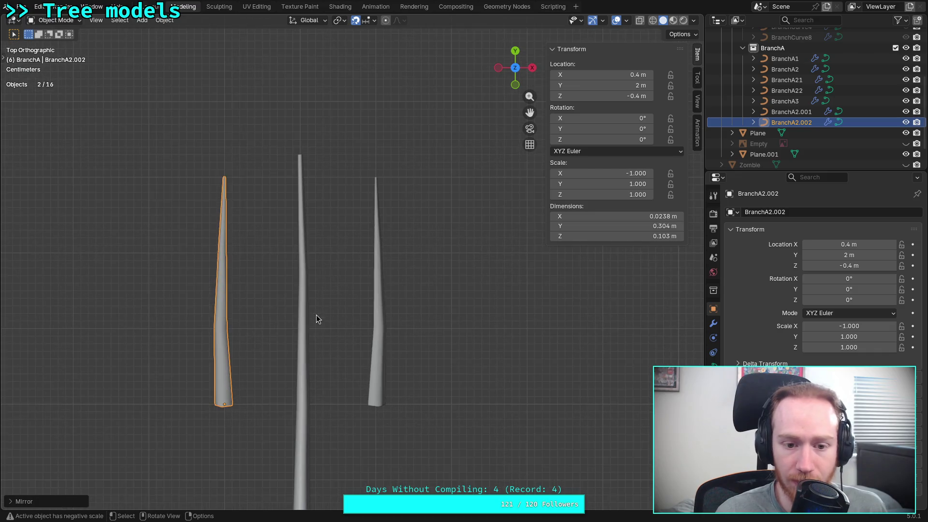
key(r)
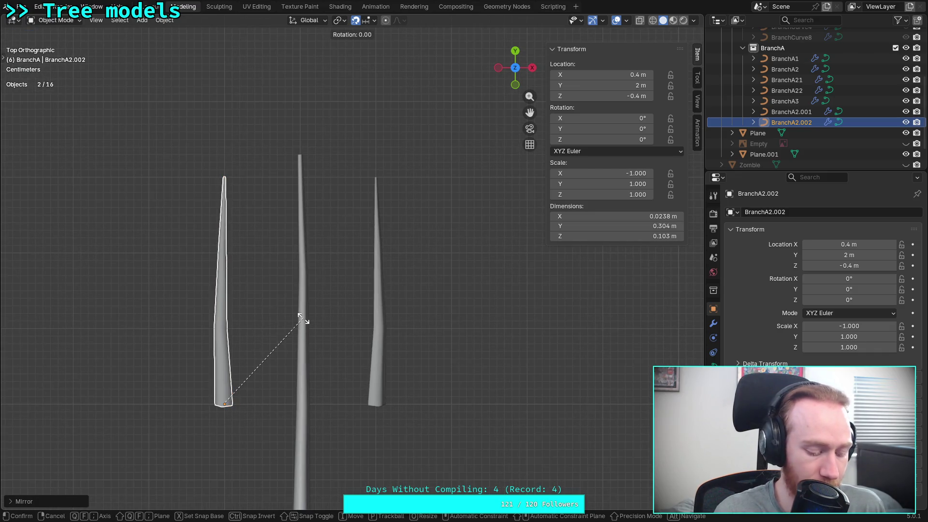
text(45)
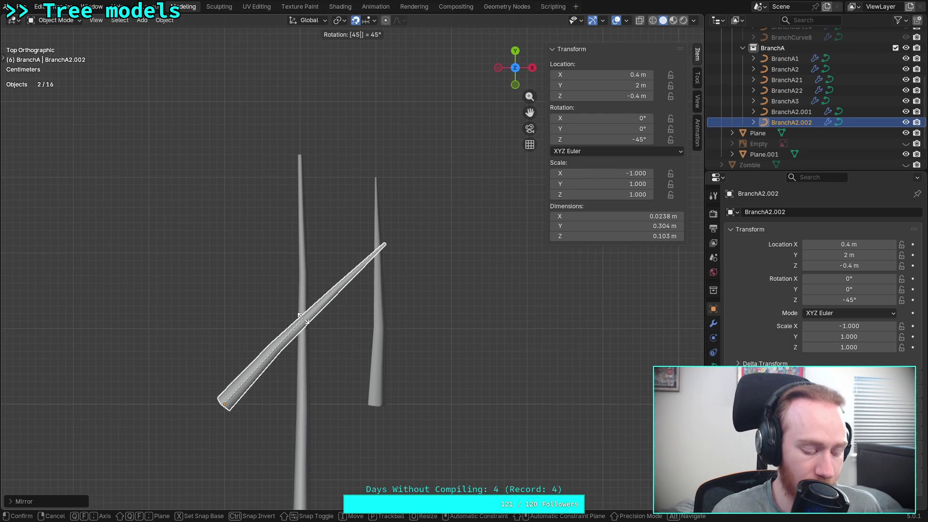
text(z)
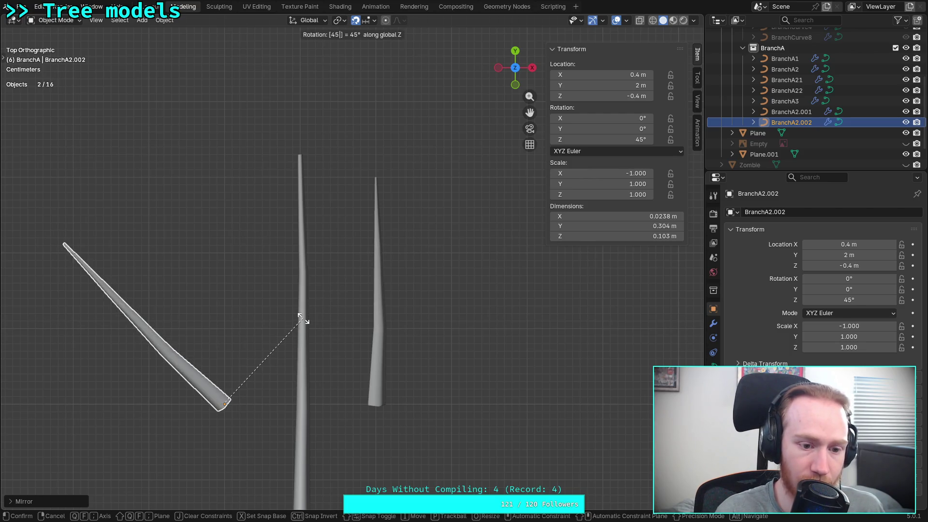
key(Return)
click(378, 325)
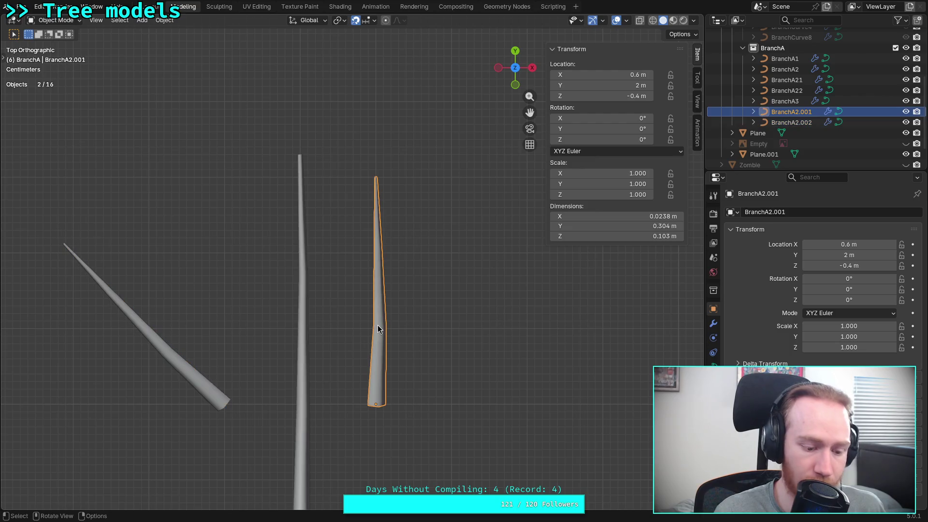
text(r45)
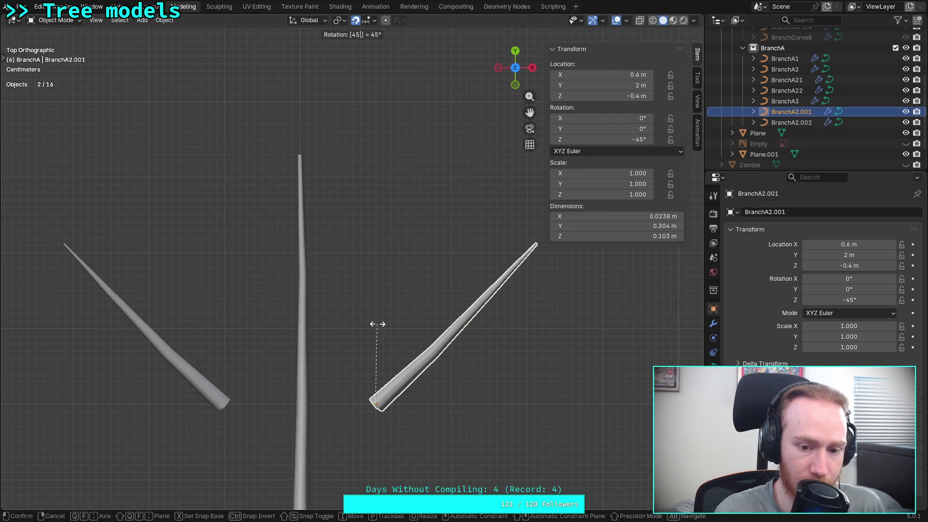
text(z)
key(minus)
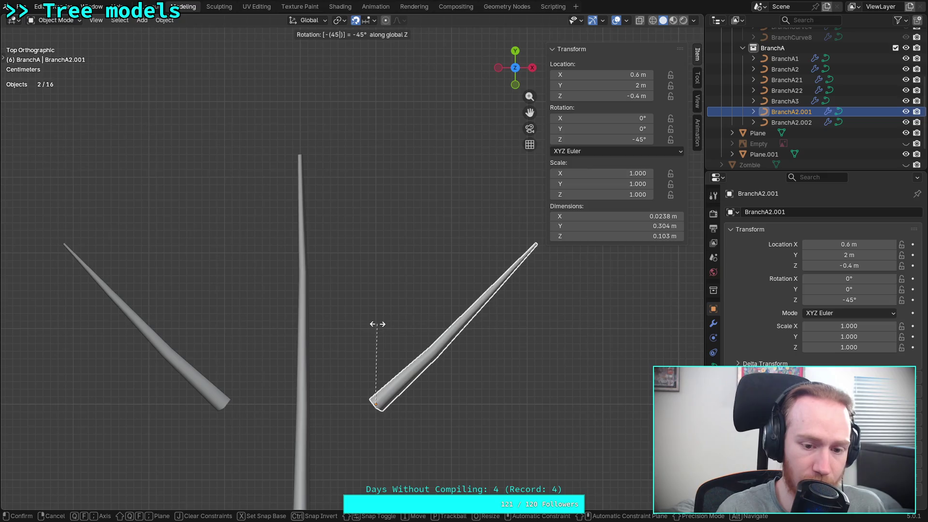
key(Return)
- Move both tilted branches so their bases sit on the trunk top
shift+middle_drag(352, 402, 363, 324)
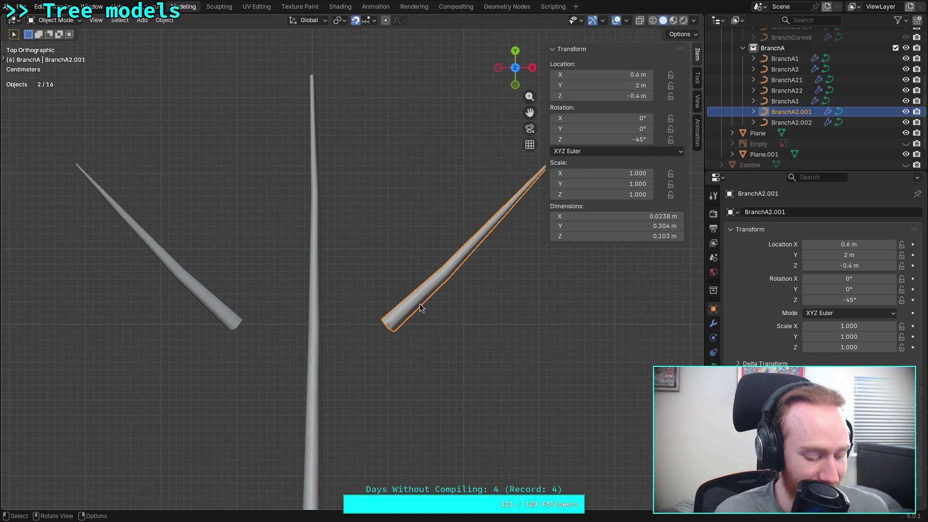
key(g)
click(342, 303)
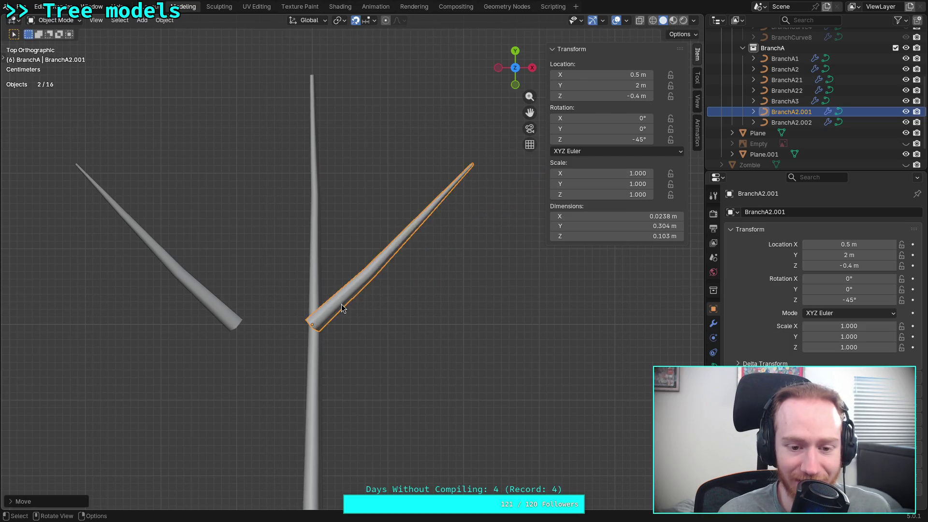
scroll(341, 304, down, 5)
scroll(343, 303, up, 3)
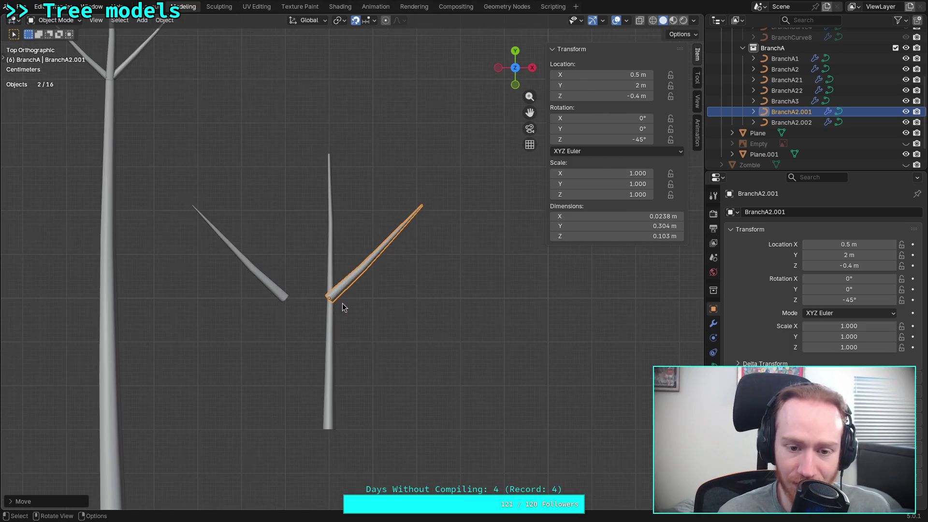
click(274, 292)
key(g)
click(320, 291)
scroll(320, 290, up, 4)
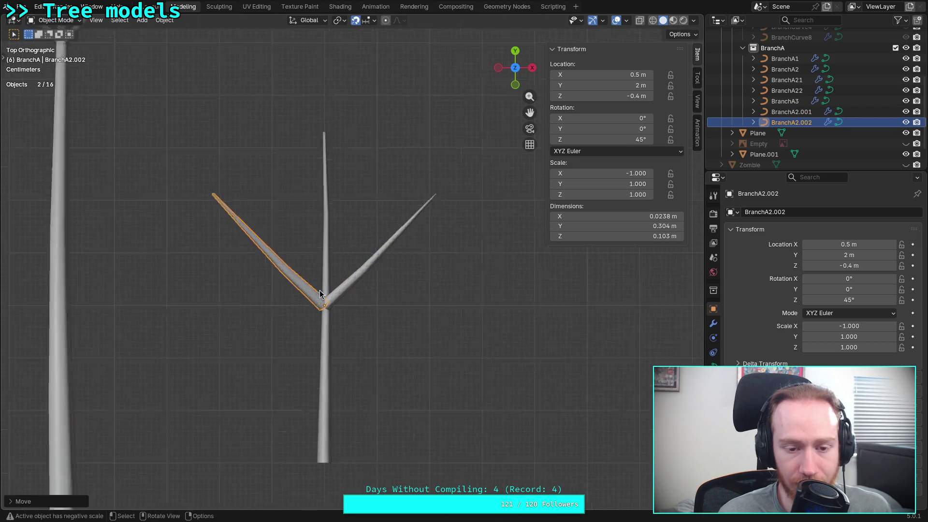
shift+middle_drag(309, 291, 377, 364)
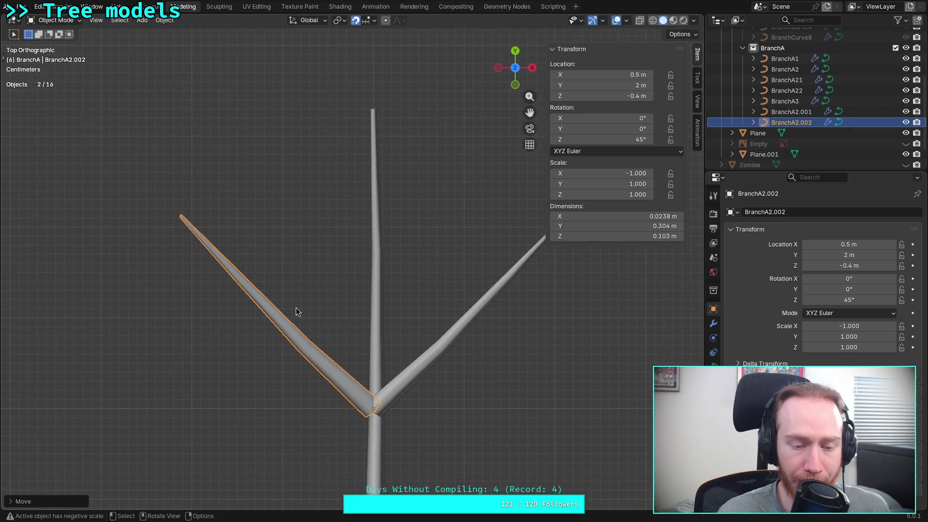
key(Tab)
- Pull the left branch's tip point back toward the trunk to shorten it
click(189, 224)
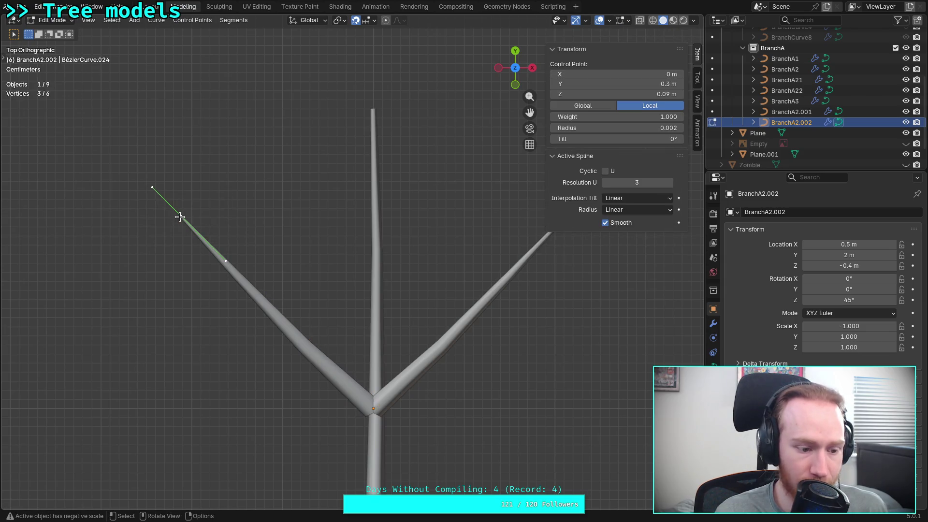
key(g)
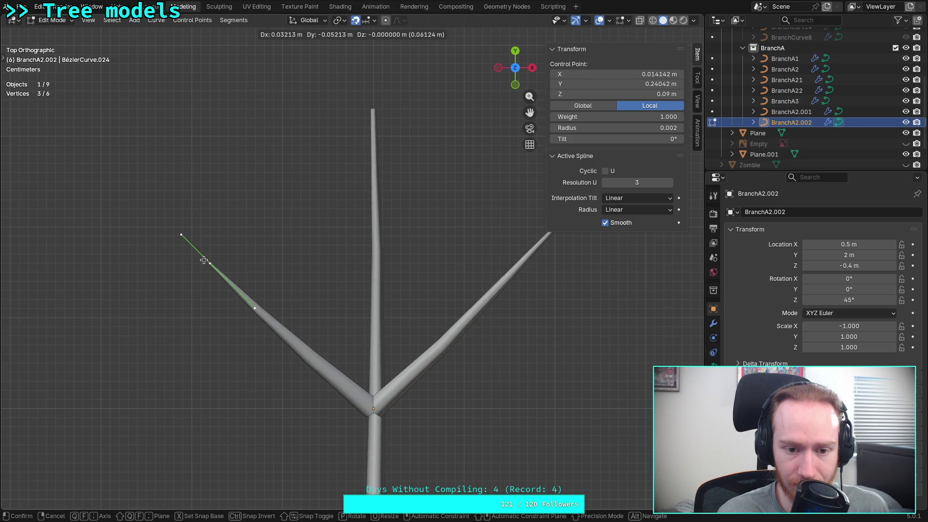
click(201, 254)
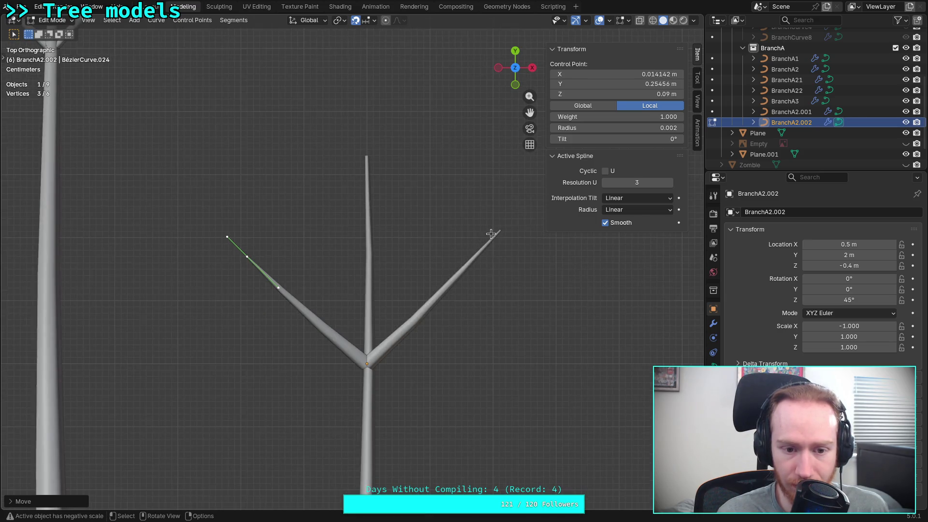
key(Tab)
- Shorten the right branch BranchA2.001 by pulling its tip point inward
click(507, 287)
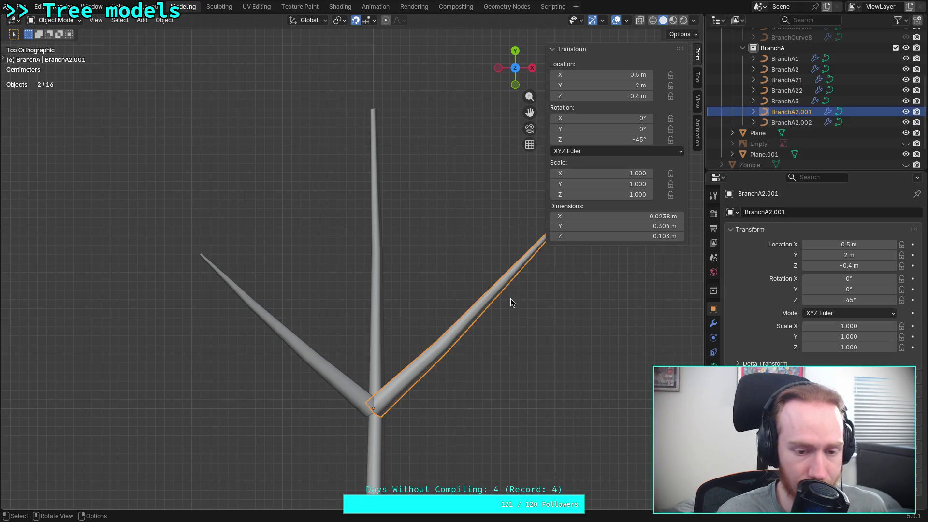
shift+middle_drag(511, 298, 378, 318)
key(Tab)
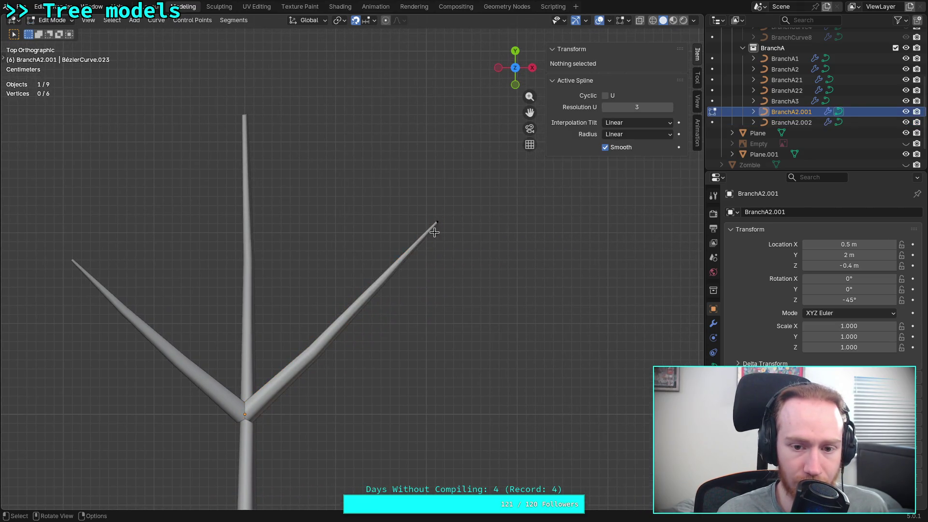
click(439, 222)
key(g)
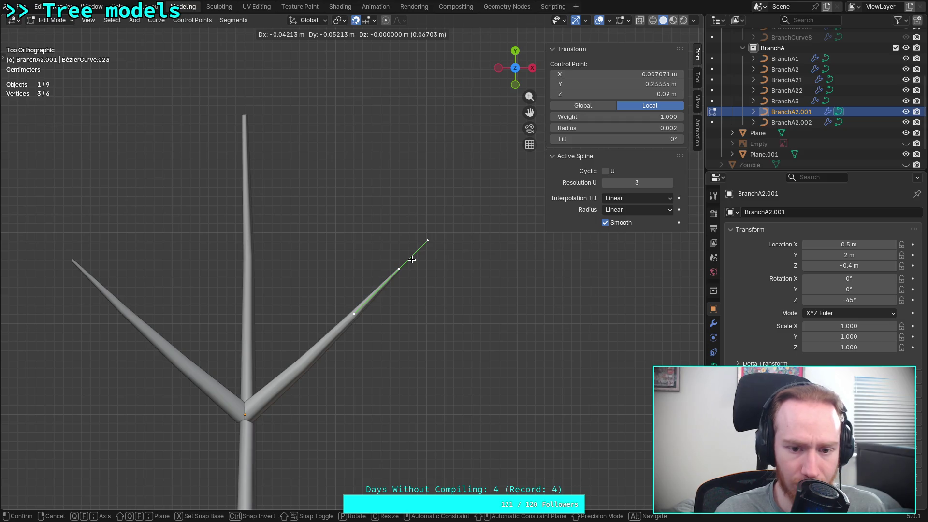
click(412, 259)
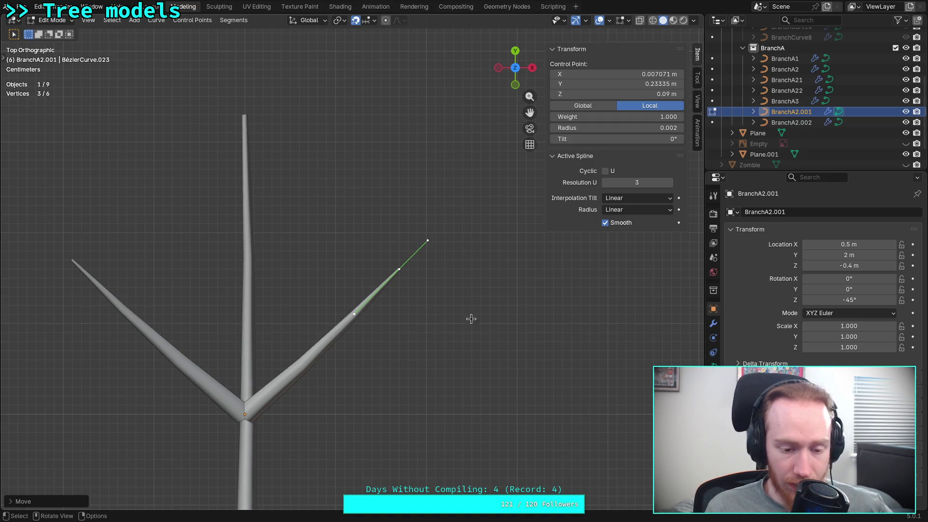
shift+middle_drag(287, 422, 367, 328)
scroll(367, 328, up, 2)
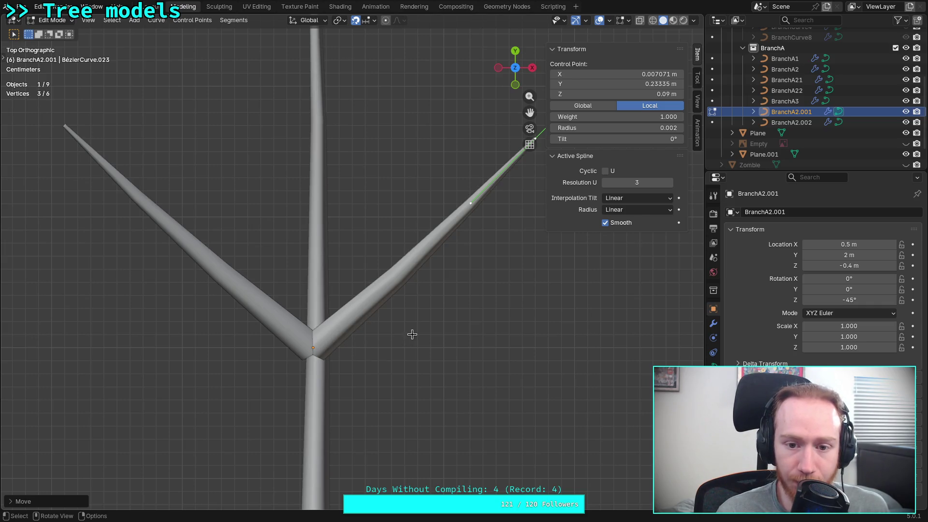
key(Tab)
click(315, 323)
scroll(336, 323, down, 3)
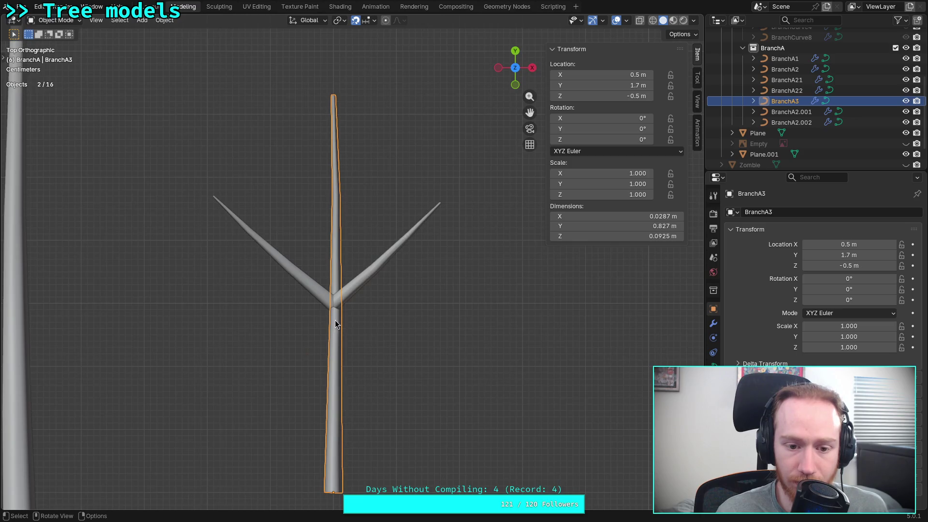
- Check the trunk's bottom point, then set the right branch's tip radius to 0.0011
key(Tab)
click(334, 492)
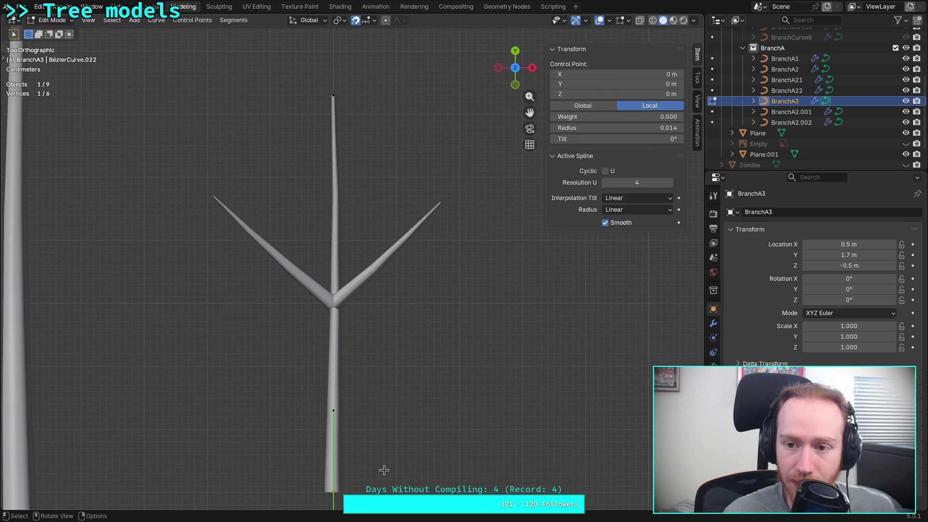
key(Tab)
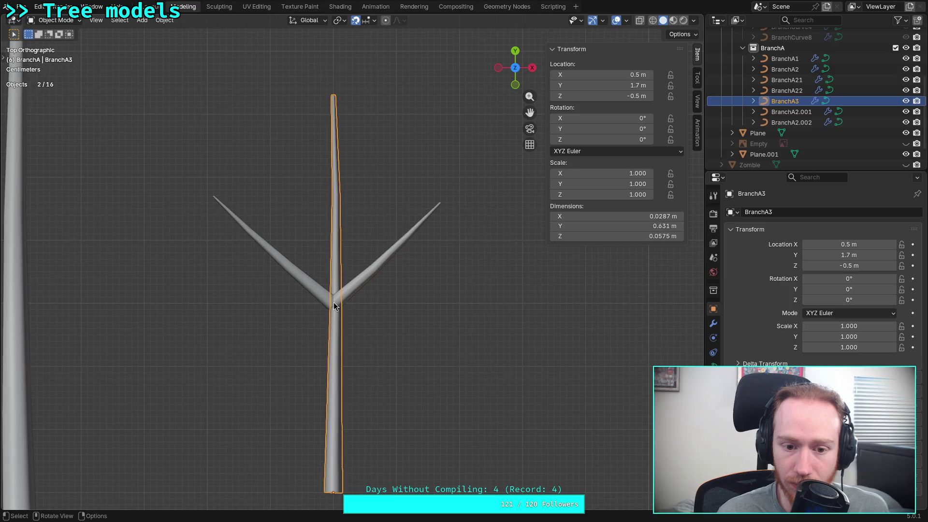
click(341, 301)
click(338, 304)
key(Tab)
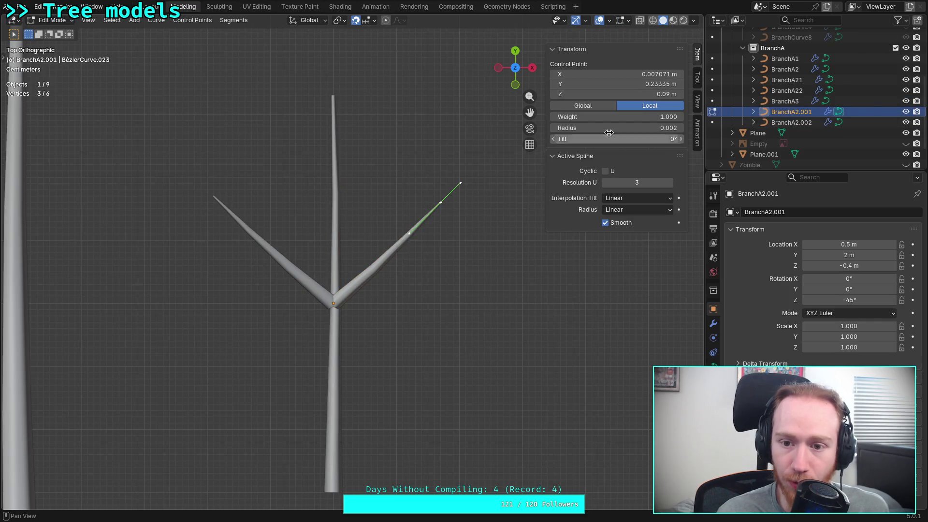
double_click(595, 127)
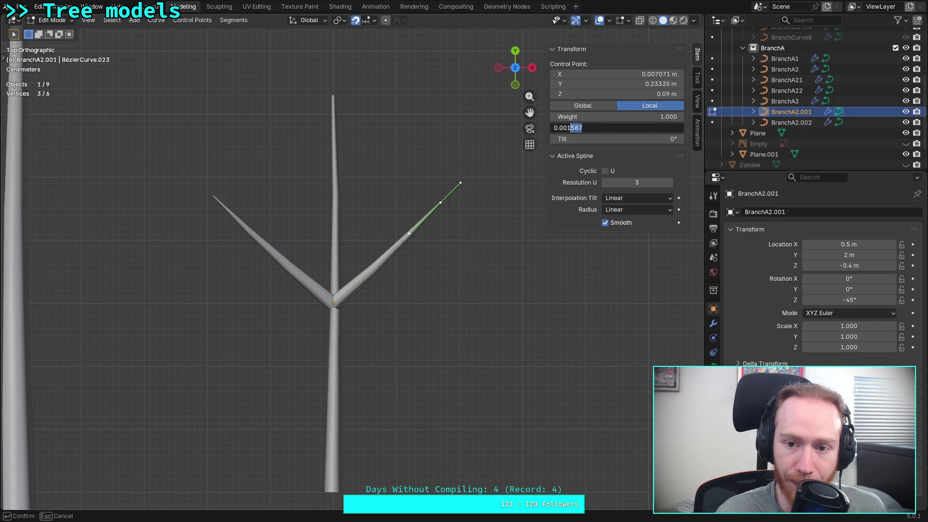
text(1)
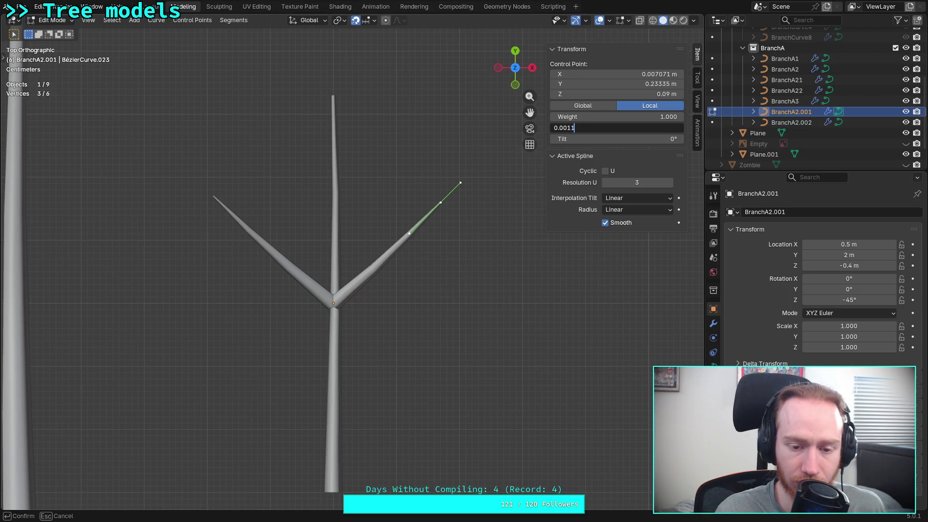
key(Return)
click(404, 308)
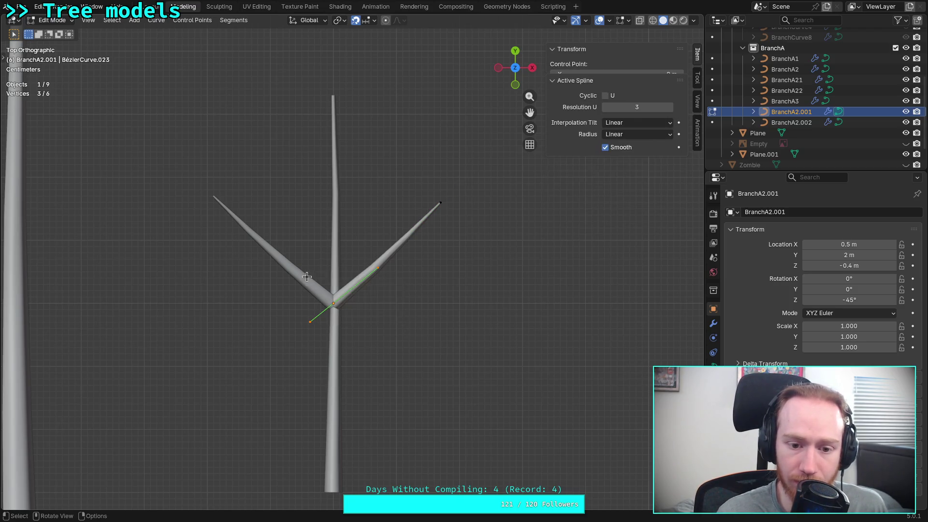
- Set the right branch's base point radius to 0.010, then refine it to 0.009
click(334, 304)
click(646, 126)
click(600, 126)
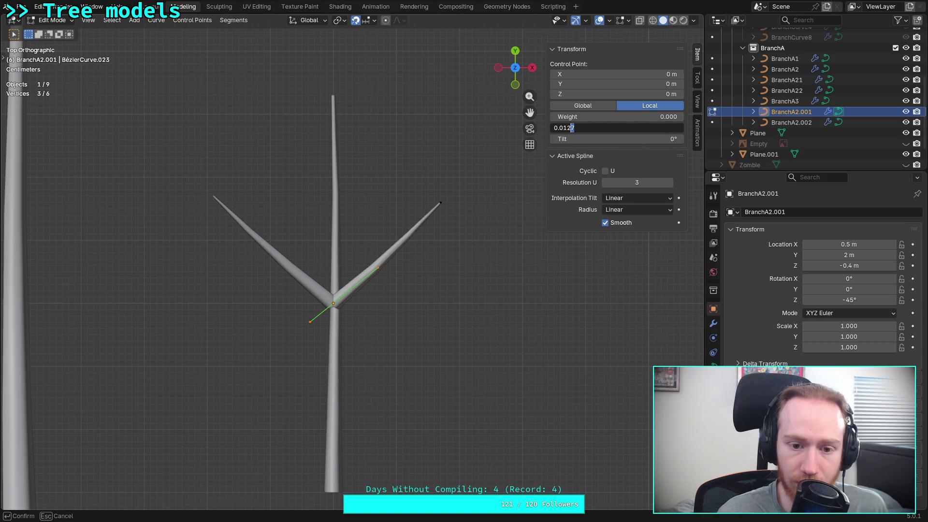
key(Return)
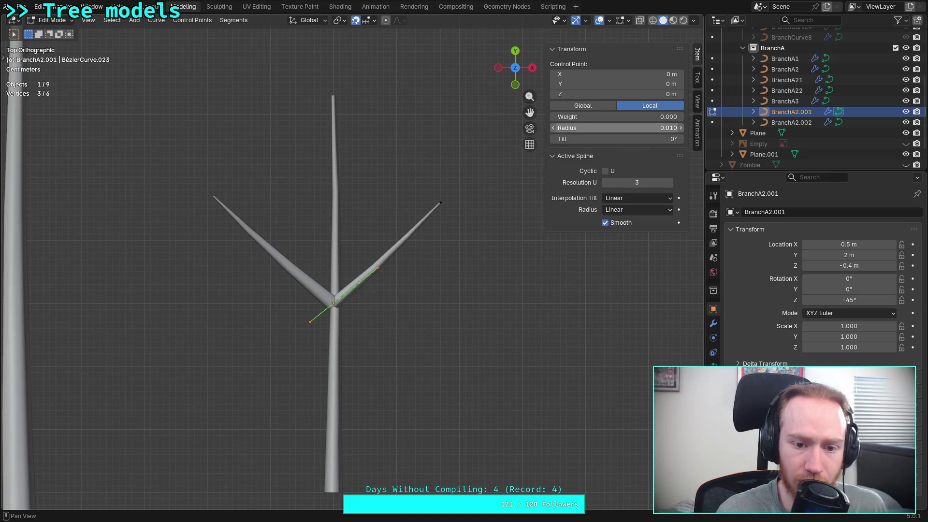
scroll(372, 300, up, 4)
scroll(365, 305, up, 1)
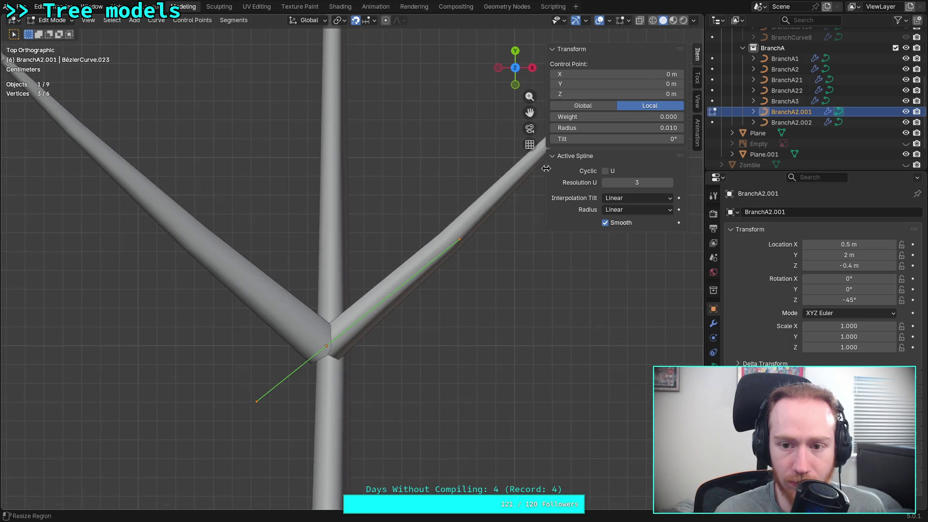
click(587, 127)
click(576, 127)
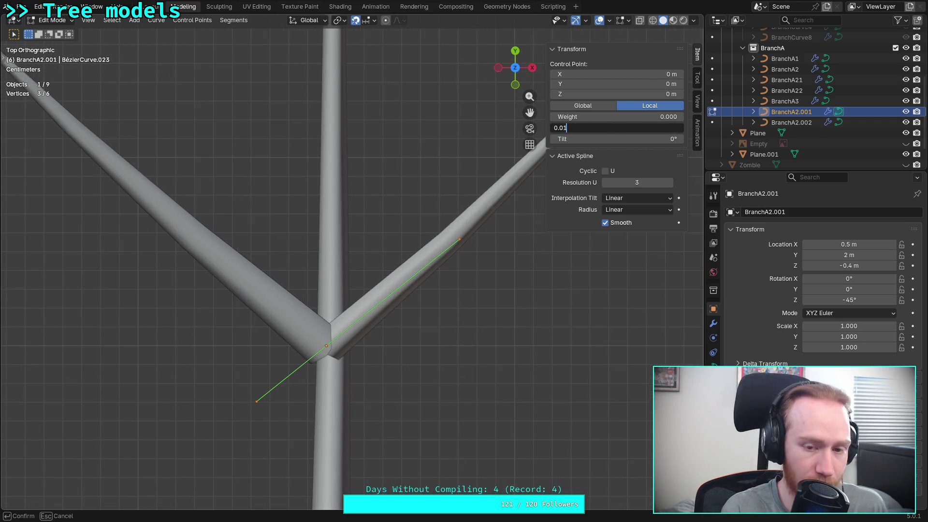
text(0.009)
key(Return)
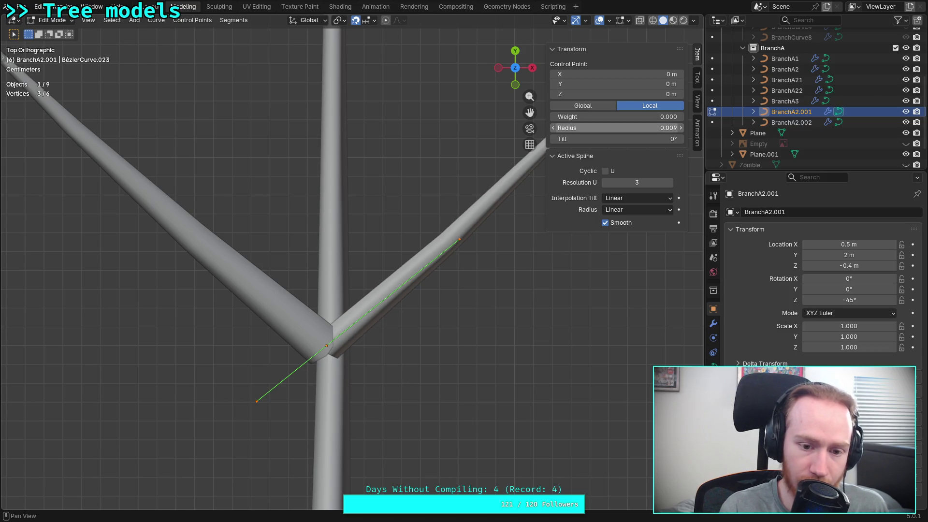
scroll(316, 263, down, 3)
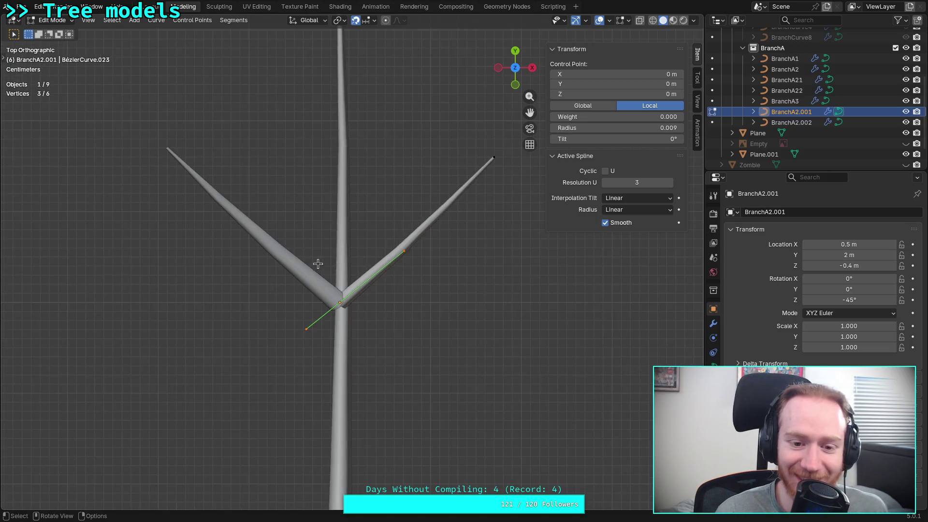
- Thin the left fork BranchA2.002's base radius from 0.013 to 0.009
key(Tab)
click(277, 260)
key(Tab)
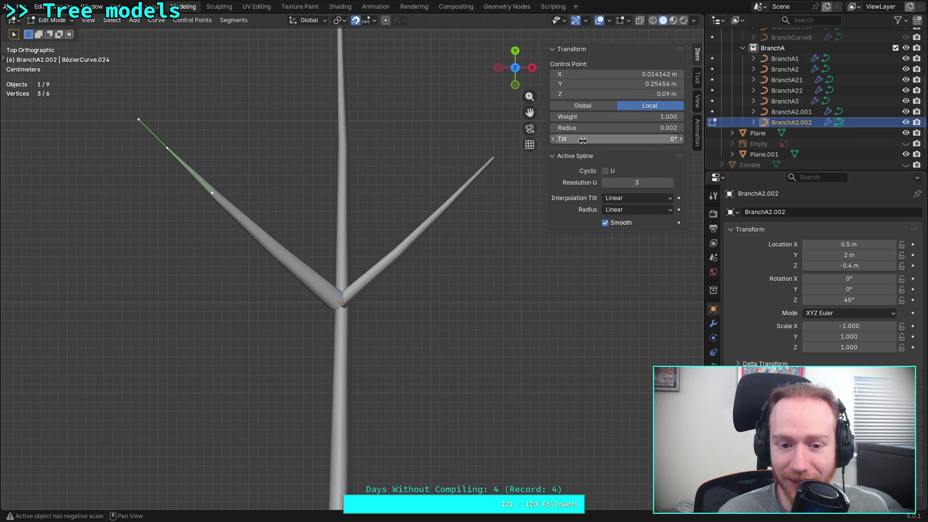
click(664, 125)
text(0.009)
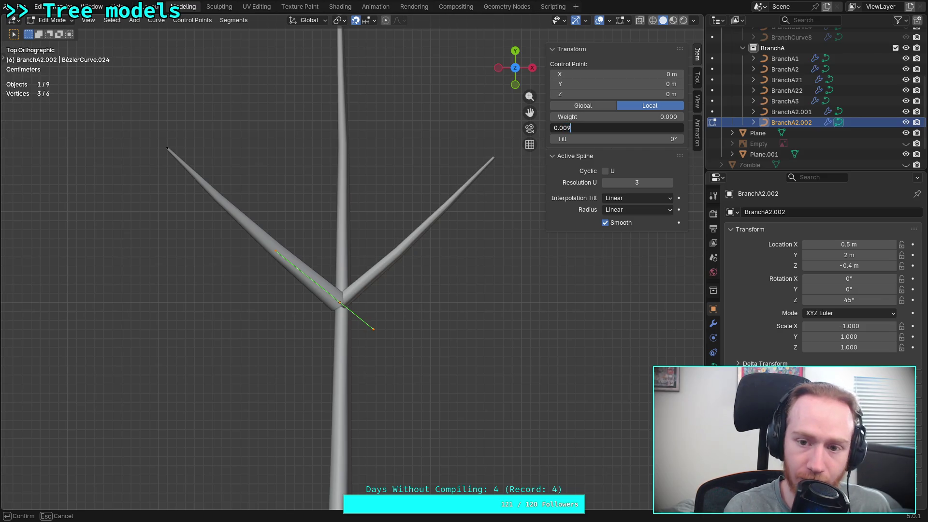
key(Return)
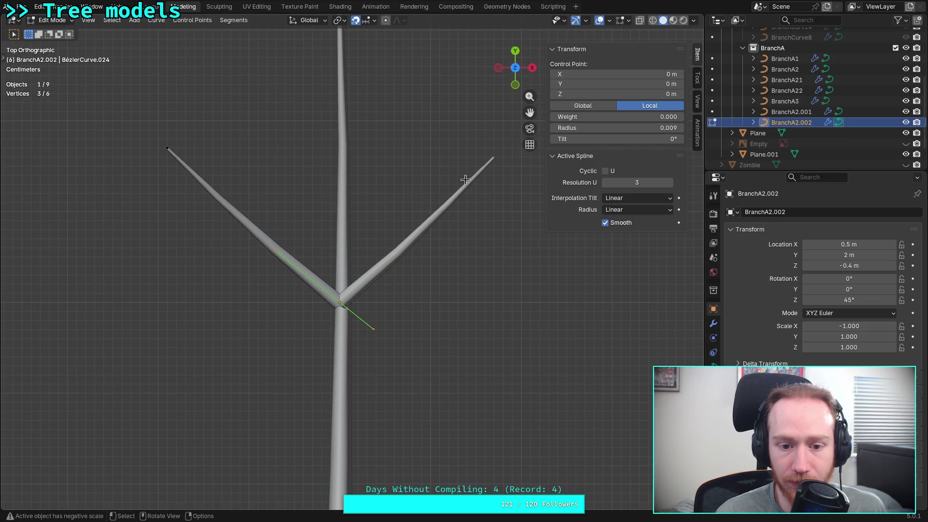
- Reselect BranchA2.001 in Edit Mode with nothing selected and switch to Right view
key(Tab)
click(362, 290)
key(Tab)
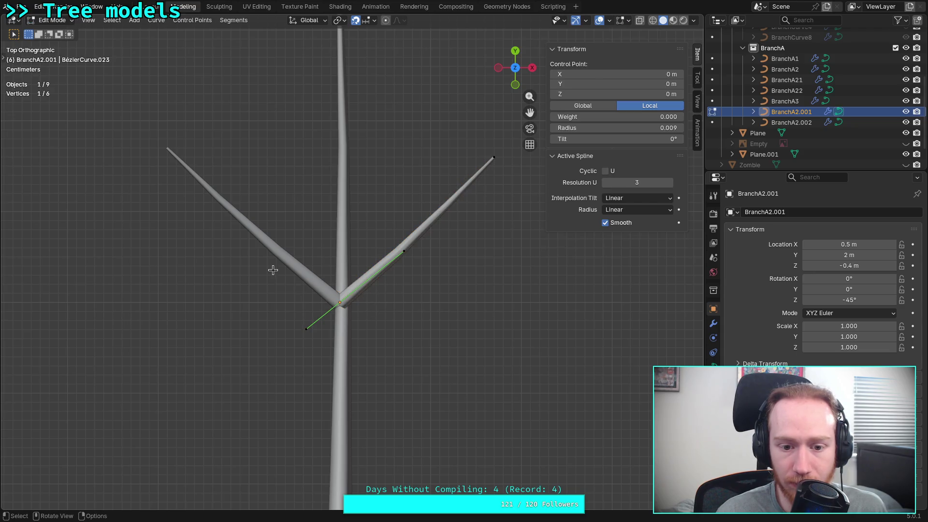
key(alt+a)
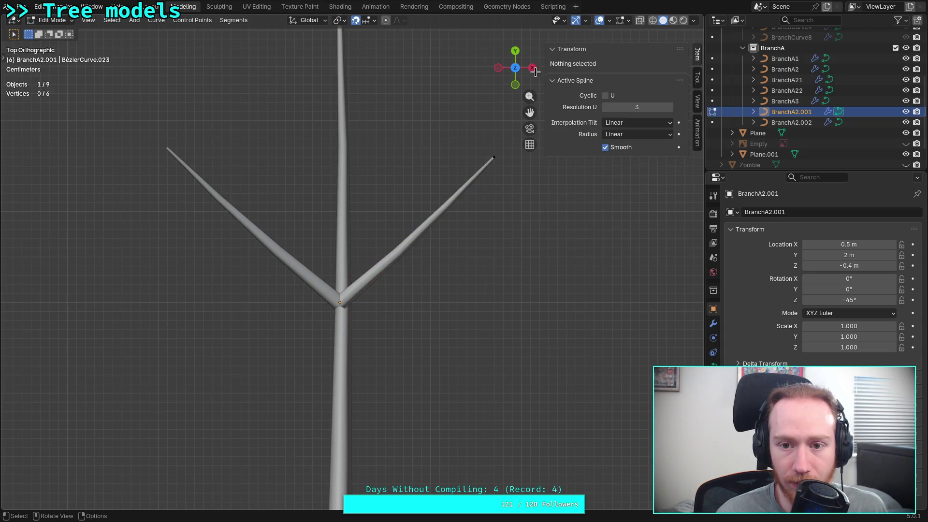
click(532, 68)
scroll(424, 228, down, 3)
- Hide BranchA1 in the Outliner and return to Object Mode
shift+scroll(394, 197, down, 3)
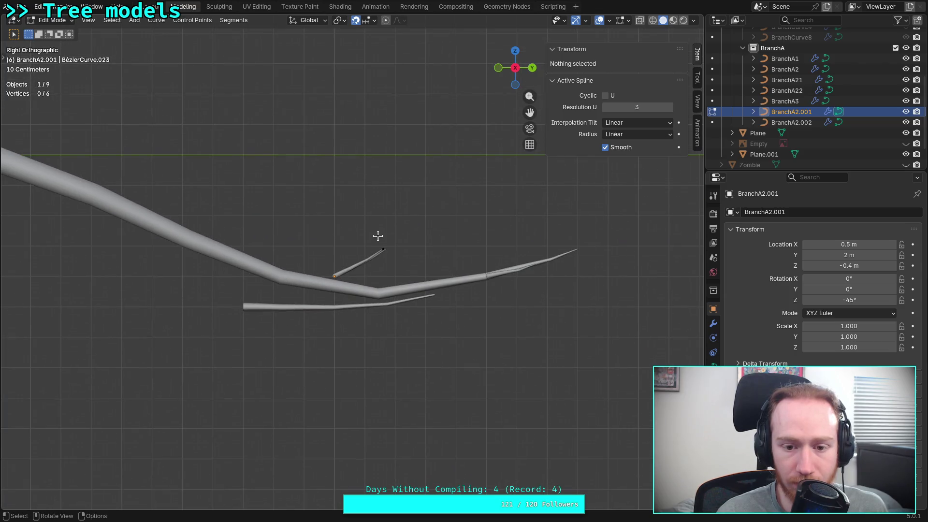
scroll(377, 236, down, 3)
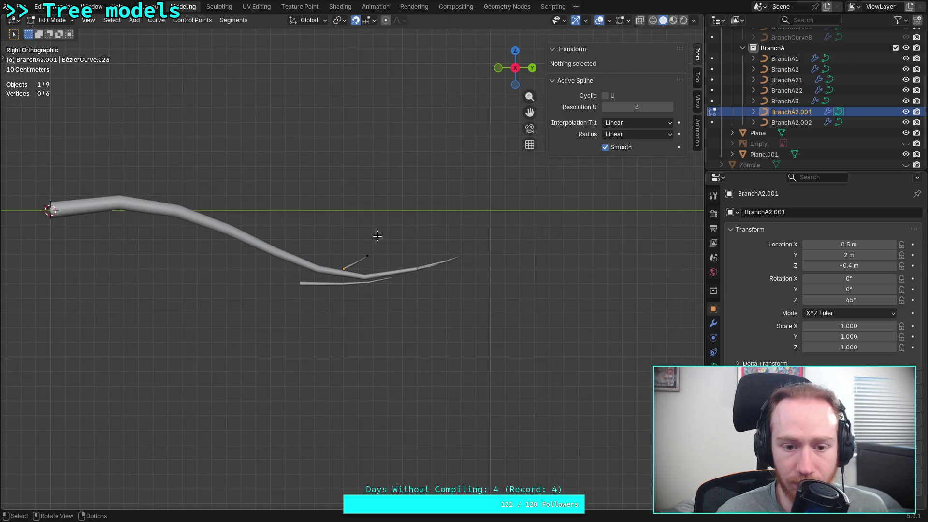
click(906, 58)
scroll(390, 244, up, 7)
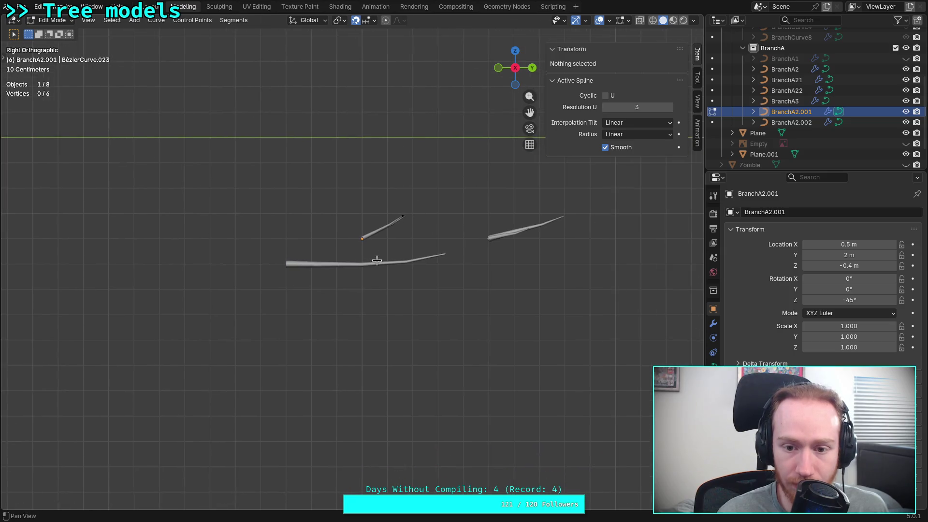
key(Tab)
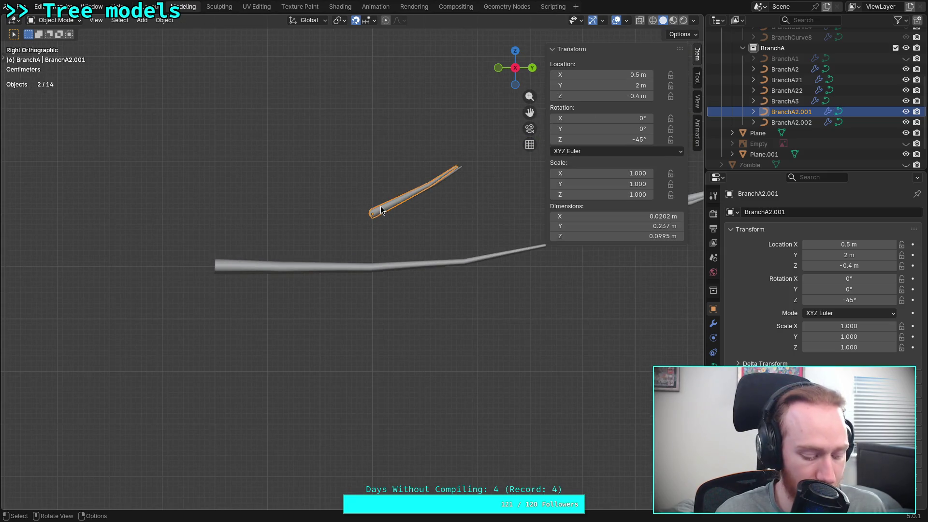
scroll(381, 209, up, 2)
- Lower BranchA2.001 and BranchA2.002 down onto the junction with the main branch
key(g)
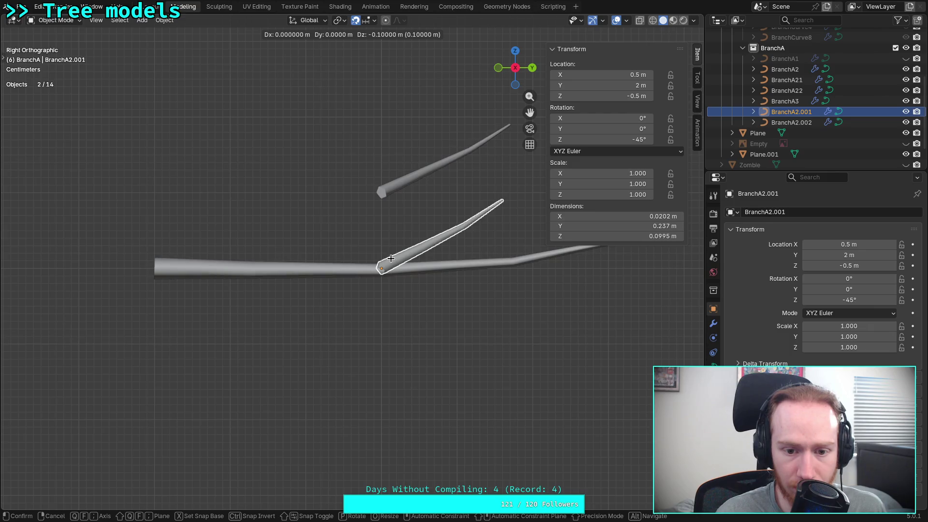
click(391, 259)
click(385, 190)
key(g)
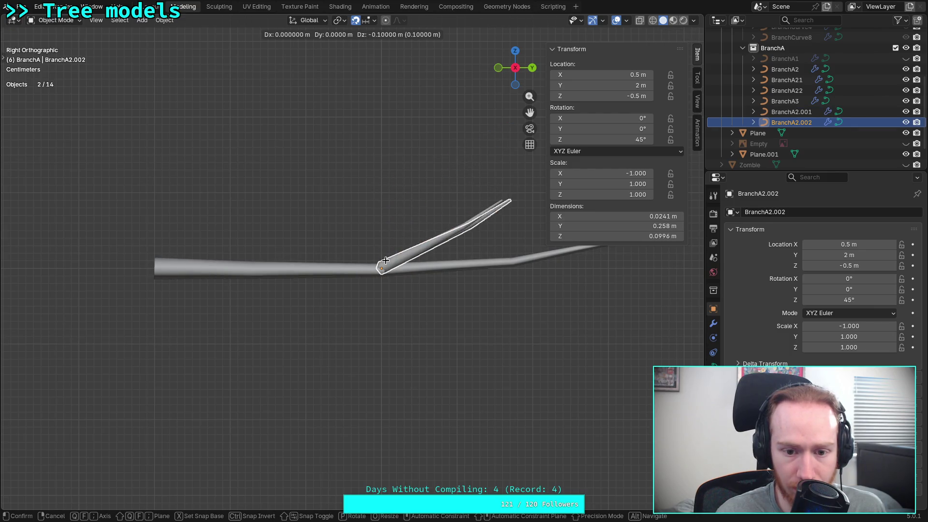
click(385, 261)
scroll(409, 273, up, 3)
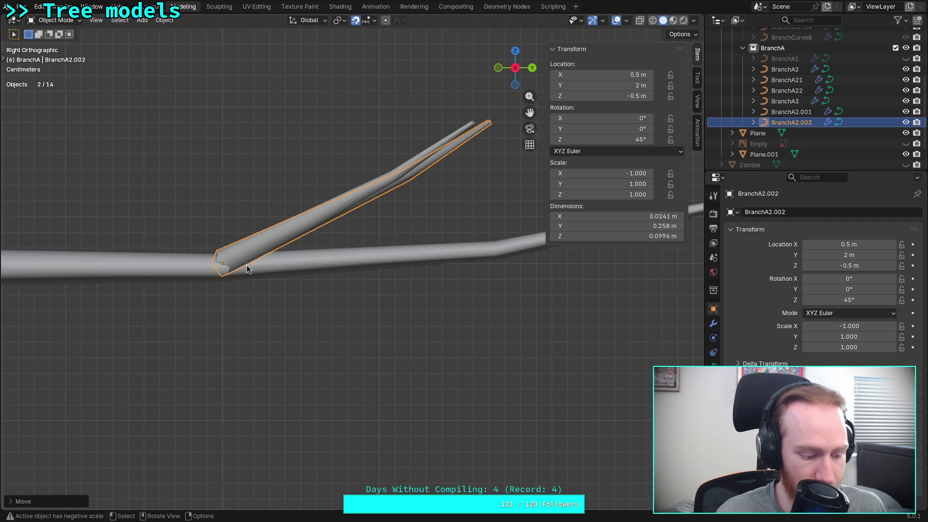
scroll(231, 255, up, 3)
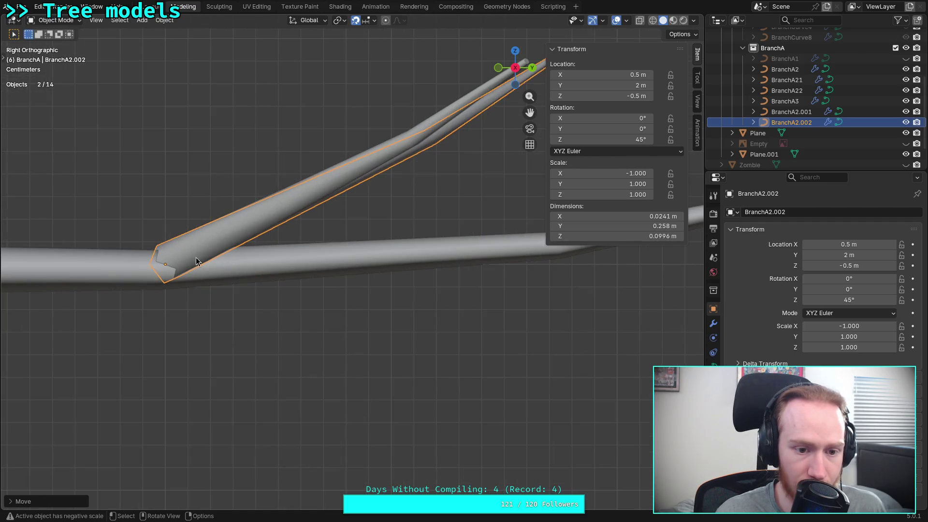
- Nudge BranchA2.002 to Z -0.502 m and BranchA2.001 to Z -0.503 m
key(g)
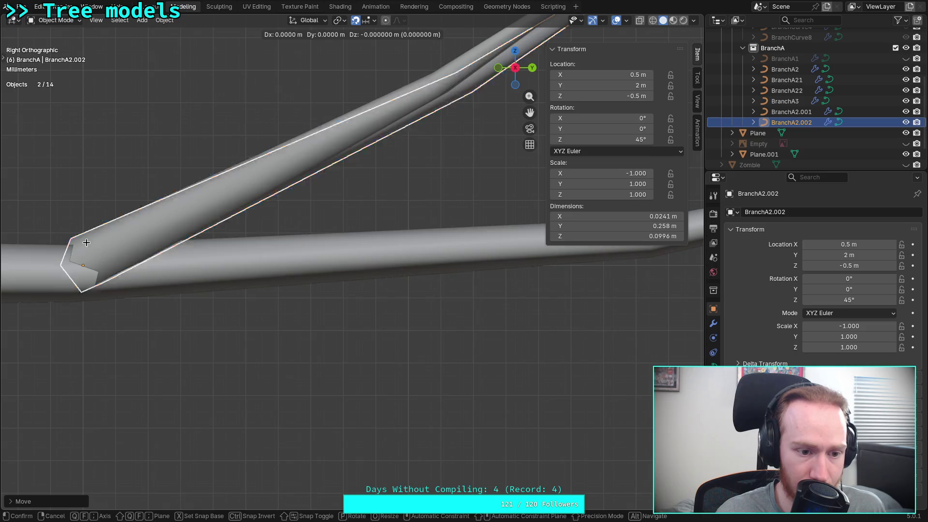
click(87, 248)
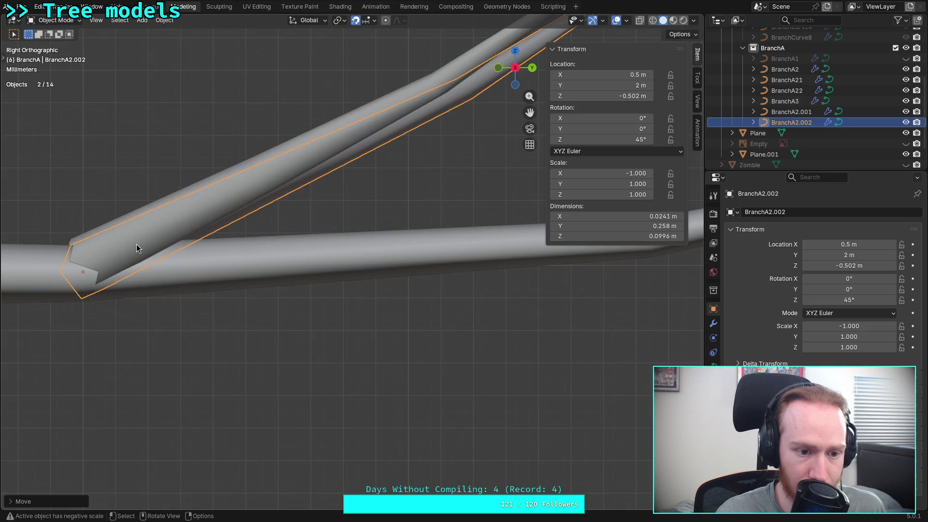
click(136, 246)
key(g)
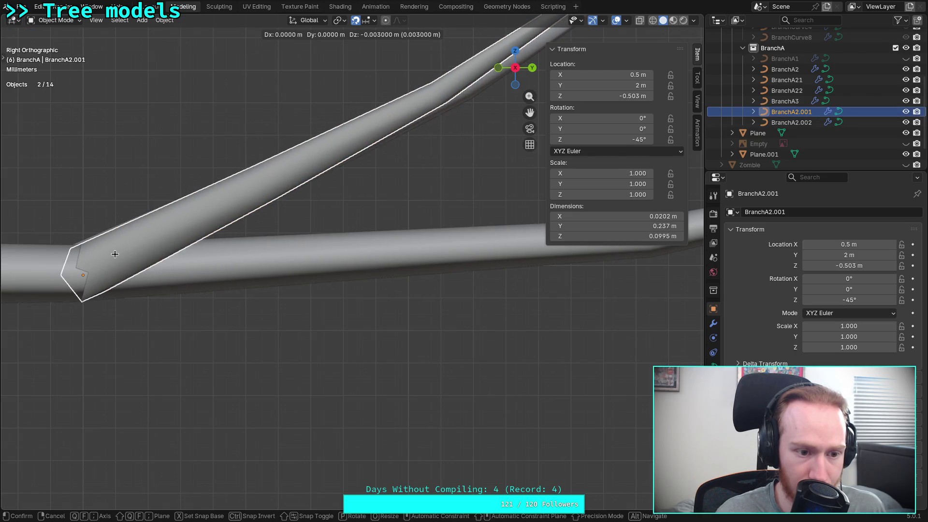
click(123, 252)
scroll(201, 250, down, 3)
- Box-select BranchA2.001's three joint points and set their radius to about 0.007
key(Tab)
drag(179, 299, 237, 227)
double_click(606, 128)
text(0.0065)
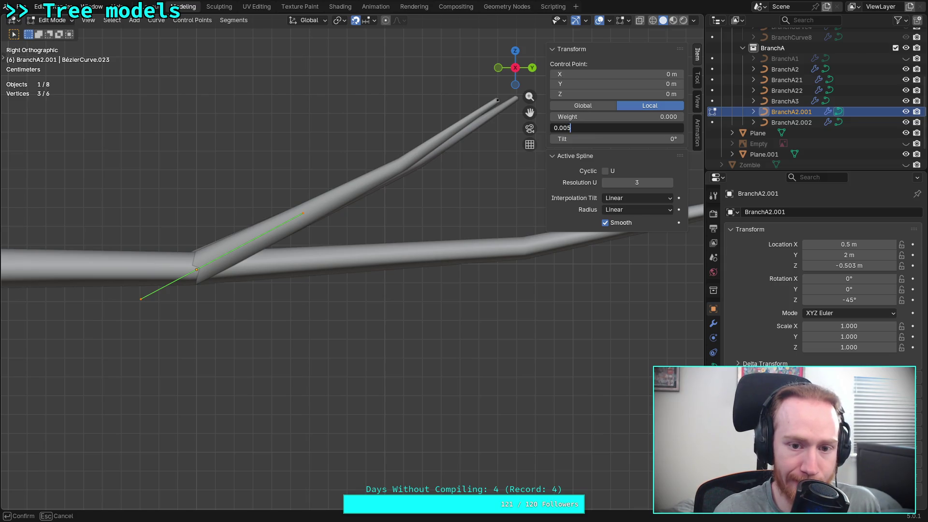
key(Return)
double_click(607, 127)
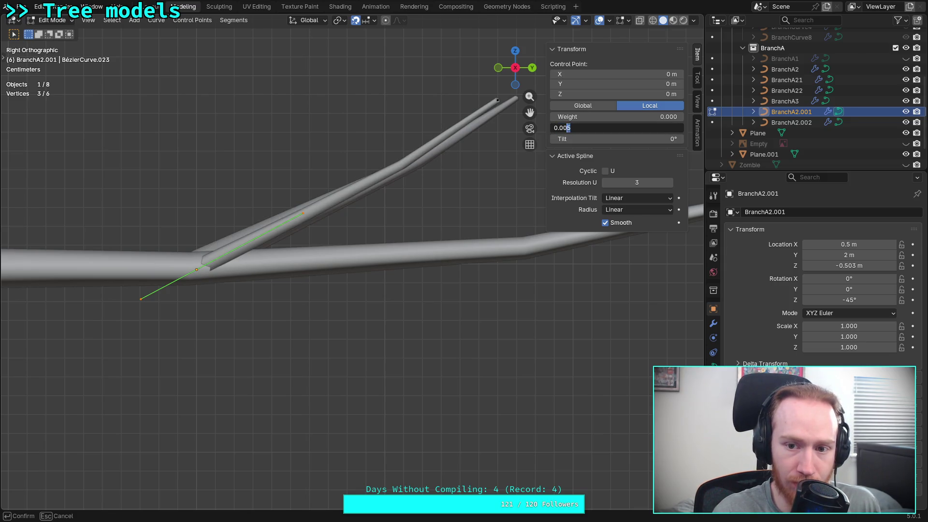
text(0.004)
key(Return)
double_click(607, 128)
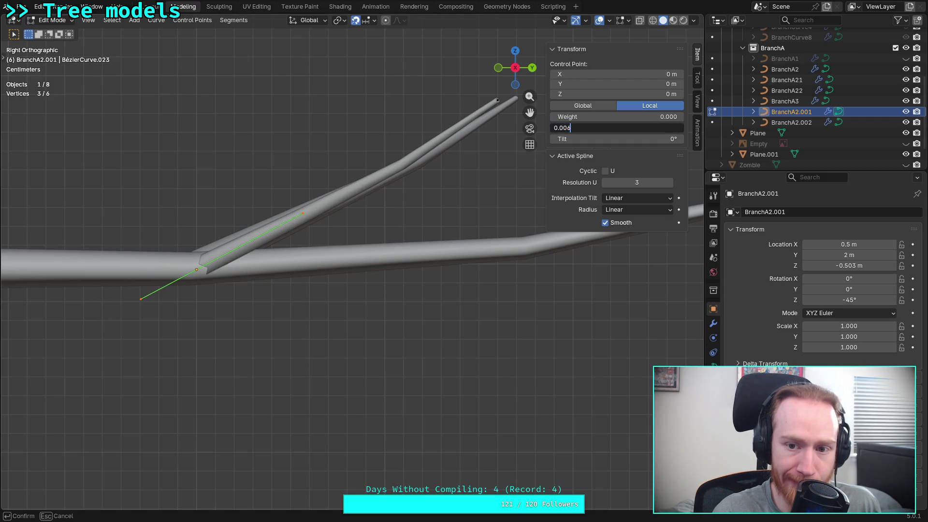
text(0.007)
key(Return)
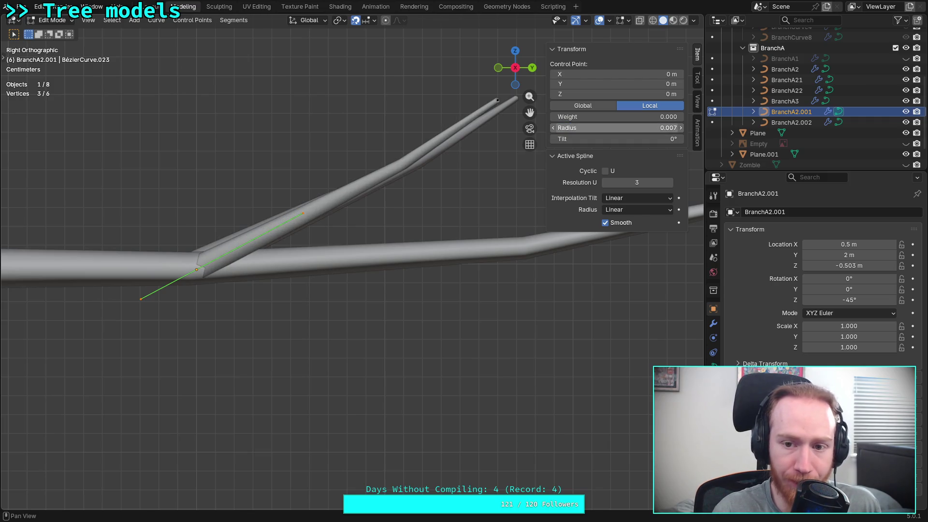
double_click(607, 128)
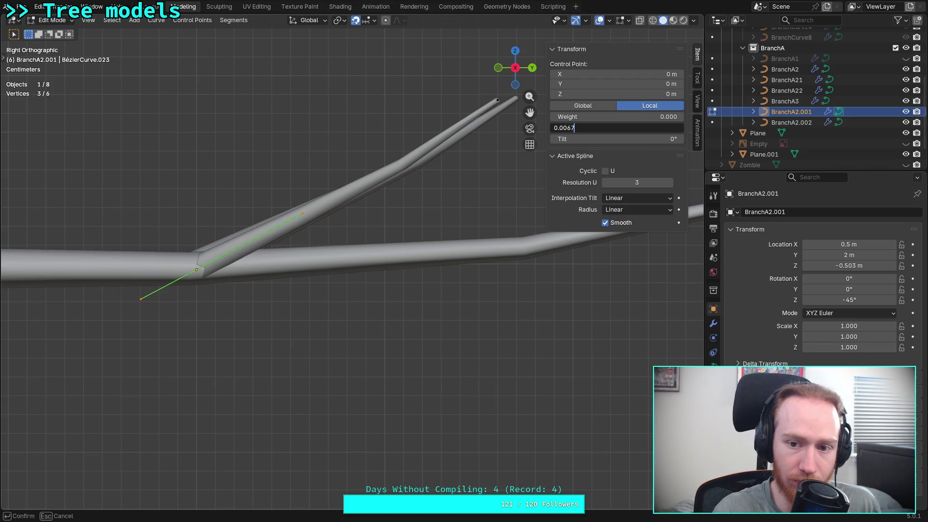
key(Return)
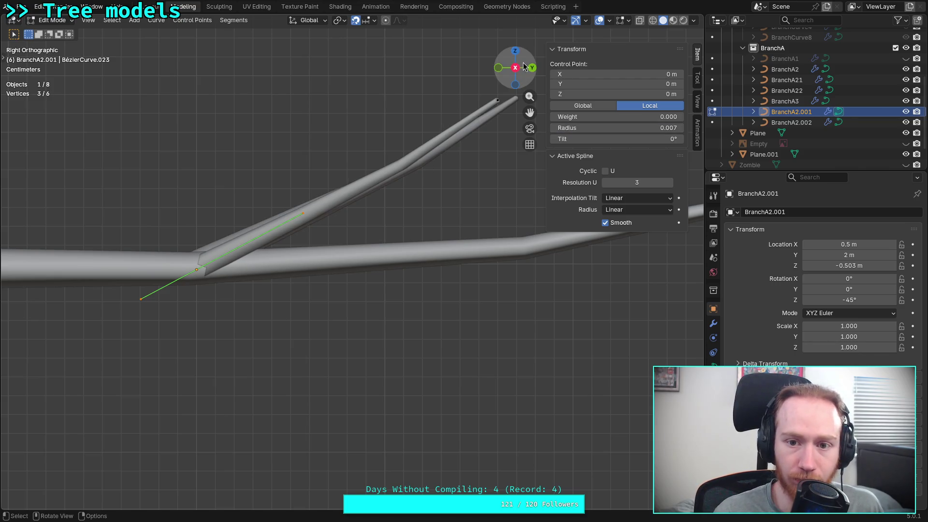
- In Top view, set BranchA2.002's joint radius to 0.0065, then glance at the YouTube window
click(515, 51)
key(Tab)
shift+click(341, 373)
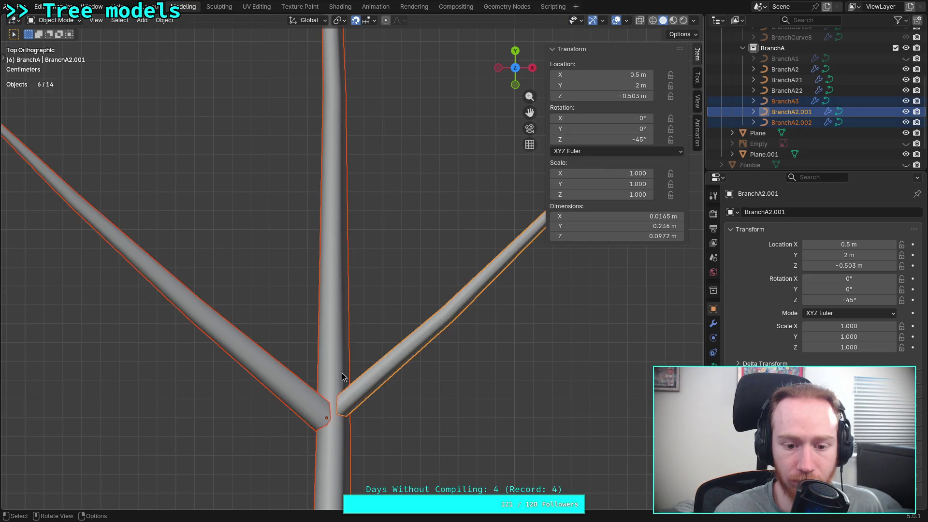
click(291, 379)
key(Tab)
click(612, 127)
key(Return)
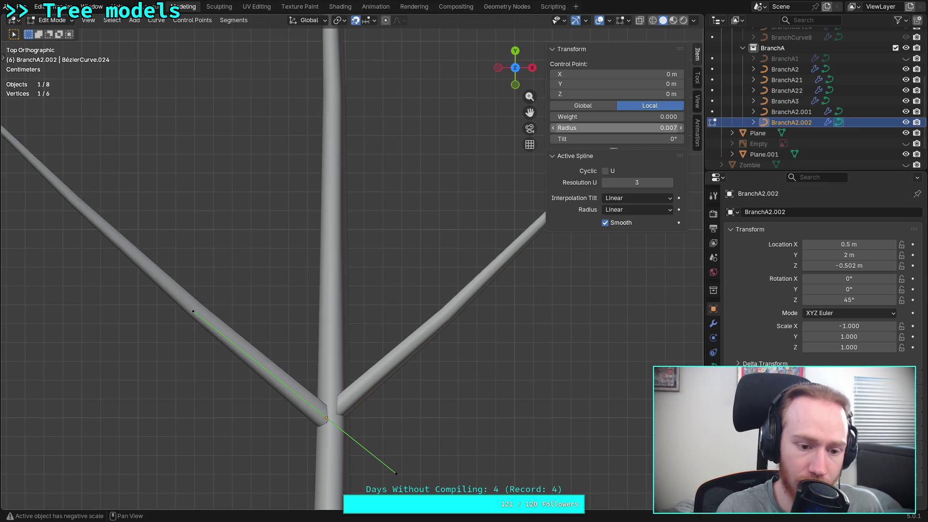
key(super+2)
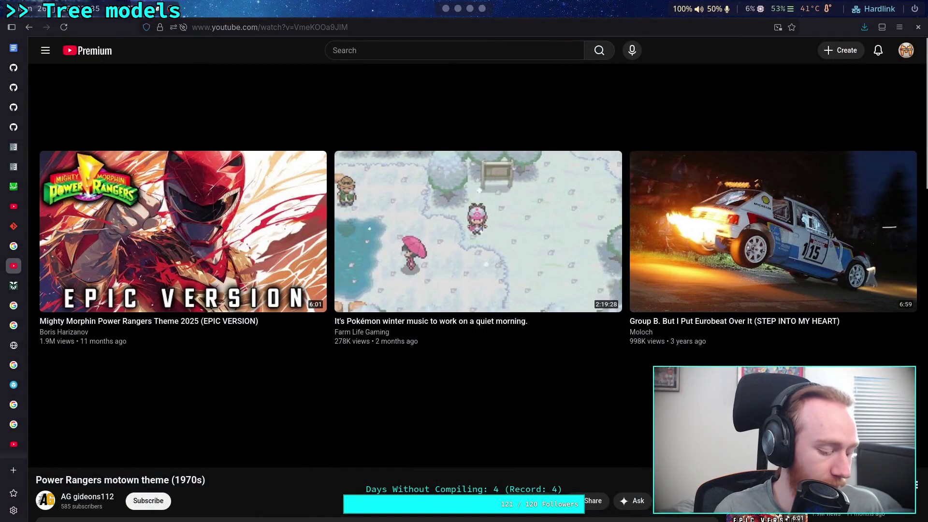
key(super+1)
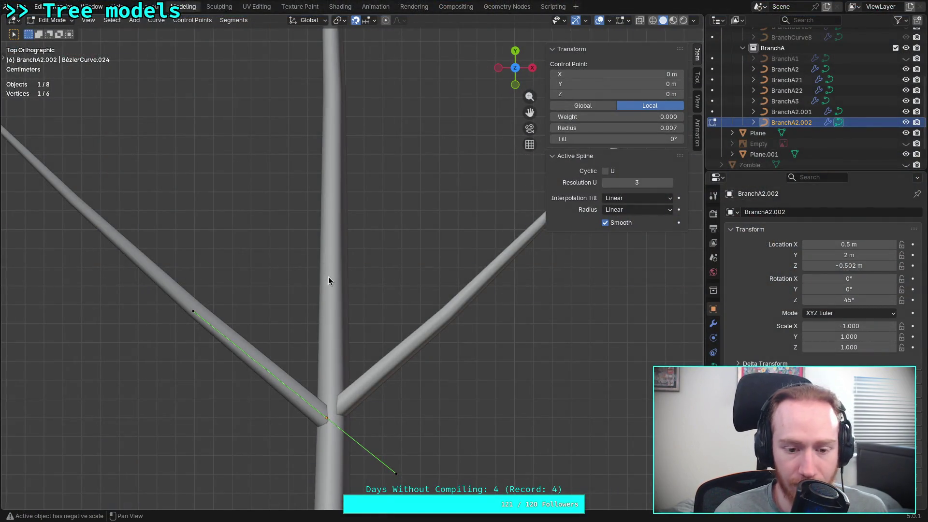
- Move BranchA2.002's root control point into the trunk junction
scroll(329, 278, down, 5)
mouse_move(363, 378)
shift+middle_down()
mouse_move(357, 326)
mouse_move(345, 326)
shift+middle_up()
scroll(363, 384, up, 2)
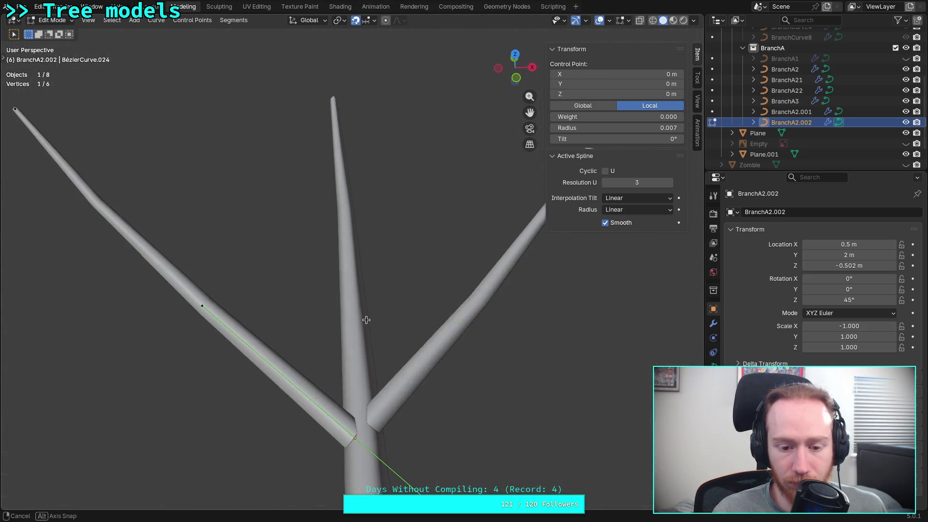
scroll(398, 391, up, 2)
shift+middle_drag(398, 391, 379, 263)
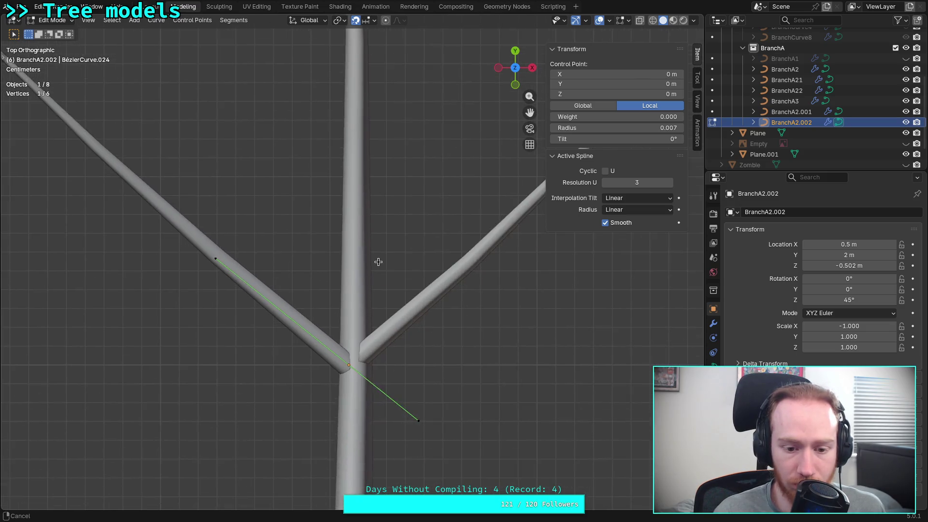
scroll(351, 370, up, 1)
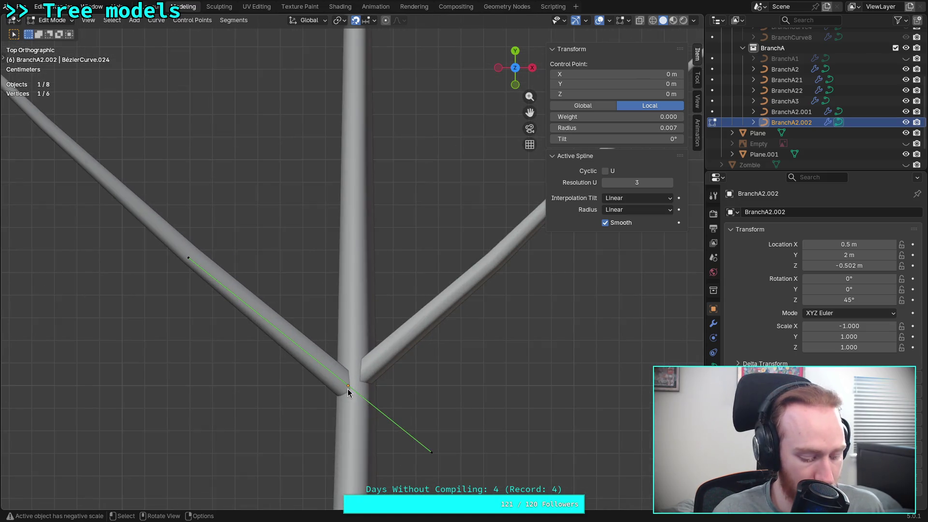
key(g)
right_click(347, 371)
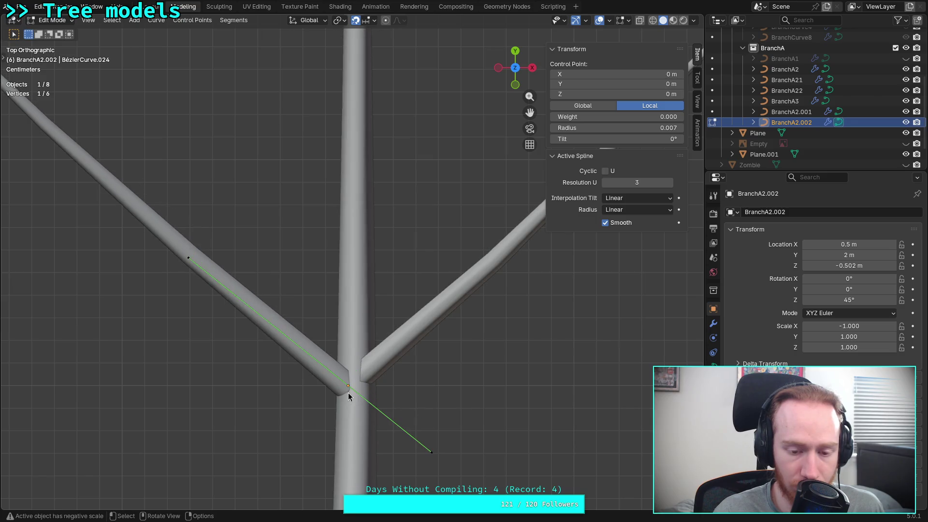
scroll(348, 401, up, 2)
scroll(348, 400, down, 1)
scroll(341, 403, up, 2)
key(g)
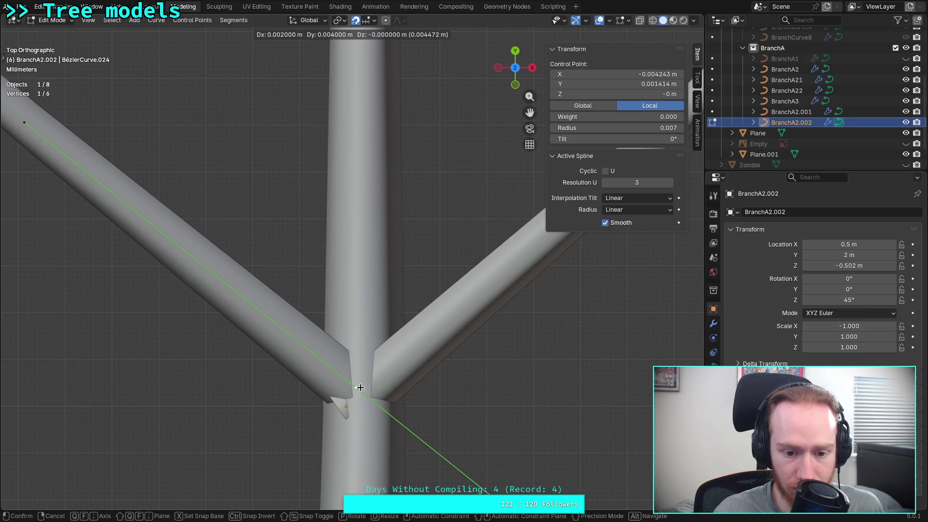
click(362, 388)
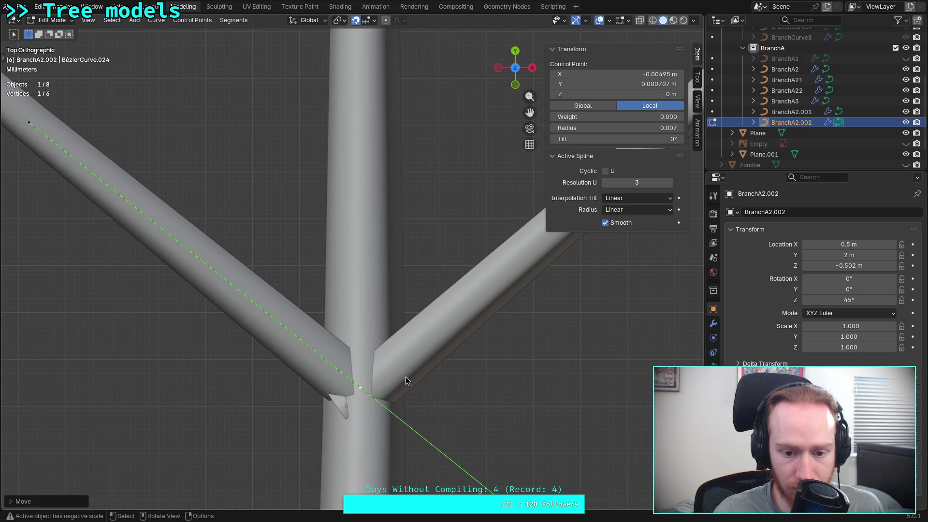
- In wireframe, move BranchA2.001's root control point into the trunk
key(alt+a)
key(shift+z)
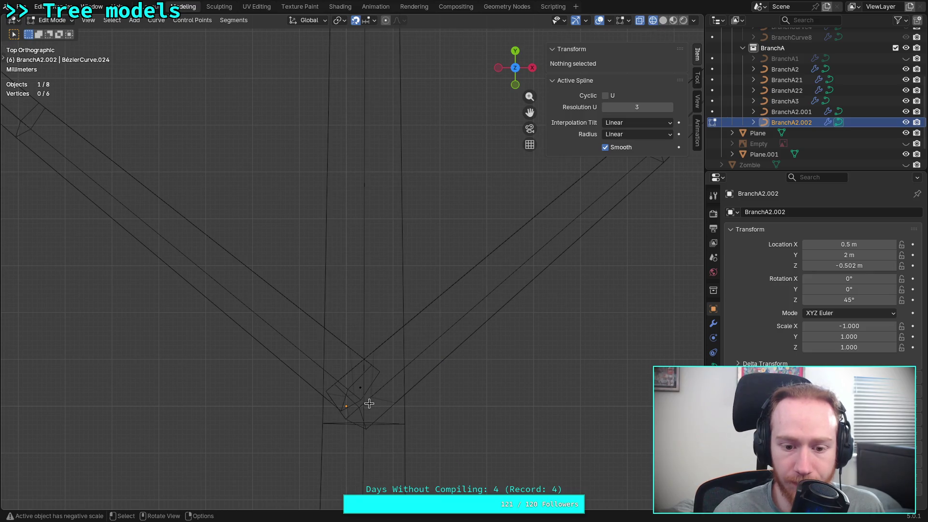
key(Tab)
click(408, 368)
key(Tab)
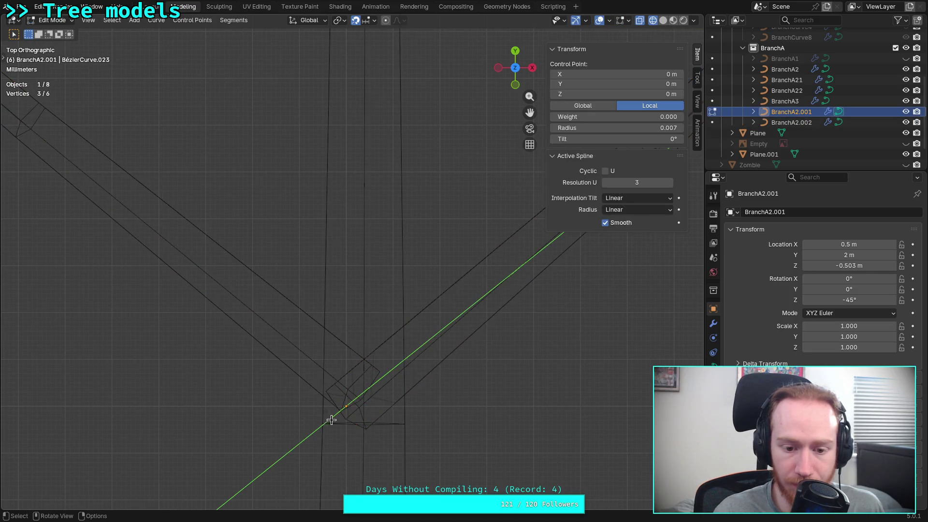
key(g)
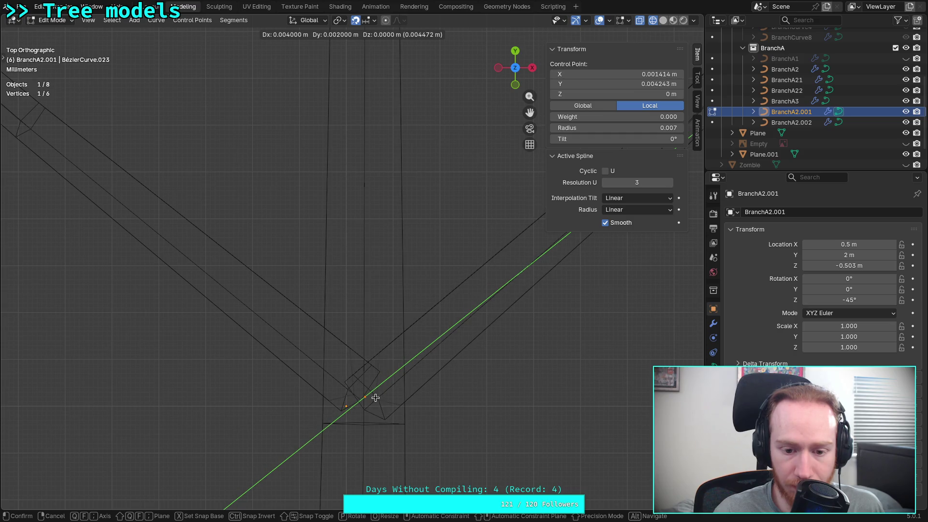
click(375, 397)
- Nudge BranchA2.001's root point slightly again in solid view, then orbit to the side
scroll(418, 382, down, 3)
key(shift+z)
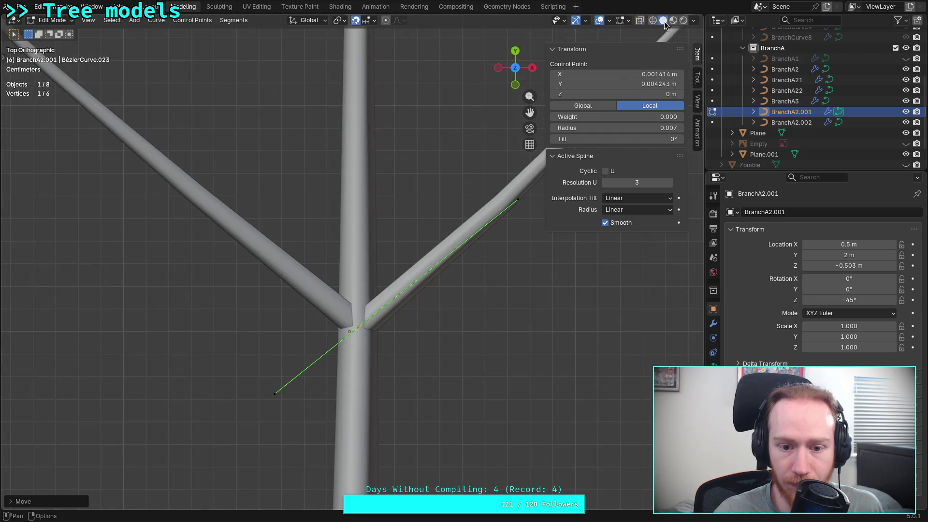
scroll(397, 330, up, 5)
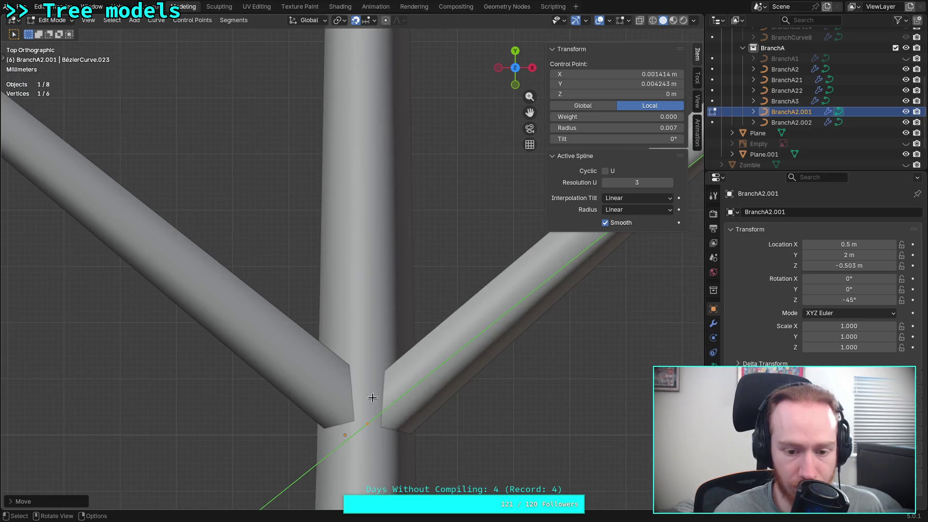
key(g)
click(413, 400)
scroll(412, 400, down, 6)
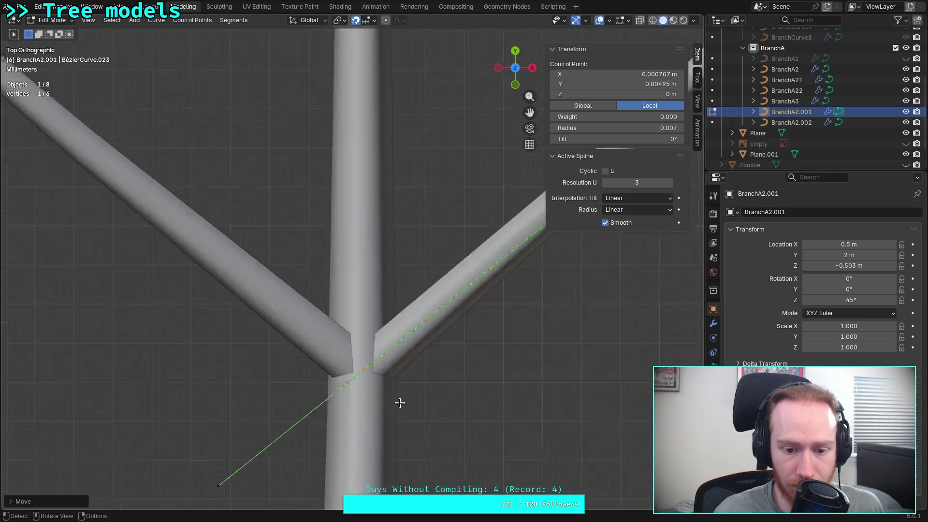
mouse_move(413, 400)
middle_down()
mouse_move(426, 393)
mouse_move(320, 276)
middle_up()
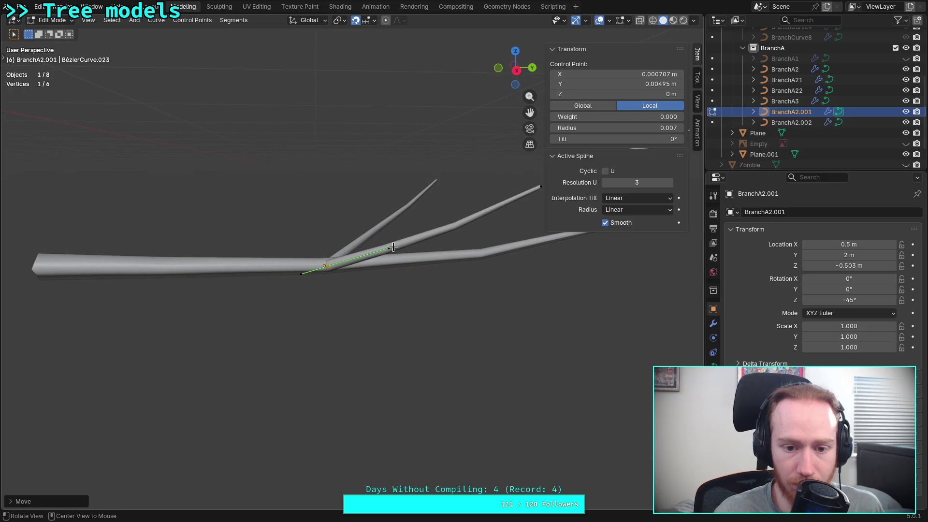
- In Right view, lower BranchA2.001's tip point down near the long branch
click(517, 70)
shift+middle_drag(425, 259, 321, 276)
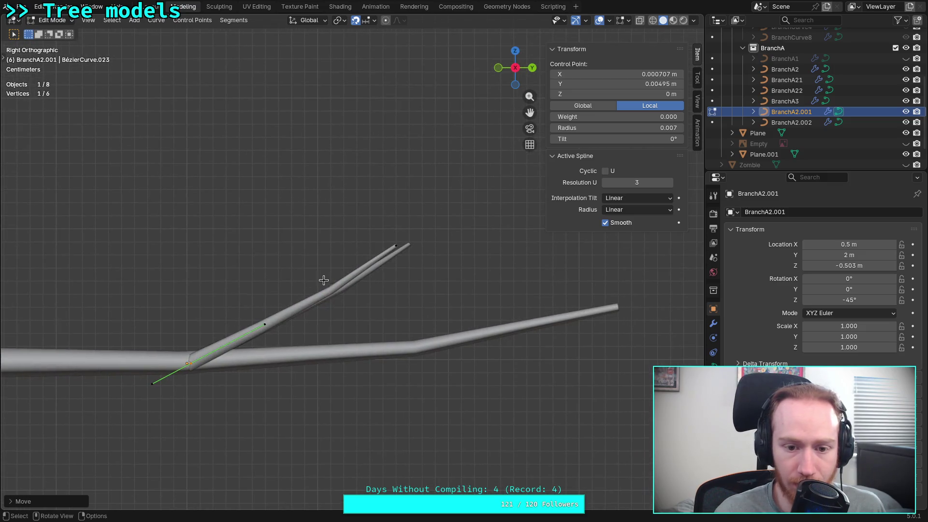
click(397, 246)
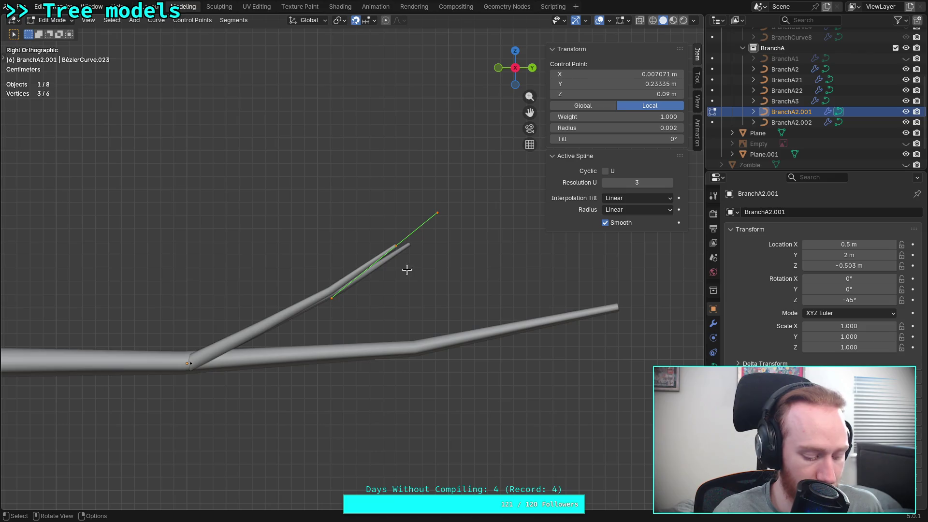
key(g)
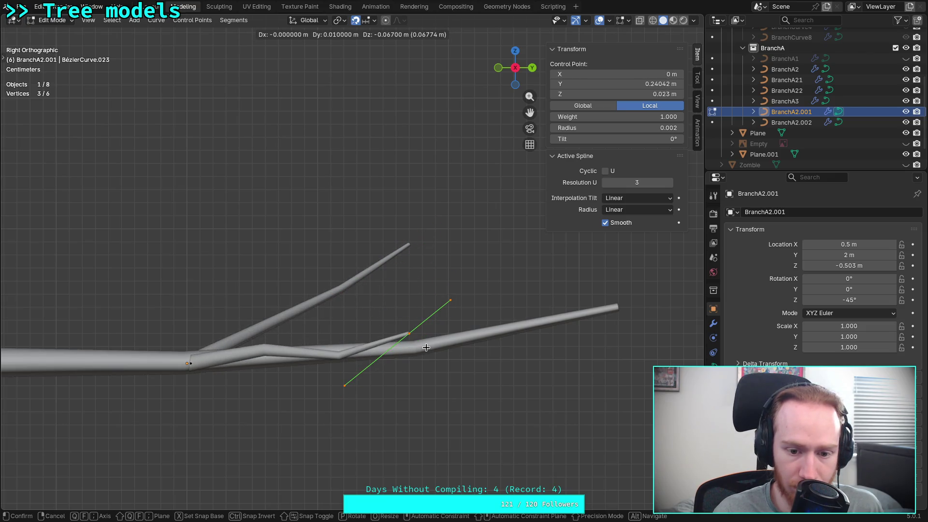
click(382, 357)
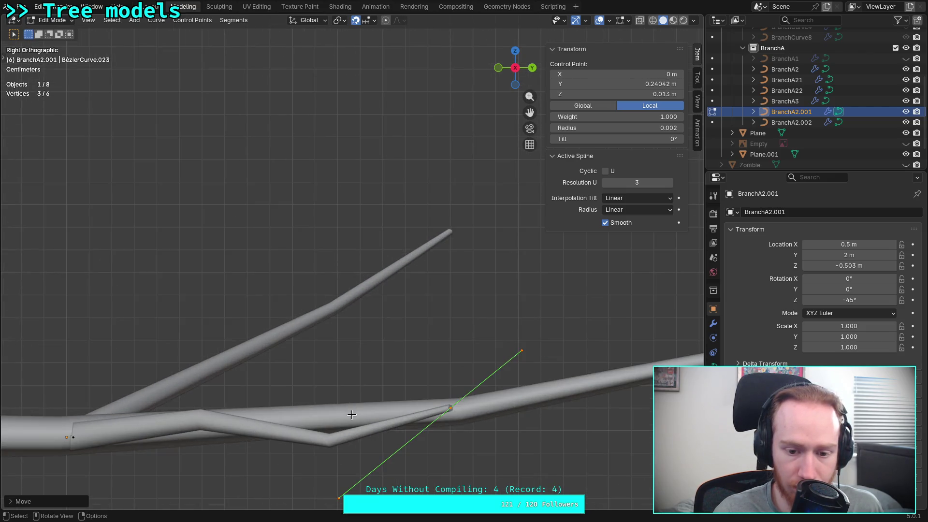
- Raise the tip's lower handle and adjust the height of the fork's base handle
scroll(296, 455, up, 3)
click(381, 354)
key(g)
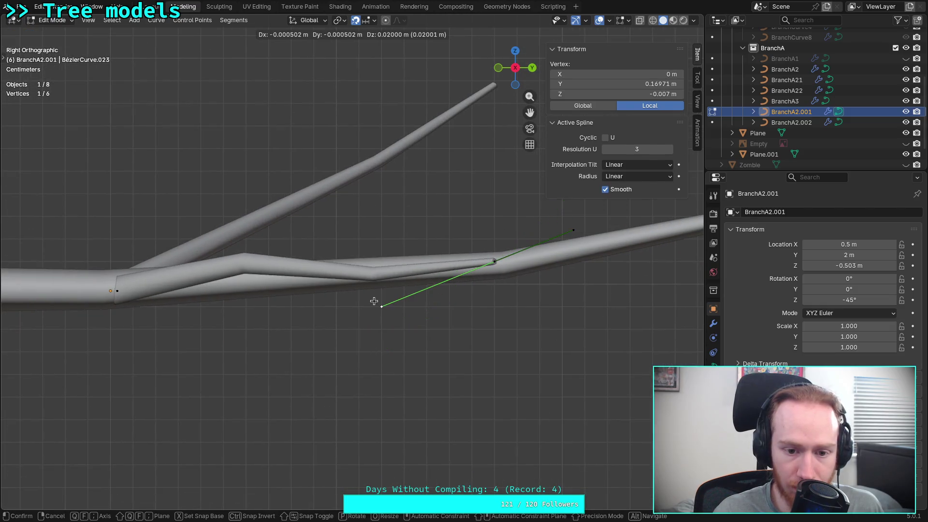
click(375, 301)
click(116, 291)
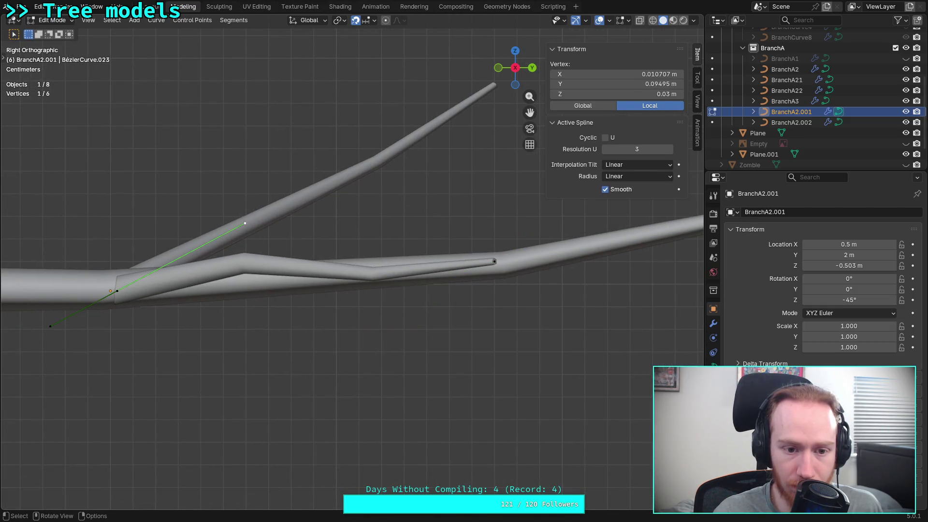
key(g)
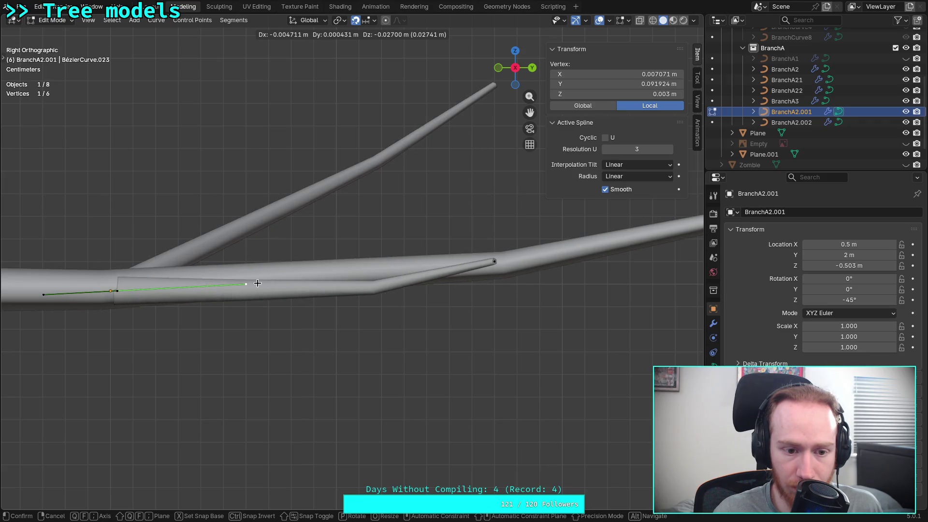
click(258, 275)
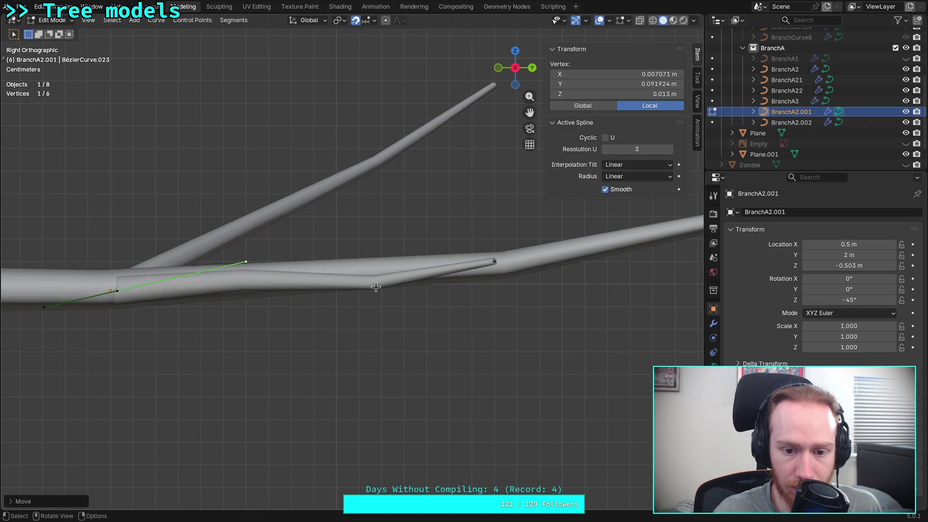
- Readjust the tip and base handles so the fork lies flatter along the trunk
click(494, 262)
click(495, 235)
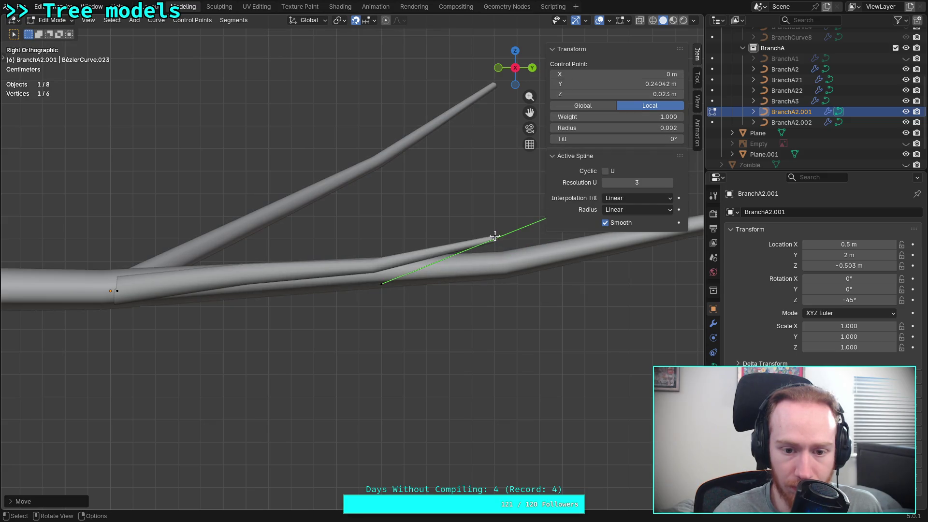
click(386, 285)
key(g)
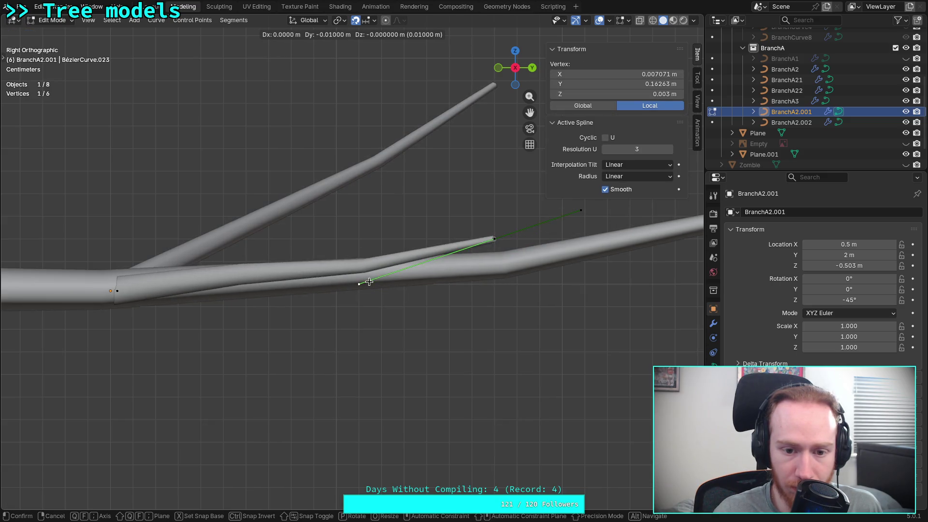
click(405, 278)
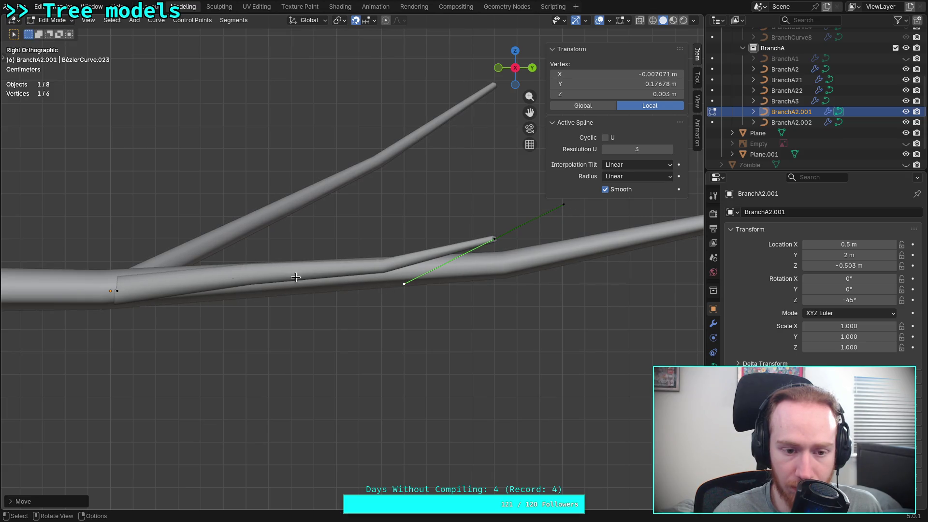
click(125, 291)
scroll(126, 292, up, 2)
key(g)
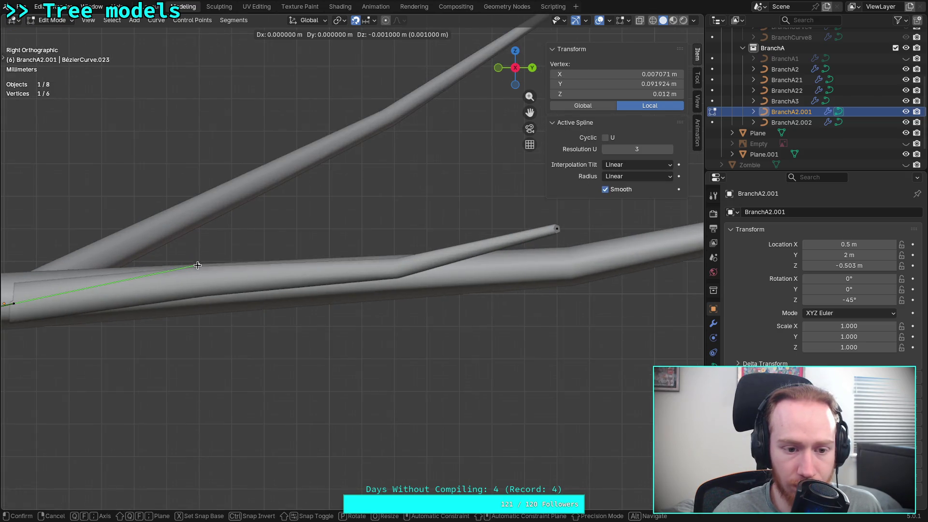
click(200, 283)
- Make a final tip-handle adjustment, then move on to editing BranchA2.002
click(425, 272)
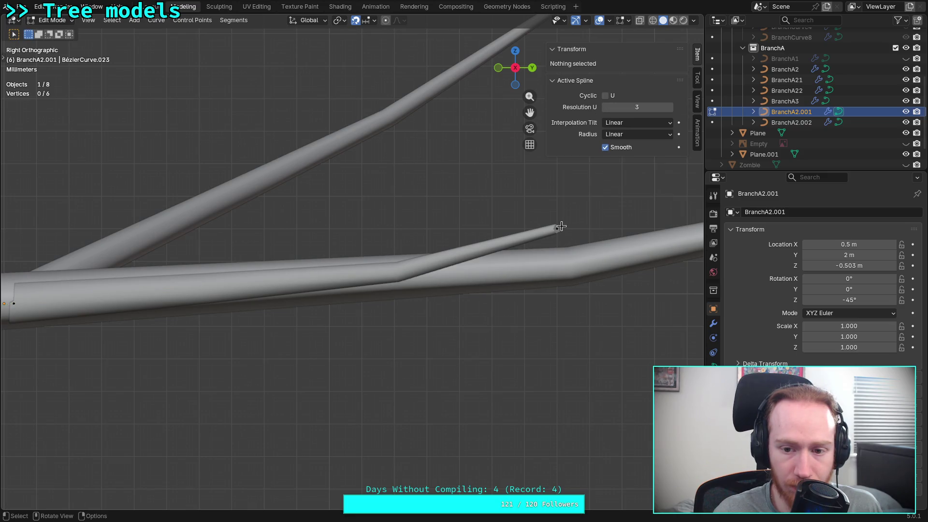
click(557, 229)
click(428, 294)
key(g)
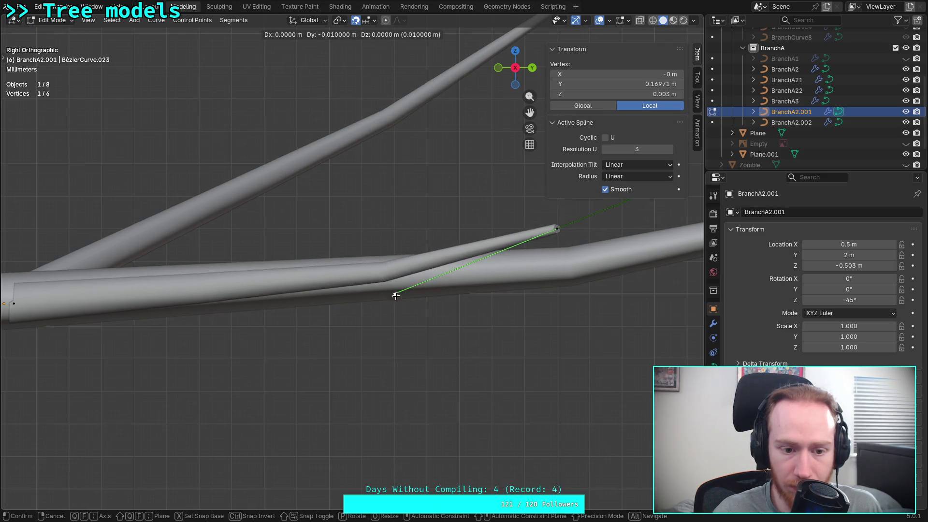
click(400, 293)
scroll(305, 225, down, 1)
scroll(305, 225, down, 3)
key(Tab)
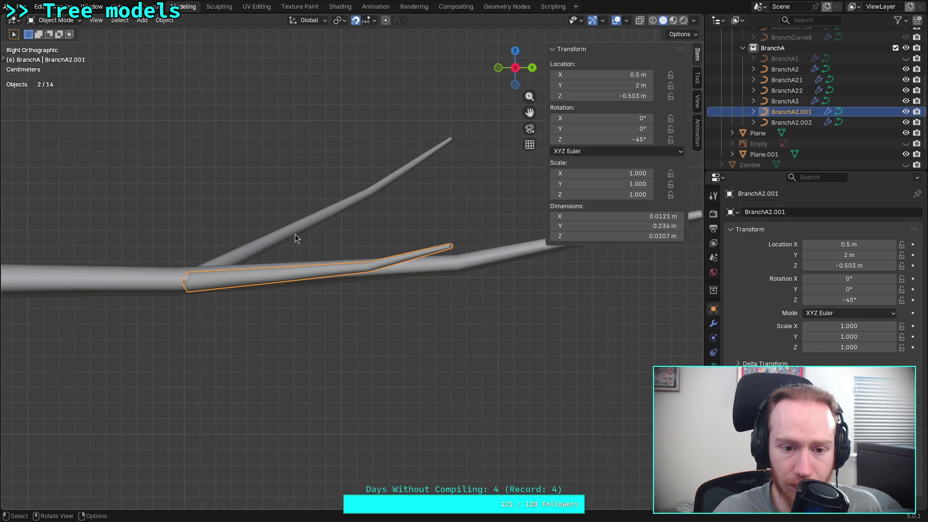
click(413, 173)
key(Tab)
- Lower BranchA2.002's tip points along the Y axis
drag(433, 118, 470, 162)
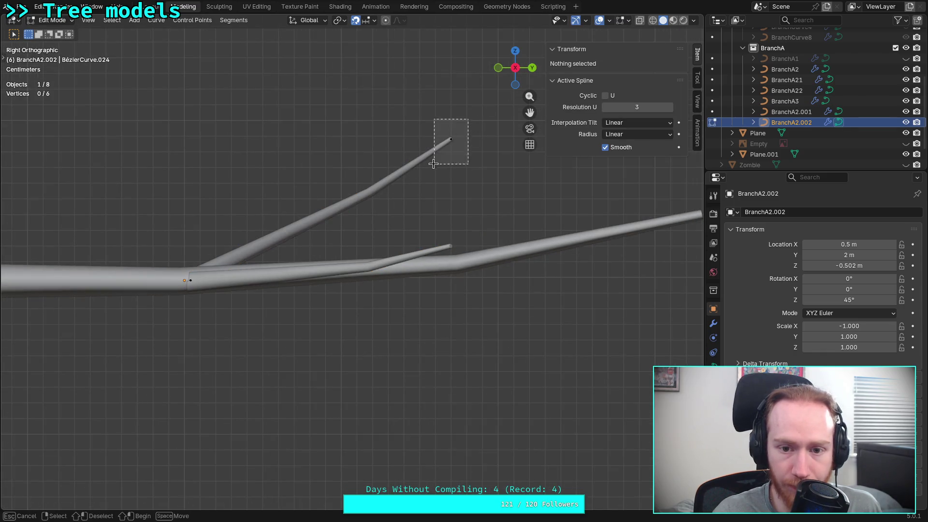
scroll(474, 138, up, 1)
key(g)
key(y)
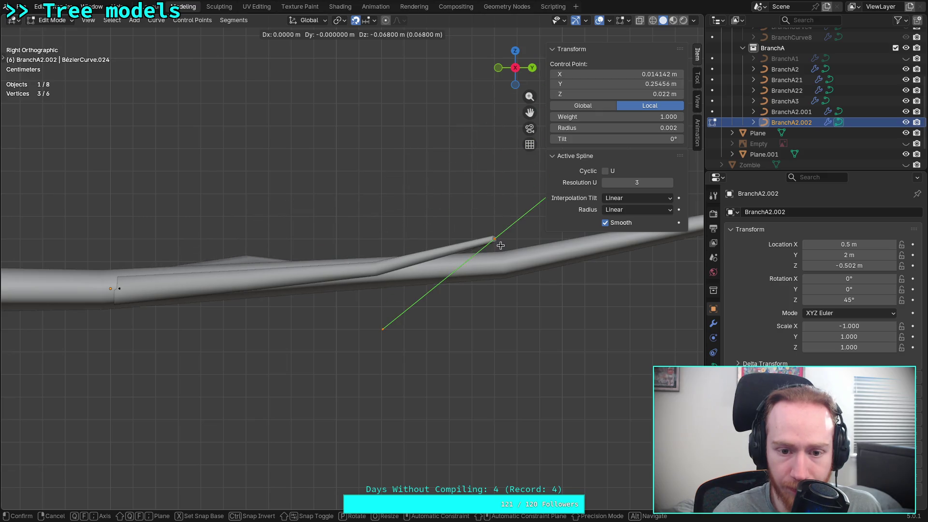
click(501, 262)
scroll(502, 262, up, 2)
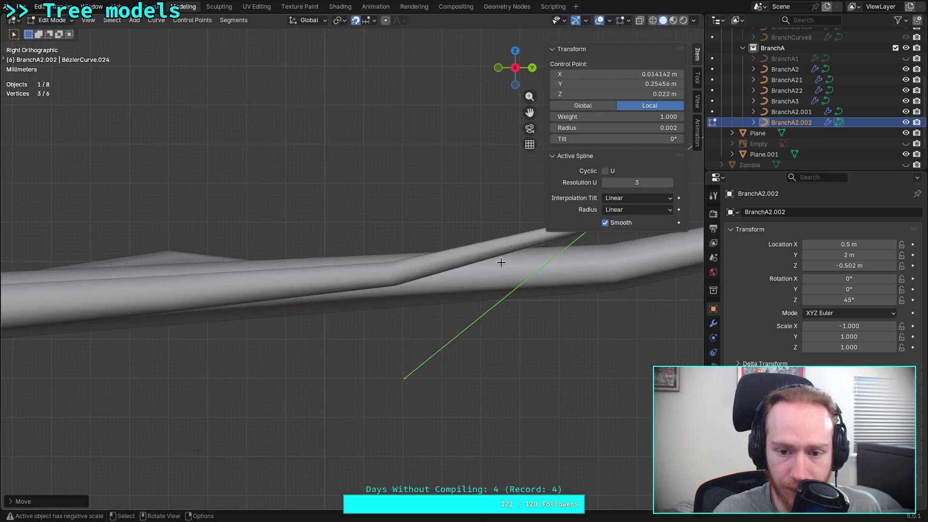
key(g)
- Move the tip's lower handle end to a new position
click(532, 310)
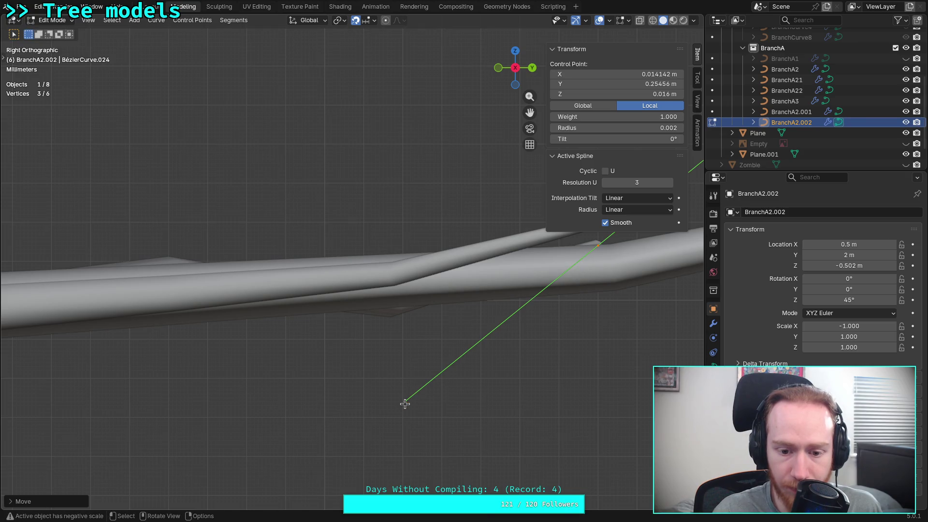
click(404, 380)
key(g)
click(394, 291)
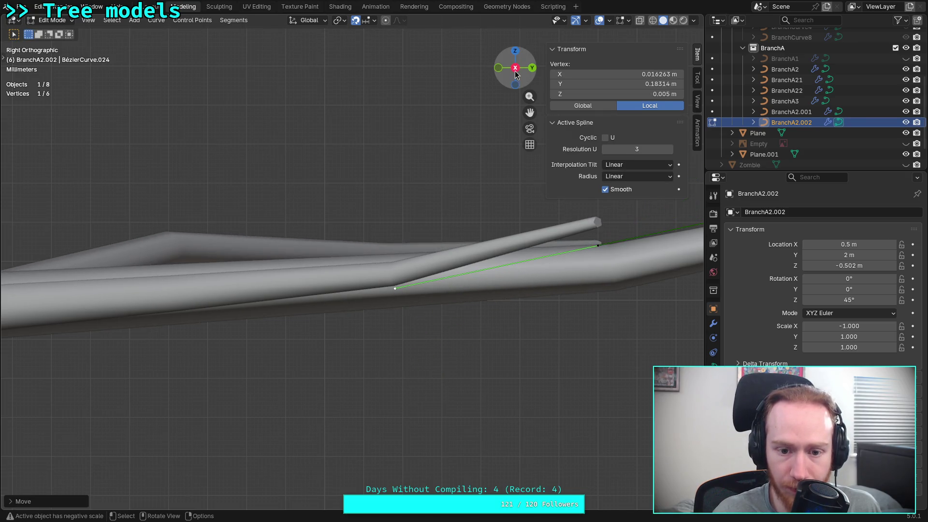
- From the opposite side view, set the handle at the fork's other end down onto the trunk
click(515, 68)
drag(311, 287, 570, 286)
key(ctrl+z)
mouse_move(483, 216)
middle_down()
mouse_move(375, 249)
mouse_move(435, 189)
middle_up()
click(499, 68)
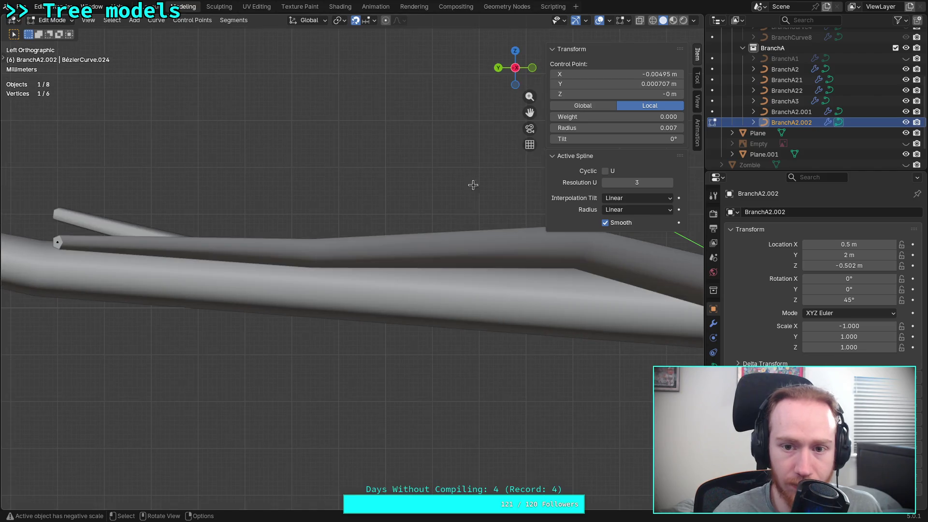
scroll(439, 297, up, 3)
shift+middle_drag(338, 182, 430, 200)
click(434, 208)
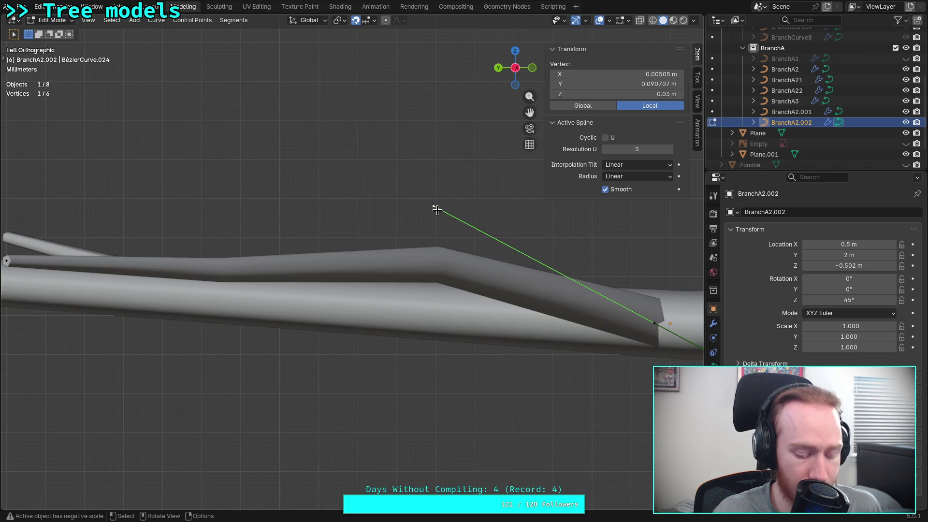
key(g)
click(450, 307)
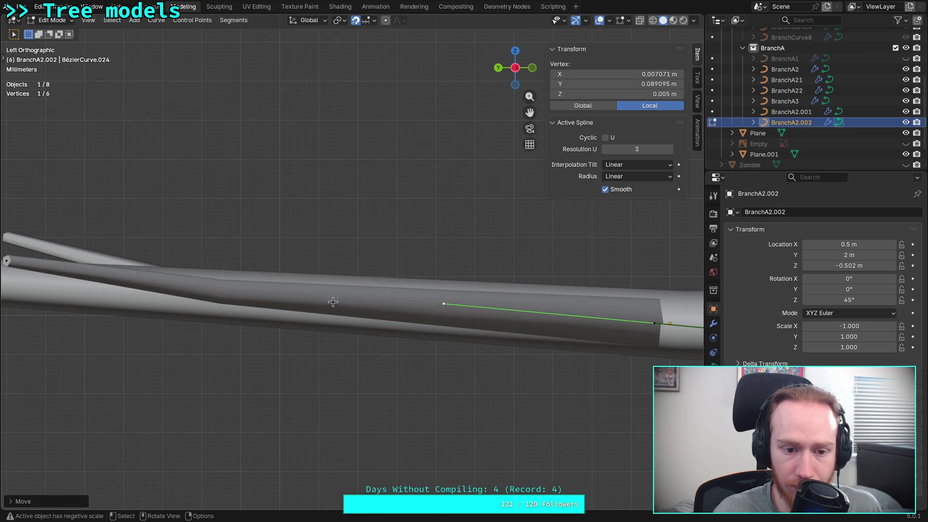
- Move the fork's left end point and lower a handle so it hugs the trunk
click(10, 264)
key(g)
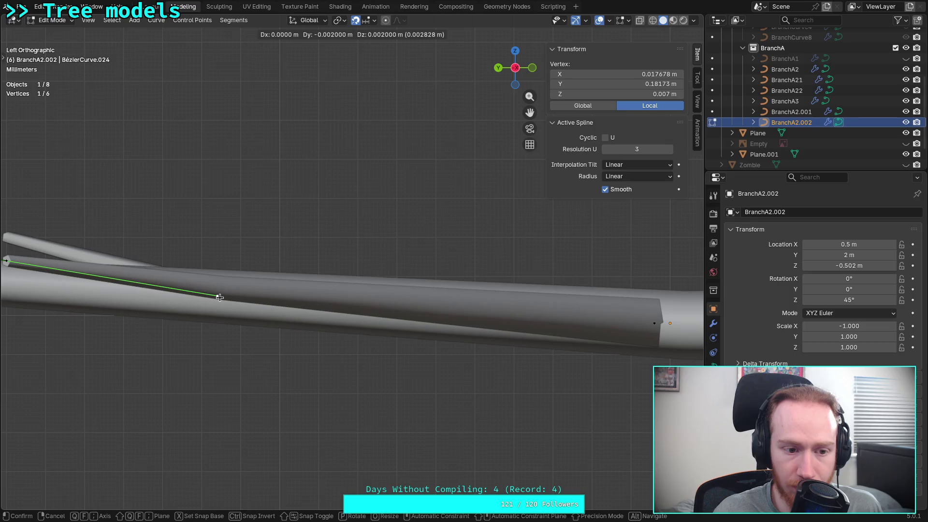
click(303, 311)
click(644, 323)
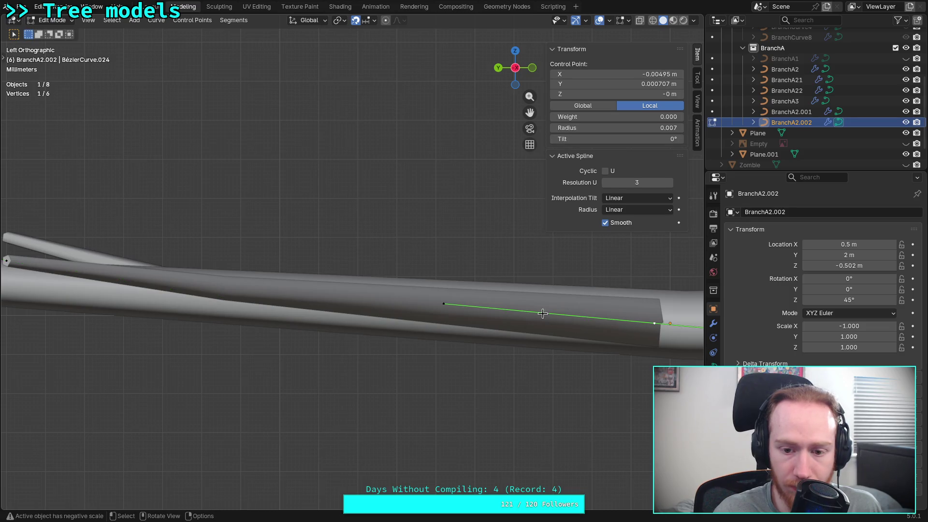
click(444, 305)
key(g)
click(442, 317)
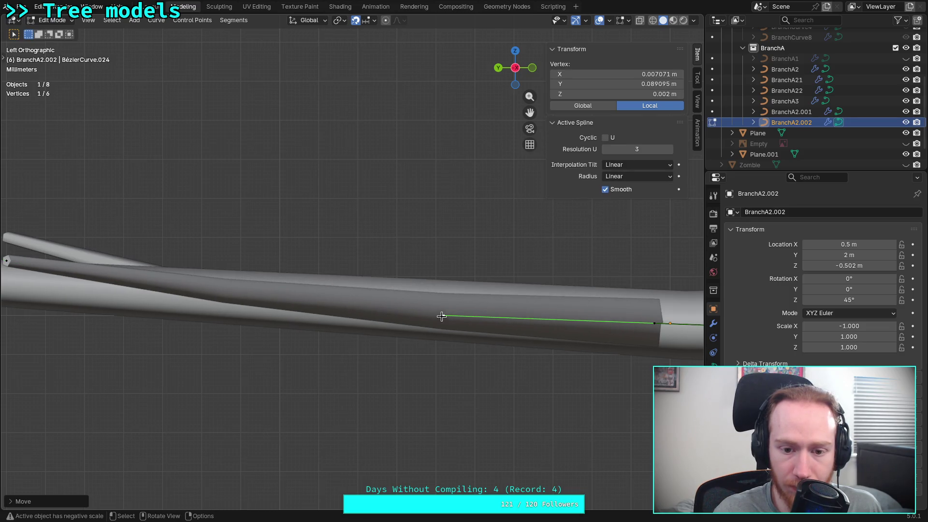
click(515, 51)
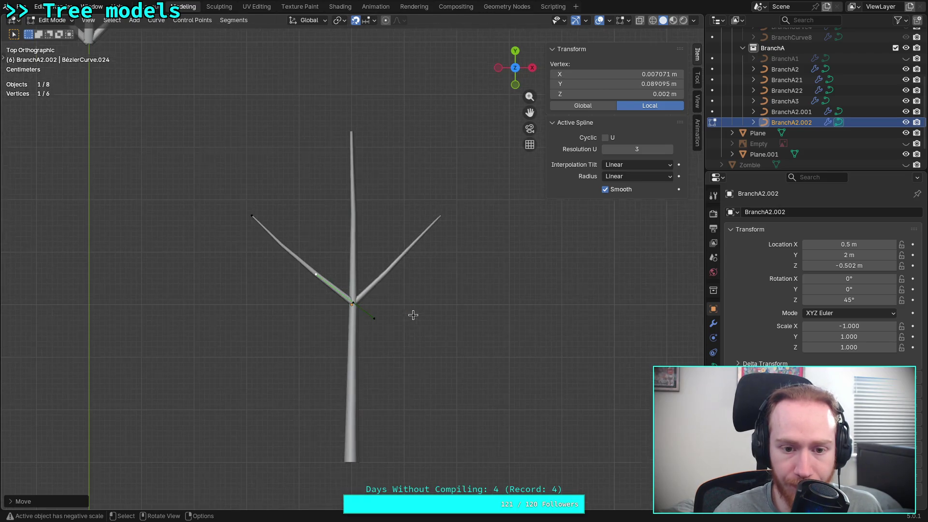
- Return to Object Mode and frame both trees in top view
click(430, 325)
scroll(431, 326, down, 4)
shift+middle_drag(411, 324, 438, 362)
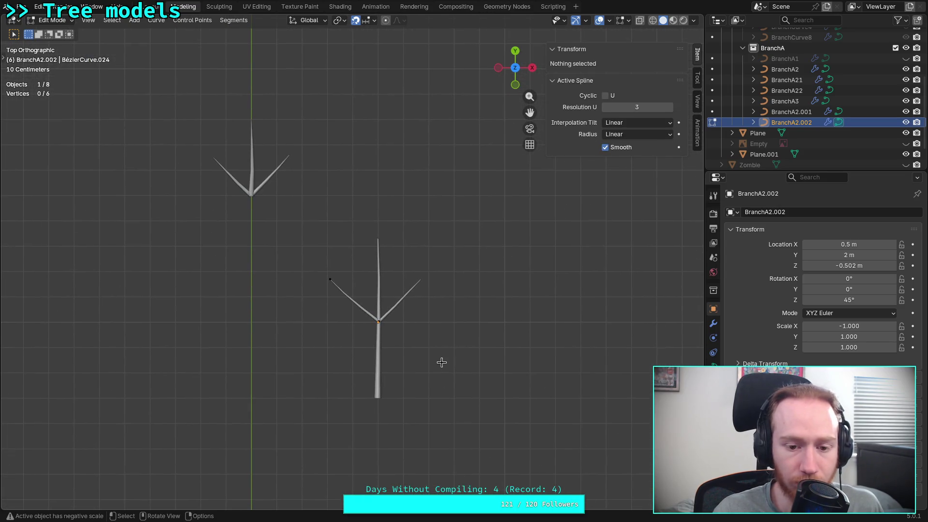
scroll(439, 363, up, 3)
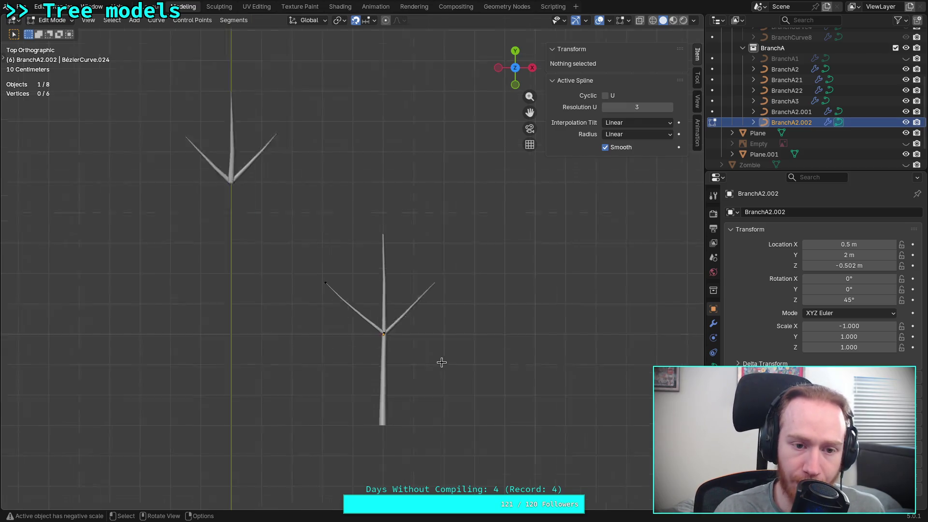
mouse_move(466, 325)
shift+middle_down()
mouse_move(448, 271)
mouse_move(464, 337)
shift+middle_up()
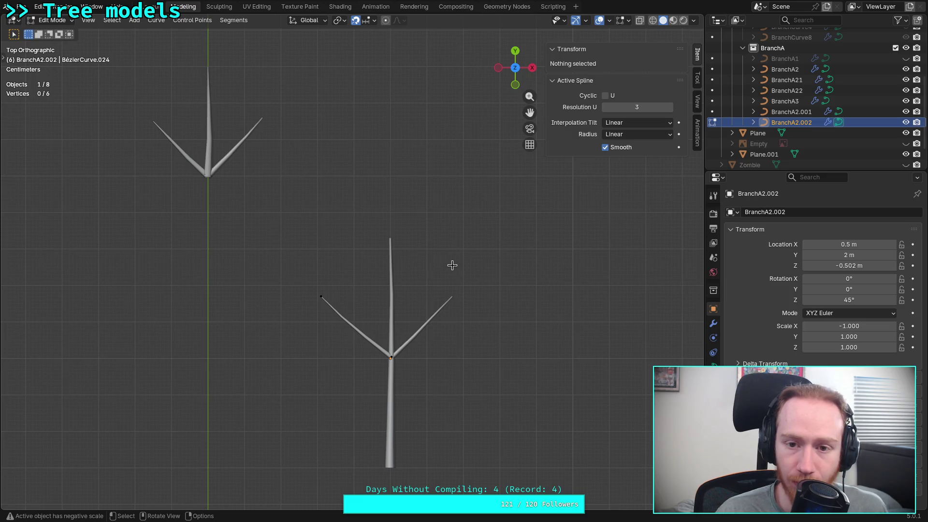
scroll(489, 194, down, 1)
key(Tab)
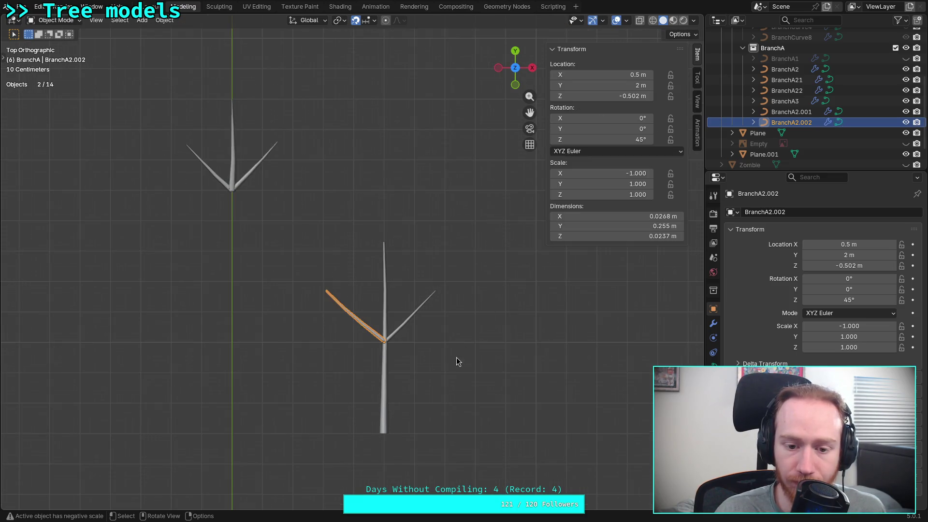
mouse_move(460, 361)
middle_down()
mouse_move(353, 270)
mouse_move(449, 290)
middle_up()
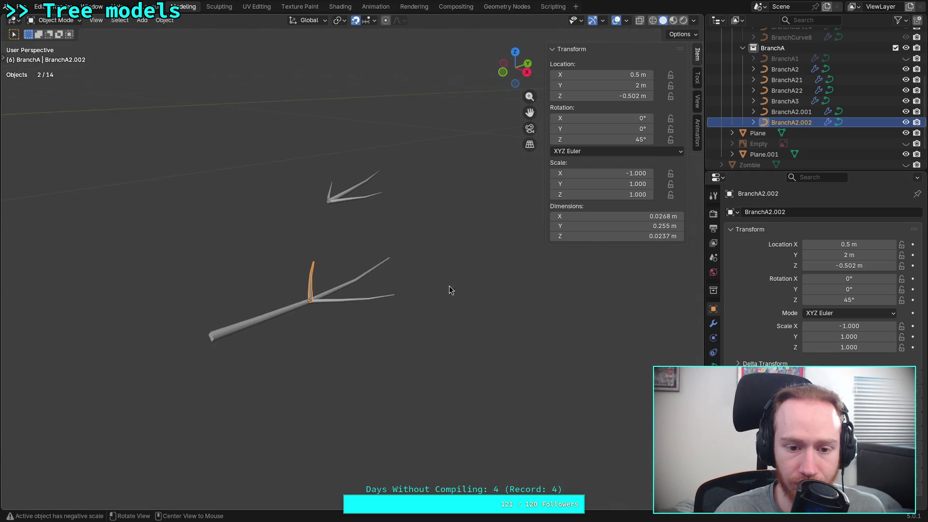
click(449, 290)
click(515, 53)
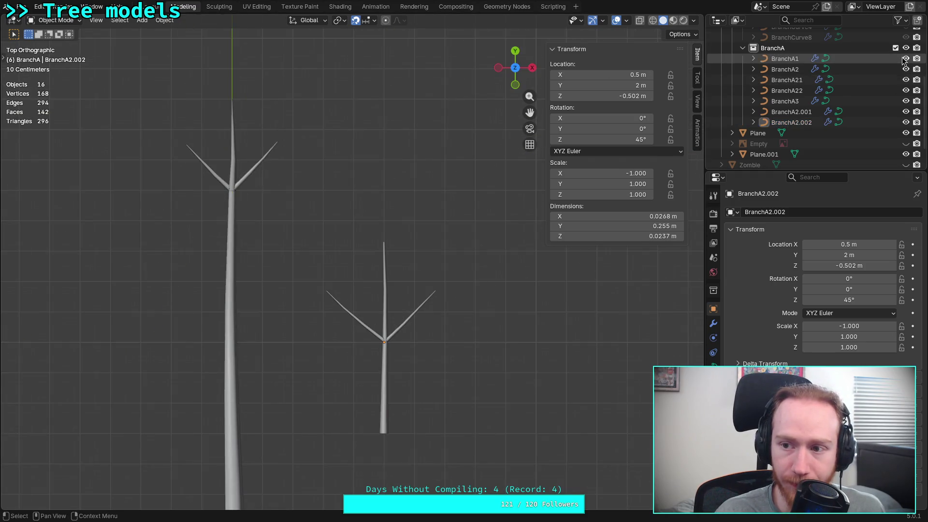
scroll(529, 290, down, 2)
- Box-select the three right-hand tree pieces and join them into one object
drag(337, 414, 491, 204)
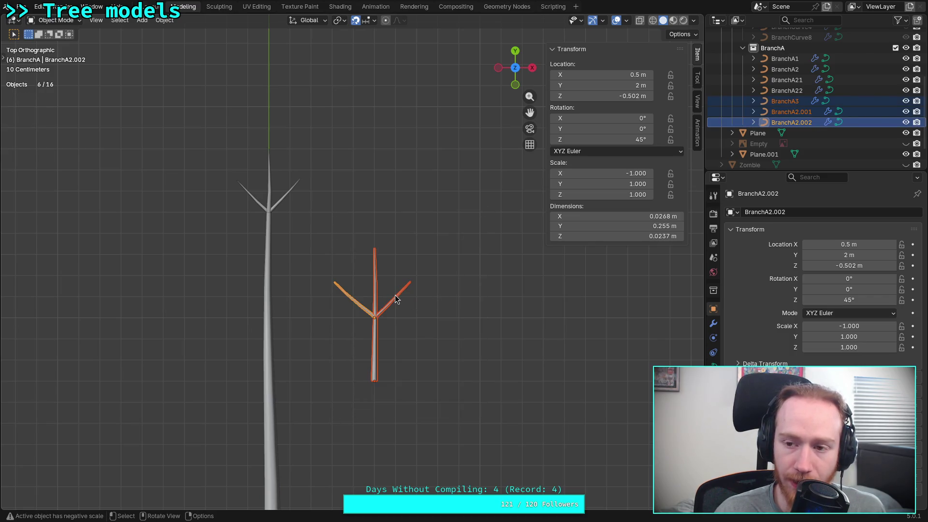
click(164, 20)
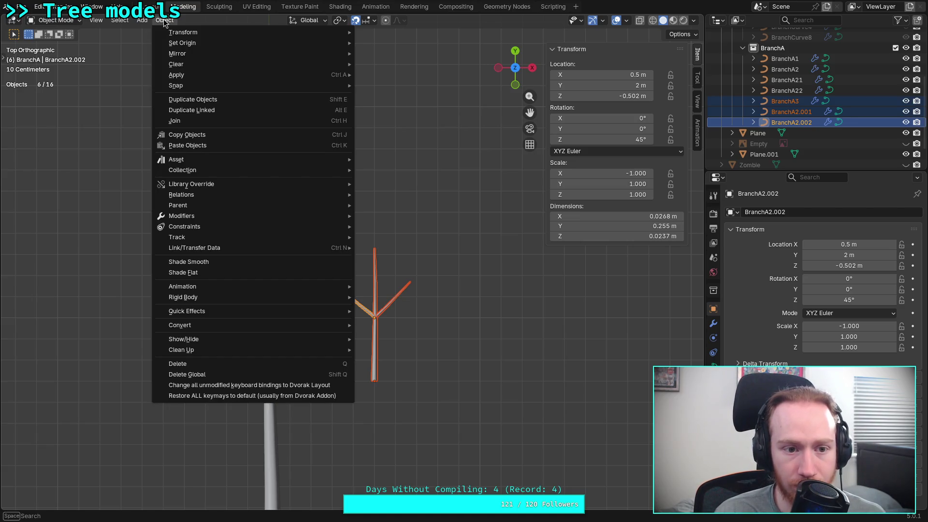
click(328, 120)
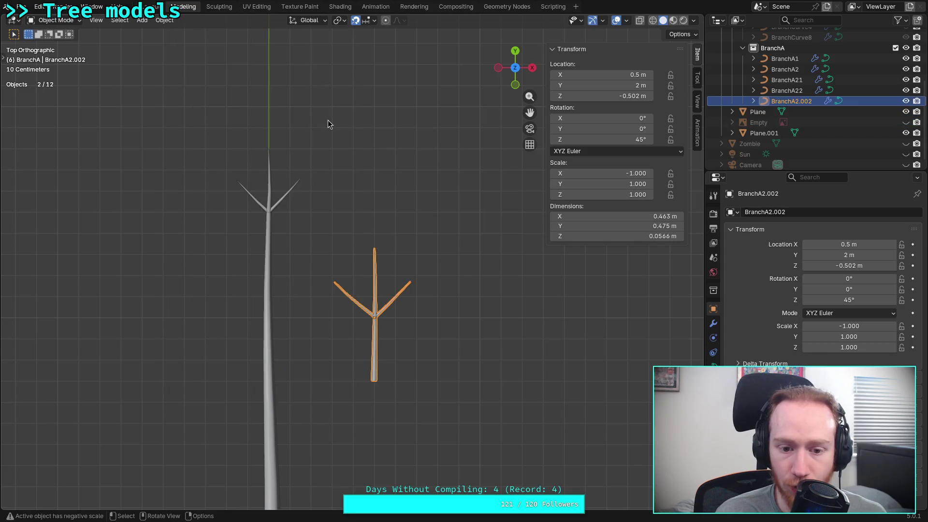
click(753, 102)
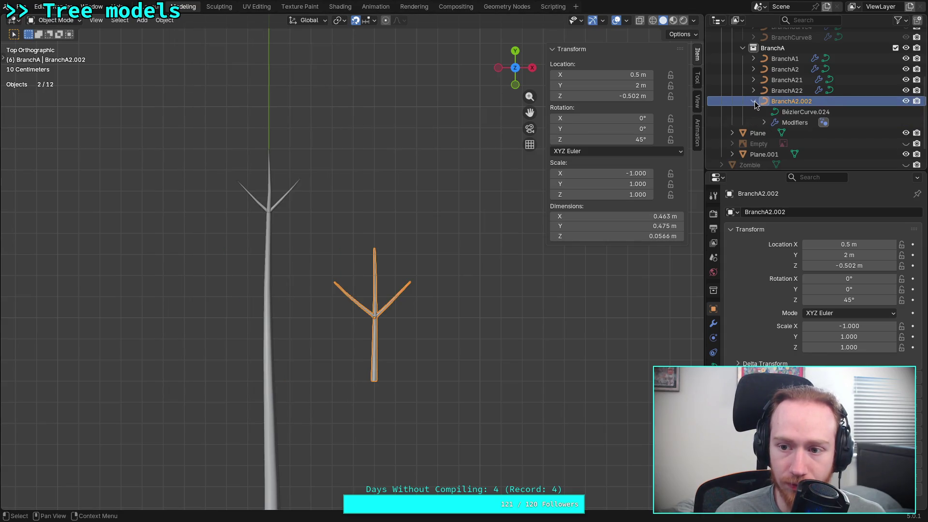
click(754, 102)
scroll(514, 280, up, 4)
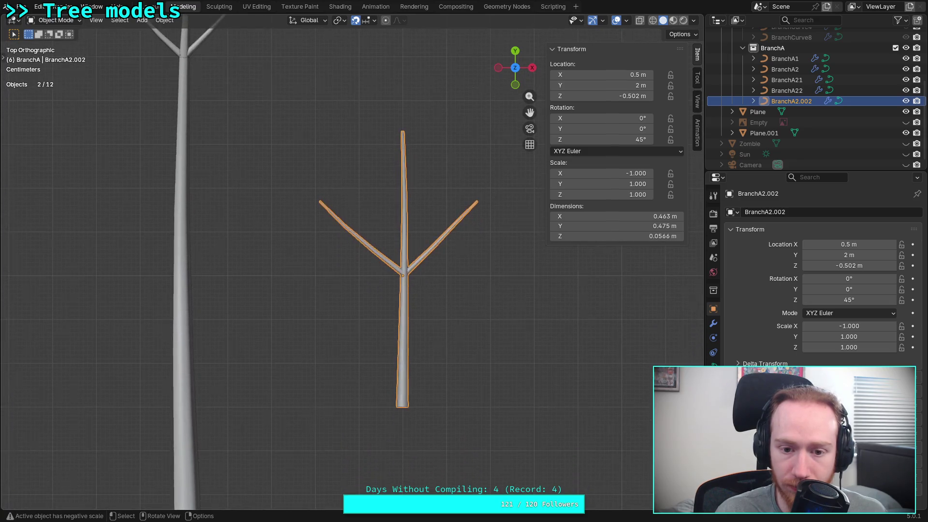
click(446, 301)
key(ctrl+z)
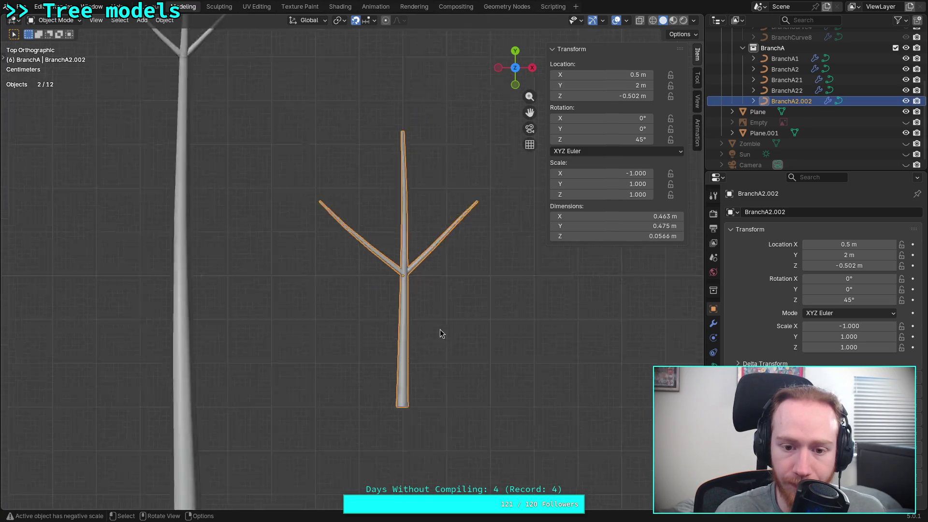
scroll(437, 323, down, 3)
mouse_move(435, 293)
shift+middle_down()
mouse_move(424, 321)
mouse_move(438, 357)
shift+middle_up()
- Rename the joined object to BranchA3 in the outliner
double_click(793, 101)
click(840, 102)
key(BackSpace)
key(BackSpace)
key(BackSpace)
key(Return)
scroll(441, 274, up, 1)
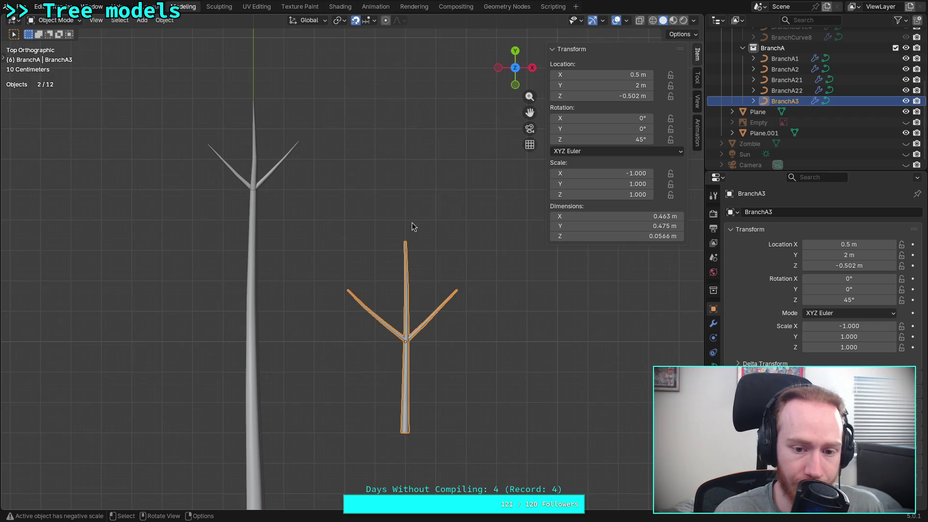
- Rotate BranchA3 diagonally about Z, entering 9045 with a negated direction
key(r)
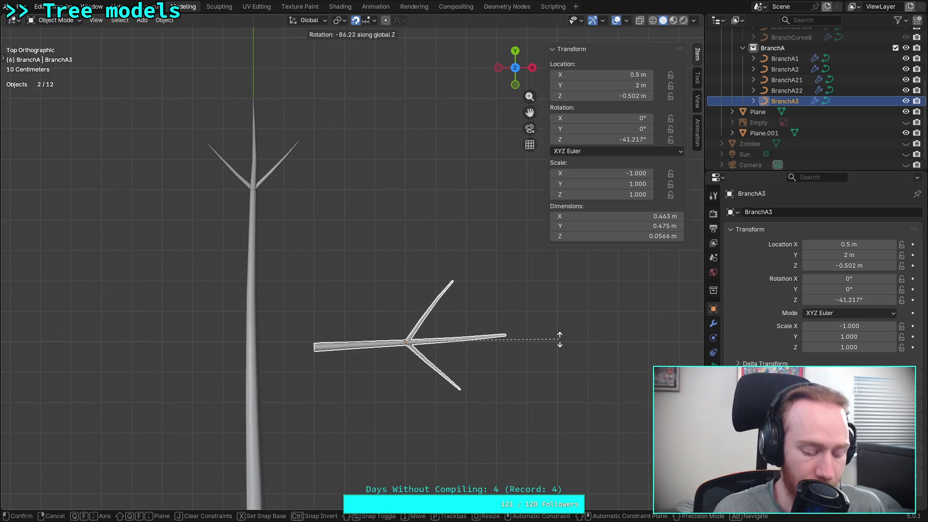
text(90)
text(45)
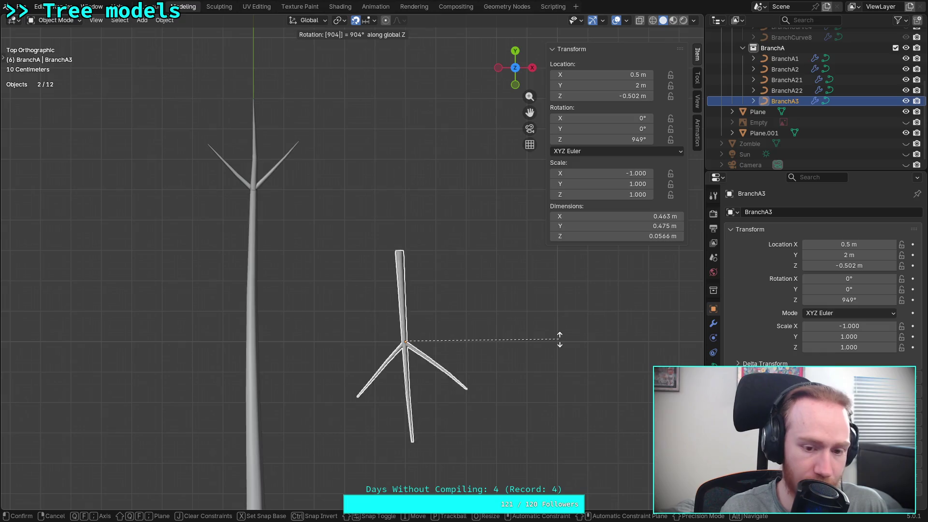
key(minus)
key(Return)
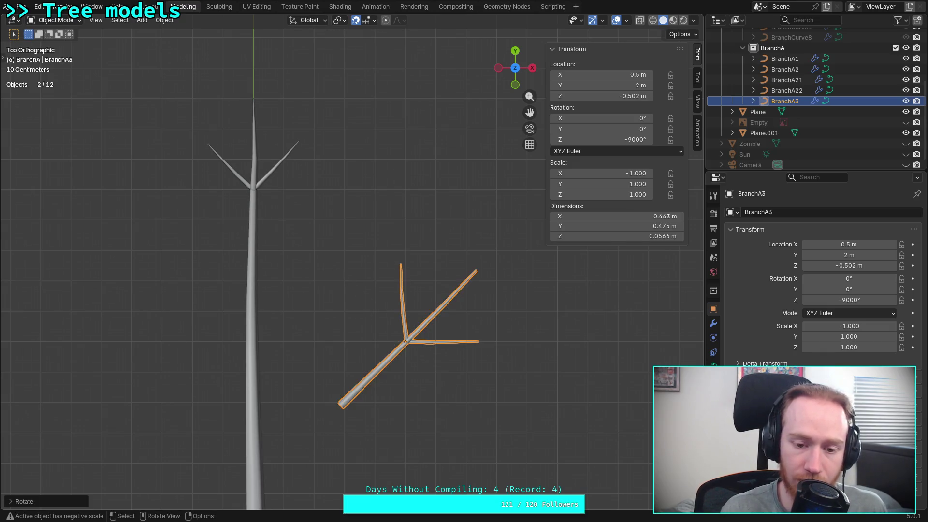
right_click(421, 338)
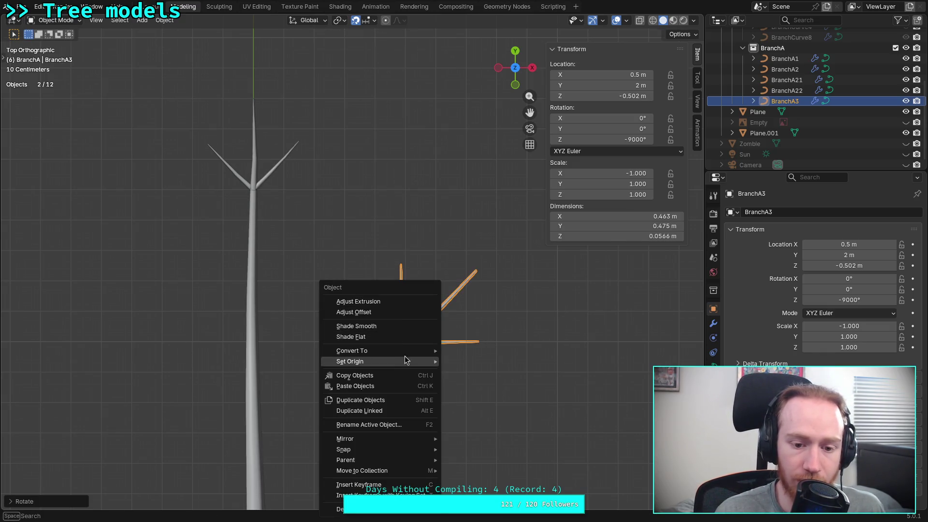
key(Escape)
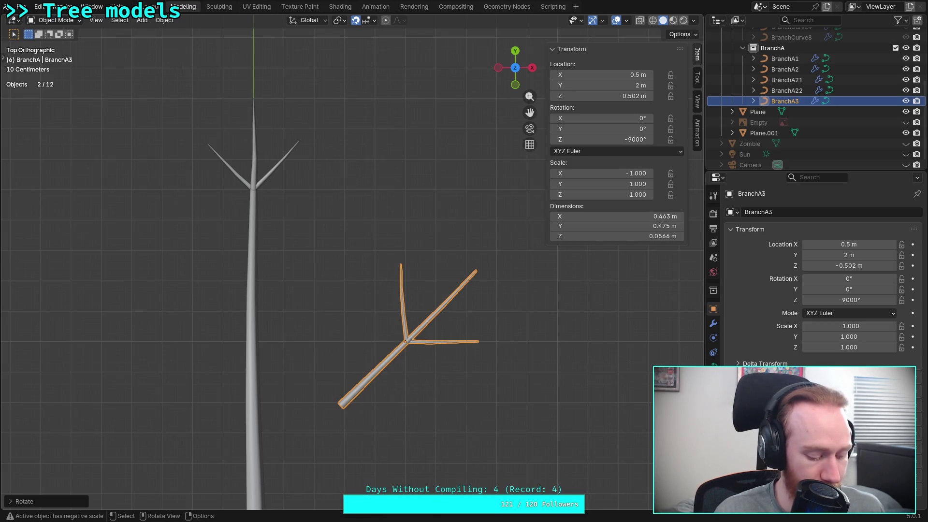
- Duplicate BranchA3 and mirror the copy across the global X axis
key(shift+d)
click(349, 347)
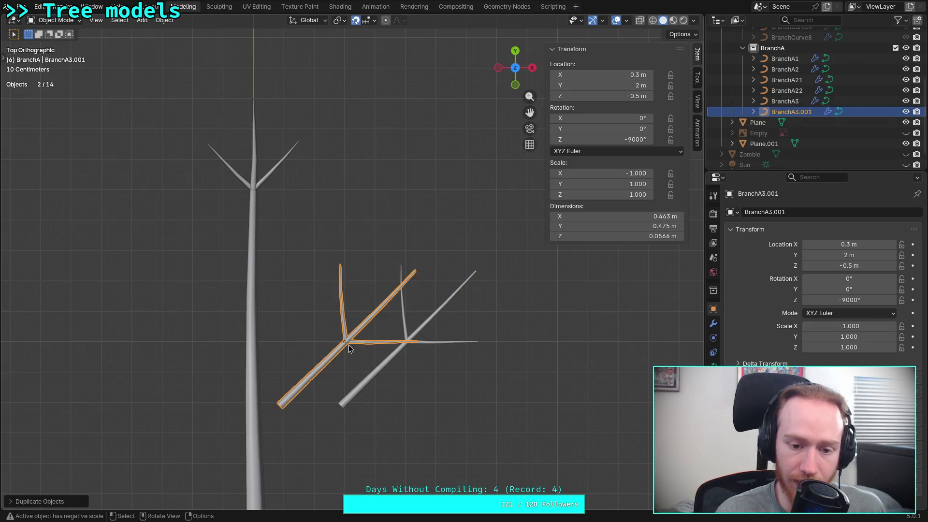
click(164, 20)
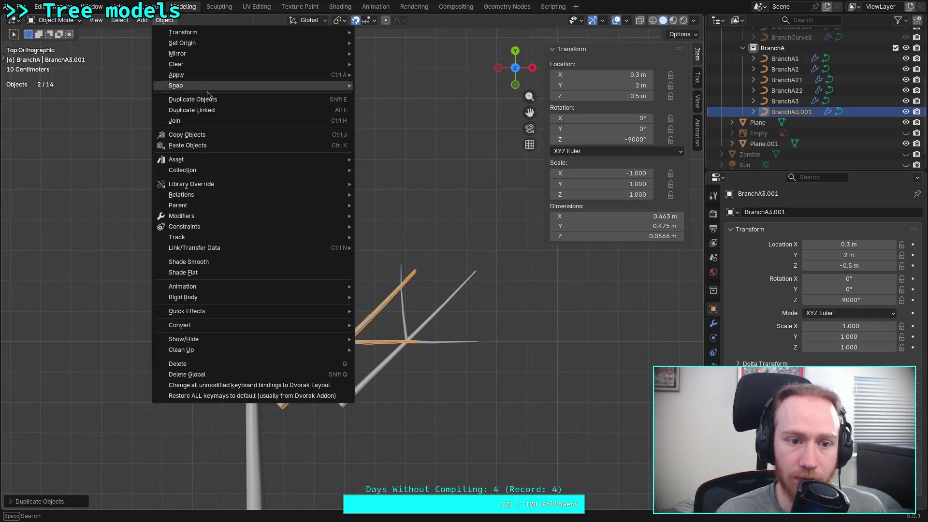
mouse_move(311, 54)
click(404, 68)
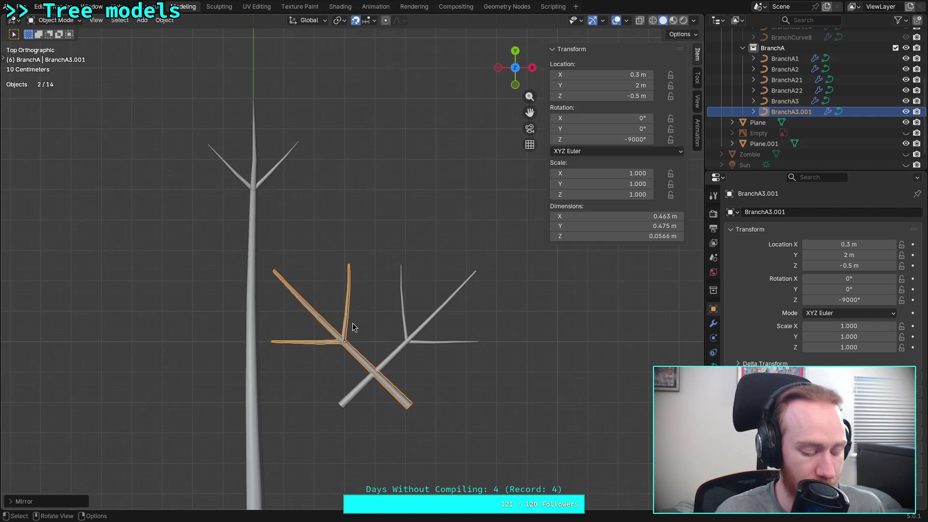
- Move the mirrored copy left so its base meets the big trunk
key(g)
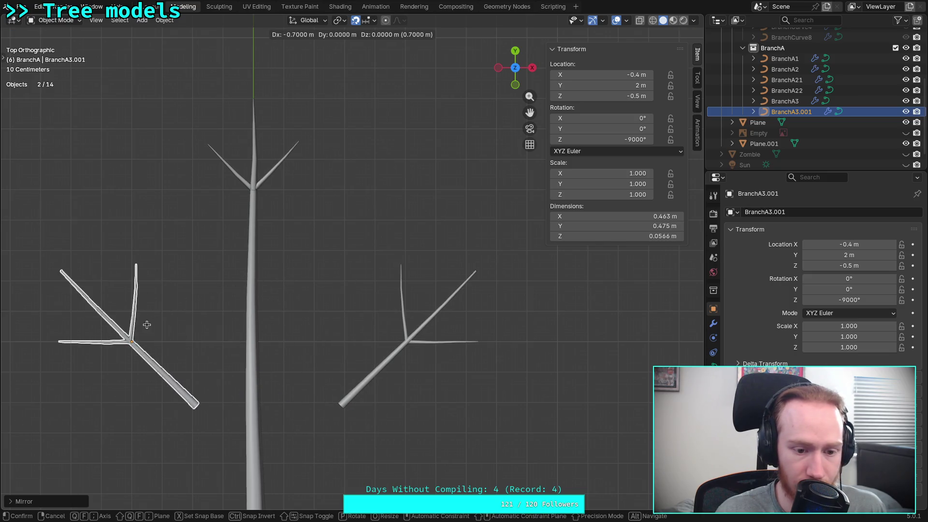
click(153, 331)
mouse_move(271, 346)
shift+middle_down()
mouse_move(421, 311)
mouse_move(406, 328)
mouse_move(326, 344)
shift+middle_up()
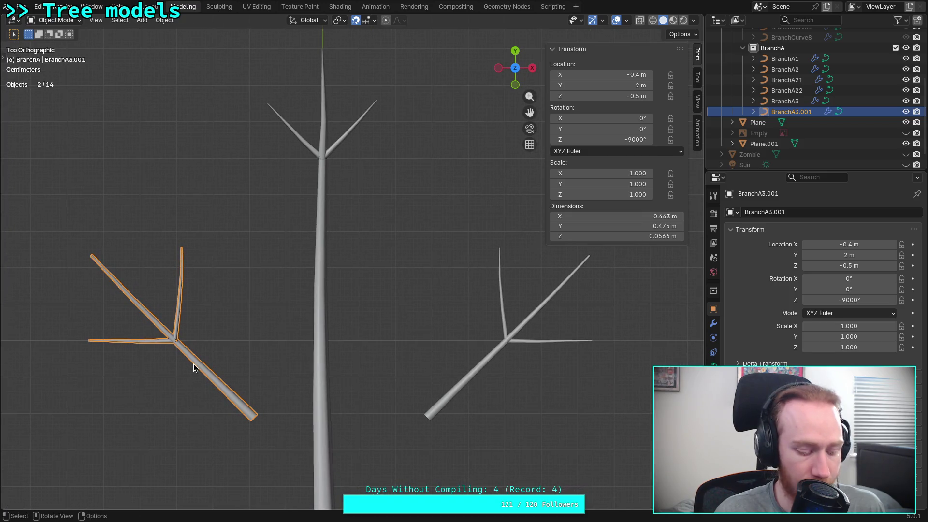
key(g)
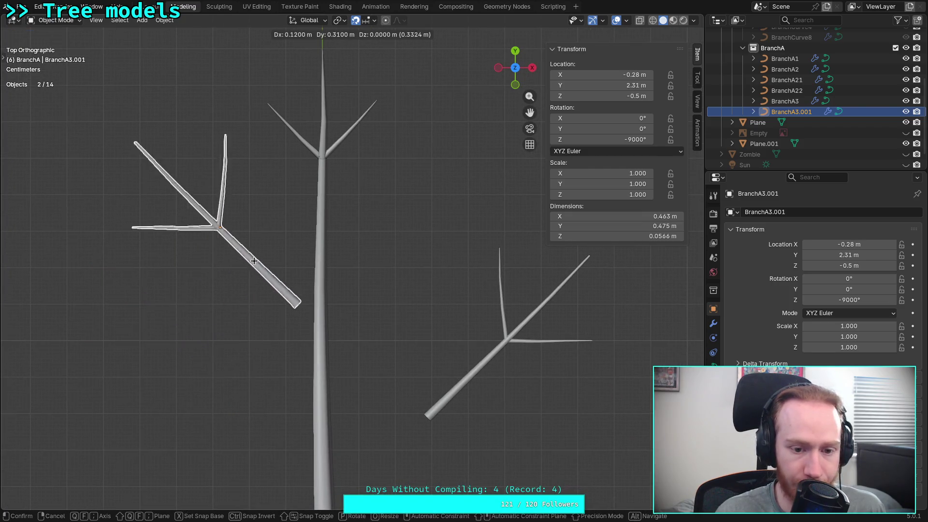
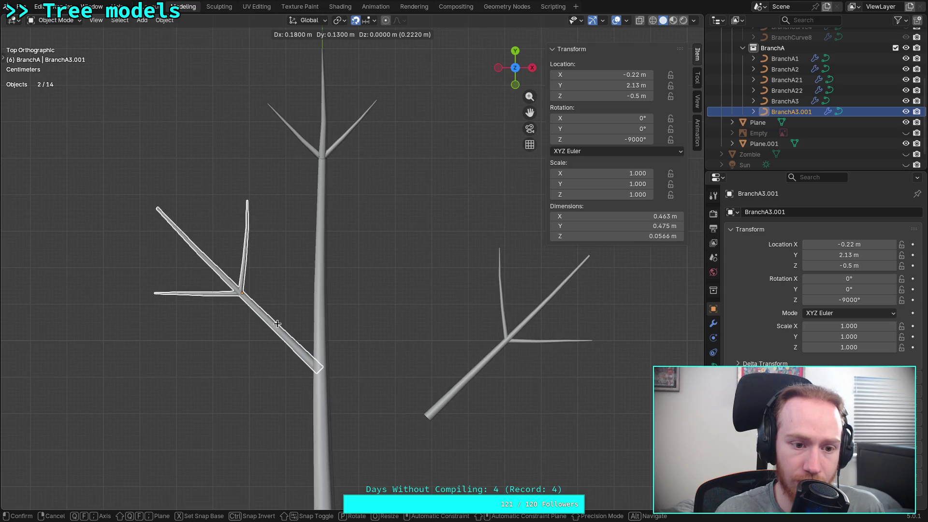
- Confirm the left branch copy's placement, then switch to a straight side view of the branches
click(278, 333)
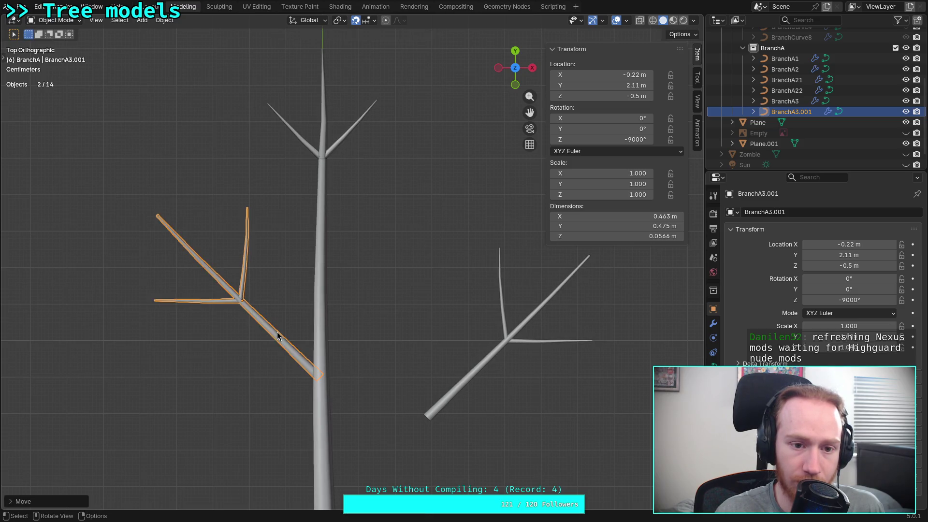
click(507, 342)
key(g)
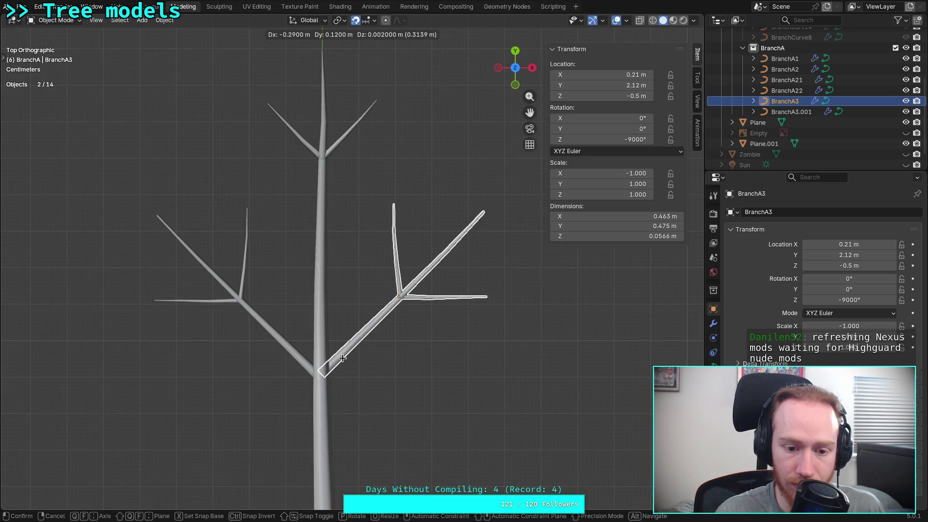
right_click(342, 357)
scroll(409, 358, down, 1)
click(419, 360)
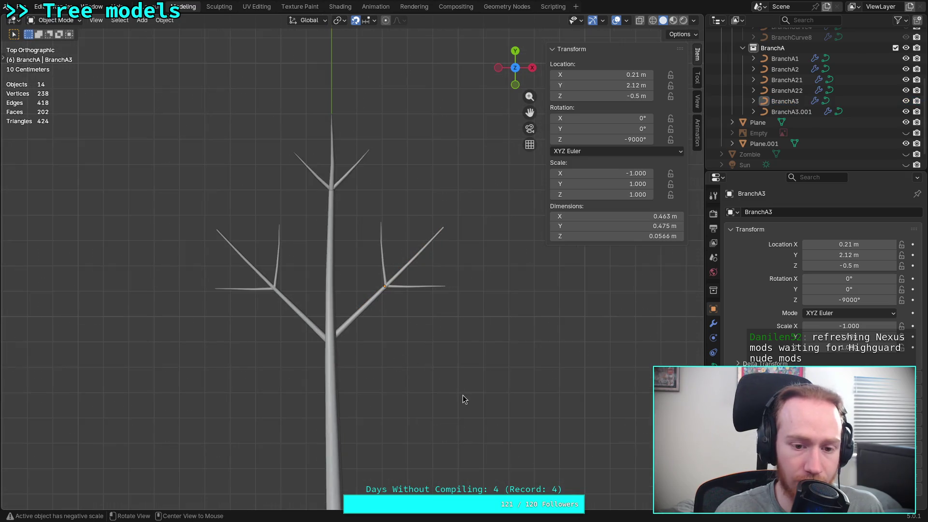
mouse_move(469, 406)
middle_down()
mouse_move(377, 346)
mouse_move(336, 286)
mouse_move(507, 134)
middle_up()
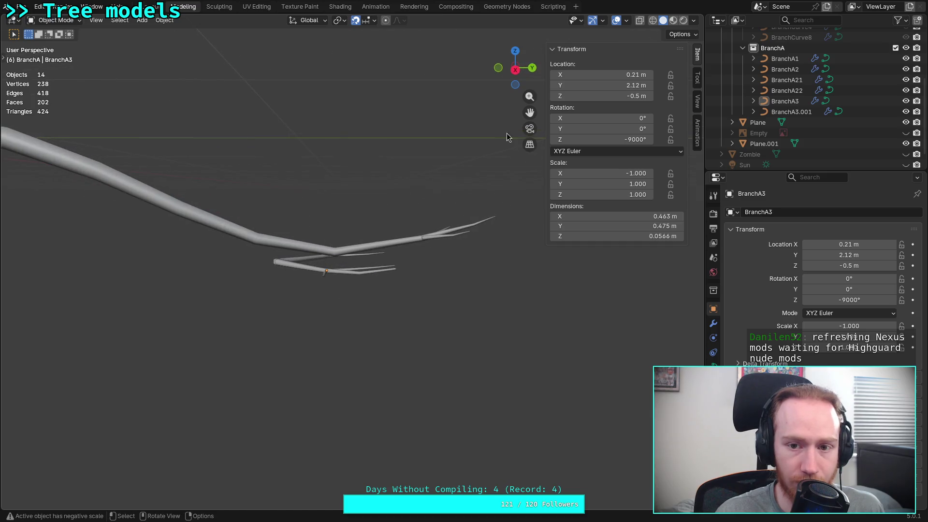
click(515, 69)
scroll(215, 291, up, 2)
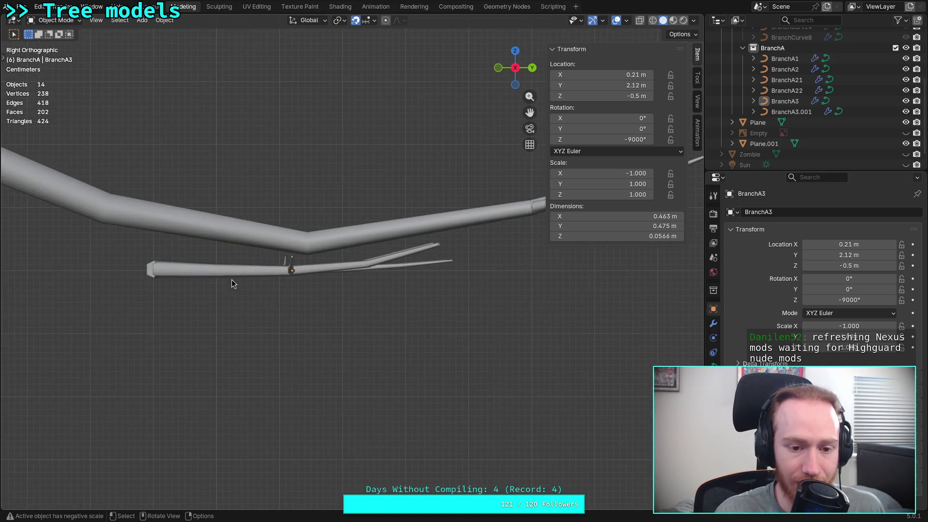
- Raise the right branch vertically to Z -0.42 m and lift the left copy onto the trunk
click(231, 280)
key(g)
key(z)
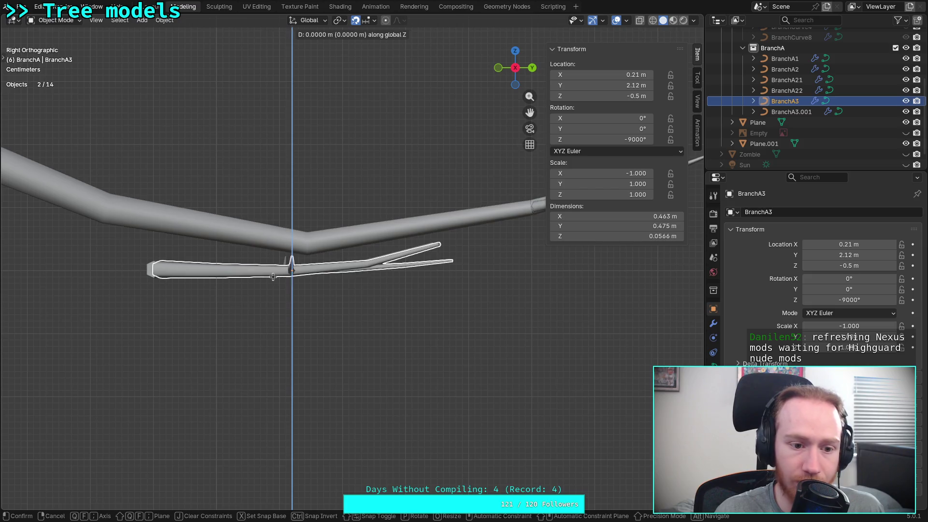
click(278, 232)
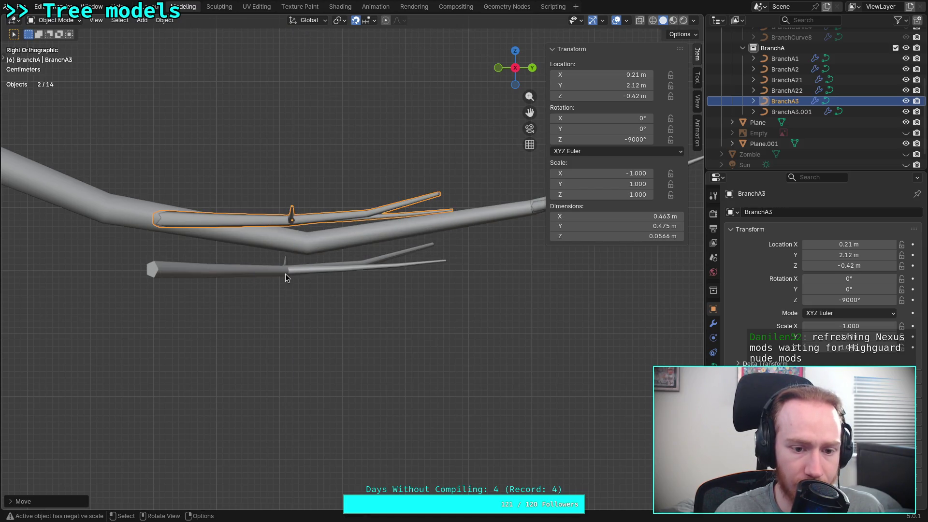
click(285, 273)
key(g)
key(z)
click(281, 228)
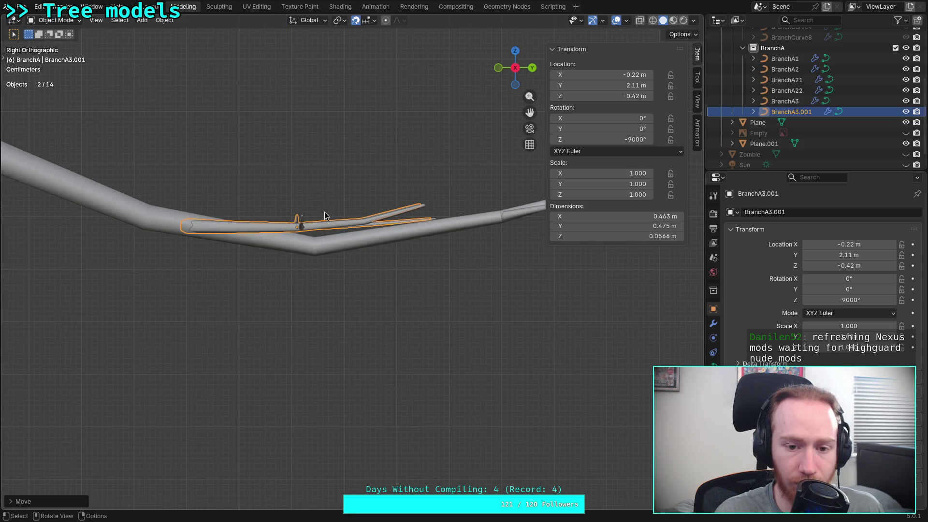
- Tilt the left branch copy -9° about X and lower it to Z -0.45 m
scroll(324, 212, up, 1)
key(r)
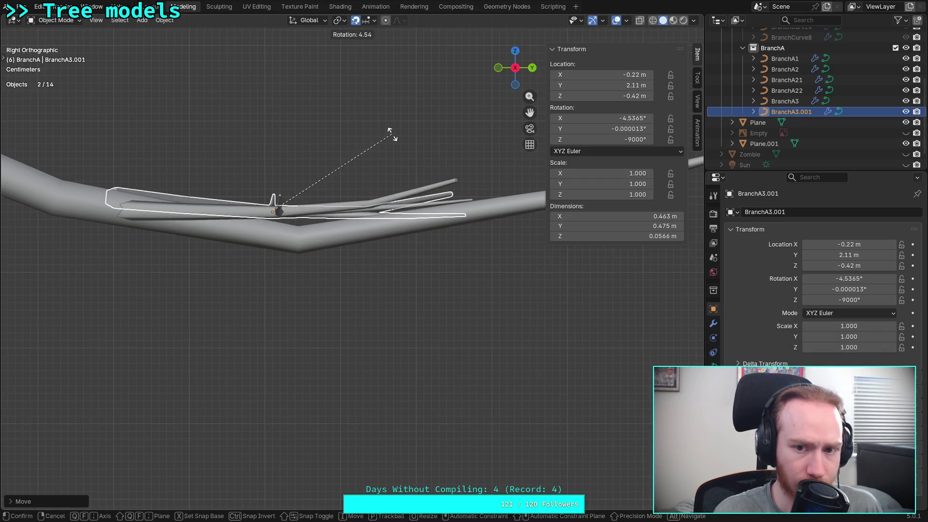
text(x)
text(-5)
key(BackSpace)
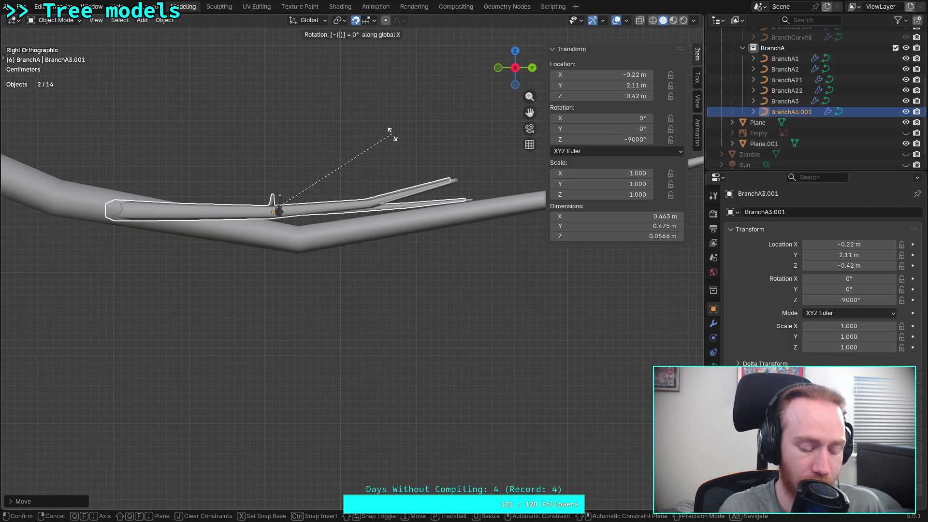
text(9)
key(Return)
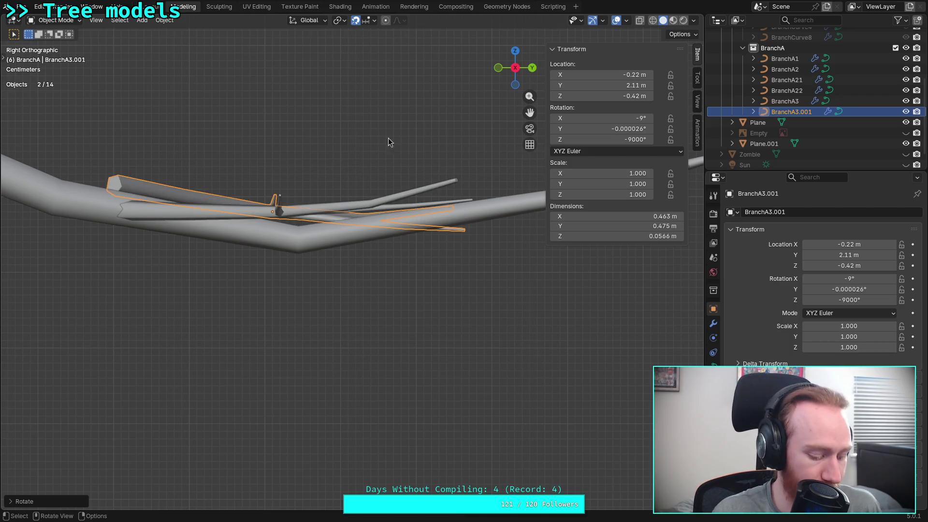
key(g)
key(z)
click(293, 211)
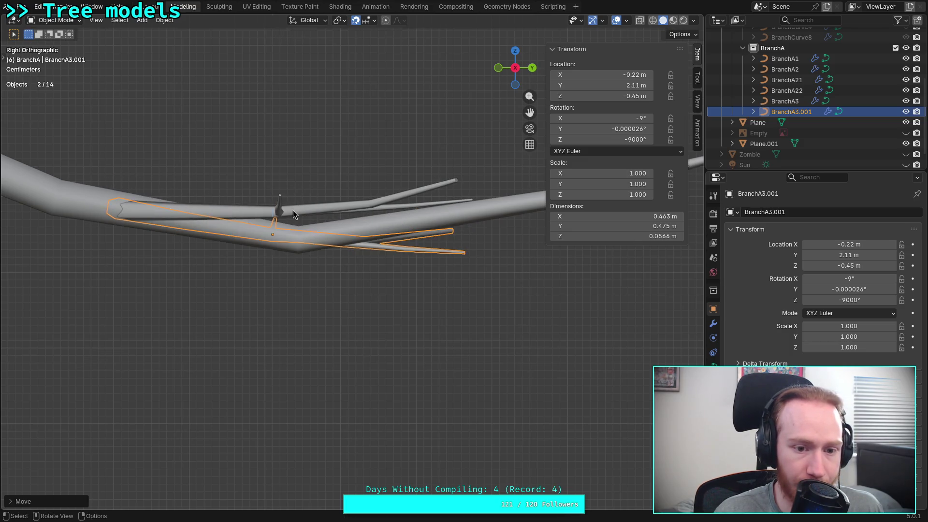
- Tilt the right branch -7° about X and lower it onto the trunk at Z -0.45 m
click(300, 208)
key(r)
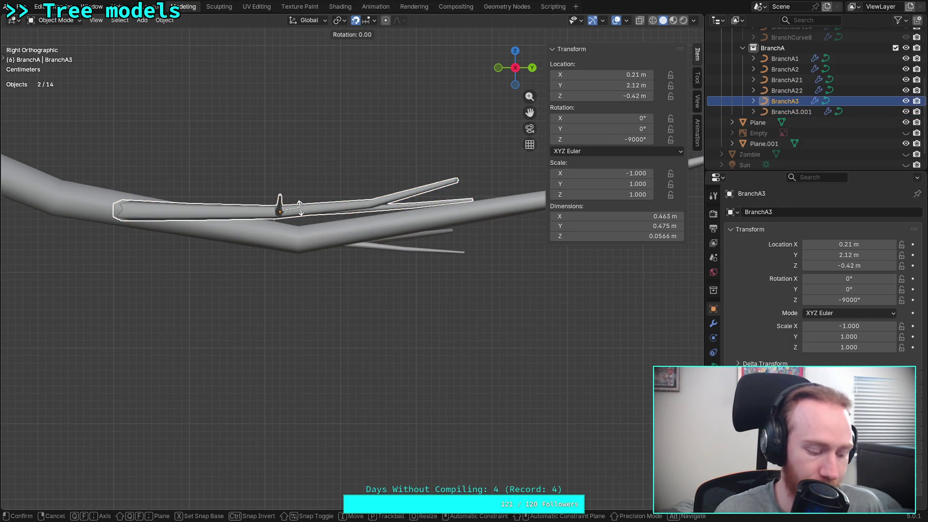
text(x)
text(-7)
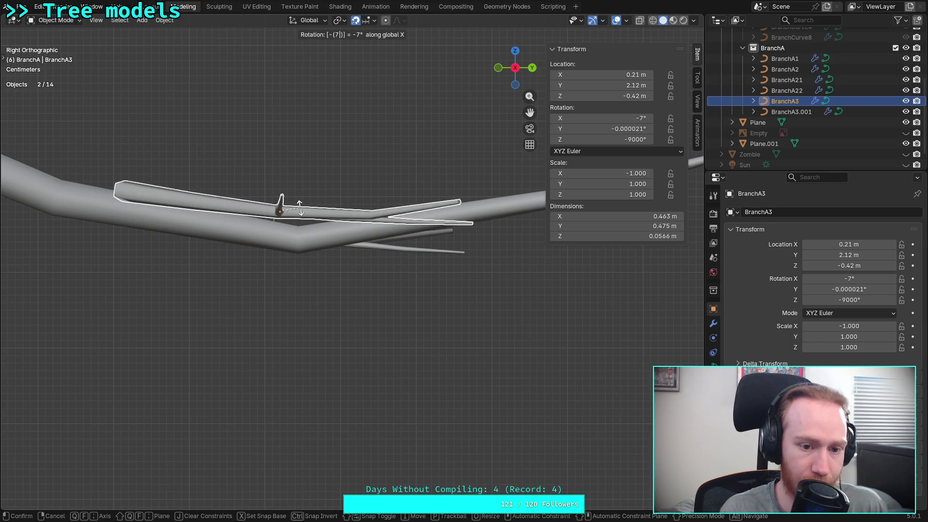
key(Return)
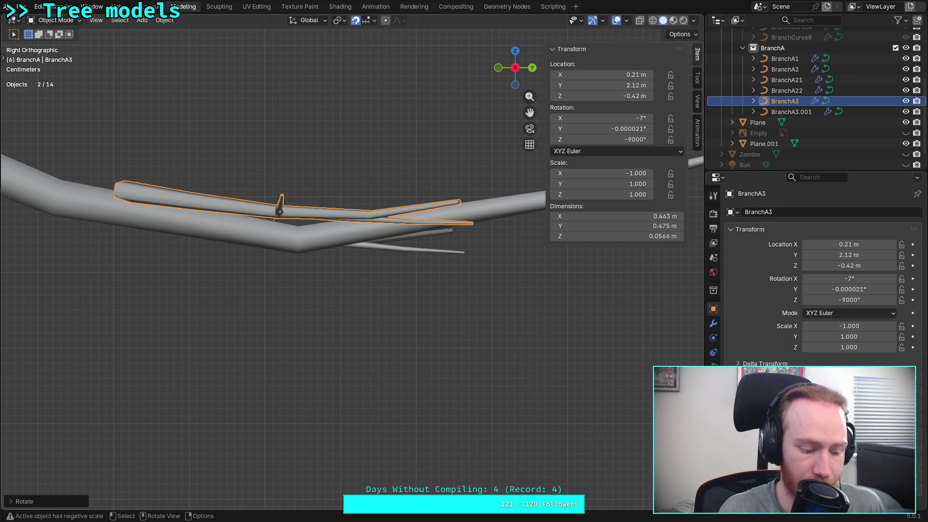
key(g)
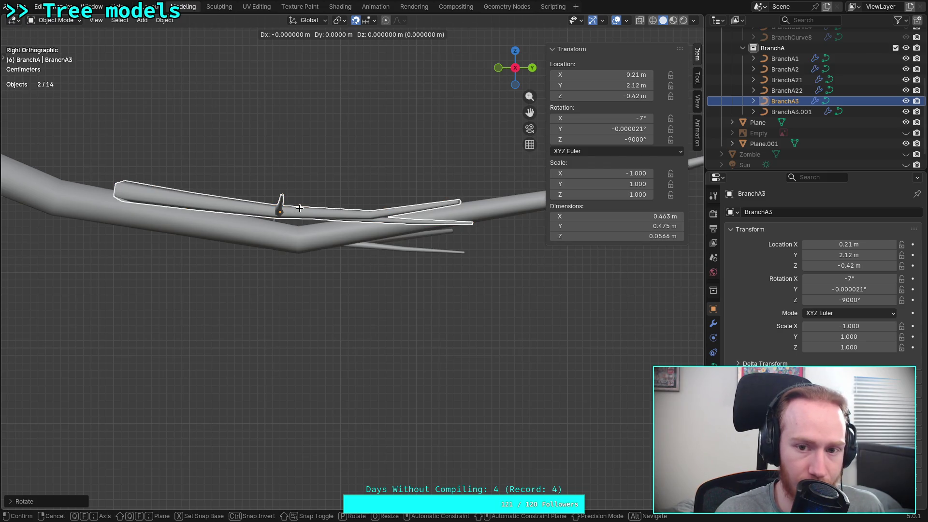
key(z)
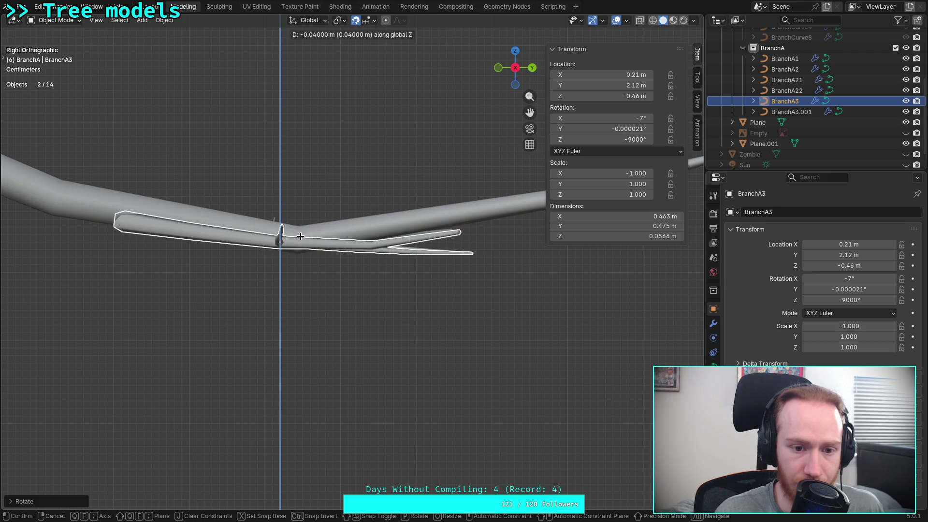
click(300, 227)
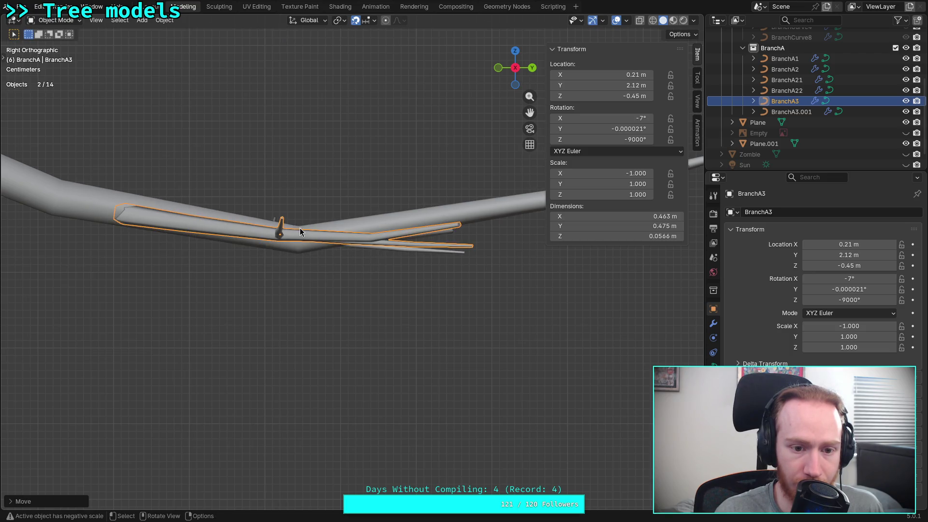
click(515, 51)
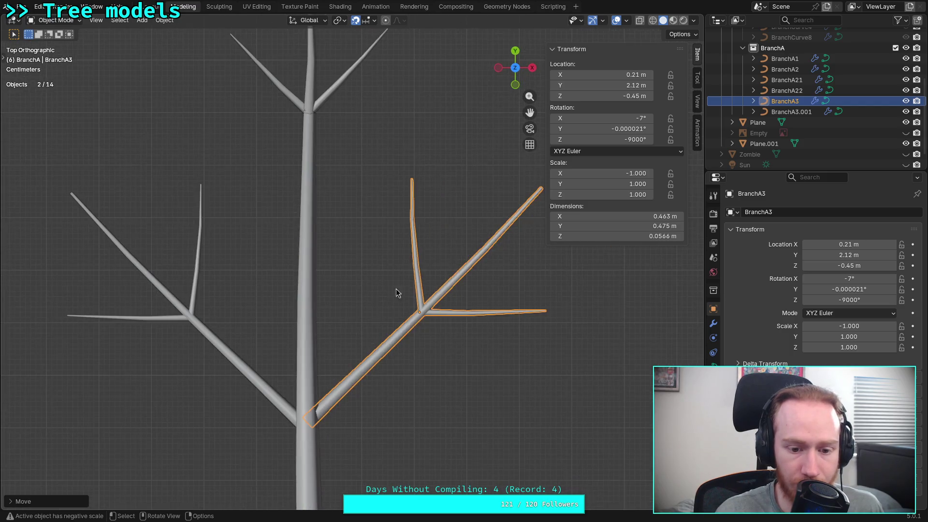
- Nudge the right side branch slightly in the top-down view
mouse_move(378, 326)
middle_down()
mouse_move(373, 346)
mouse_move(388, 306)
middle_up()
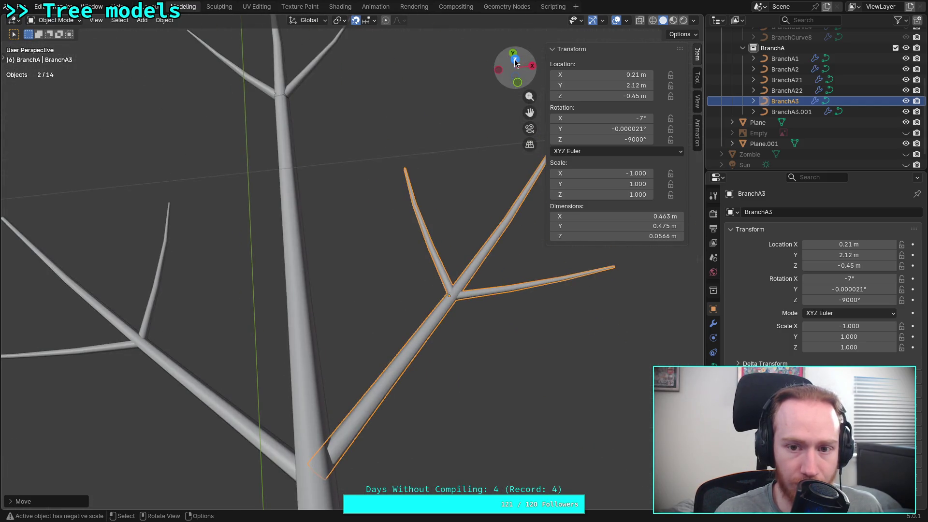
key(KP_7)
click(218, 382)
click(372, 388)
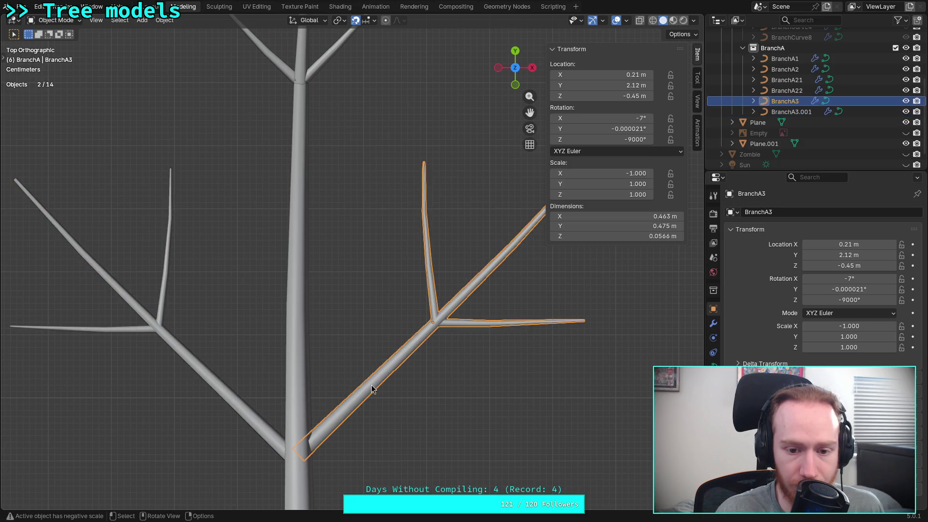
click(194, 364)
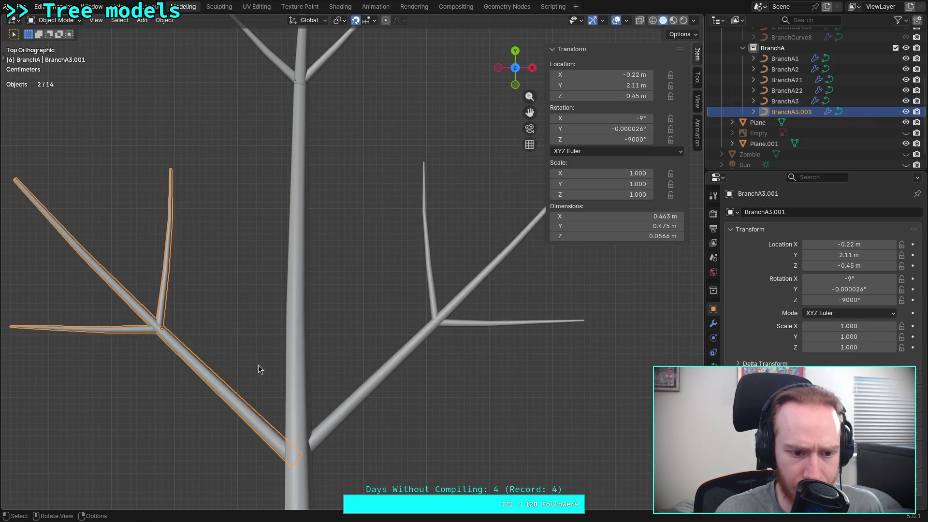
click(396, 373)
key(g)
click(435, 335)
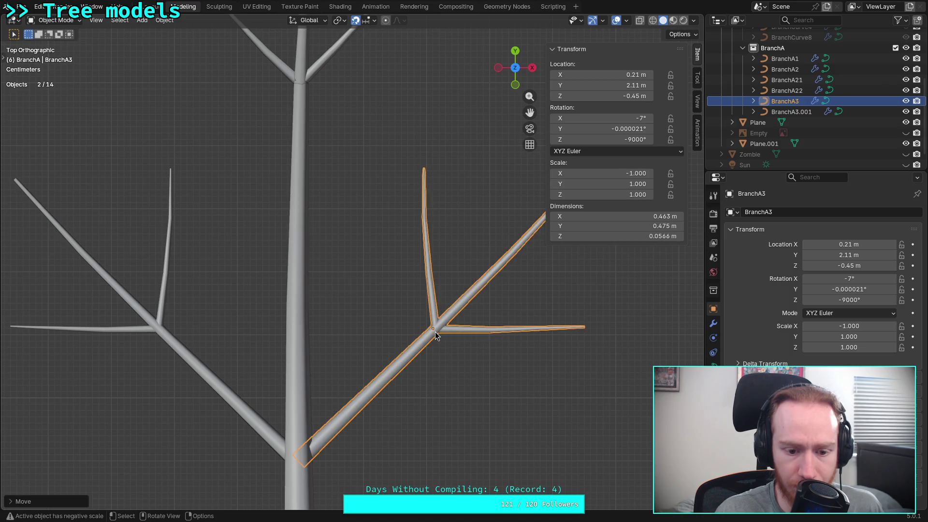
- In side view, tilt the right branch a further -1° about X, to -8°
click(533, 68)
click(376, 130)
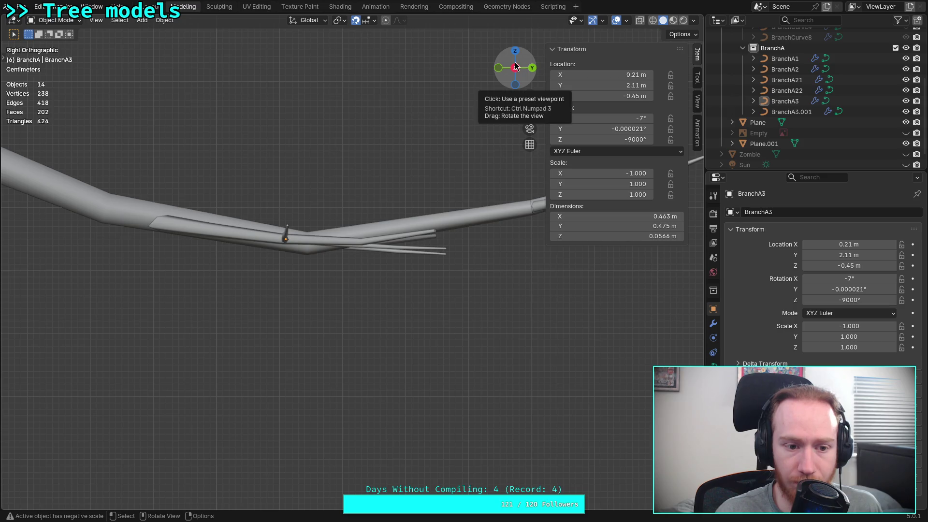
click(236, 229)
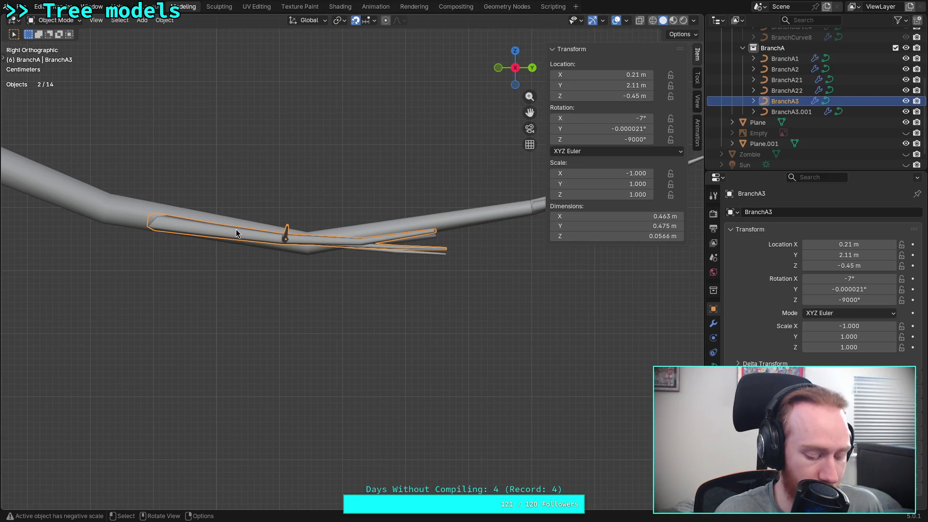
key(r)
key(x)
key(1)
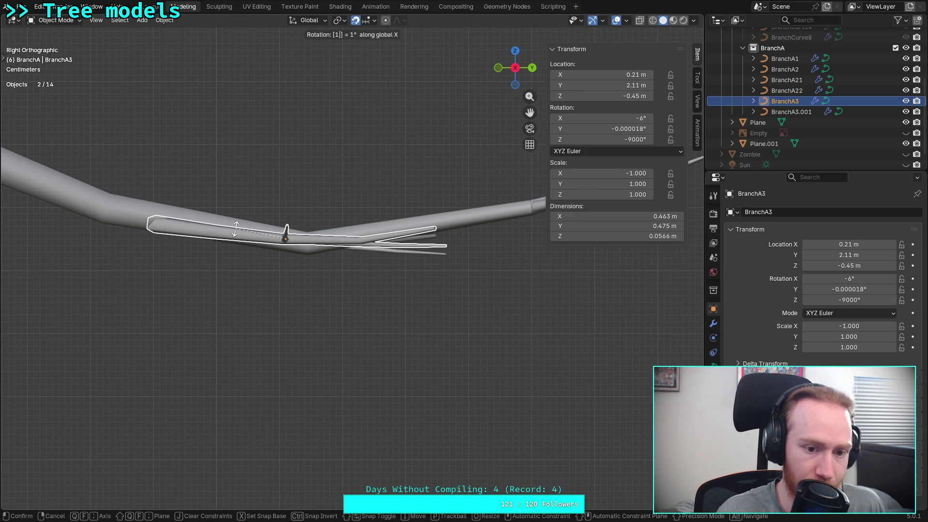
key(minus)
key(Return)
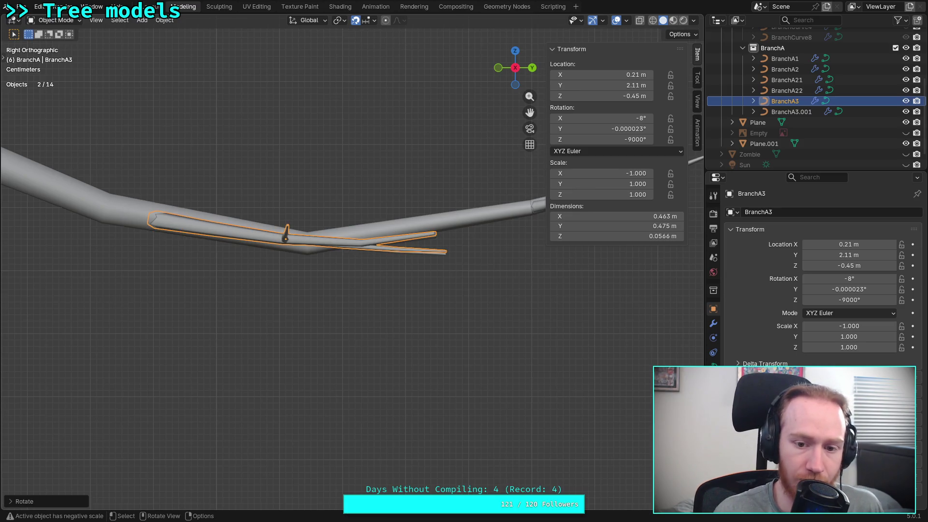
- Add another -1° X-axis tilt to BranchA3 so its rotation reads -9°
key(r)
key(x)
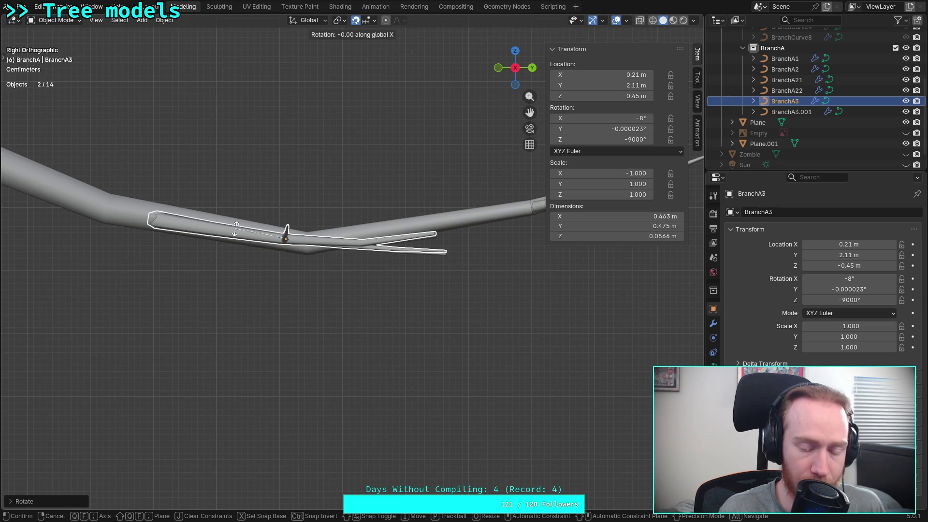
key(minus)
key(1)
key(Return)
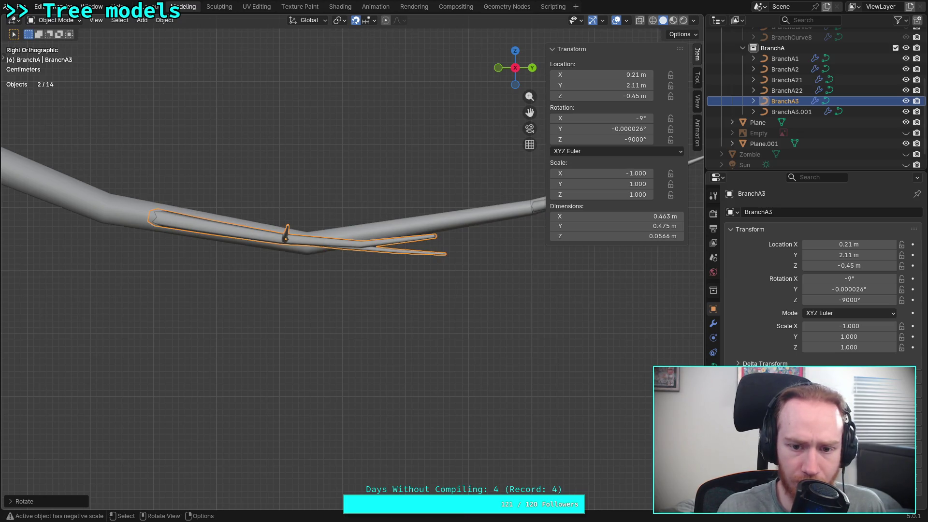
- Inspect BranchA3 from above, then select it in Right view and enter Edit Mode
click(514, 51)
click(361, 190)
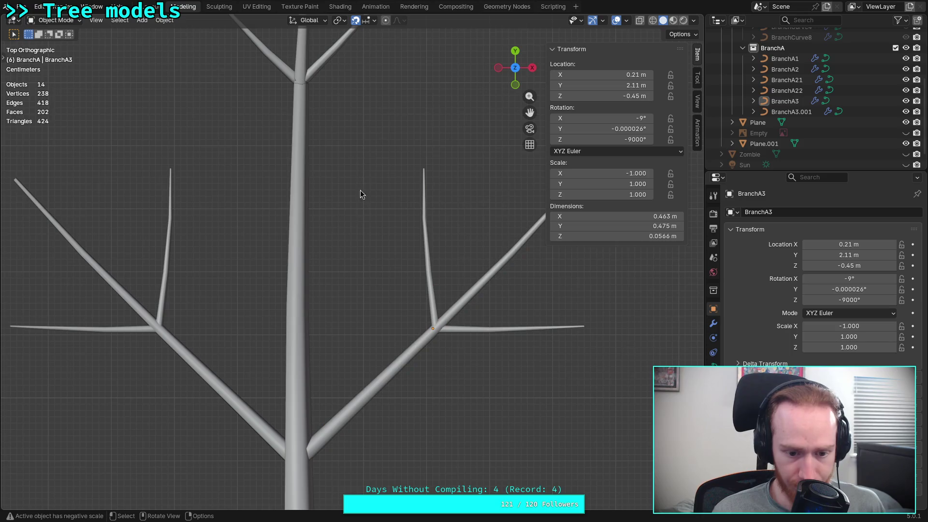
shift+middle_drag(356, 256, 368, 216)
mouse_move(411, 290)
shift+middle_down()
mouse_move(378, 280)
mouse_move(410, 295)
mouse_move(310, 227)
mouse_move(290, 245)
mouse_move(305, 232)
mouse_move(354, 254)
mouse_move(376, 239)
mouse_move(478, 238)
mouse_move(421, 255)
mouse_move(437, 269)
shift+middle_up()
mouse_move(431, 233)
middle_down()
mouse_move(400, 222)
mouse_move(419, 197)
mouse_move(503, 288)
mouse_move(490, 254)
mouse_move(462, 227)
mouse_move(323, 232)
middle_up()
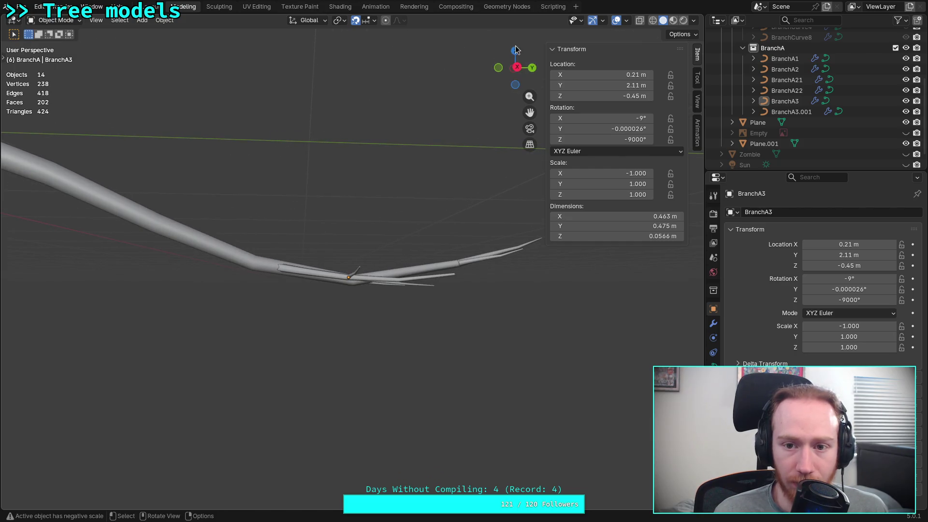
click(517, 67)
scroll(425, 263, up, 5)
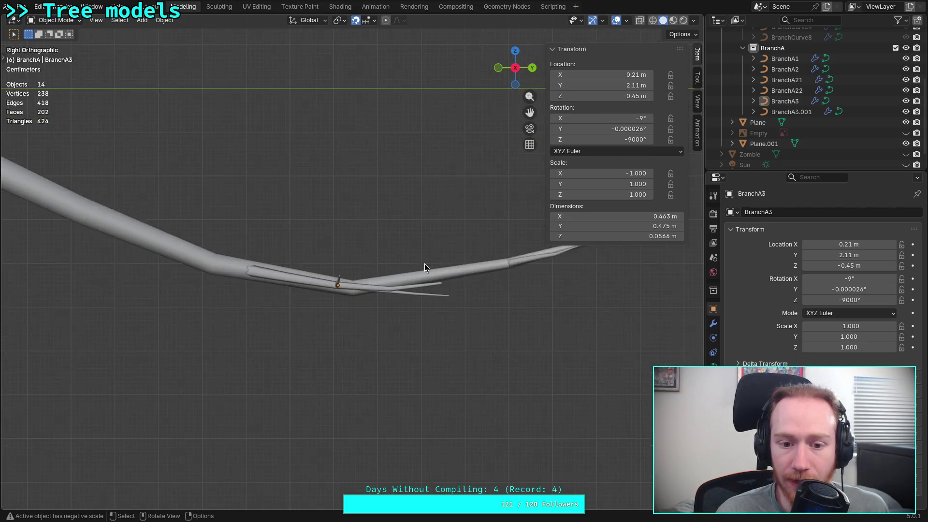
click(261, 299)
key(Tab)
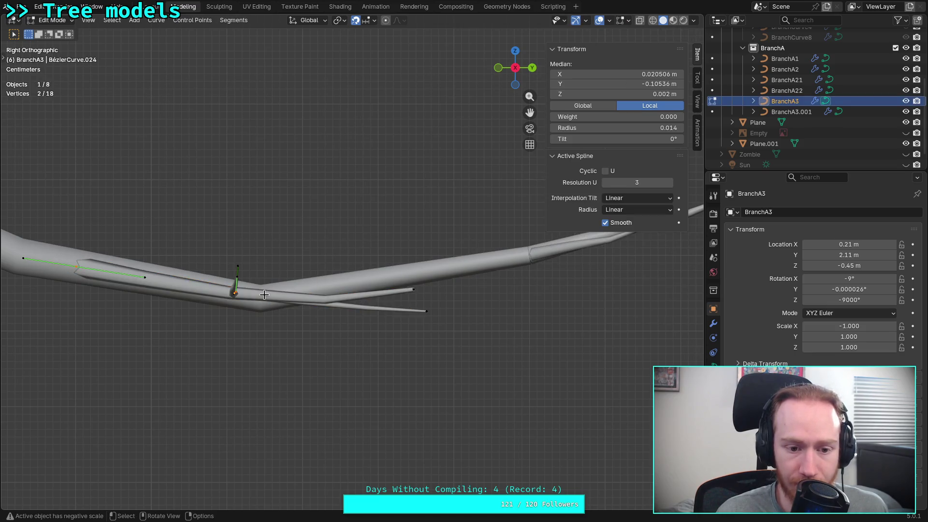
- Raise the lower twig's end point on BranchA3
scroll(314, 310, up, 3)
shift+middle_drag(491, 338, 537, 328)
scroll(536, 328, down, 2)
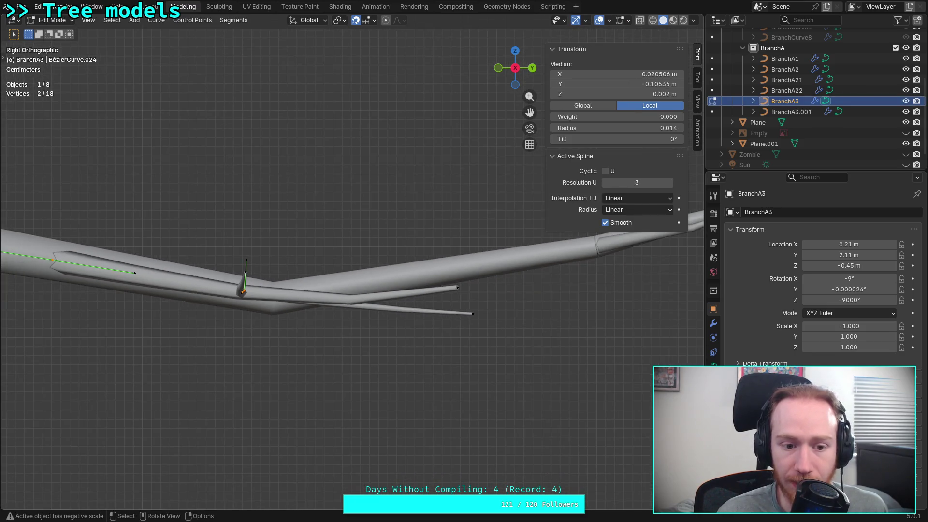
click(456, 290)
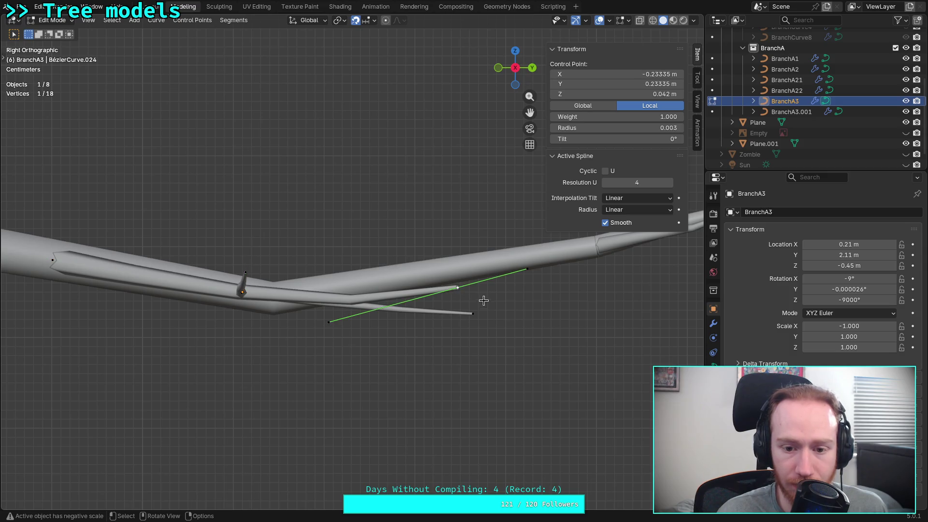
click(475, 316)
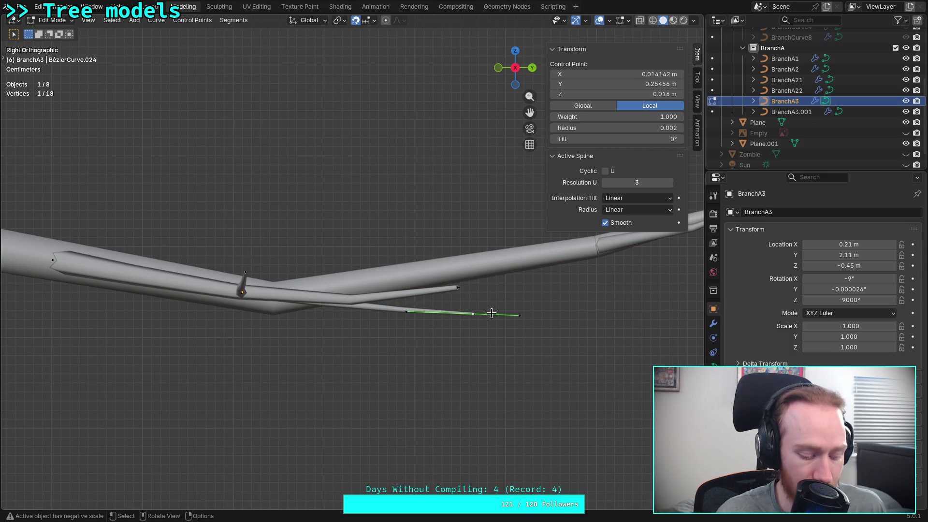
key(g)
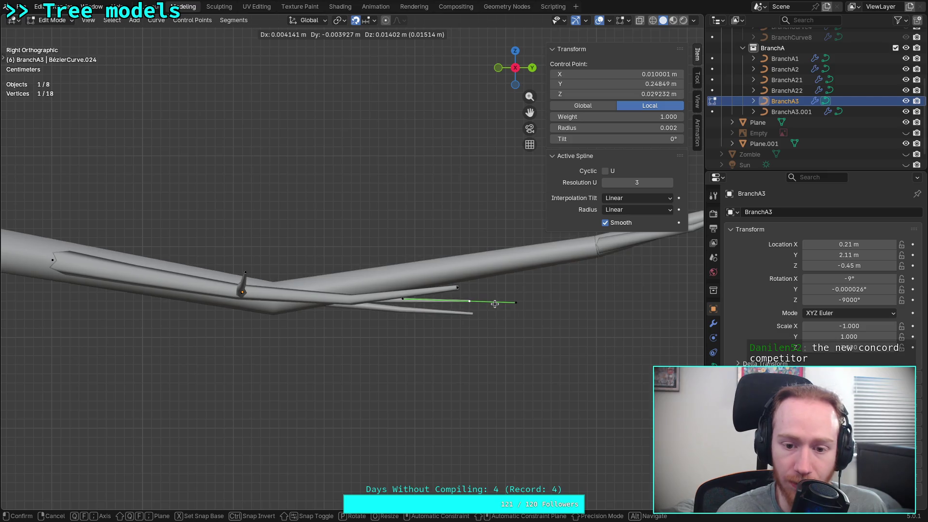
click(495, 304)
- Lift BranchA3's twig tip and curve end to angle higher
scroll(534, 340, up, 5)
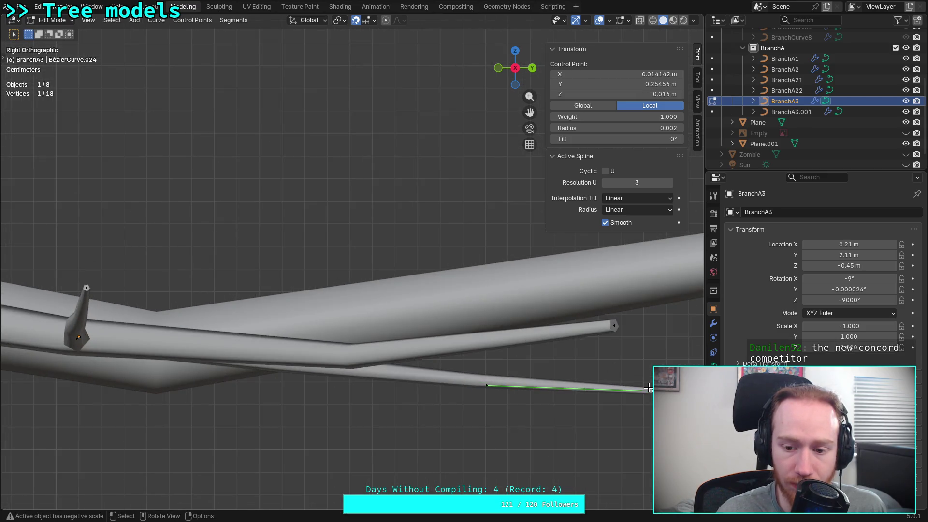
shift+middle_drag(637, 381, 574, 367)
key(g)
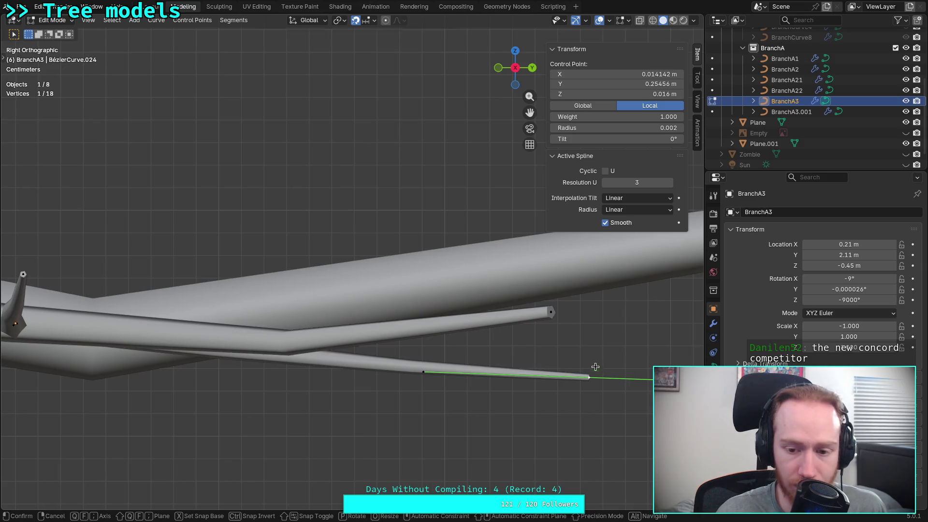
click(598, 330)
scroll(603, 358, up, 4)
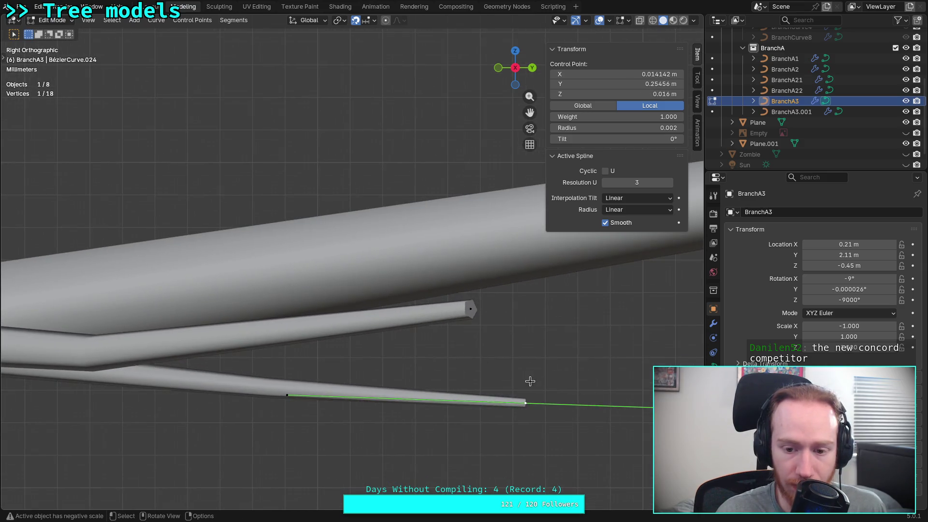
scroll(512, 366, down, 1)
scroll(505, 373, up, 2)
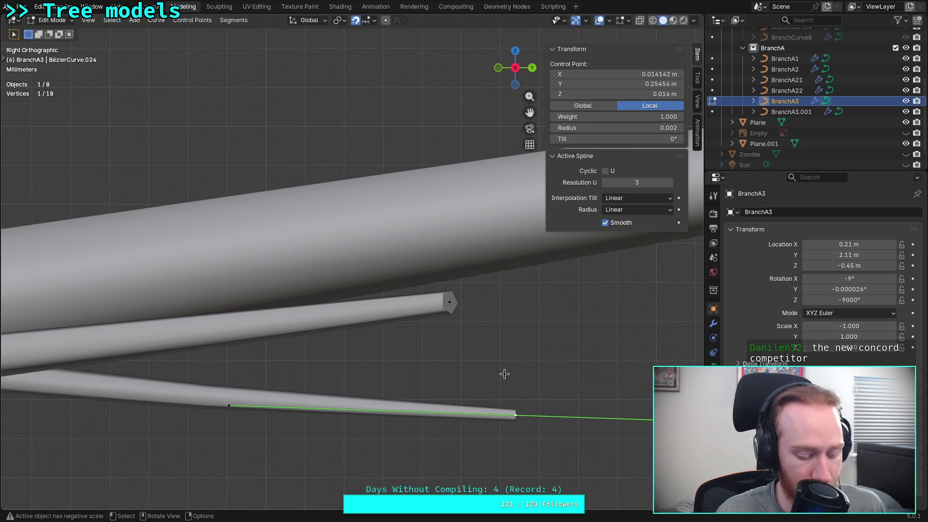
key(g)
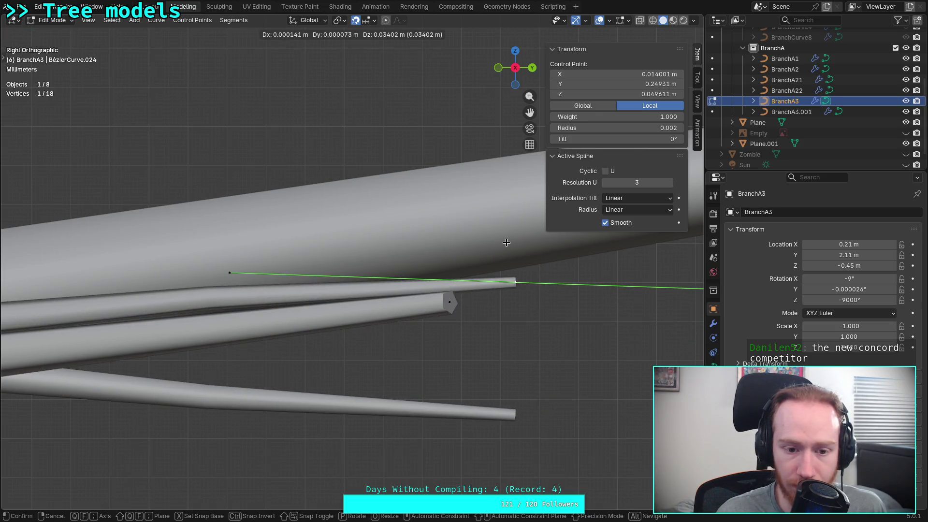
click(507, 242)
- Sink the twig's base point into the branch and return to Object Mode
scroll(402, 271, down, 5)
scroll(301, 266, up, 4)
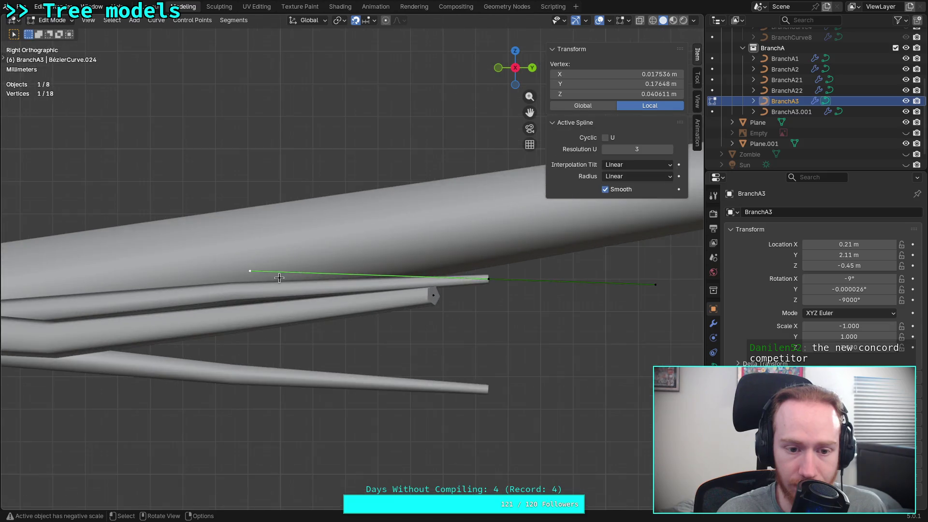
key(g)
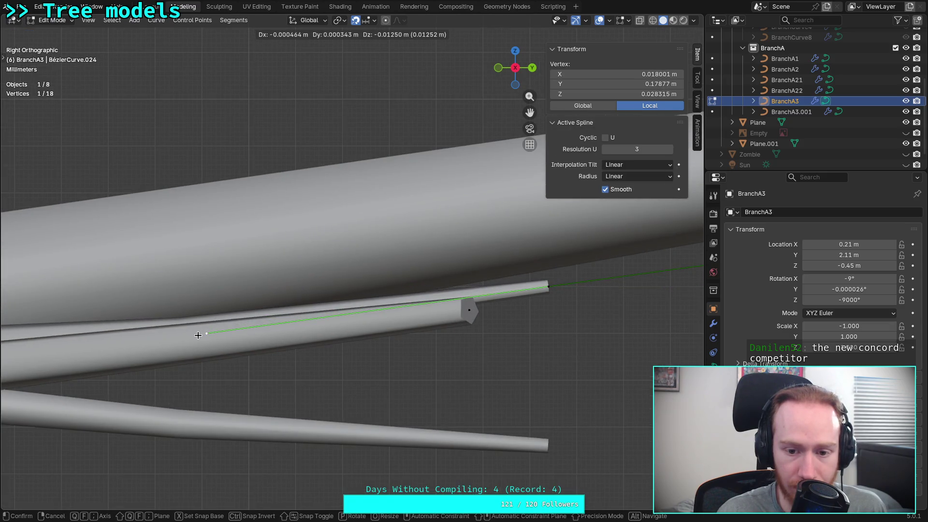
click(199, 331)
click(541, 441)
key(Tab)
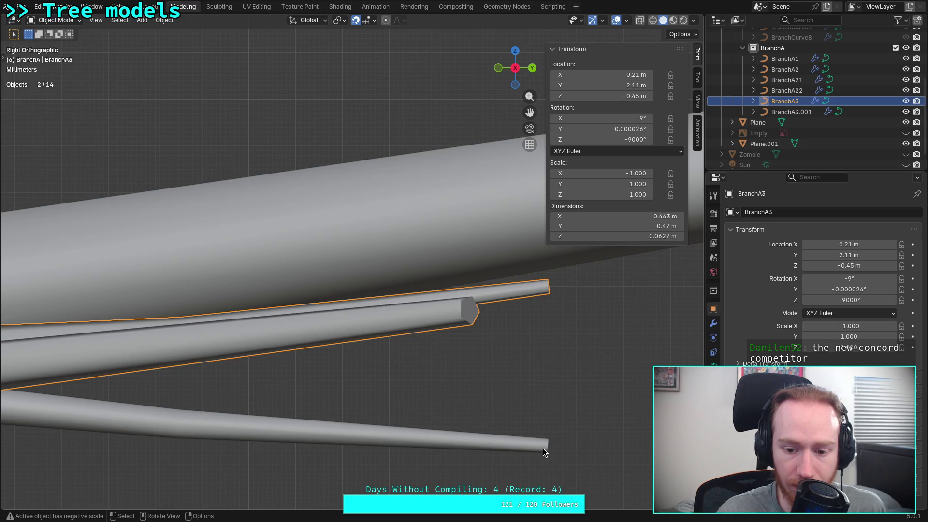
- Raise BranchA3.001's twig end point and lower its left base point into the branch
click(544, 448)
key(Tab)
click(551, 448)
key(g)
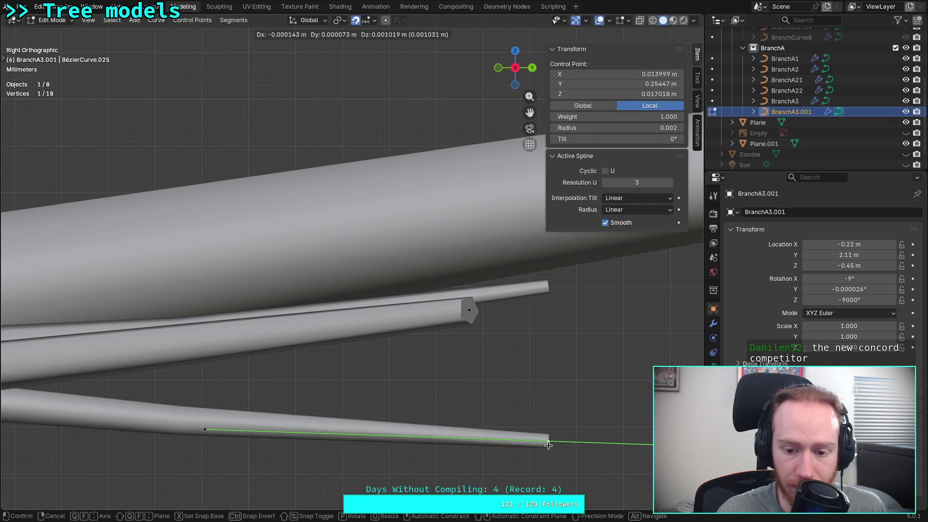
click(549, 269)
click(205, 258)
key(g)
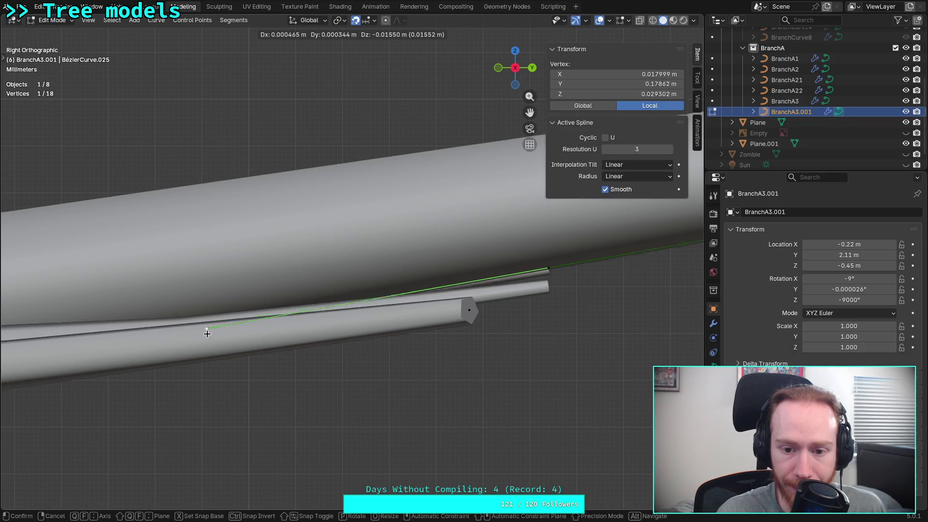
click(210, 343)
- Deselect the curve points, return to Object Mode and orbit to check BranchA3.001
click(515, 68)
scroll(378, 212, down, 3)
click(379, 212)
scroll(378, 211, down, 2)
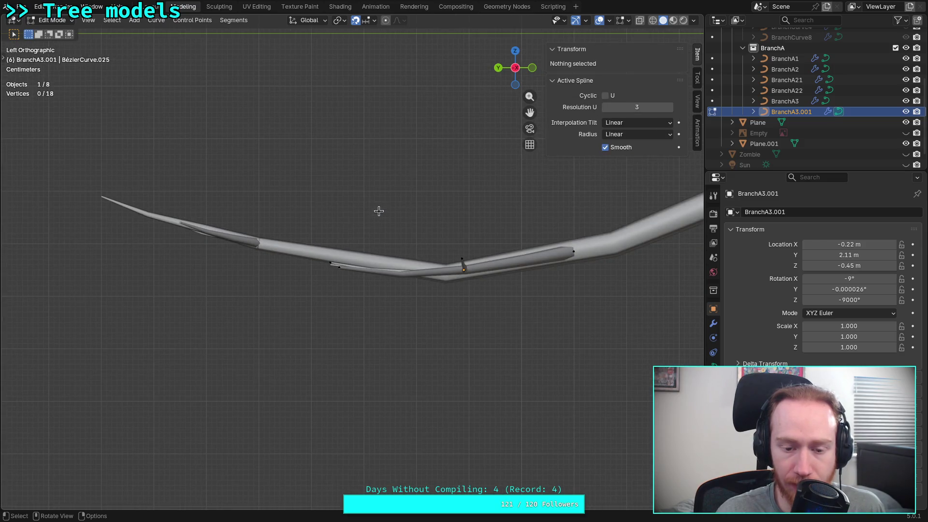
key(Tab)
mouse_move(449, 215)
middle_down()
mouse_move(332, 271)
mouse_move(292, 230)
mouse_move(214, 208)
mouse_move(311, 234)
mouse_move(305, 259)
mouse_move(313, 228)
mouse_move(327, 250)
middle_up()
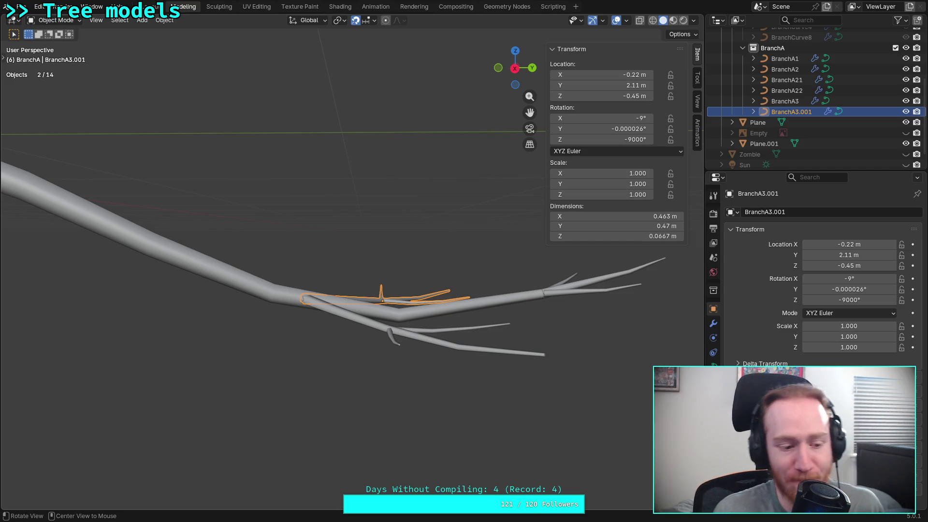
- Raise one more twig control point on BranchA3.001 so it sits against the upper branch
mouse_move(292, 276)
alt+middle_down()
mouse_move(507, 72)
mouse_move(501, 87)
alt+middle_up()
scroll(336, 306, up, 5)
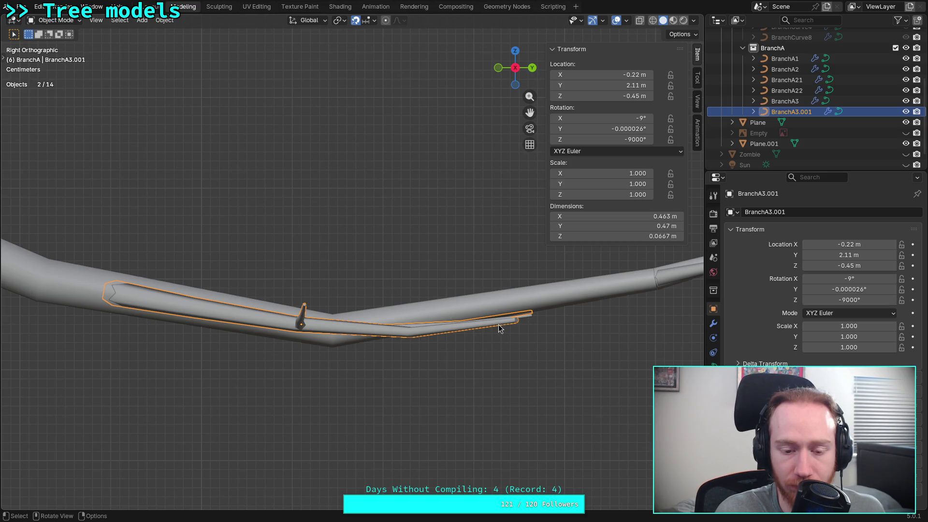
key(Tab)
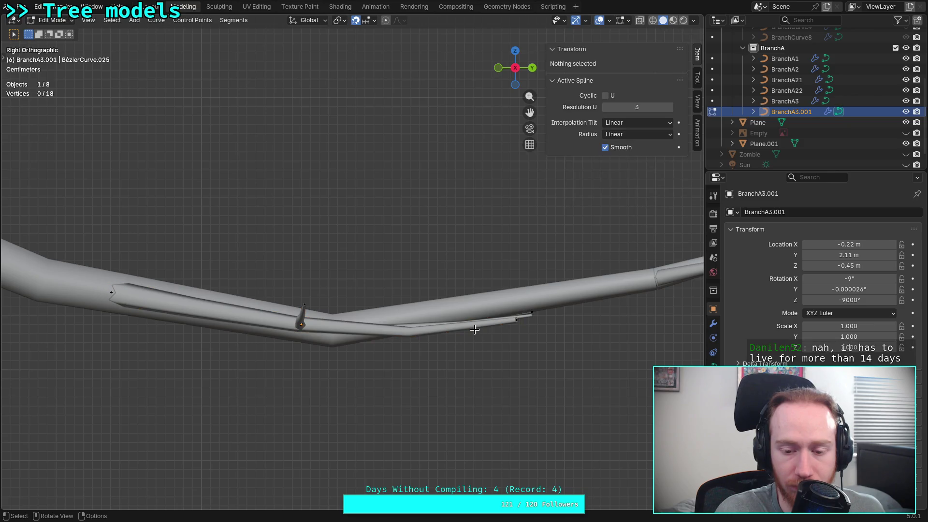
scroll(501, 319, up, 2)
click(520, 326)
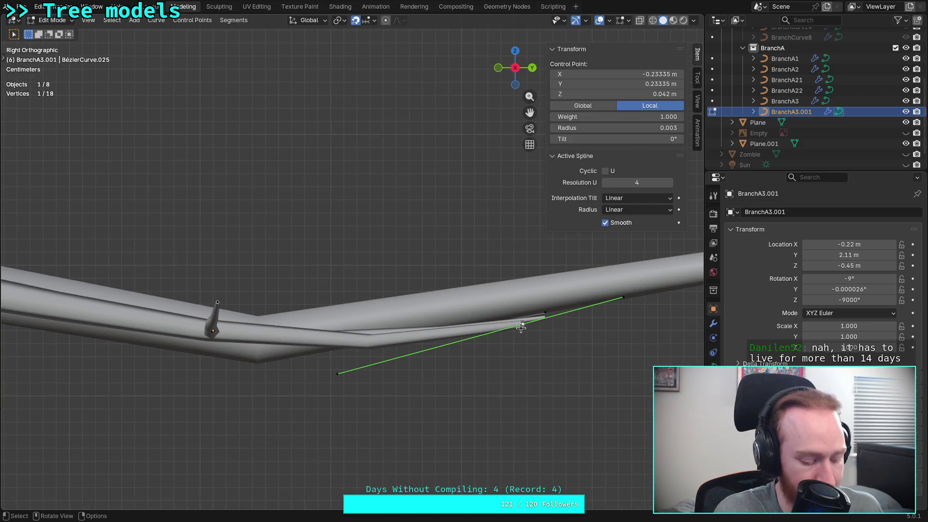
scroll(543, 240, up, 3)
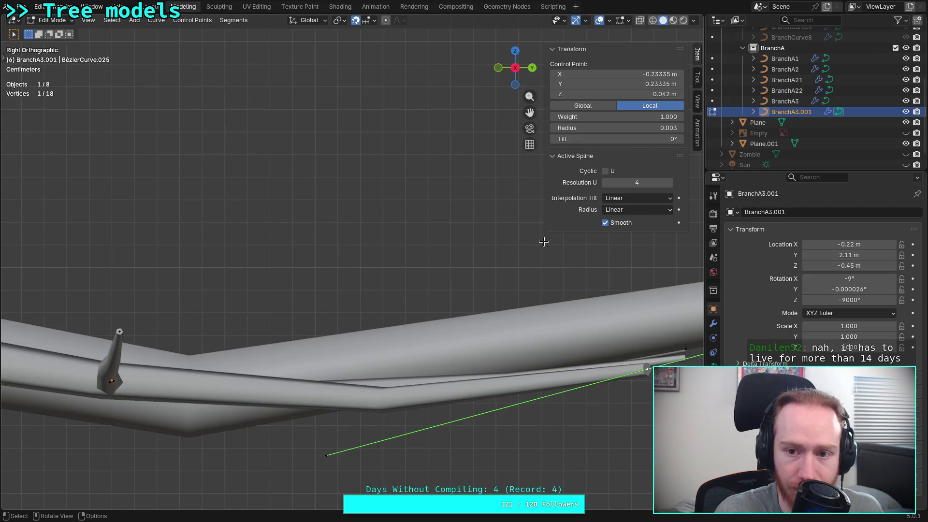
click(515, 68)
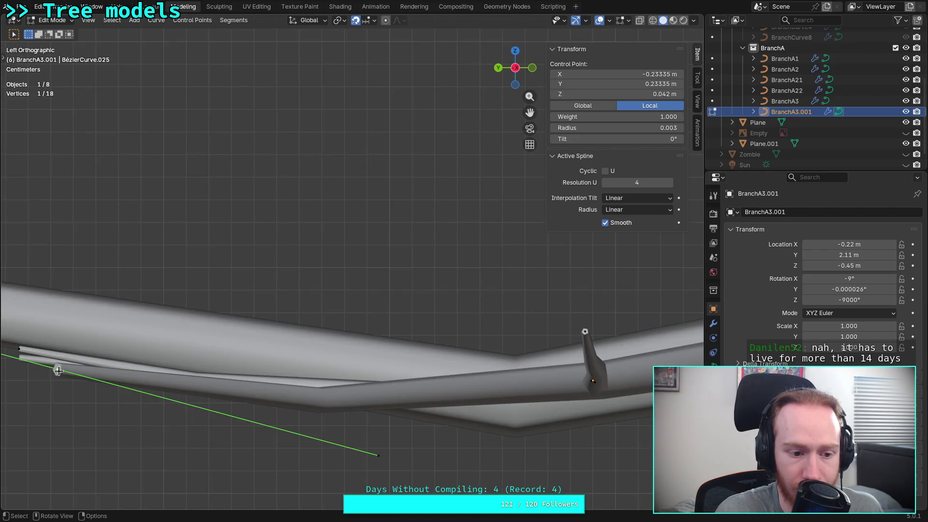
scroll(60, 358, up, 2)
mouse_move(68, 365)
shift+middle_down()
mouse_move(250, 281)
mouse_move(166, 321)
mouse_move(240, 317)
shift+middle_up()
scroll(166, 321, up, 1)
key(g)
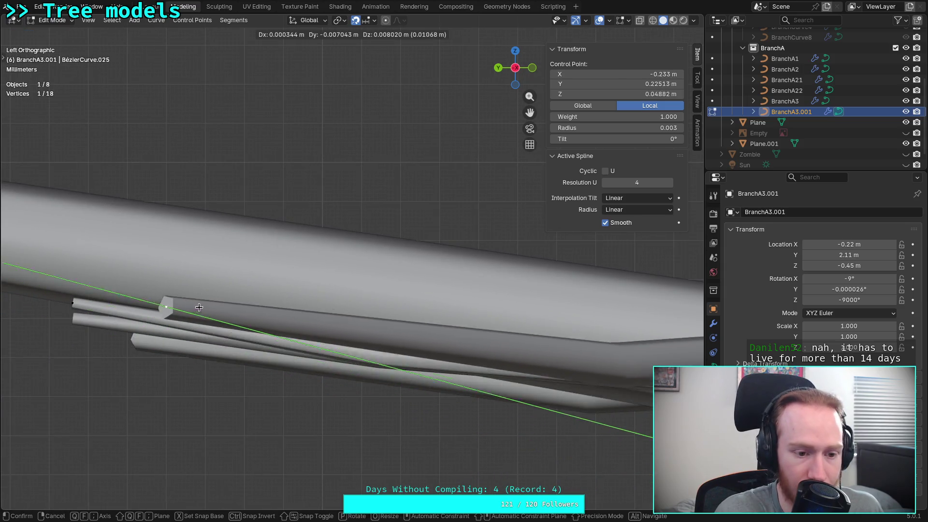
click(201, 279)
scroll(356, 198, down, 2)
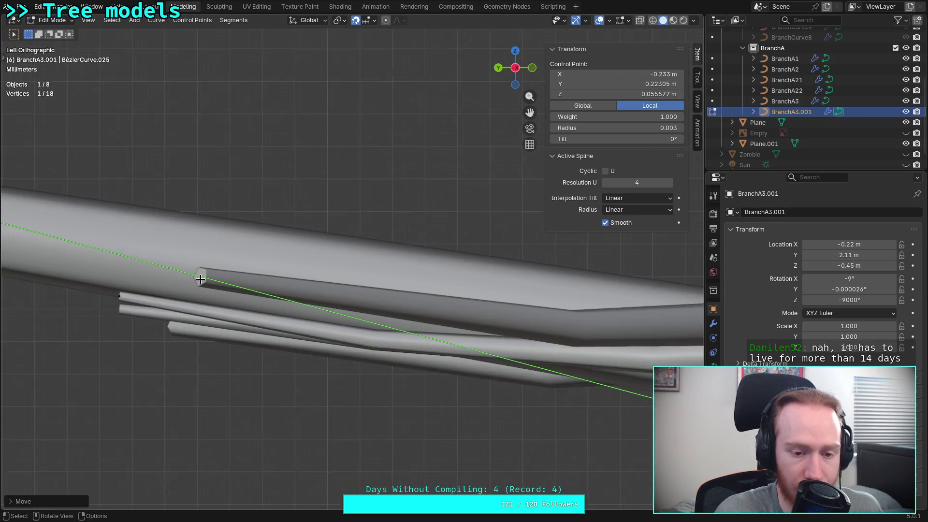
click(515, 68)
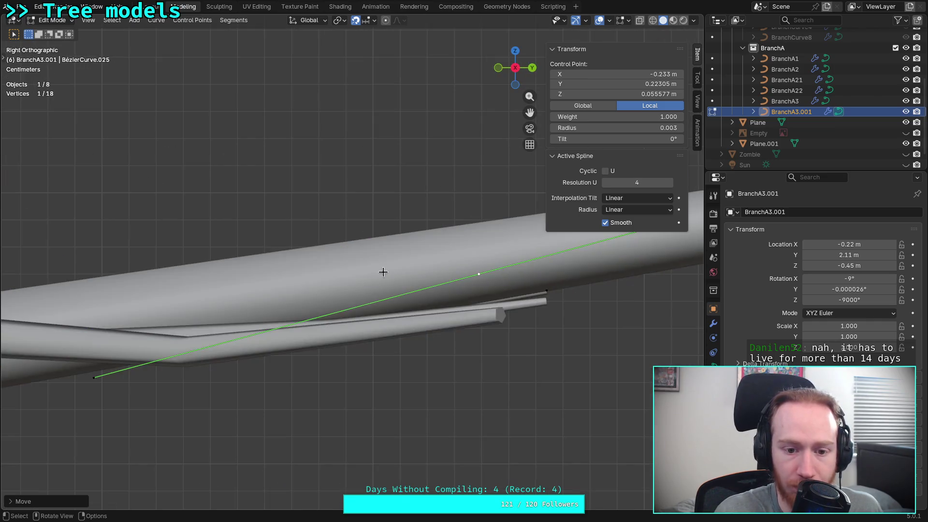
key(Tab)
- Slide BranchA3's root control point along its local Y axis into the trunk
click(251, 344)
key(Tab)
key(g)
key(y)
key(y)
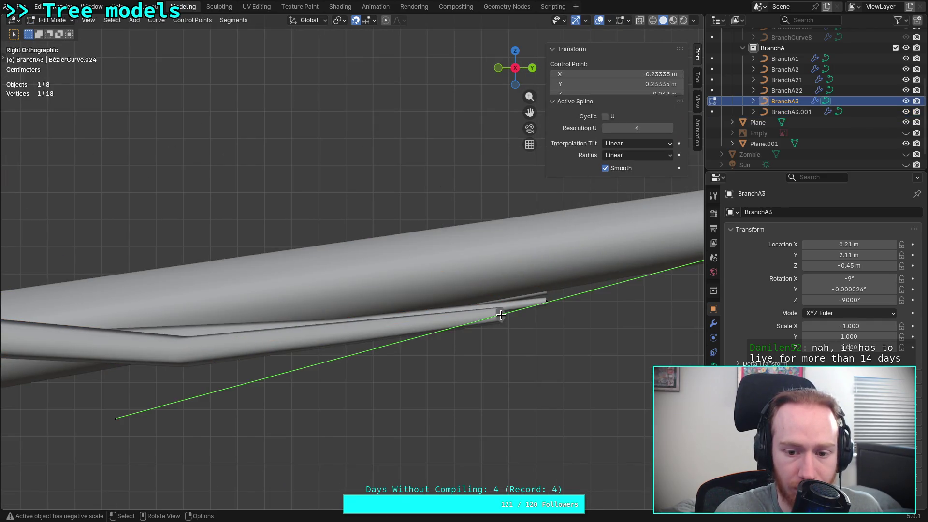
scroll(503, 316, up, 2)
scroll(601, 312, down, 2)
click(594, 286)
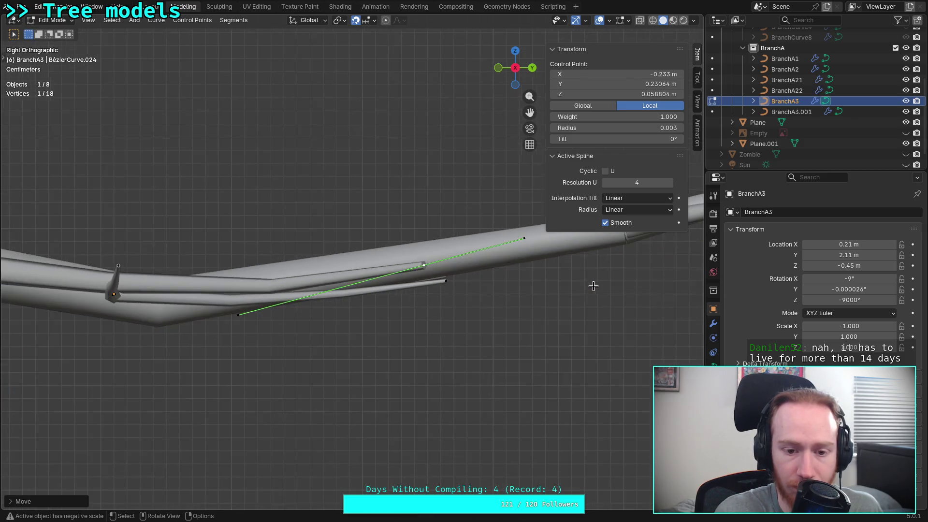
scroll(581, 297, down, 2)
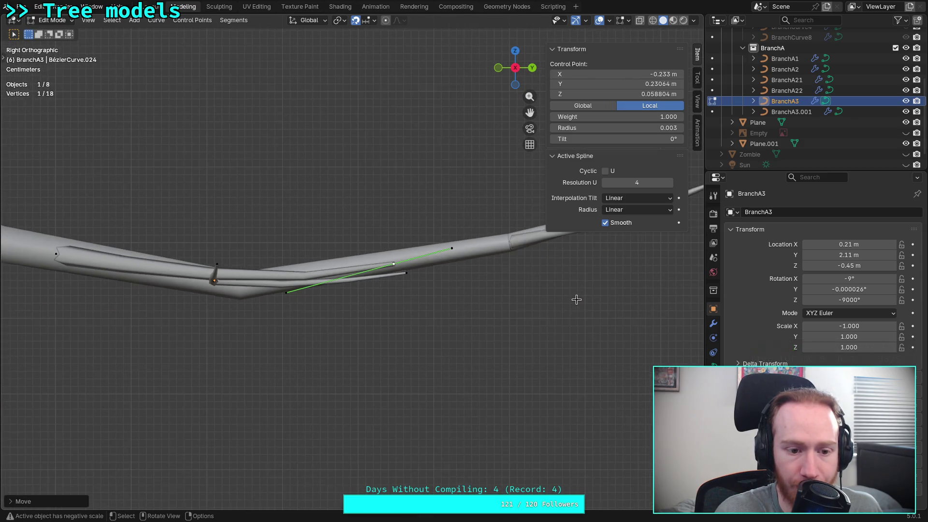
scroll(317, 295, up, 2)
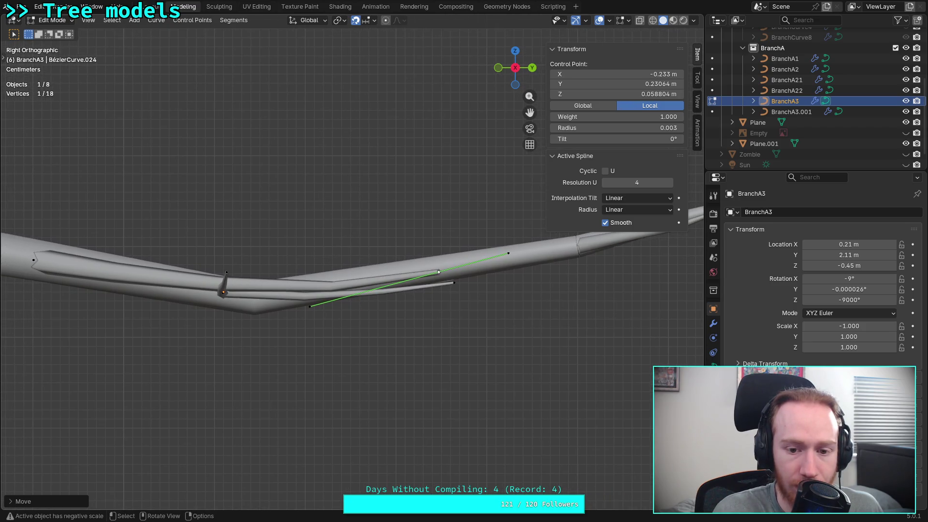
shift+middle_drag(346, 312, 440, 311)
key(Tab)
key(Tab)
- Select the whole twig spline on BranchA3 and try a vertical move, then cancel it
click(329, 310)
scroll(307, 292, up, 4)
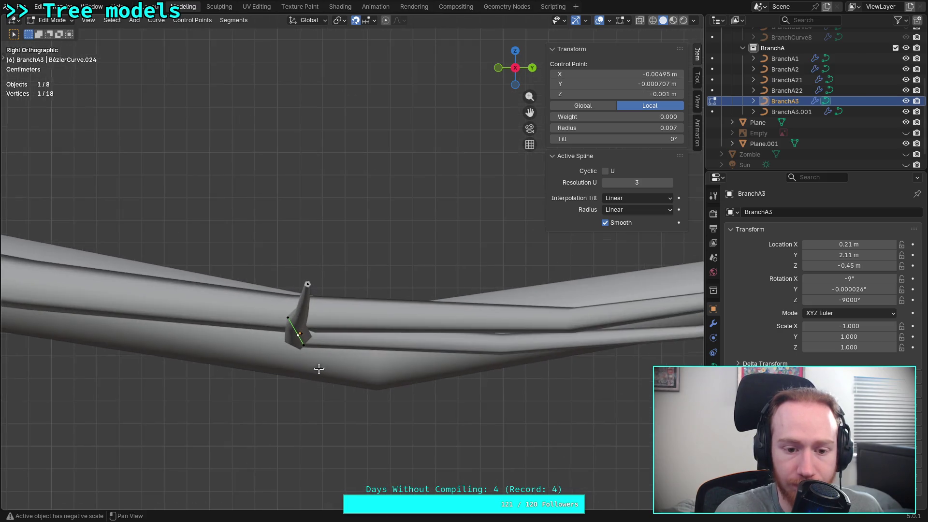
key(l)
scroll(306, 304, up, 5)
scroll(351, 328, up, 3)
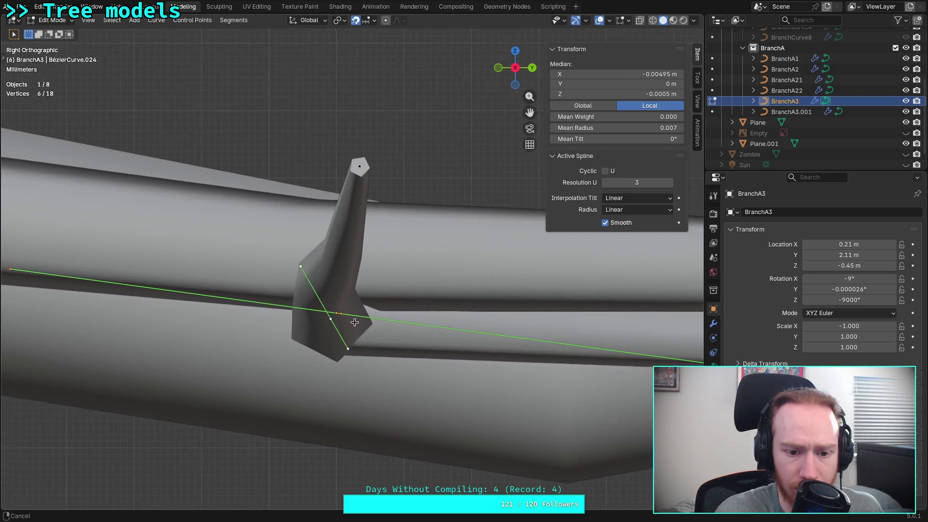
key(g)
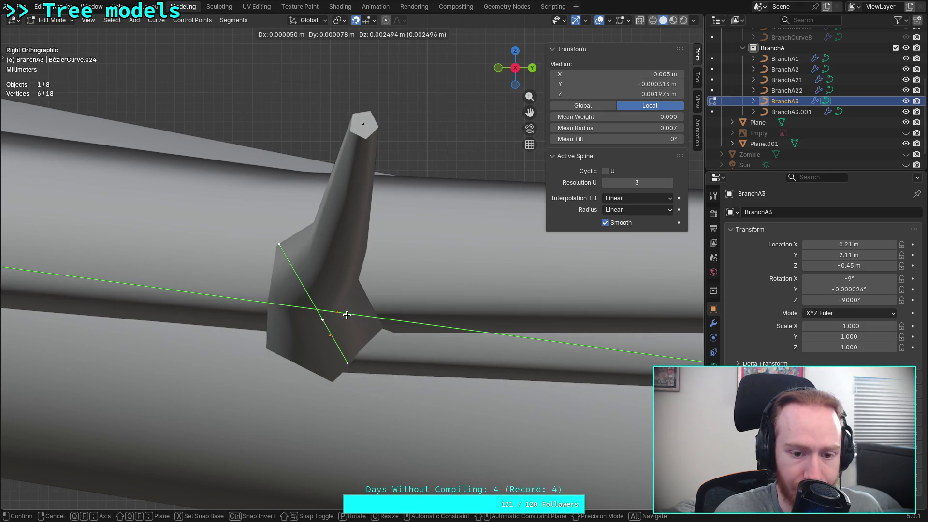
key(z)
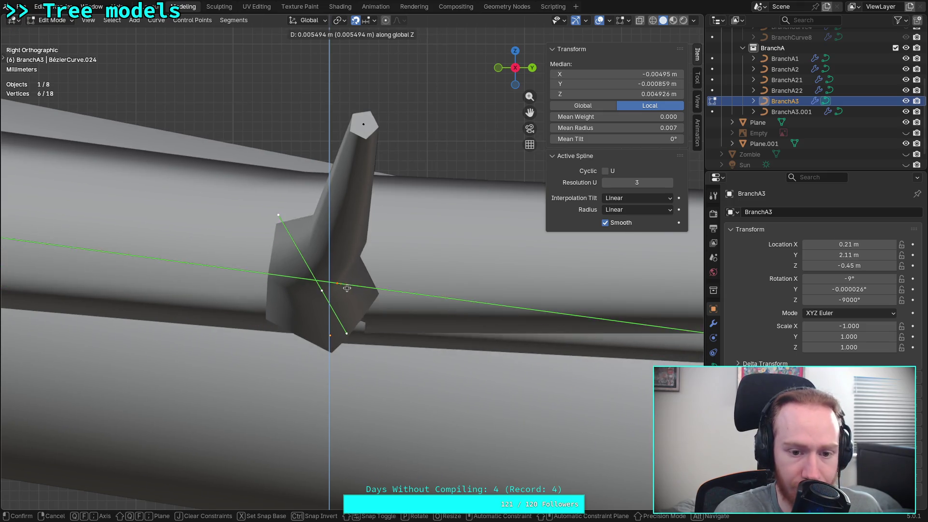
right_click(350, 250)
- Box-select the joint points on BranchA3 and raise them straight up along Z
scroll(350, 250, down, 5)
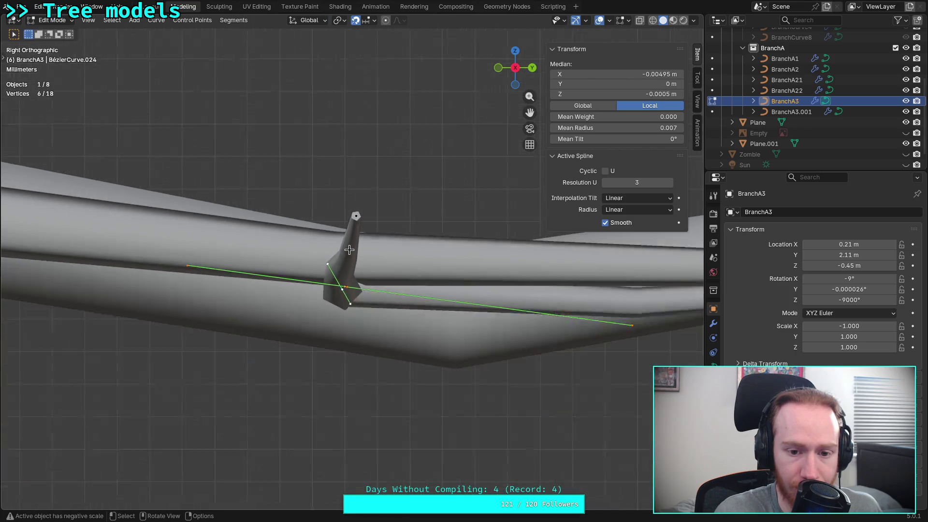
drag(315, 205, 371, 318)
scroll(371, 316, up, 4)
scroll(371, 315, up, 3)
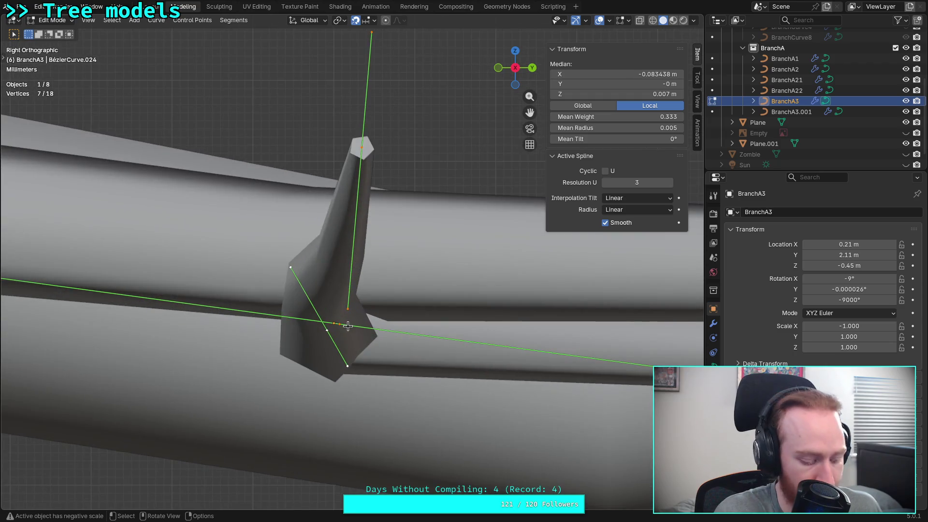
key(g)
key(z)
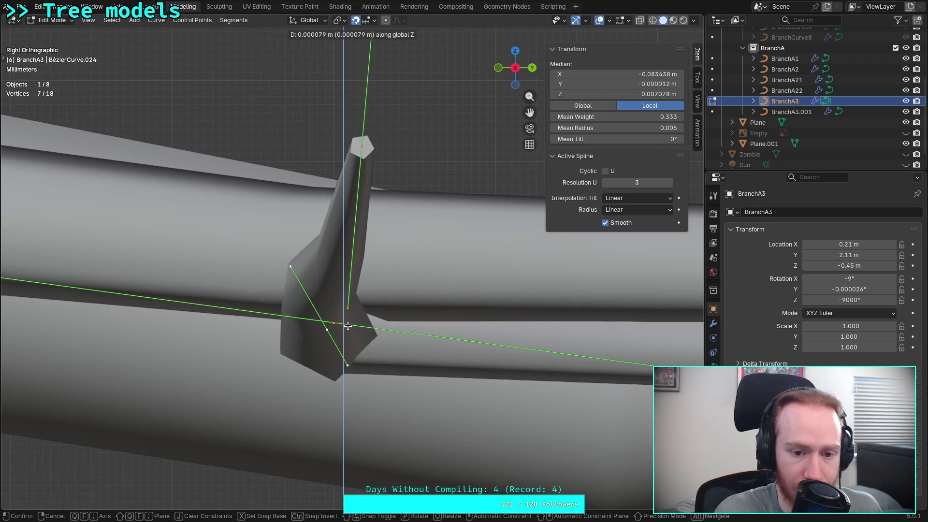
click(350, 241)
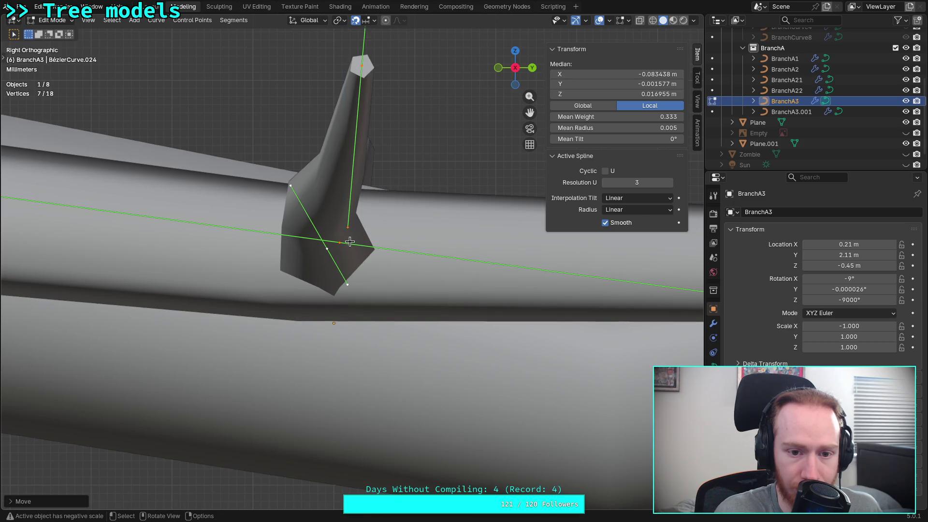
- Clear the point selection, check the branches in a straight side view, and leave Edit Mode
scroll(350, 241, down, 6)
shift+middle_drag(236, 262, 266, 252)
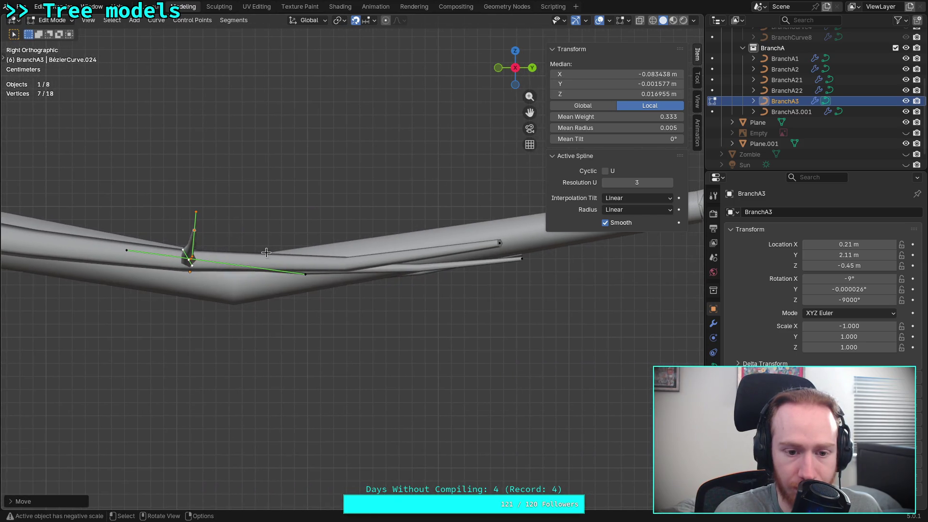
mouse_move(322, 261)
middle_down()
mouse_move(349, 254)
mouse_move(322, 236)
mouse_move(349, 232)
mouse_move(404, 271)
middle_up()
key(alt+a)
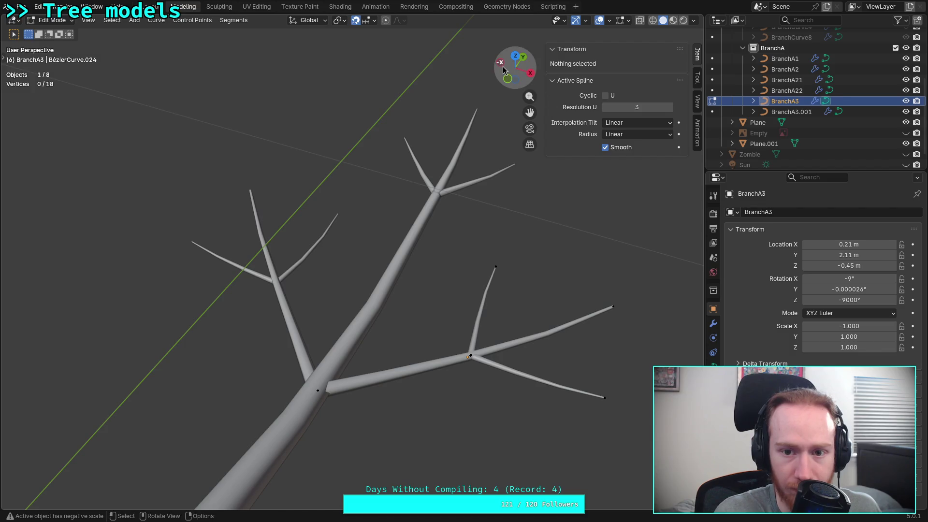
click(500, 62)
key(Tab)
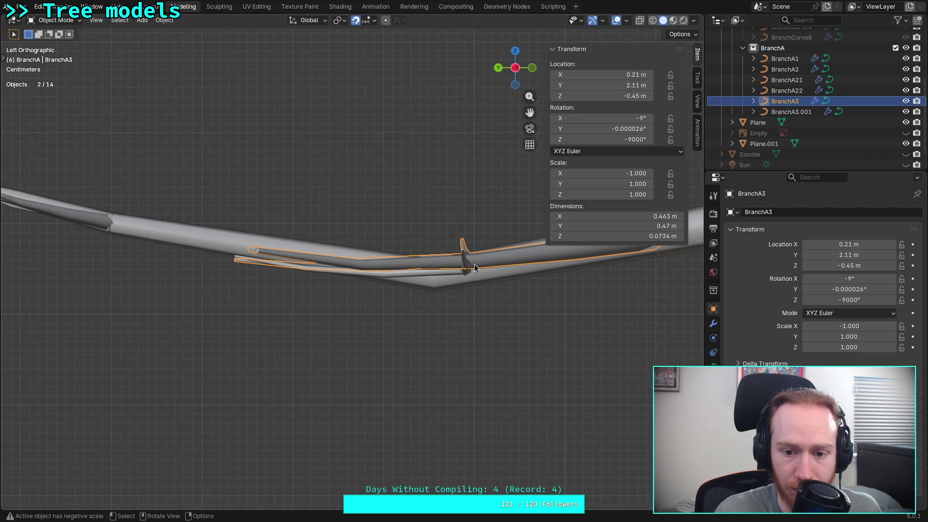
- Raise BranchA3.001's joint points about 8 mm along Z, then return to Object Mode
shift+click(463, 268)
key(Tab)
scroll(503, 299, up, 5)
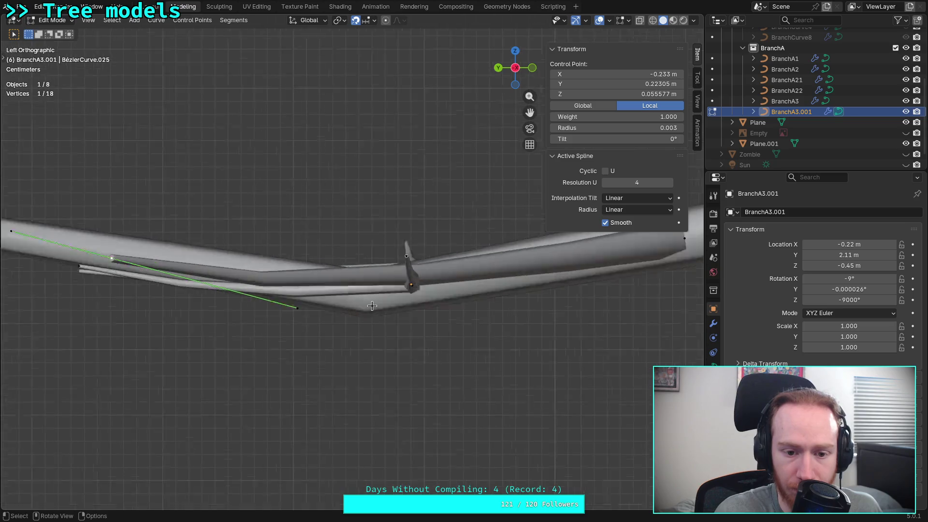
shift+middle_drag(503, 299, 361, 301)
scroll(396, 359, up, 1)
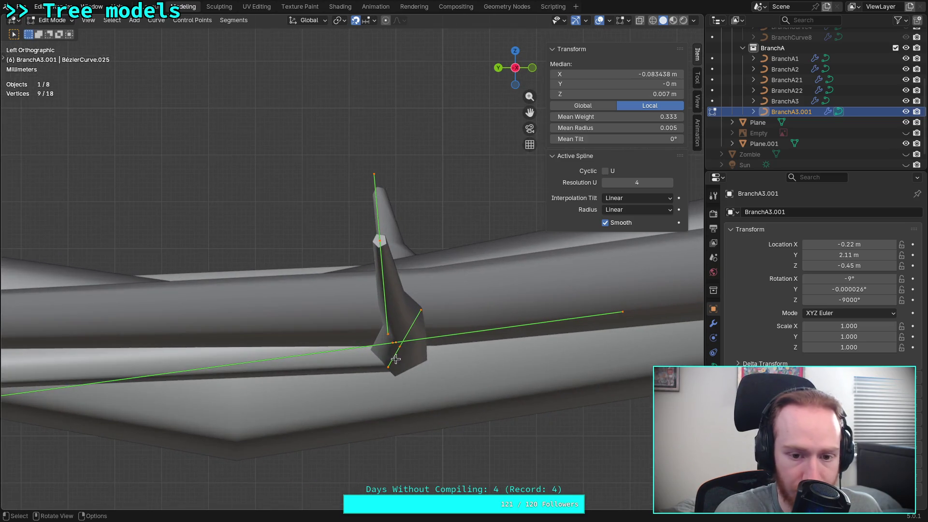
key(g)
key(z)
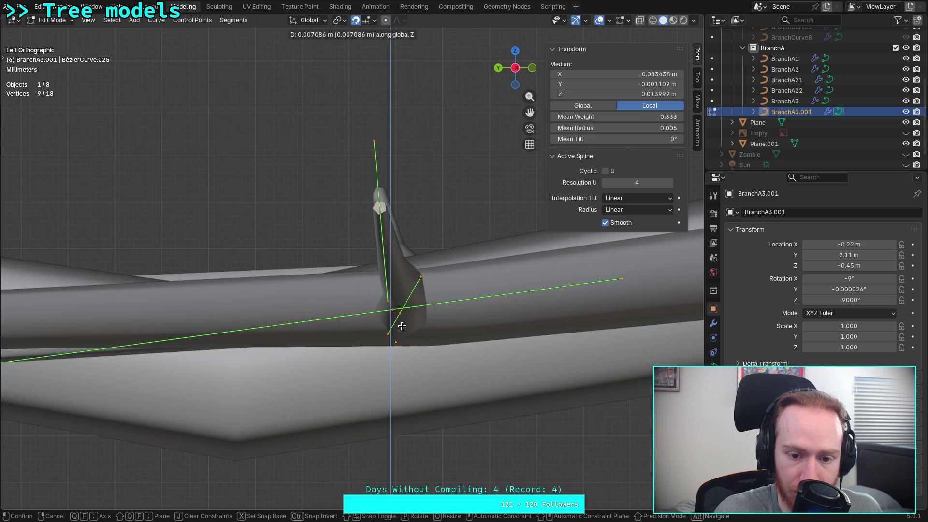
click(402, 321)
scroll(400, 319, down, 3)
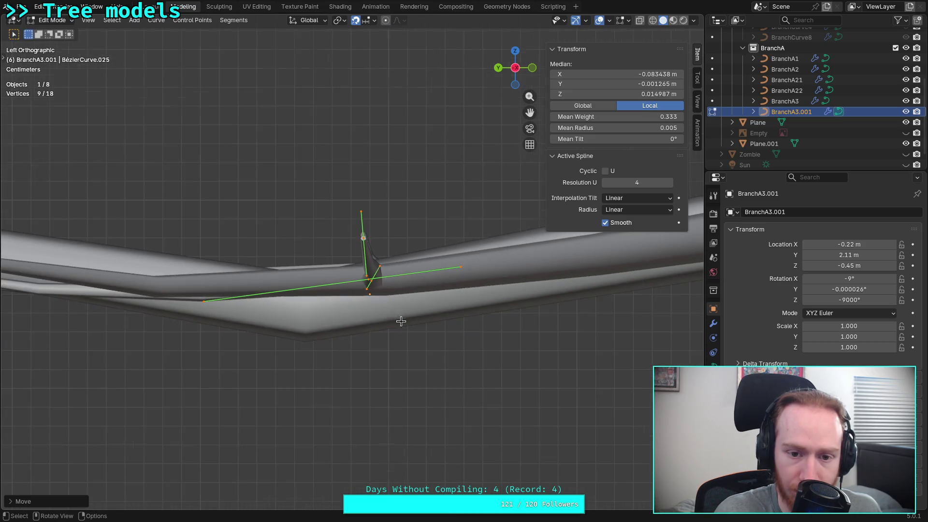
key(Tab)
mouse_move(308, 255)
middle_down()
mouse_move(352, 234)
mouse_move(234, 253)
mouse_move(254, 272)
mouse_move(267, 363)
middle_up()
click(269, 363)
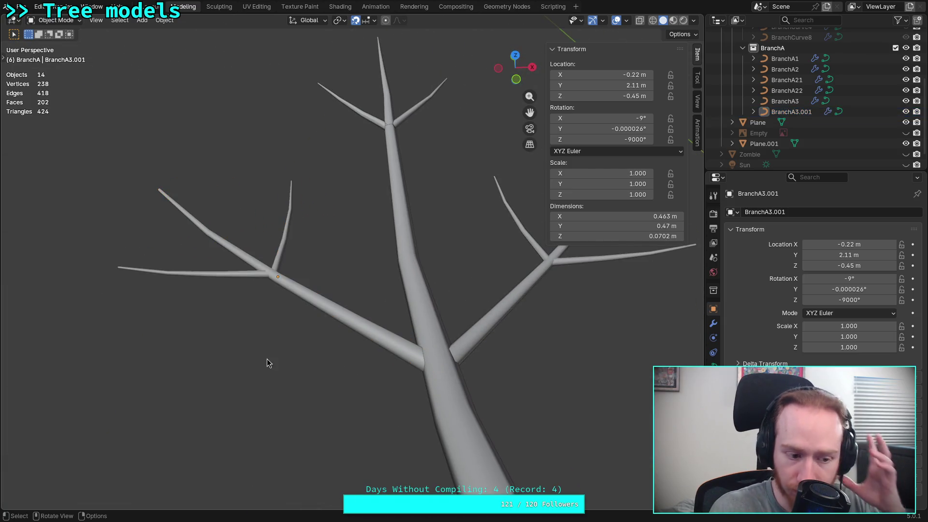
- Show the tree centred from the top, save plants.blend, and start renaming BranchA3.001
mouse_move(268, 364)
middle_down()
mouse_move(274, 333)
mouse_move(390, 249)
mouse_move(306, 338)
mouse_move(439, 278)
mouse_move(447, 299)
mouse_move(489, 282)
mouse_move(491, 294)
mouse_move(381, 307)
mouse_move(475, 319)
mouse_move(342, 305)
mouse_move(207, 310)
mouse_move(244, 317)
mouse_move(234, 367)
mouse_move(270, 338)
mouse_move(339, 313)
mouse_move(228, 323)
middle_up()
click(515, 65)
mouse_move(444, 218)
shift+middle_down()
mouse_move(373, 234)
mouse_move(378, 261)
shift+middle_up()
scroll(374, 235, up, 2)
key(ctrl+s)
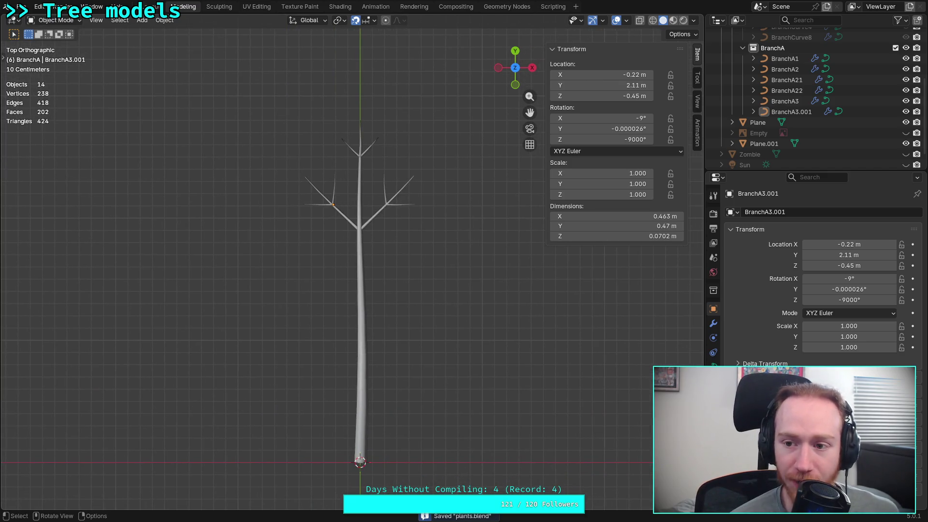
double_click(800, 117)
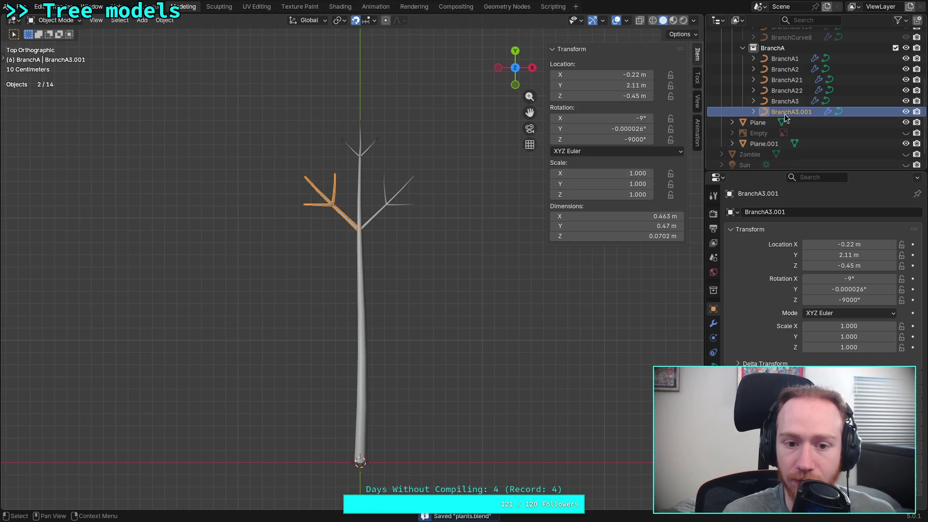
- Rename the branch object to BranchA32 and save the file
scroll(801, 117, down, 1)
click(805, 101)
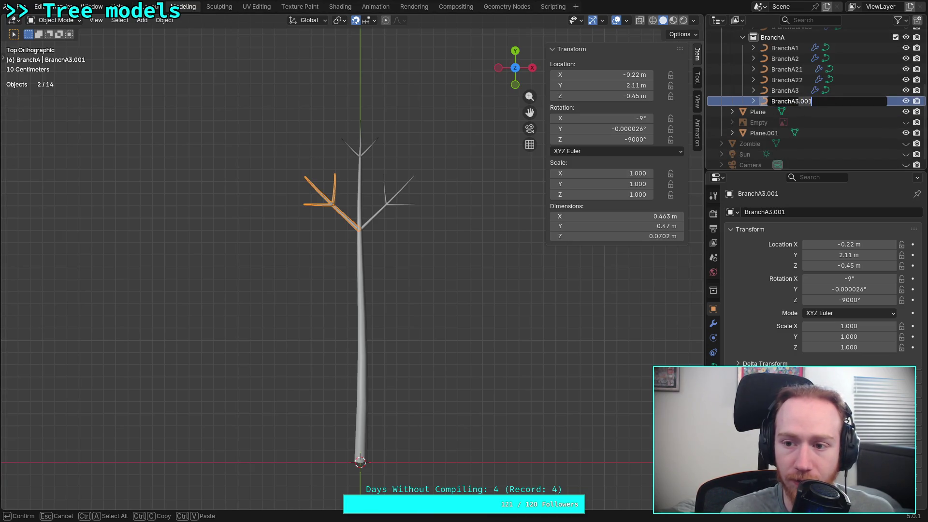
key(BackSpace)
key(BackSpace)
key(BackSpace)
text(2)
key(Return)
shift+middle_drag(529, 204, 486, 227)
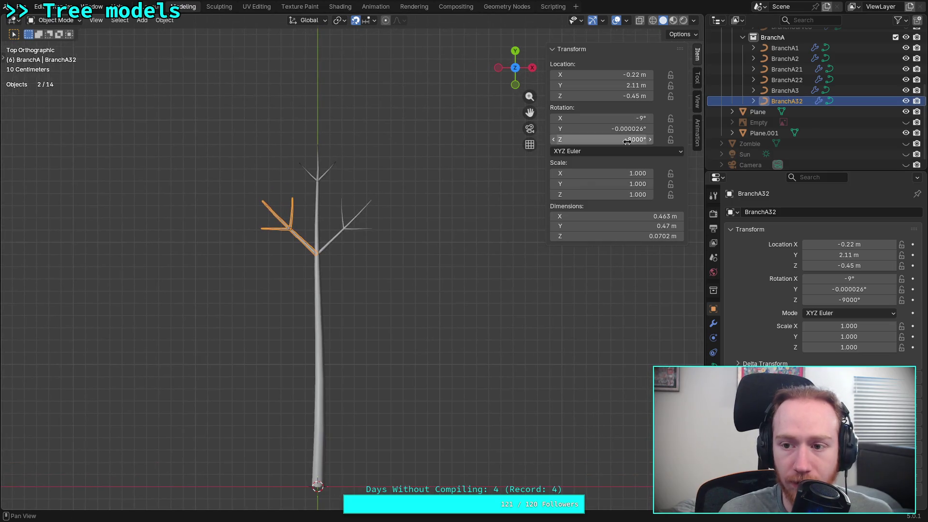
scroll(793, 129, up, 4)
key(ctrl+s)
scroll(791, 118, up, 4)
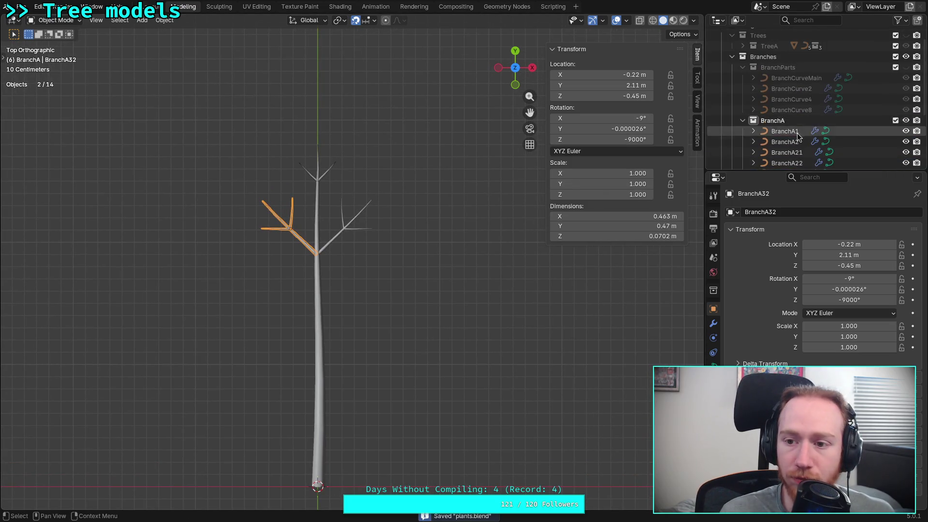
- Join BranchA2, BranchA21 and BranchA22 into a single object using Object > Join
click(791, 89)
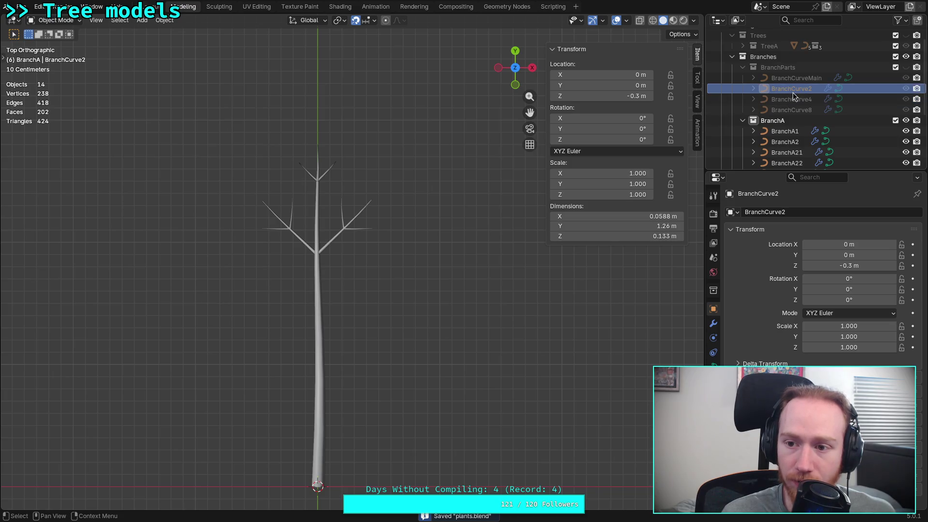
scroll(792, 93, down, 4)
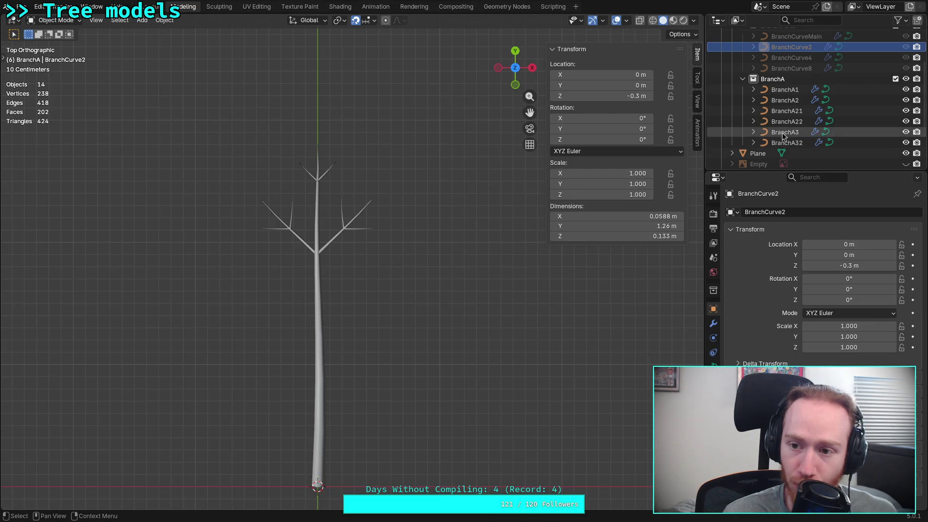
scroll(782, 132, up, 2)
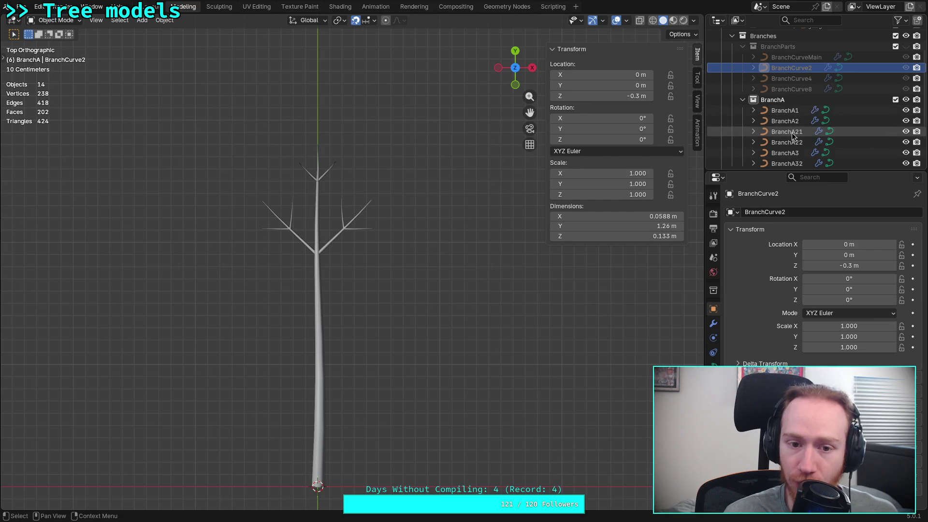
key(a)
key(alt+a)
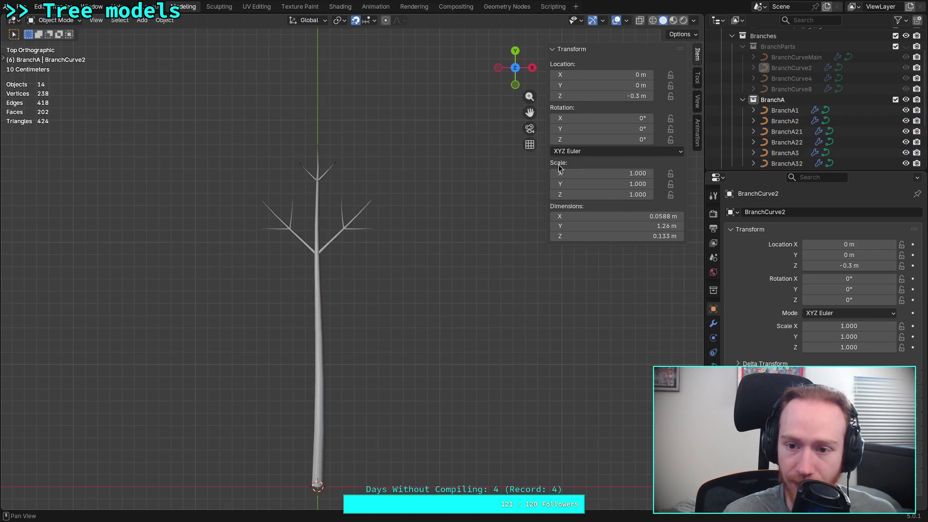
click(785, 112)
click(786, 122)
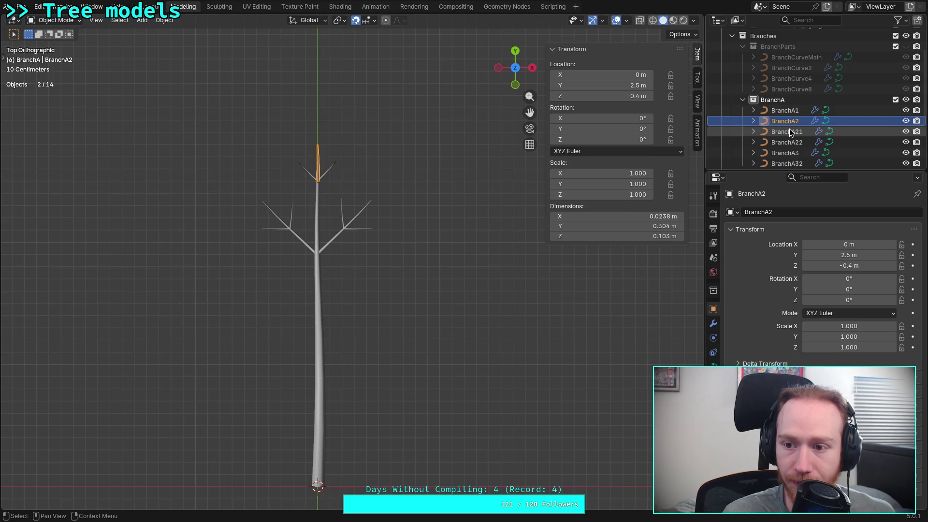
click(788, 133)
click(791, 144)
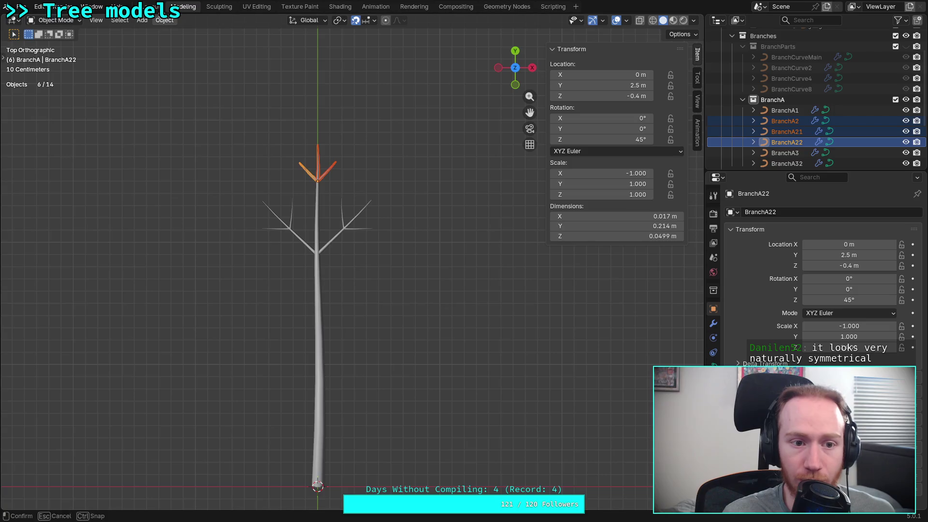
click(164, 19)
click(246, 122)
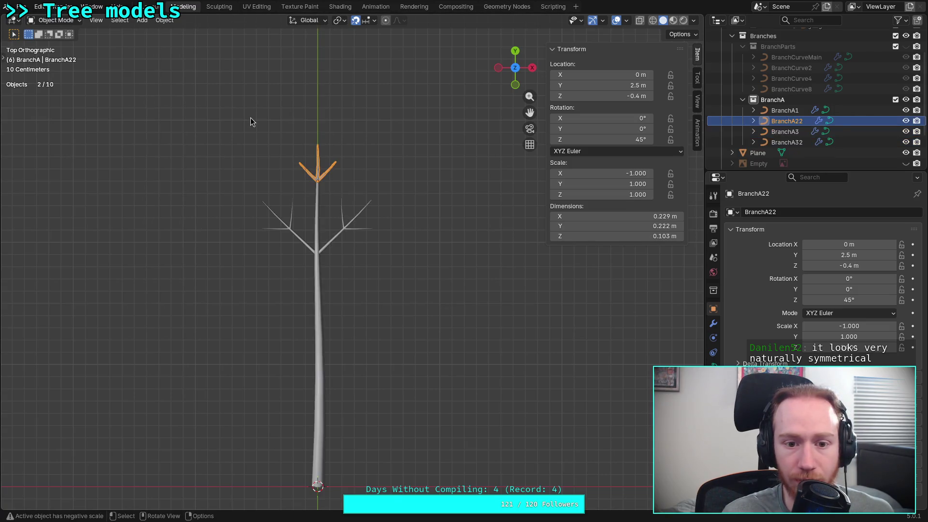
- Rename the joined object BranchA2 and the side branches BranchA3a and BranchA3b
double_click(795, 122)
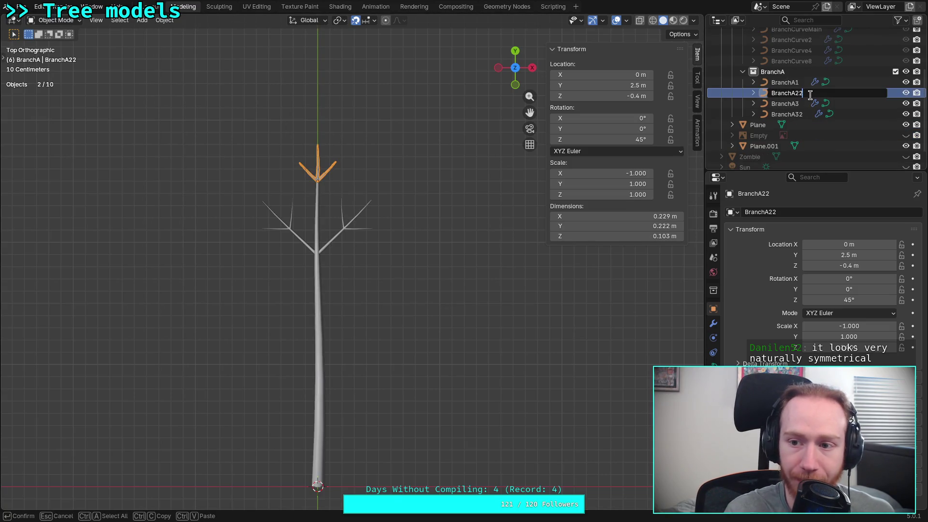
key(BackSpace)
key(Return)
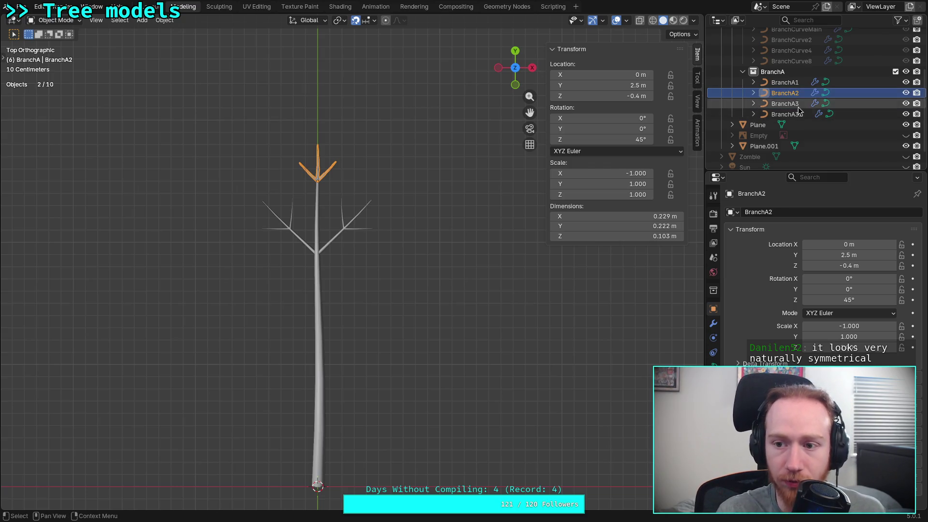
double_click(812, 102)
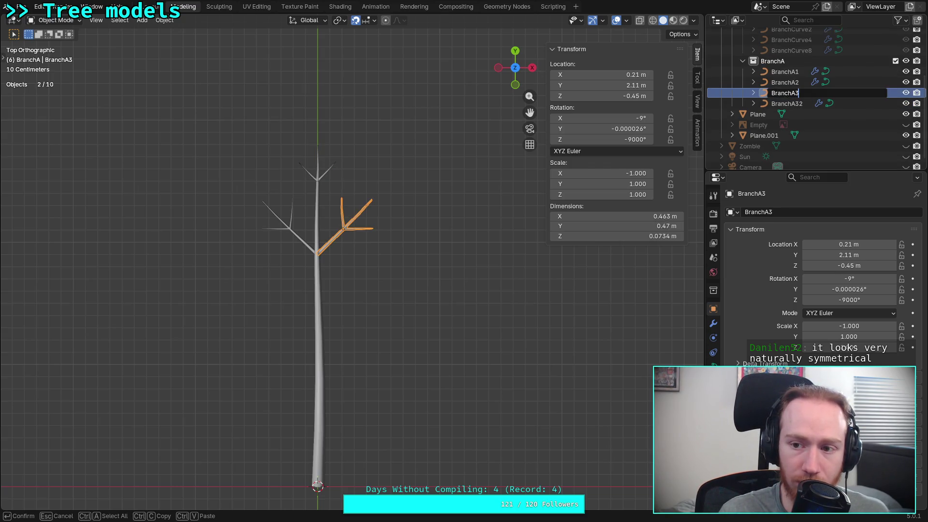
text(a)
key(Return)
double_click(812, 103)
text(b)
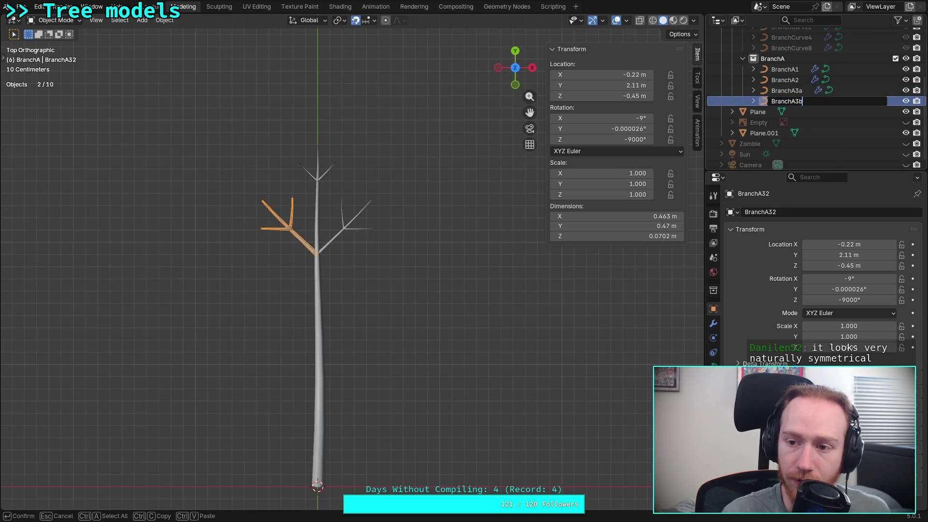
key(Return)
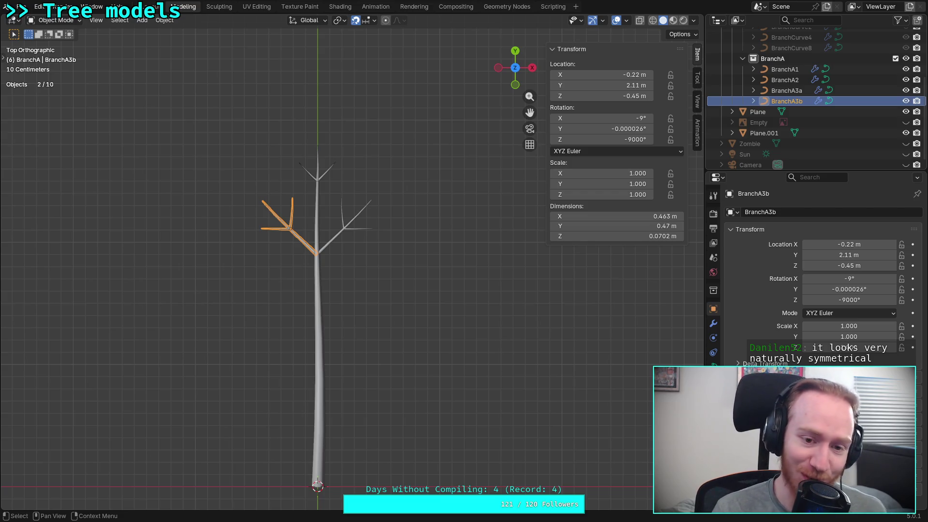
- Recentre the tree, save plants.blend again, and clear the selection
shift+middle_drag(442, 247, 460, 225)
key(ctrl+s)
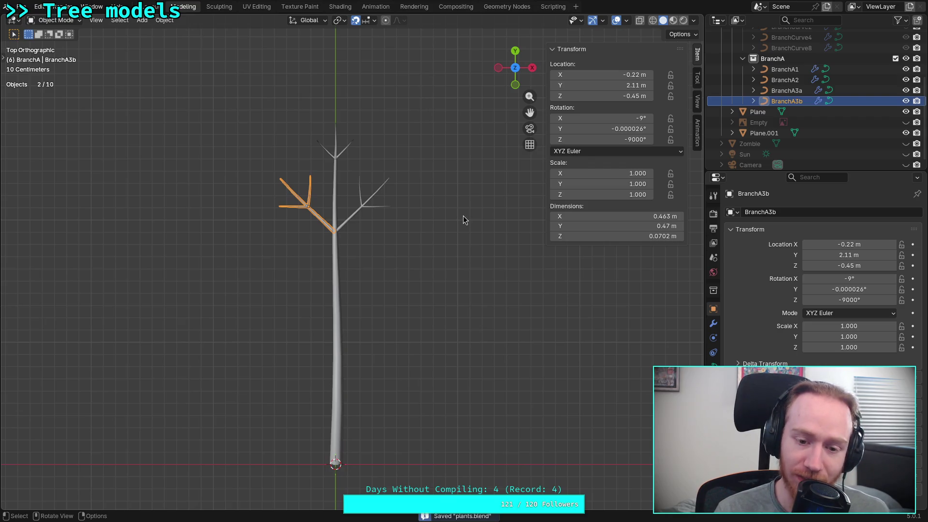
click(463, 217)
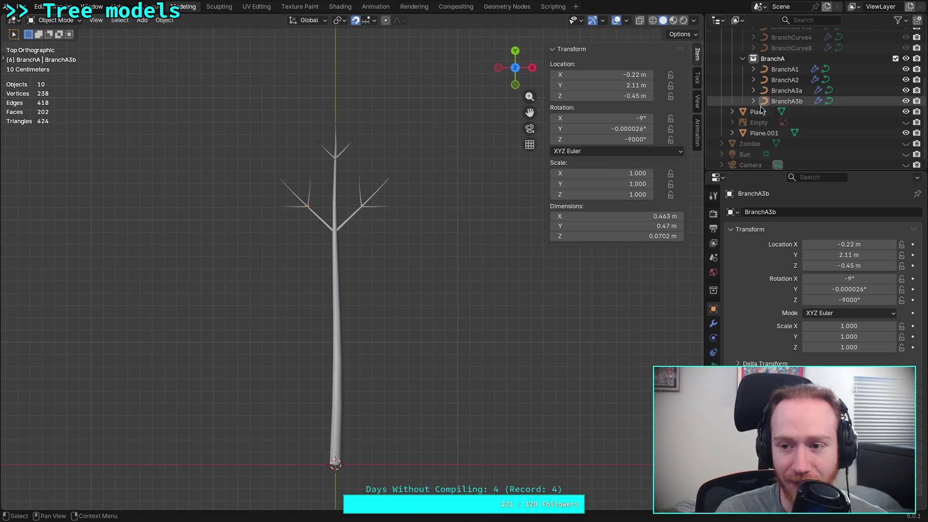
- Unhide BranchParts, copy BranchCurve2 and paste it into the BranchA collection
click(787, 101)
click(796, 92)
scroll(886, 97, up, 4)
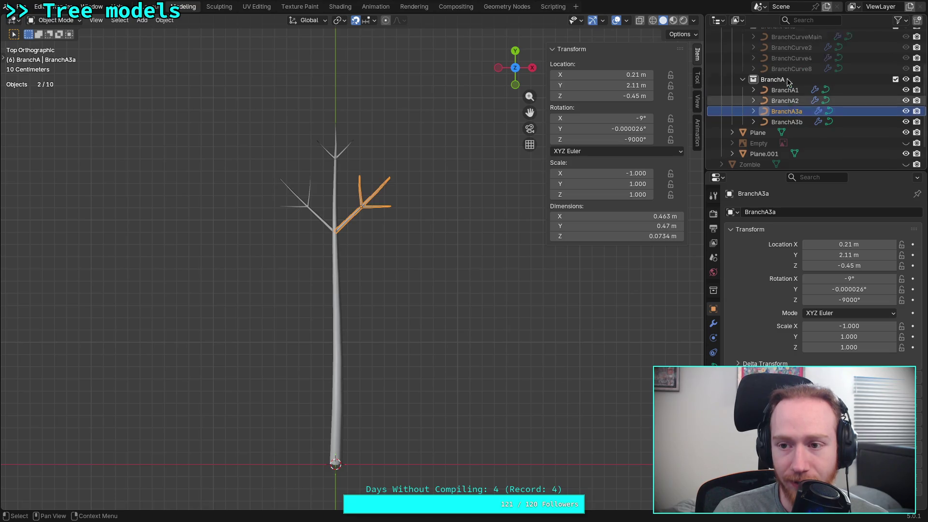
click(906, 46)
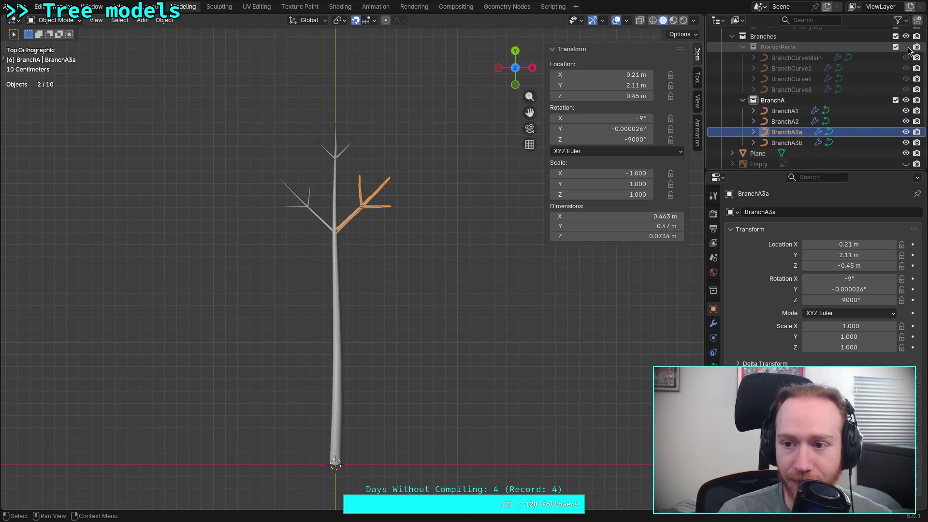
click(813, 69)
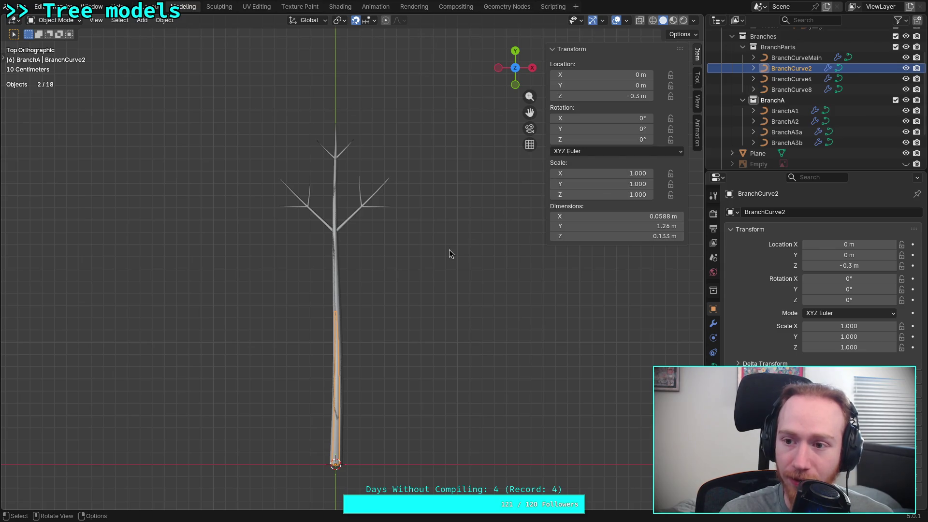
right_click(774, 71)
click(725, 70)
click(747, 99)
right_click(748, 99)
click(747, 99)
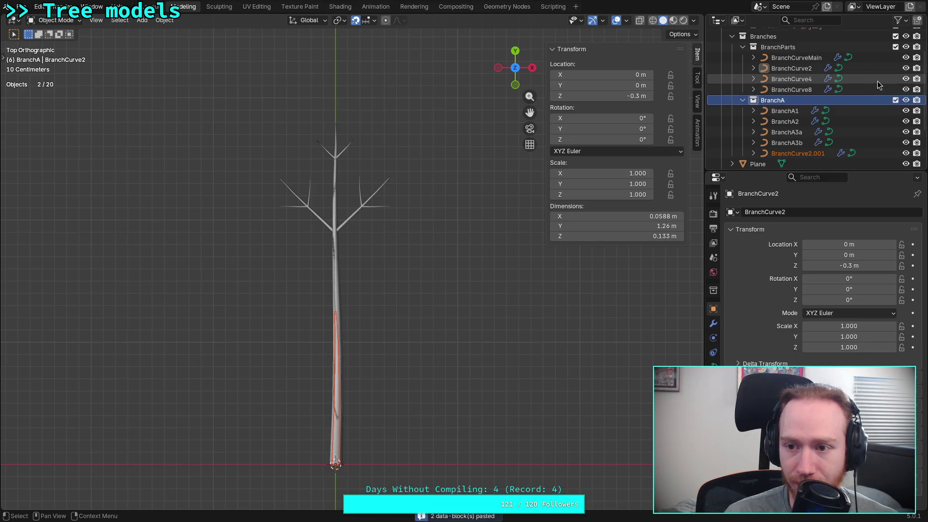
- Move the pasted BranchCurve2.001 trunk to X 1 m beside the first trunk
click(798, 154)
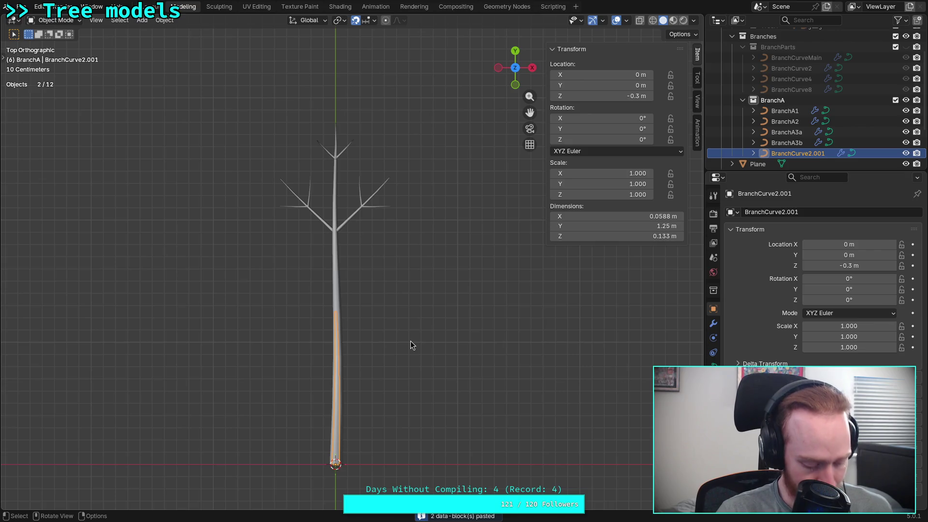
key(g)
click(530, 339)
scroll(535, 375, up, 1)
mouse_move(535, 375)
shift+middle_down()
mouse_move(448, 285)
mouse_move(454, 296)
shift+middle_up()
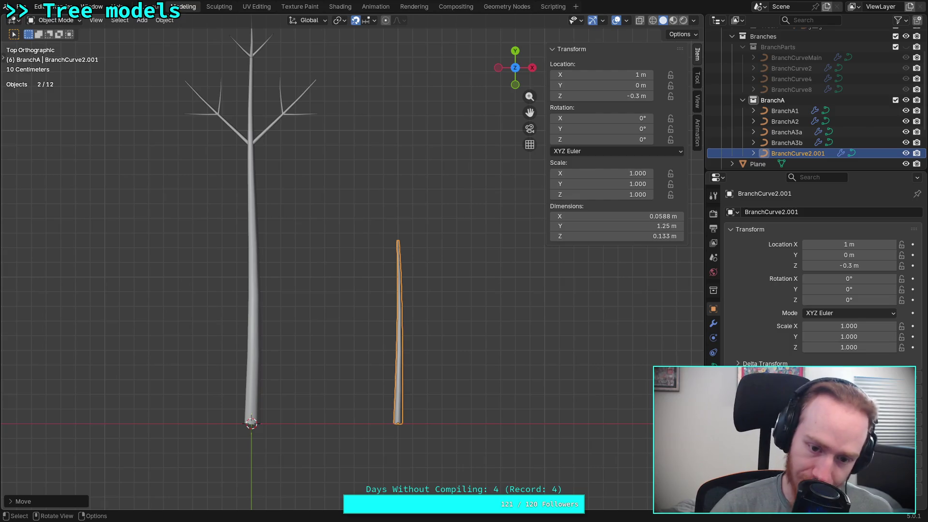
shift+middle_drag(427, 243, 413, 275)
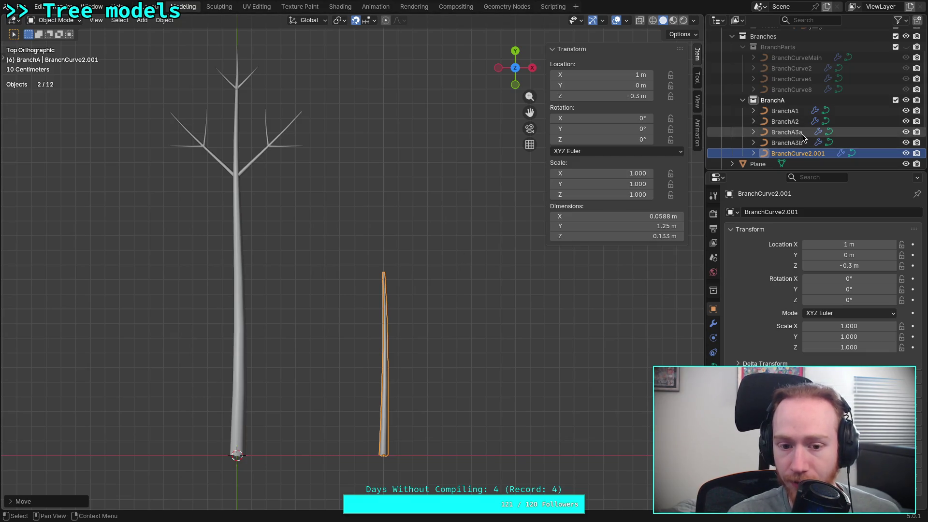
scroll(802, 145, down, 3)
- Rename the pasted trunk BranchA4, then select the BranchA2 top fork
key(F2)
key(ctrl+a)
text(BranchA)
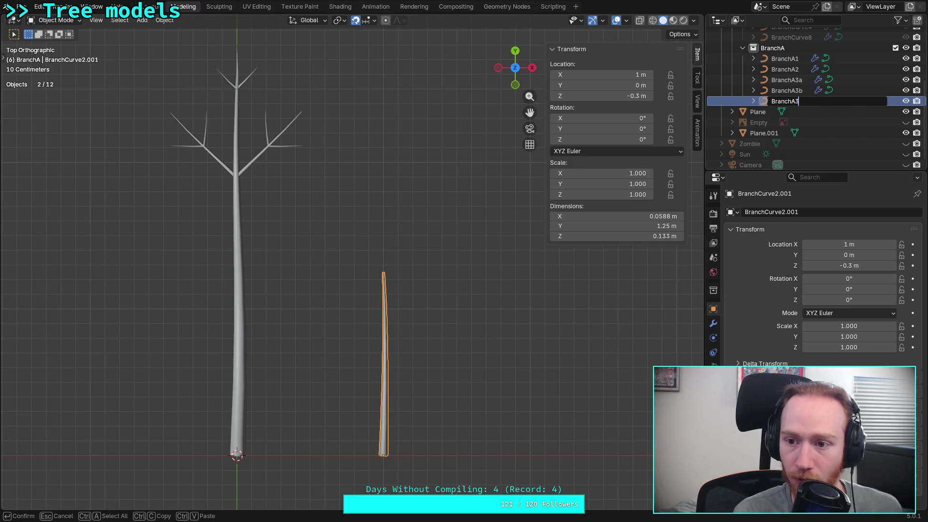
key(Return)
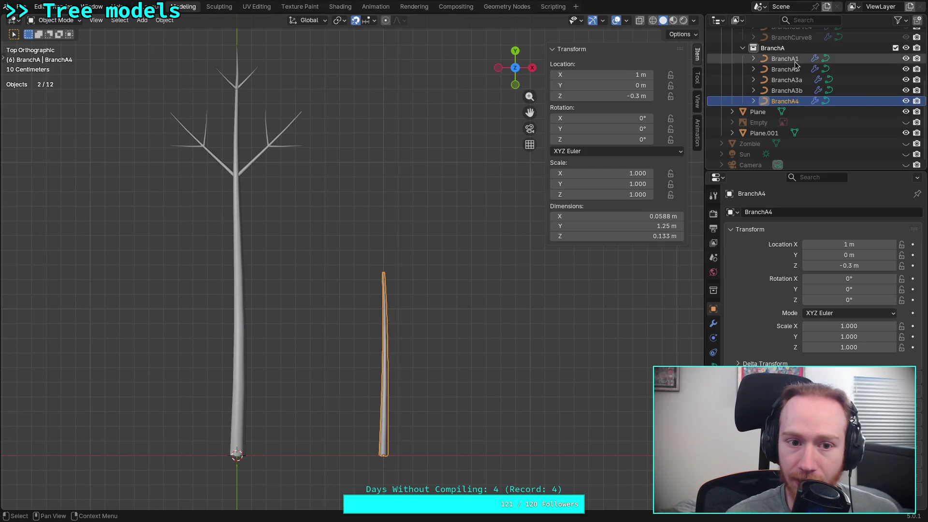
click(795, 59)
click(793, 69)
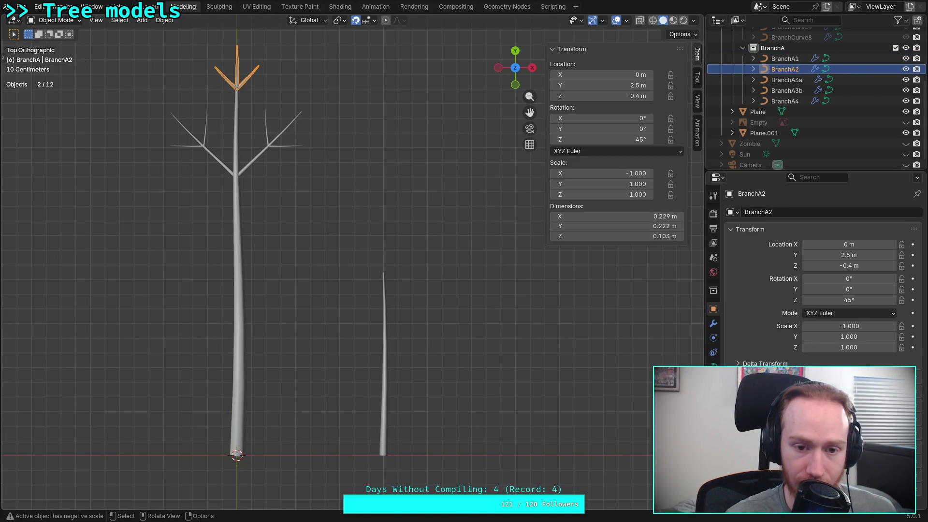
- Duplicate BranchA2 onto BranchA4's tip at X 1 m, Y 1.3 m and start deleting its top point
key(shift+d)
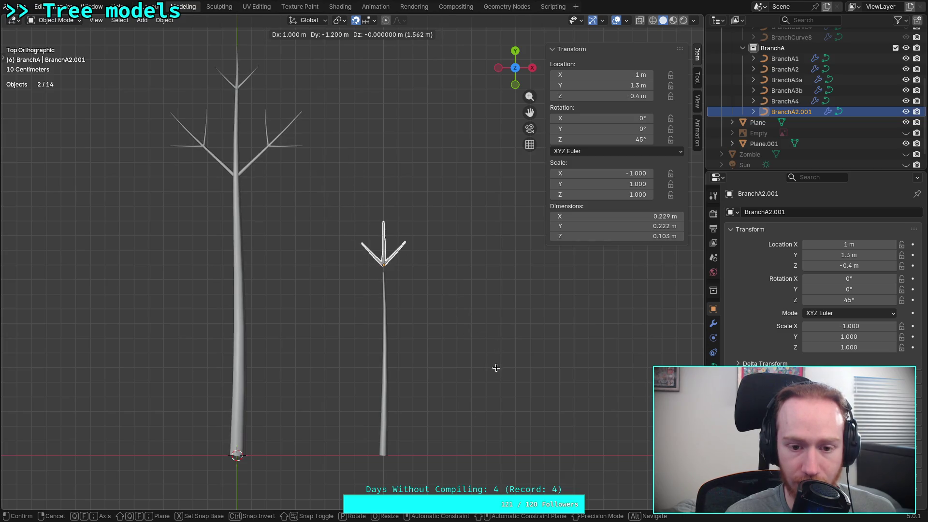
click(496, 368)
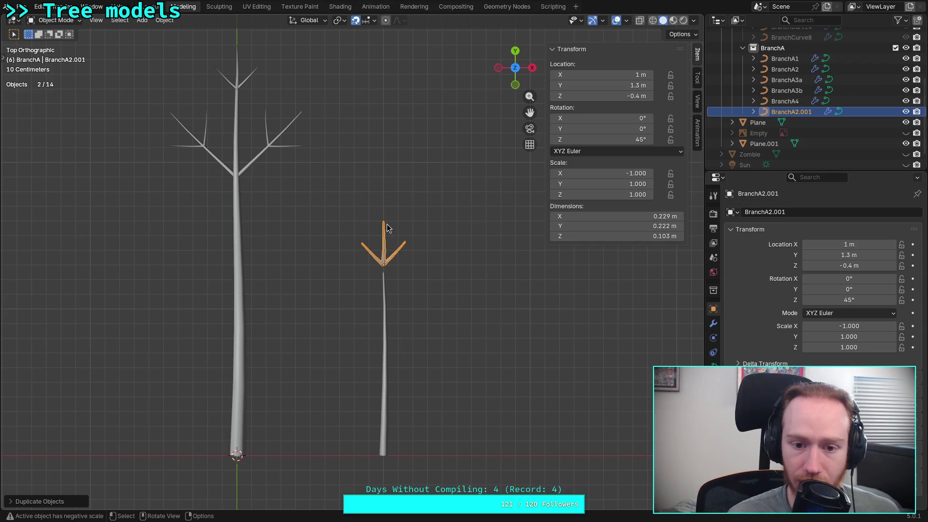
key(Tab)
drag(375, 210, 395, 230)
key(x)
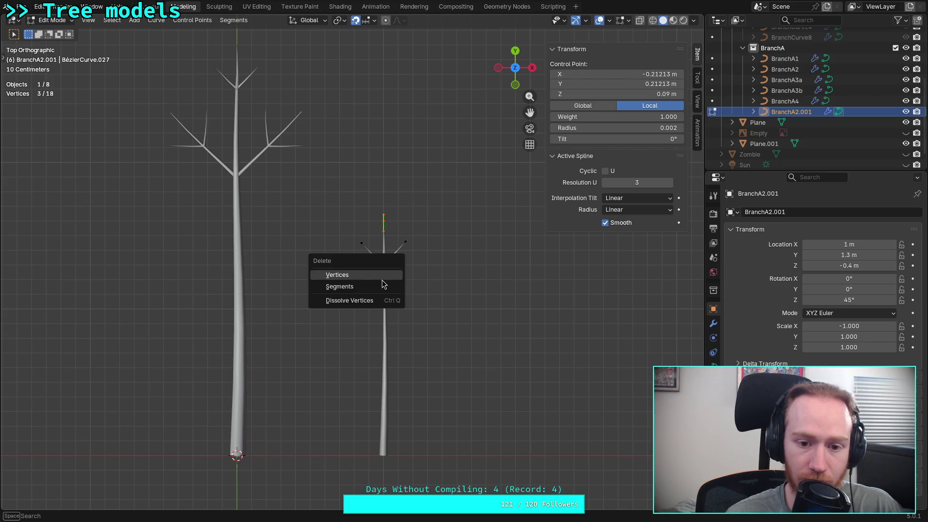